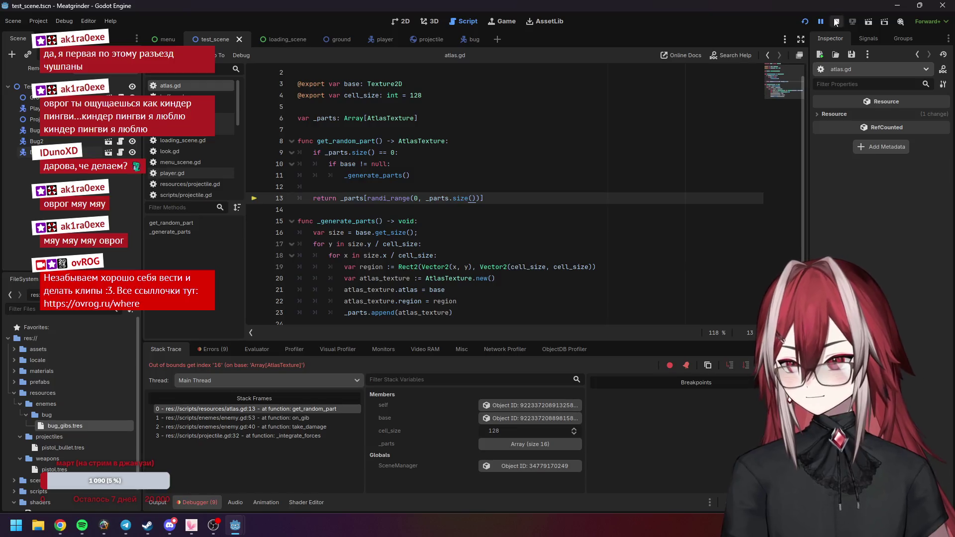
Stop the debug session and step through _generate_parts to the inner loop header on line 18
key(ctrl+z)
key(ctrl+z)
key(ctrl+z)
key(ctrl+z)
key(ctrl+z)
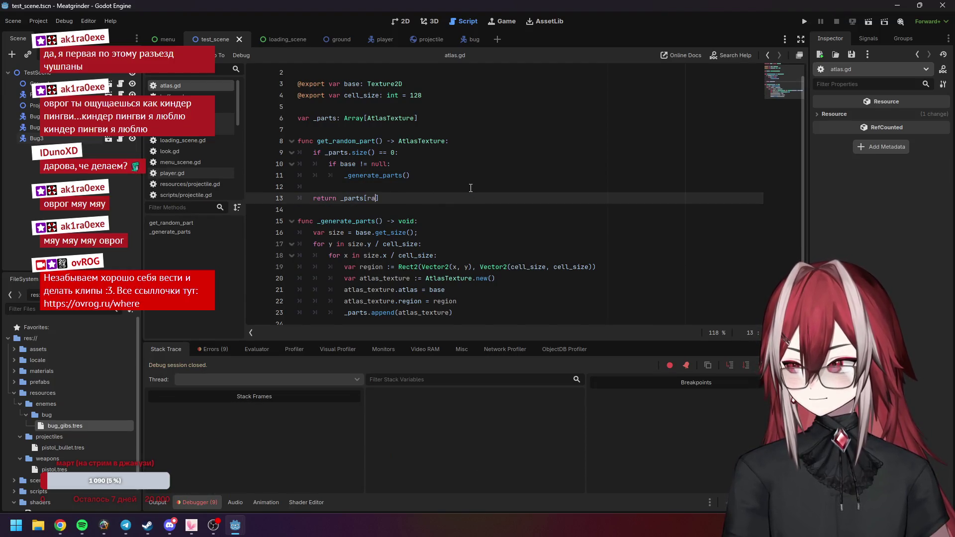
click(458, 245)
click(459, 290)
click(456, 267)
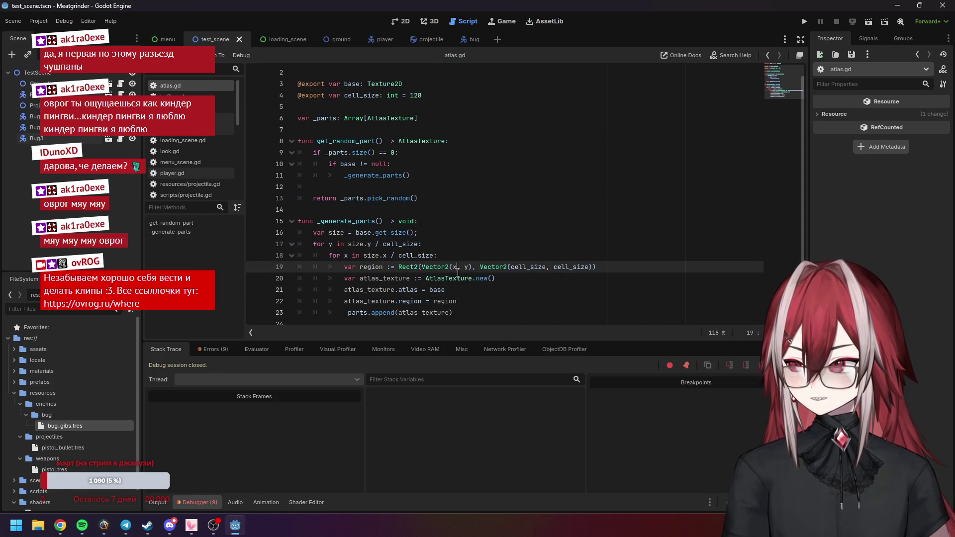
scroll(433, 269, down, 1)
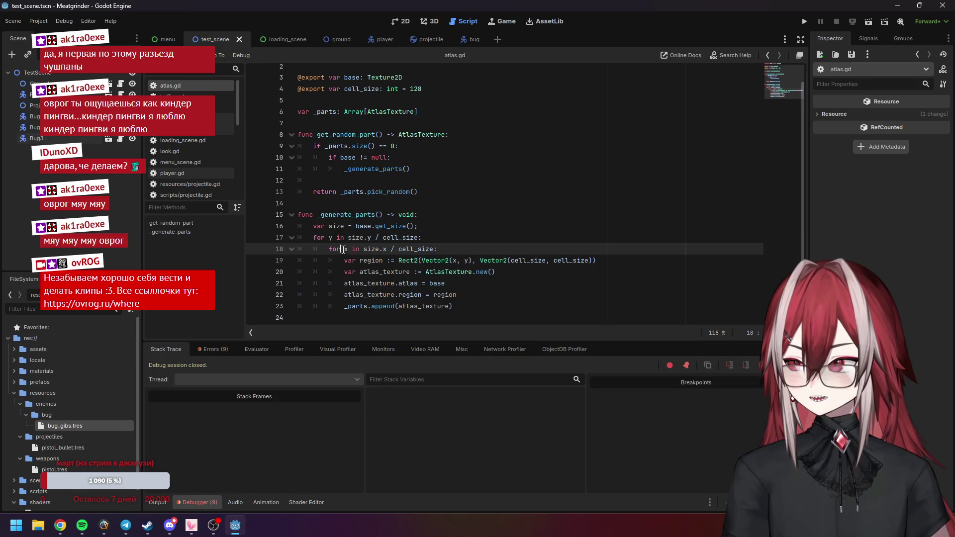
click(502, 252)
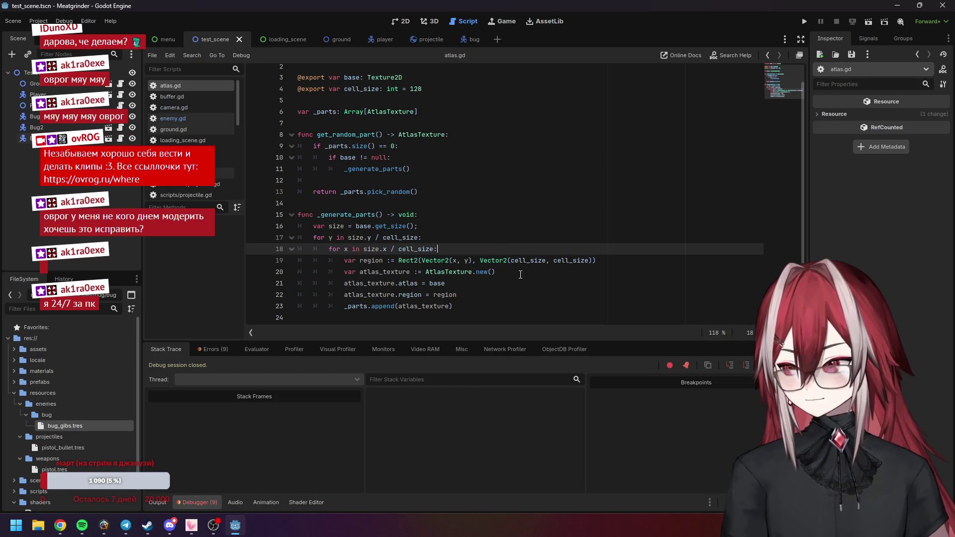
key(Down)
key(Down)
key(Down)
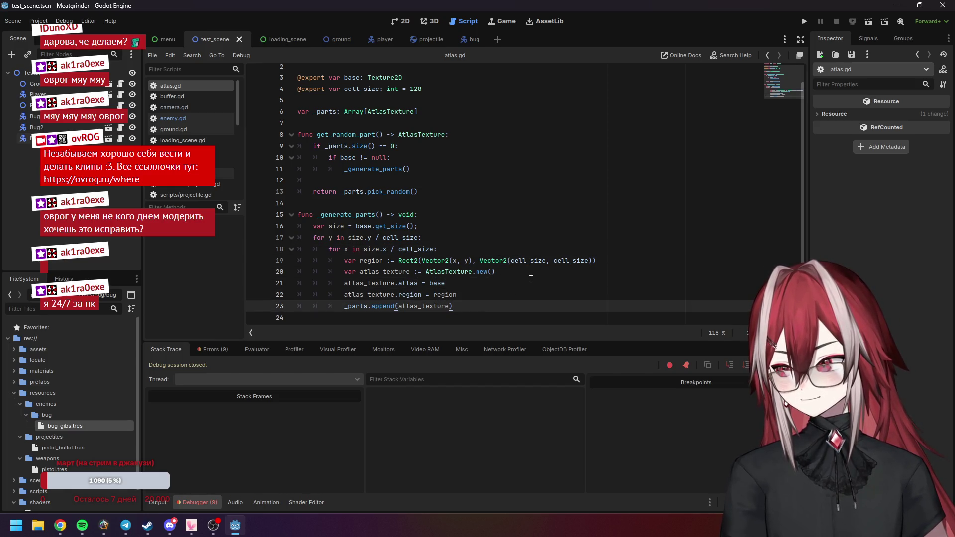
click(531, 274)
click(623, 260)
click(508, 283)
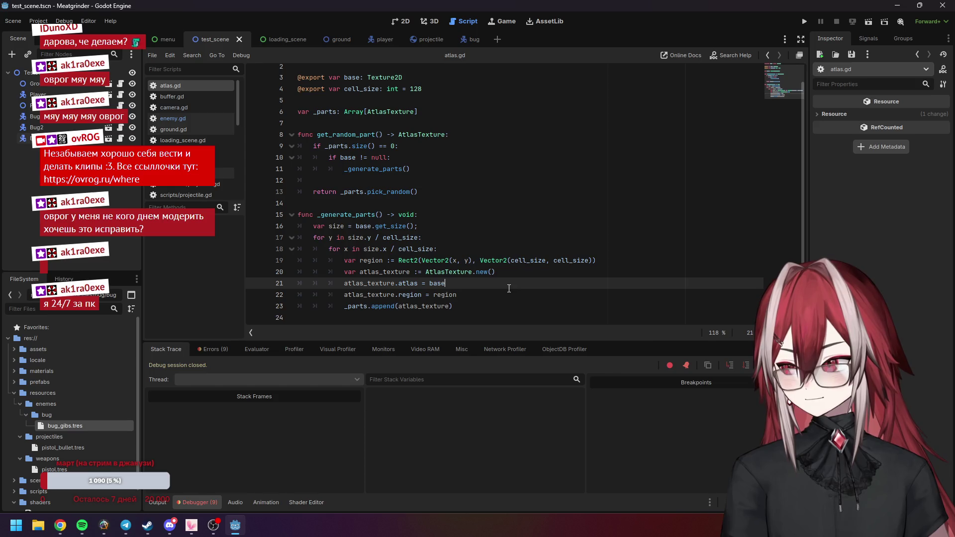
click(495, 295)
click(486, 307)
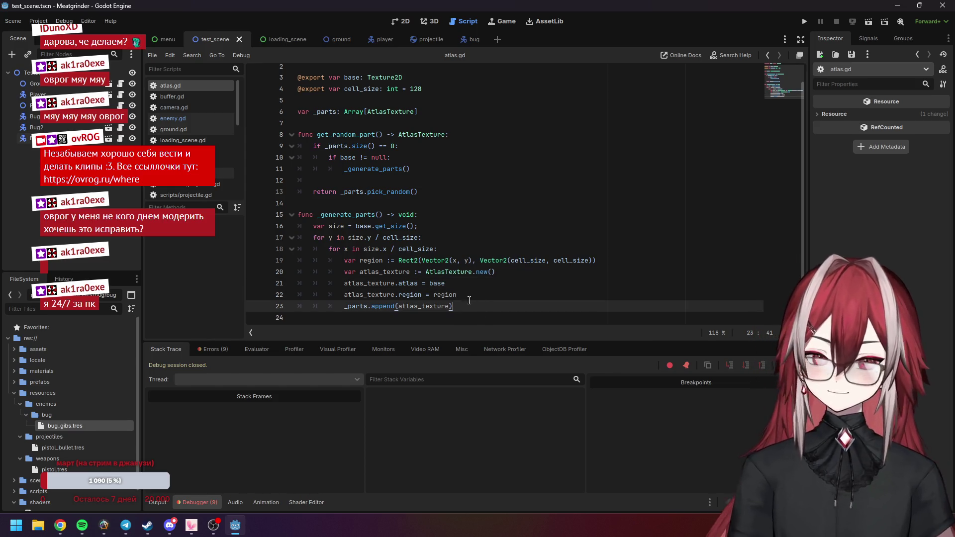
click(467, 281)
click(513, 272)
click(497, 283)
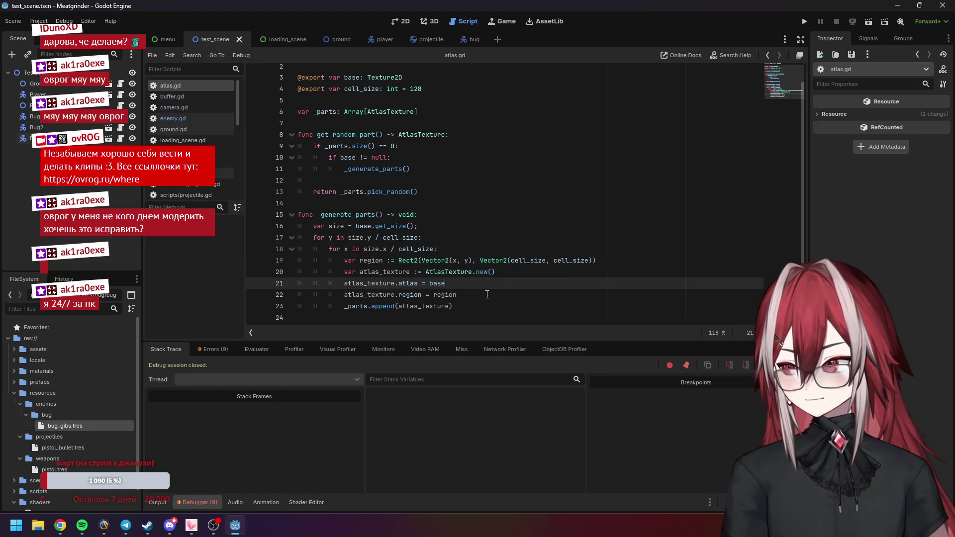
click(488, 295)
click(482, 304)
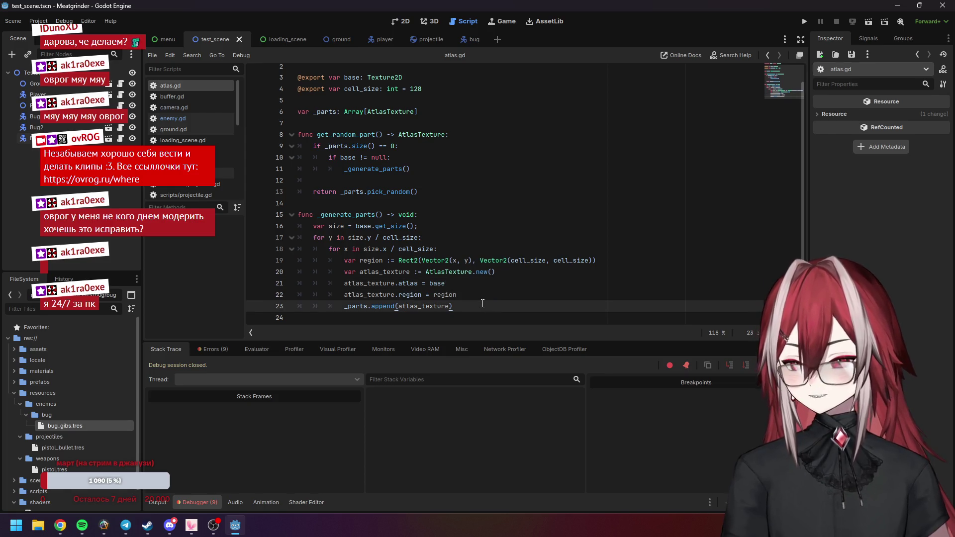
click(503, 261)
click(529, 267)
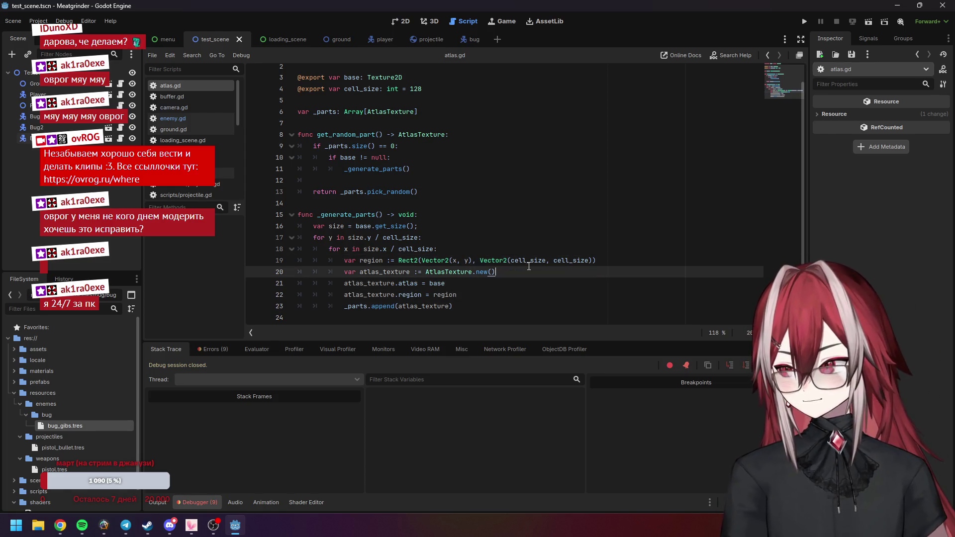
click(501, 283)
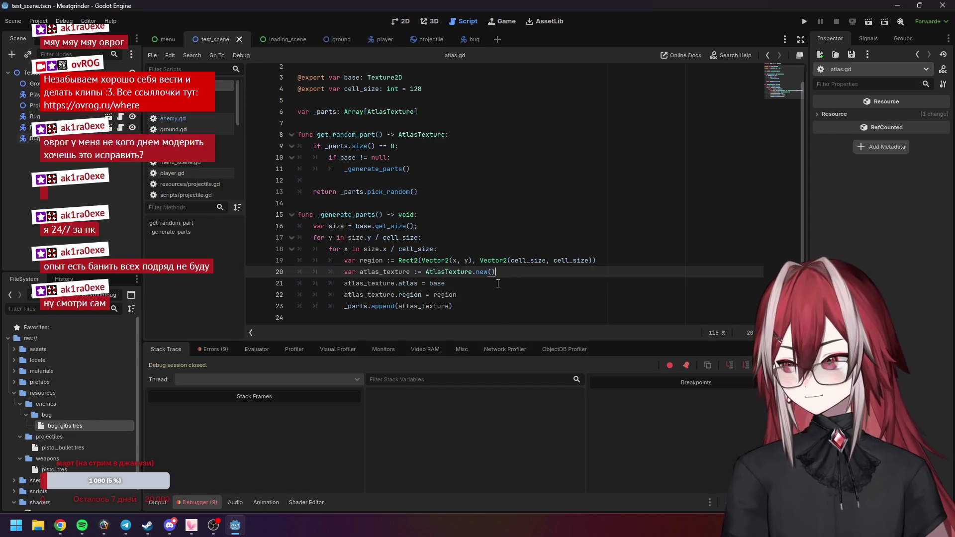
click(477, 295)
click(475, 304)
click(477, 296)
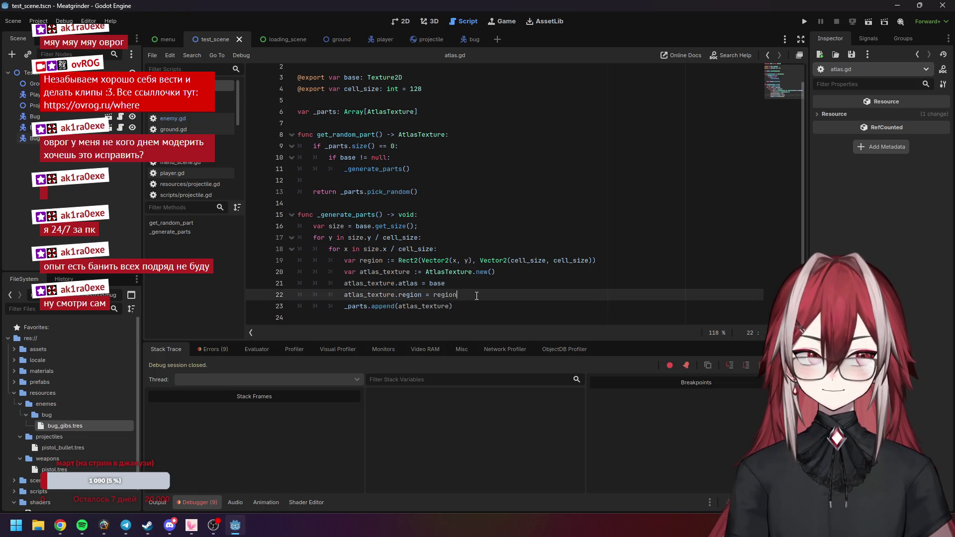
click(485, 285)
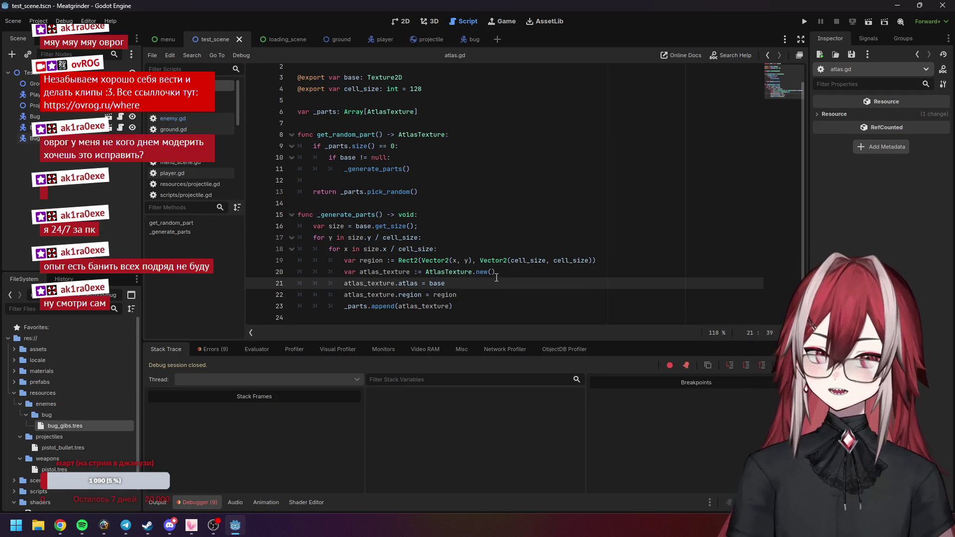
click(478, 307)
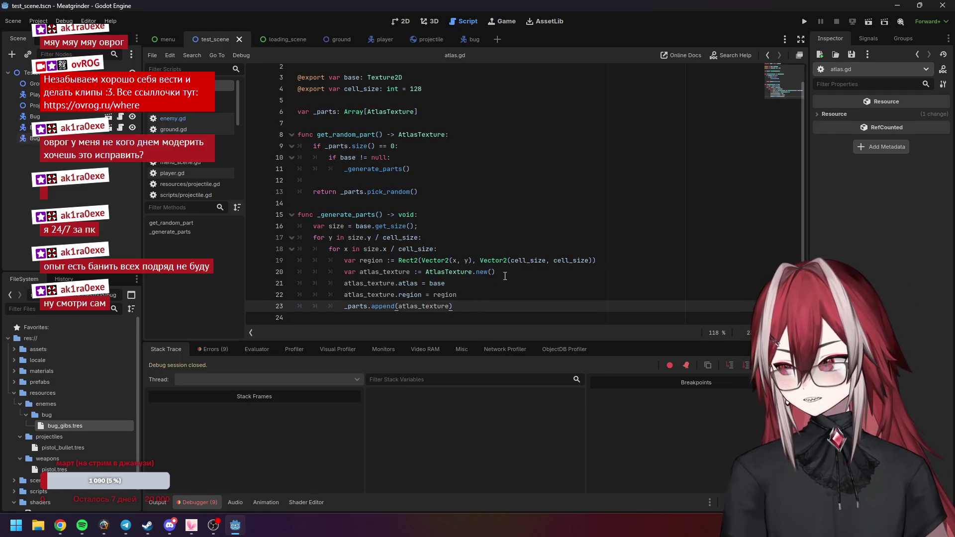
click(504, 283)
click(475, 295)
click(470, 305)
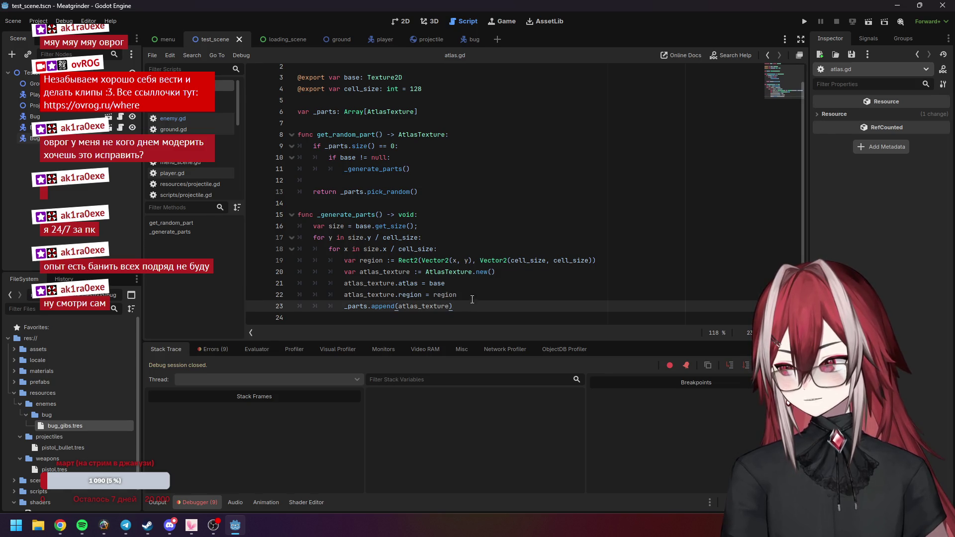
click(478, 248)
click(492, 260)
click(508, 272)
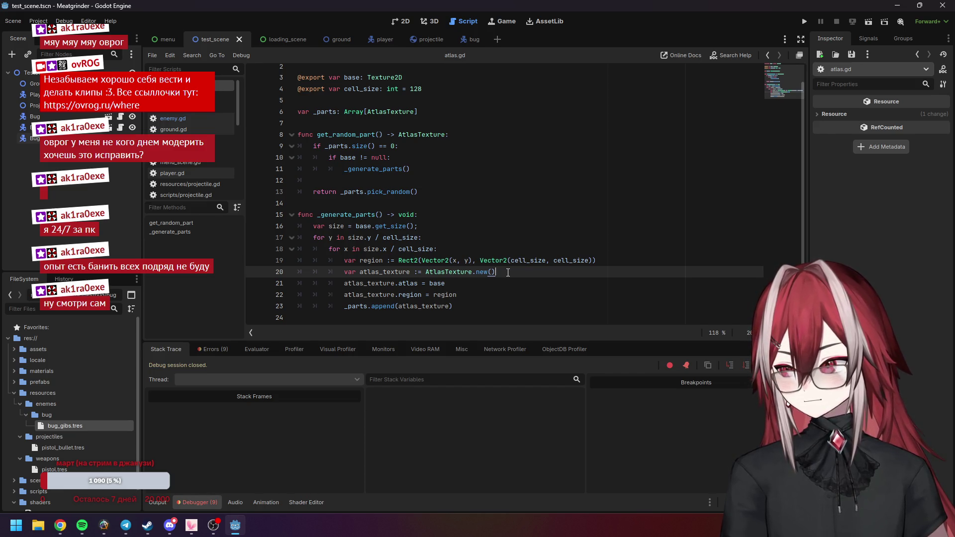
click(497, 281)
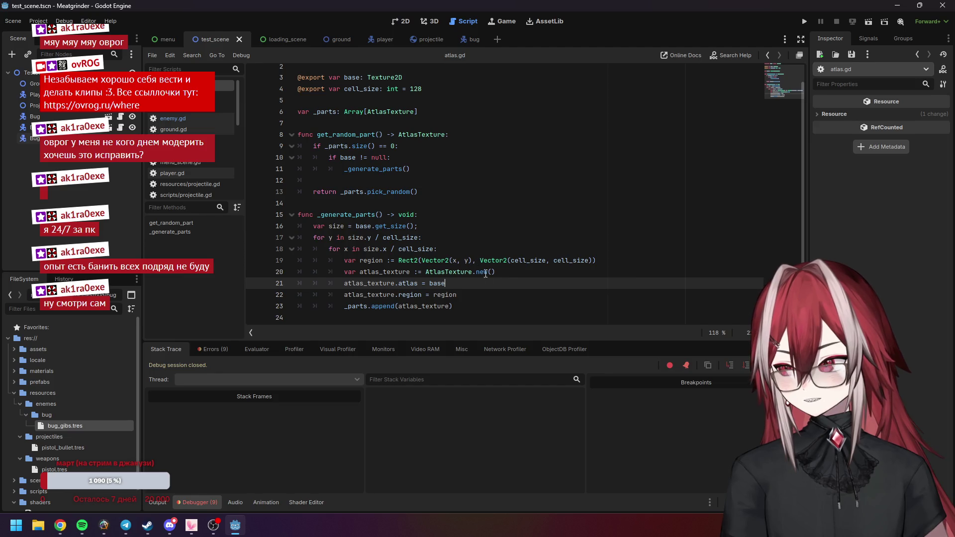
click(557, 248)
Add a print(x,y) line inside the inner loop of _generate_parts
key(Return)
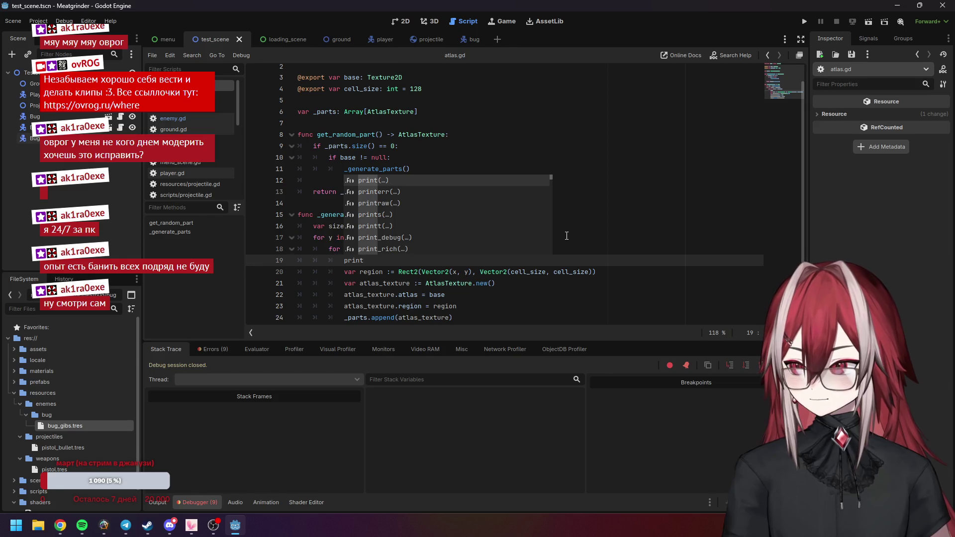
text((x,y)
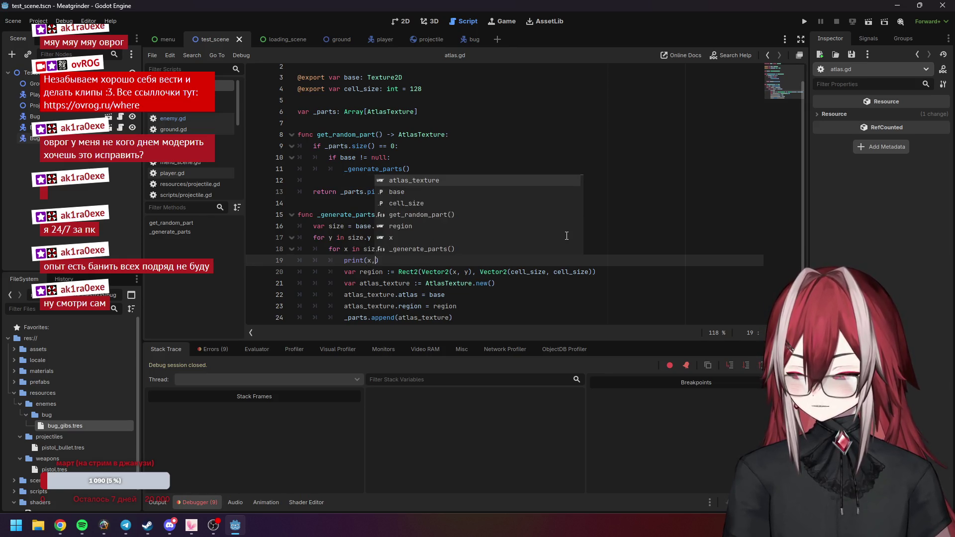
click(546, 224)
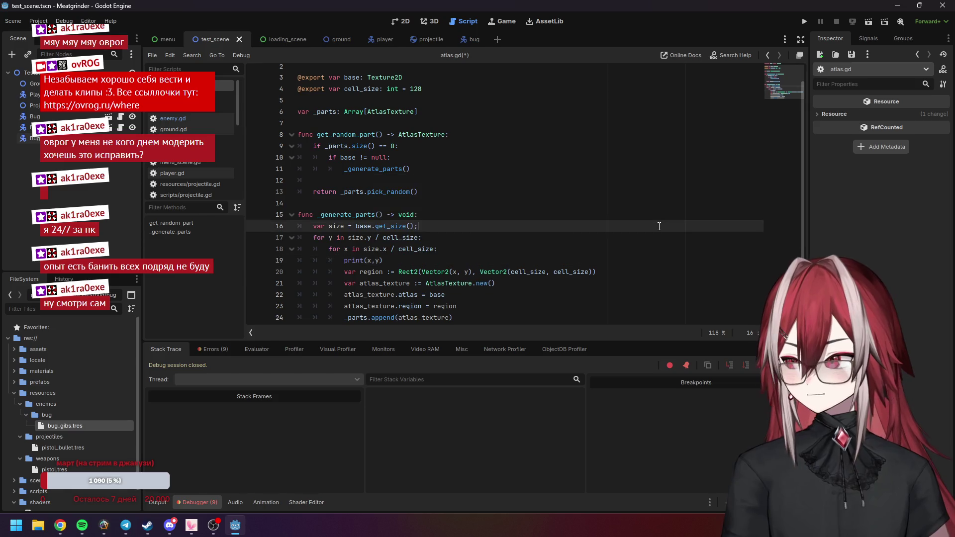
click(574, 244)
Run the game, start a level to log coordinates, close it and relaunch with F5
click(804, 21)
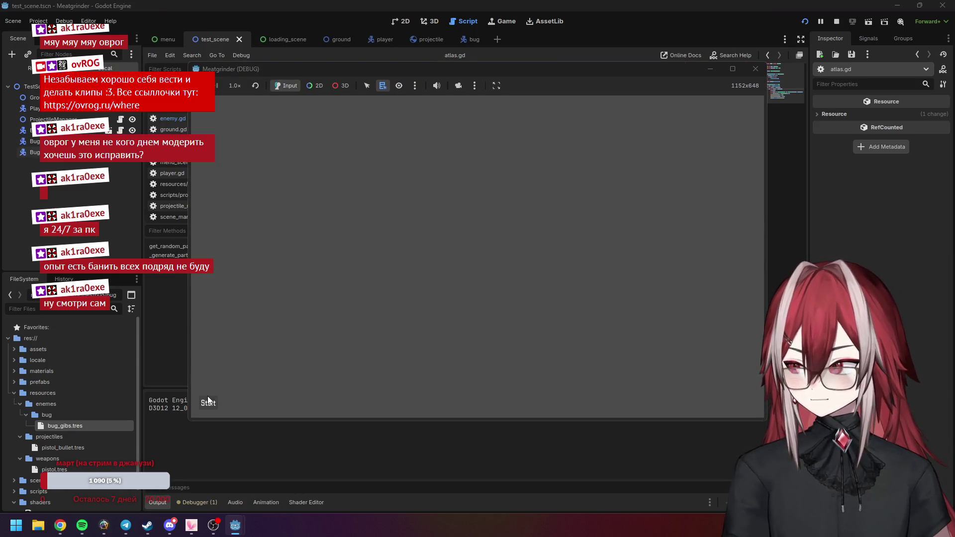
click(208, 403)
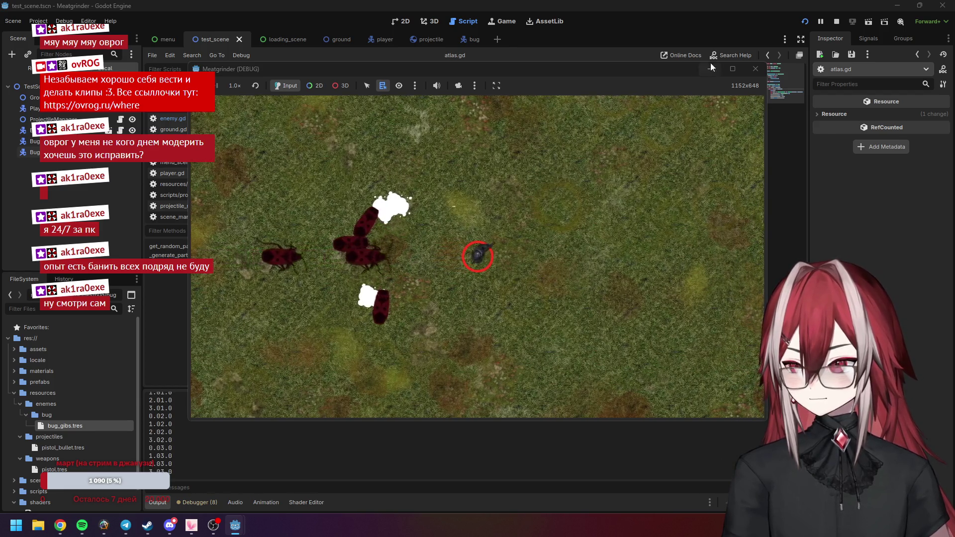
click(756, 68)
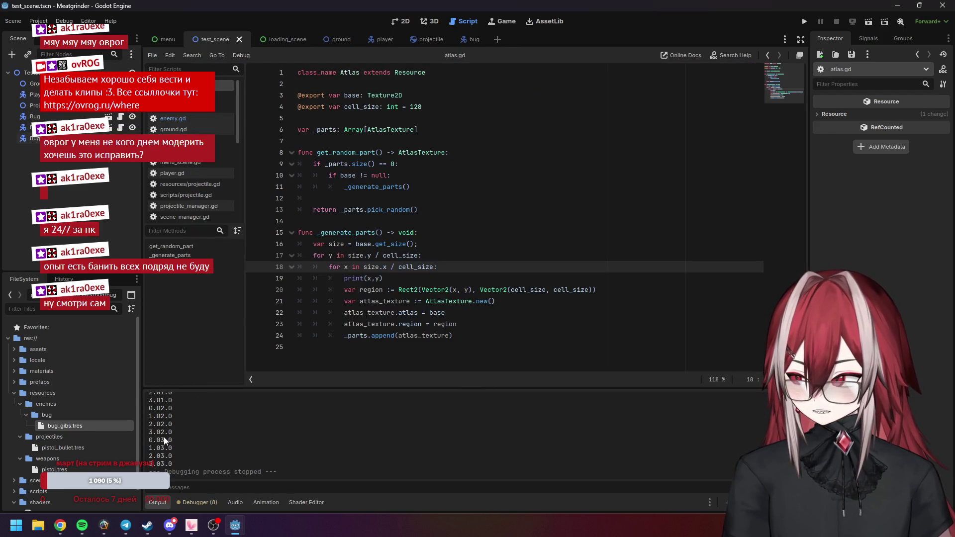
key(F5)
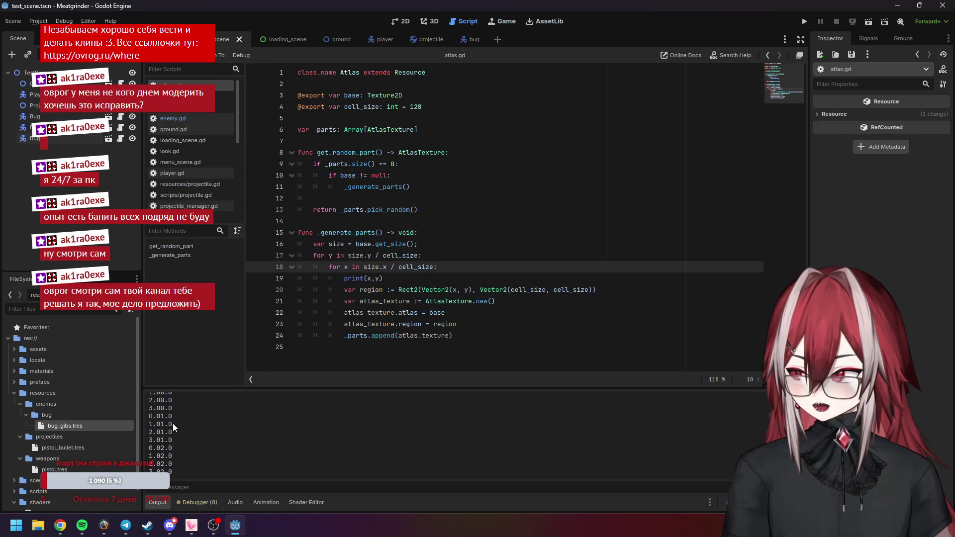
Make the region offset Vector2(x * cell_size, y * cell_size) in atlas.gd
click(469, 259)
click(469, 265)
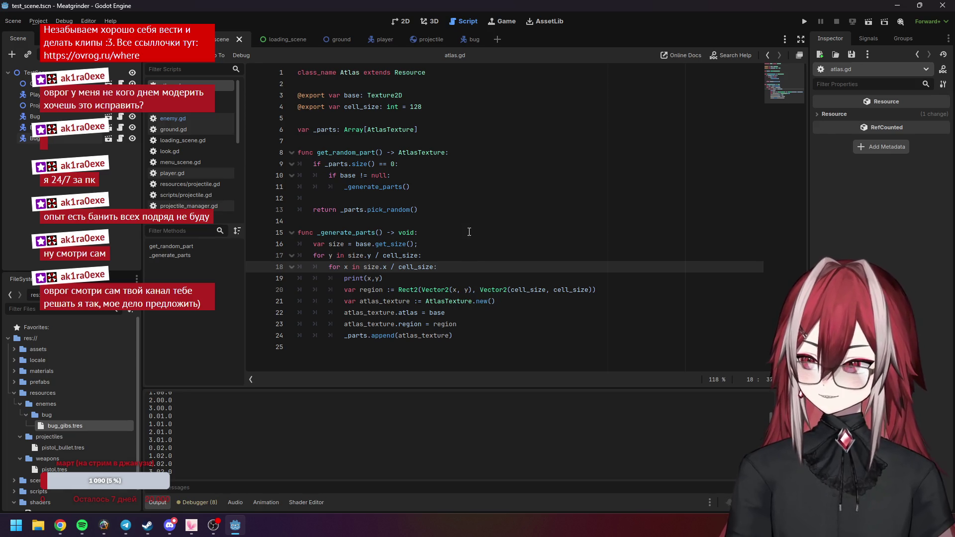
drag(514, 289, 546, 290)
click(457, 291)
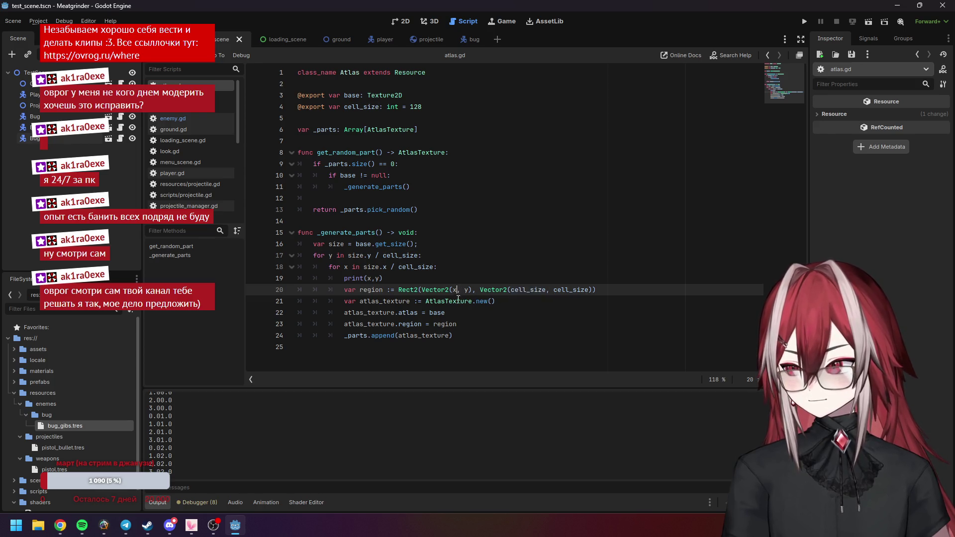
text(*cell_size)
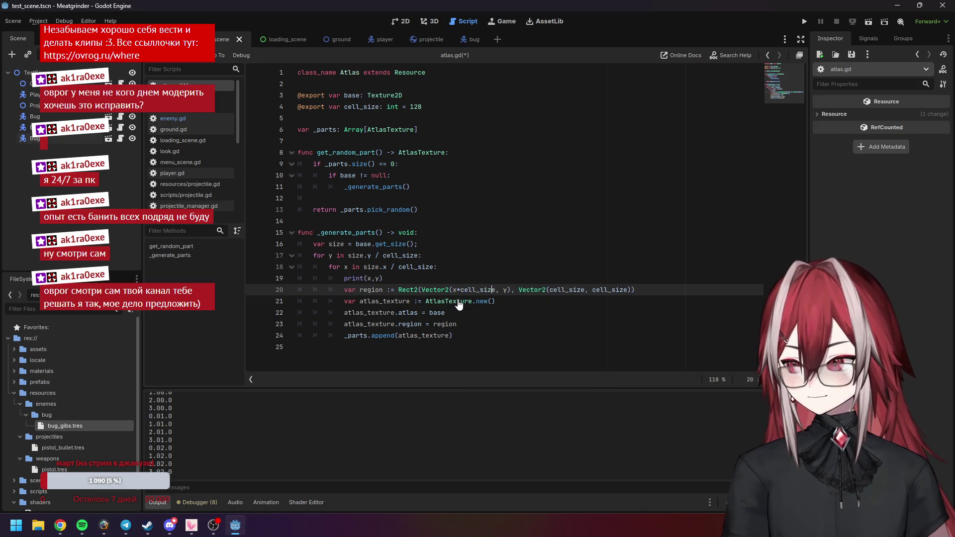
key(Left)
key(Right)
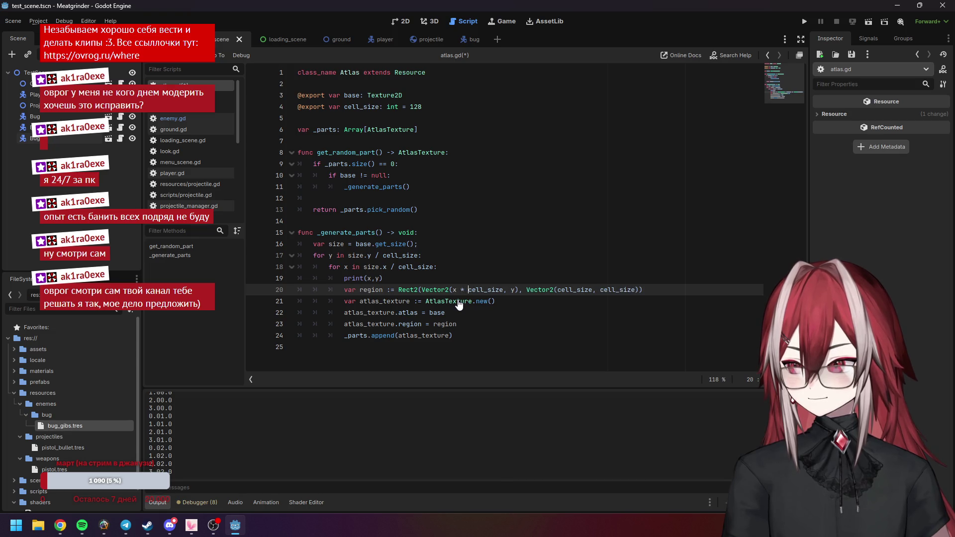
key(Right)
text(* cell_size)
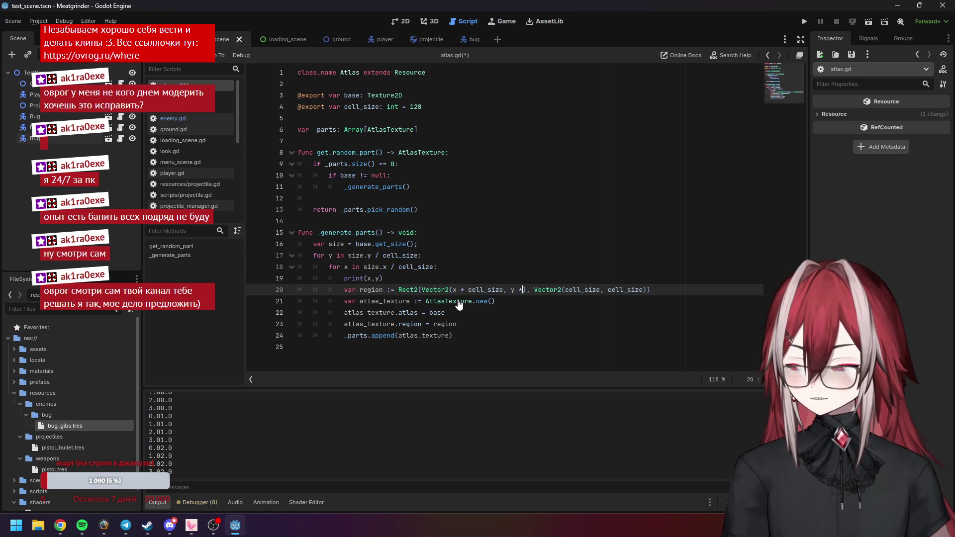
Delete the debug print(x,y) line and save atlas.gd
drag(383, 279, 263, 281)
key(BackSpace)
key(BackSpace)
key(Up)
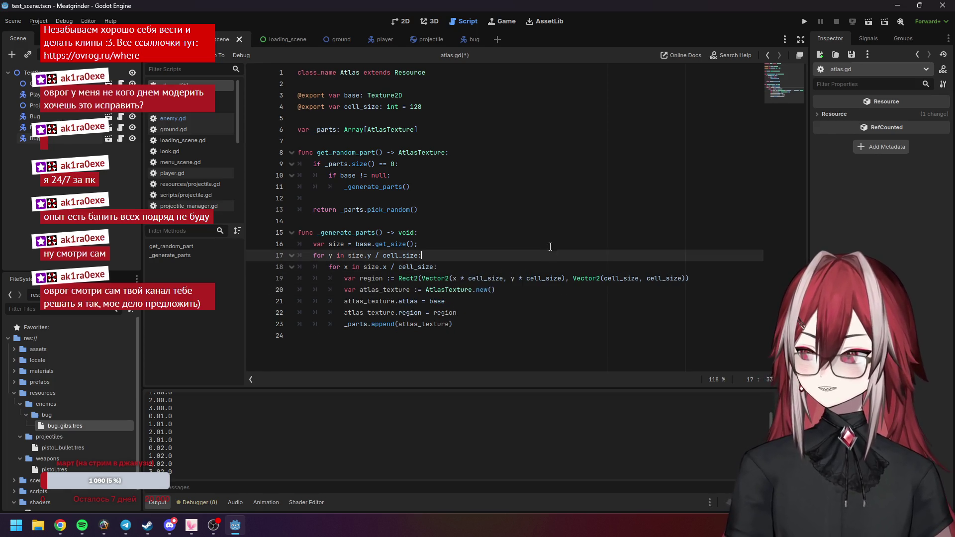
key(ctrl+s)
click(804, 22)
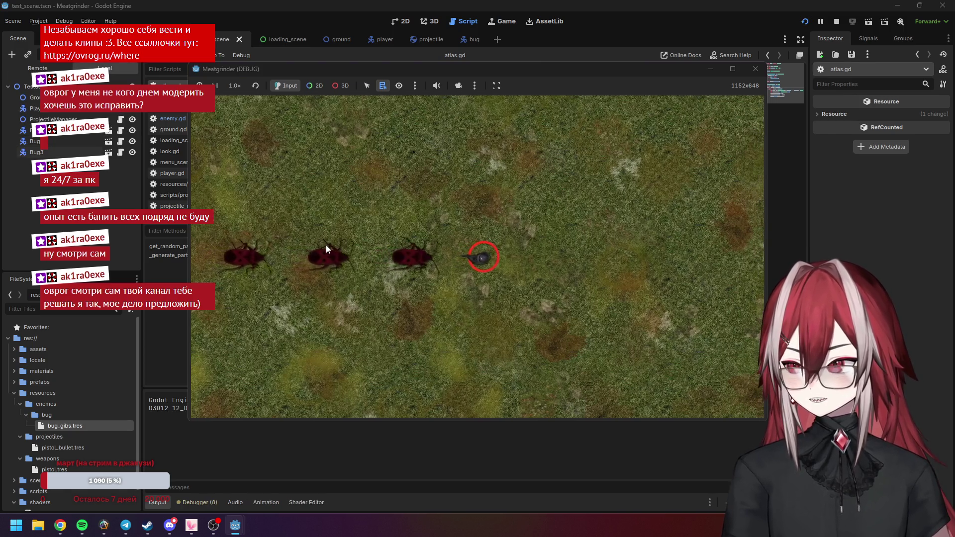
click(326, 245)
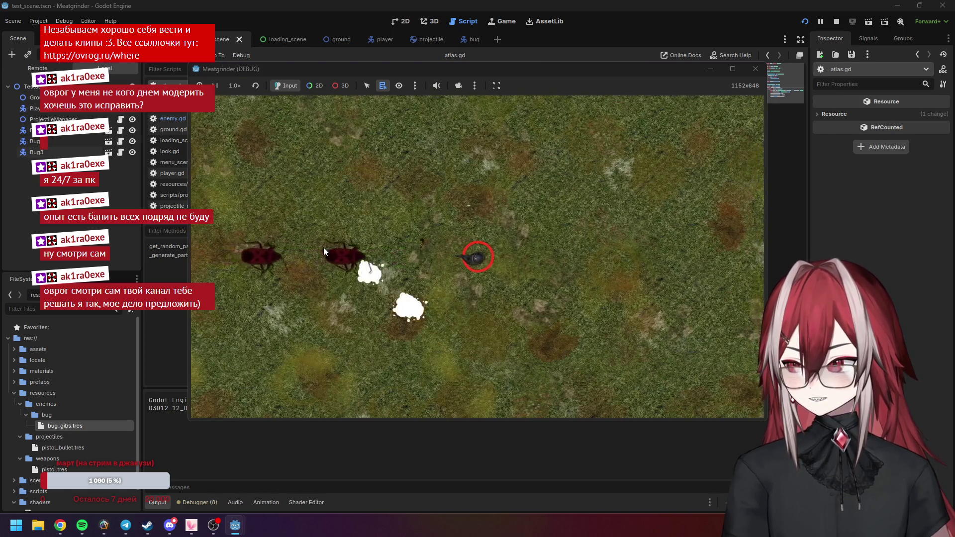
click(306, 252)
click(284, 253)
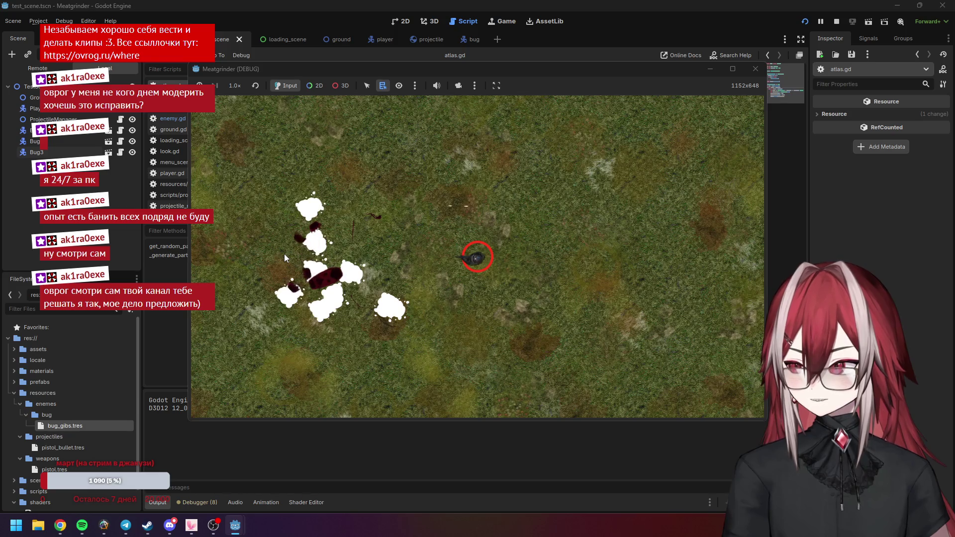
key(a)
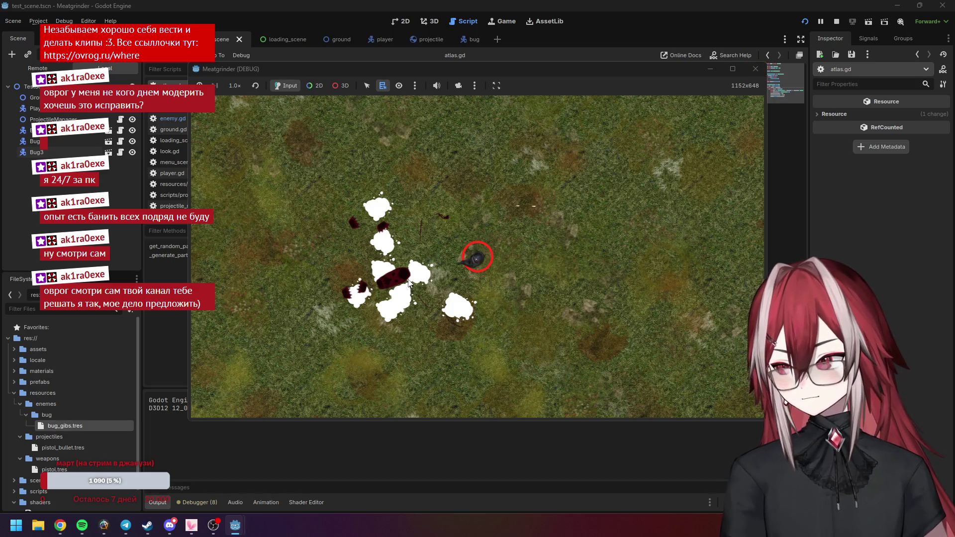
click(755, 70)
click(462, 267)
click(505, 288)
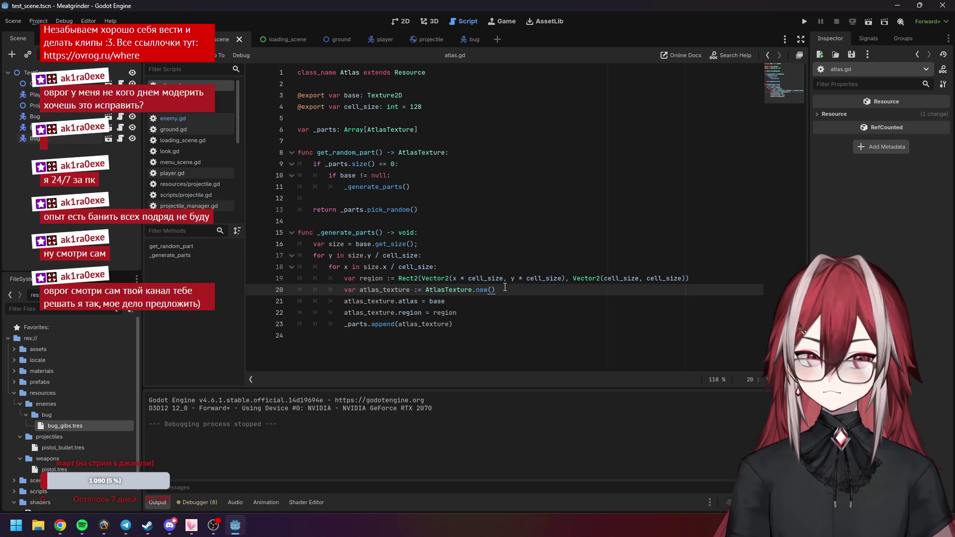
Read through lines 17–23 of atlas.gd's texture setup, then switch to buffer.gd
click(487, 302)
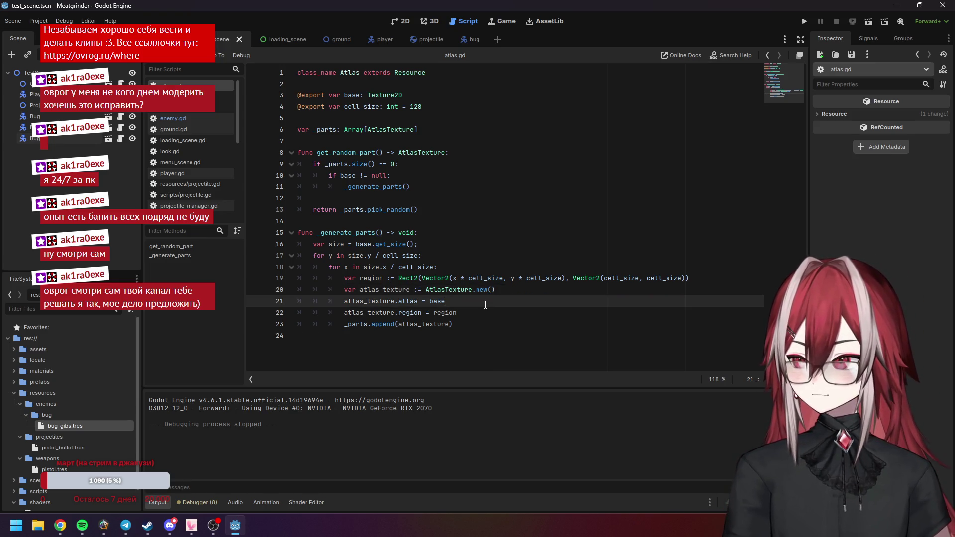
click(486, 313)
click(484, 324)
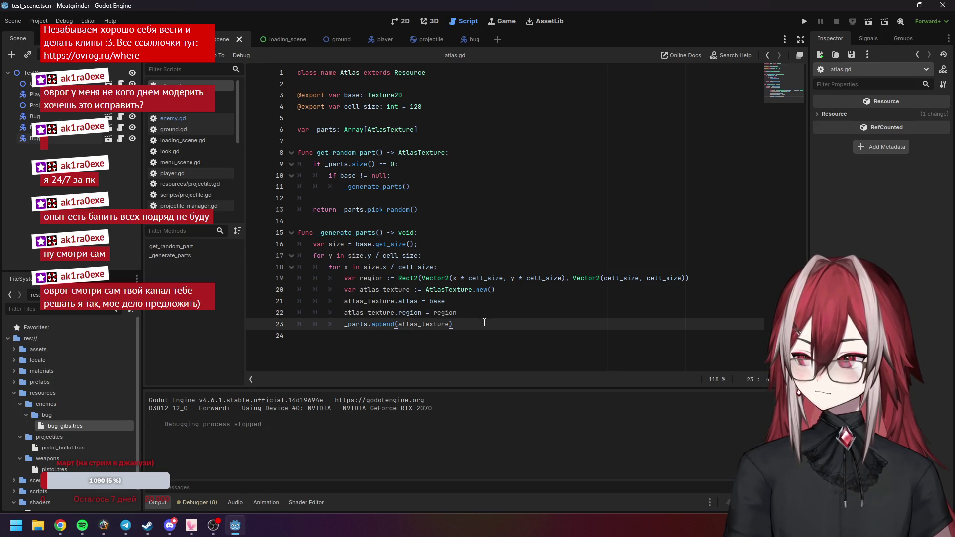
click(496, 265)
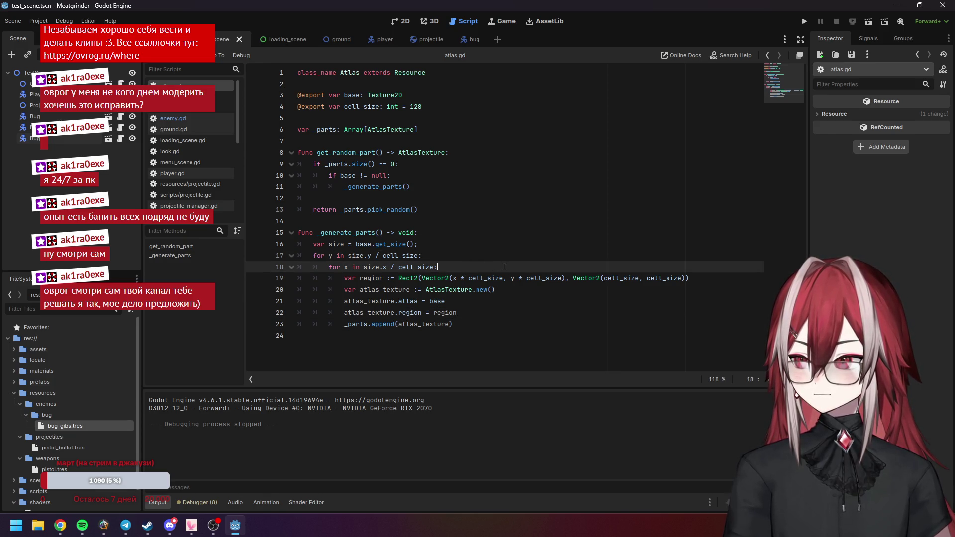
click(592, 294)
click(523, 311)
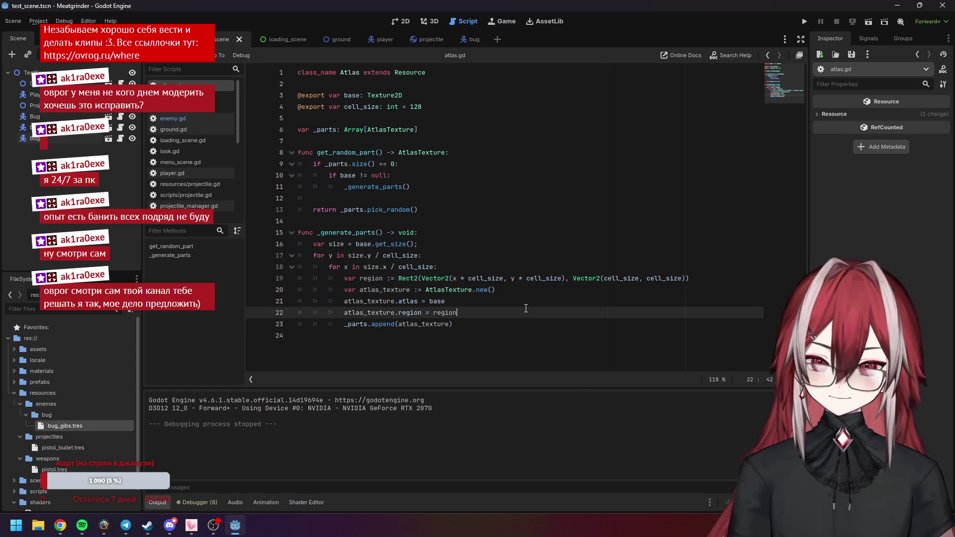
click(520, 305)
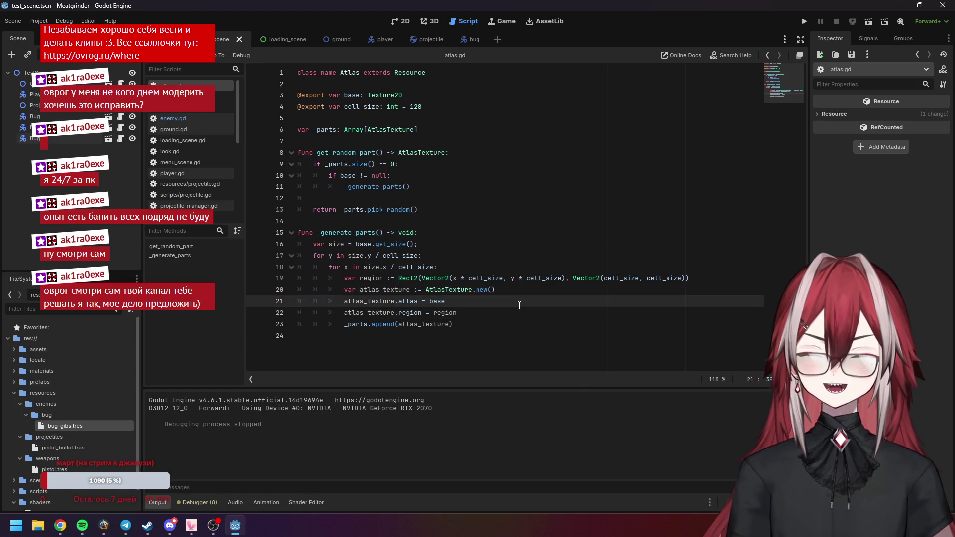
click(505, 255)
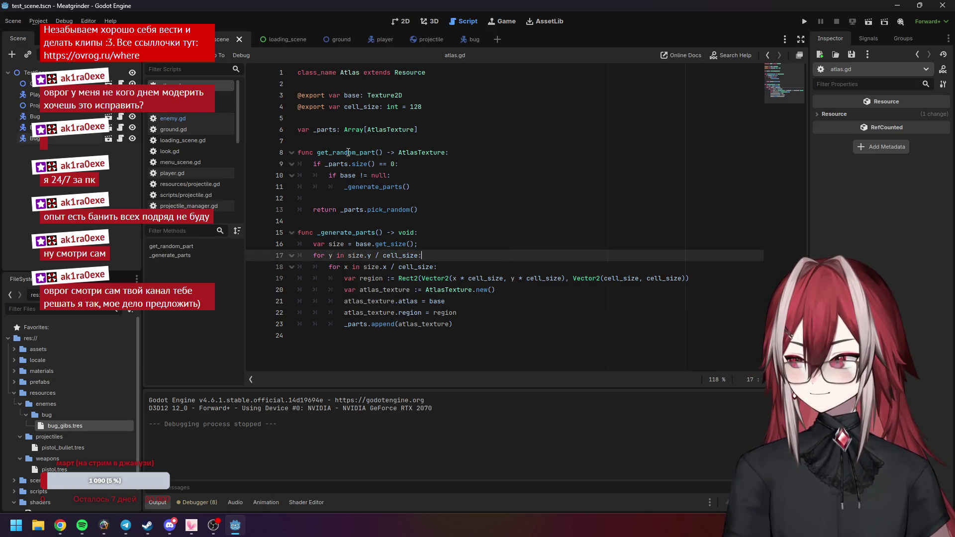
click(224, 96)
scroll(418, 182, down, 6)
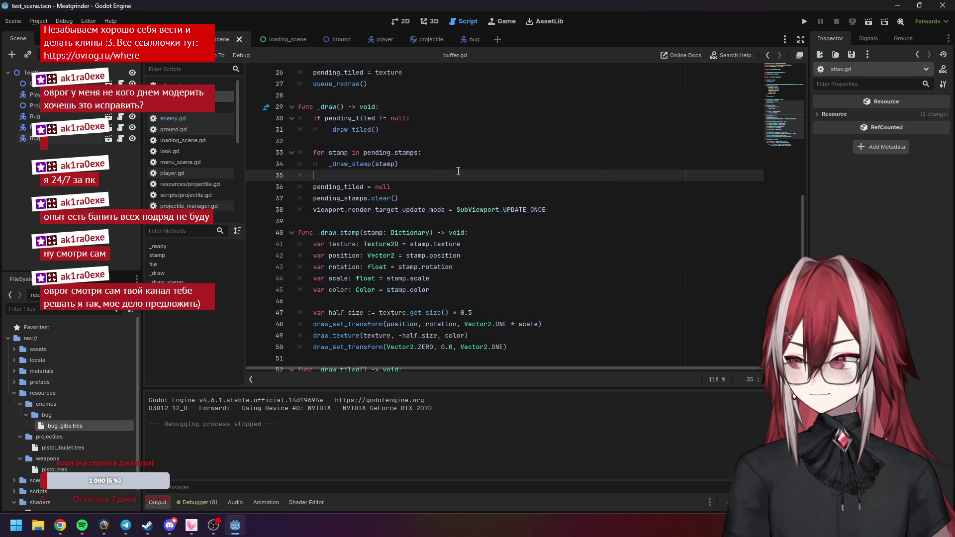
Switch to enemy.gd and inspect on_gib's gib angle, direction and random rotation lines
scroll(462, 162, up, 10)
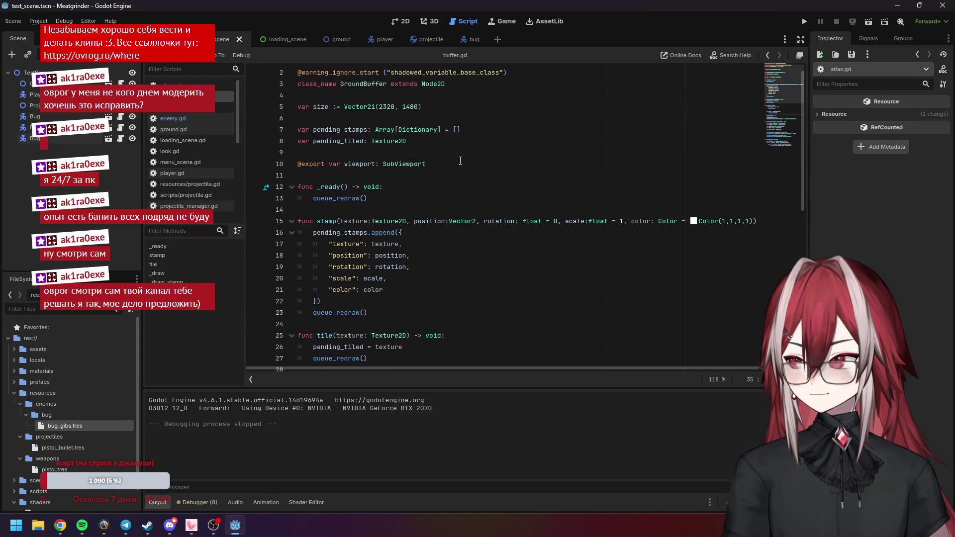
click(192, 118)
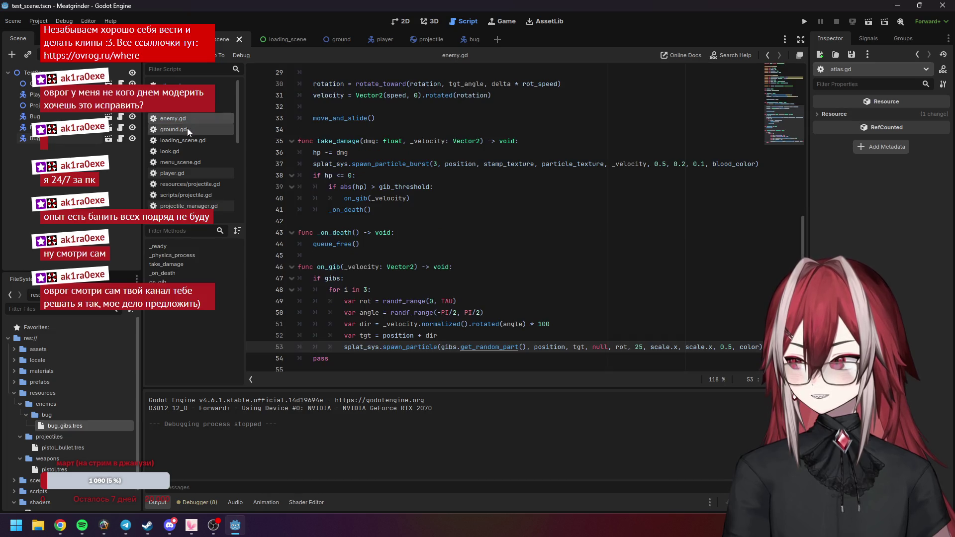
click(570, 312)
click(575, 325)
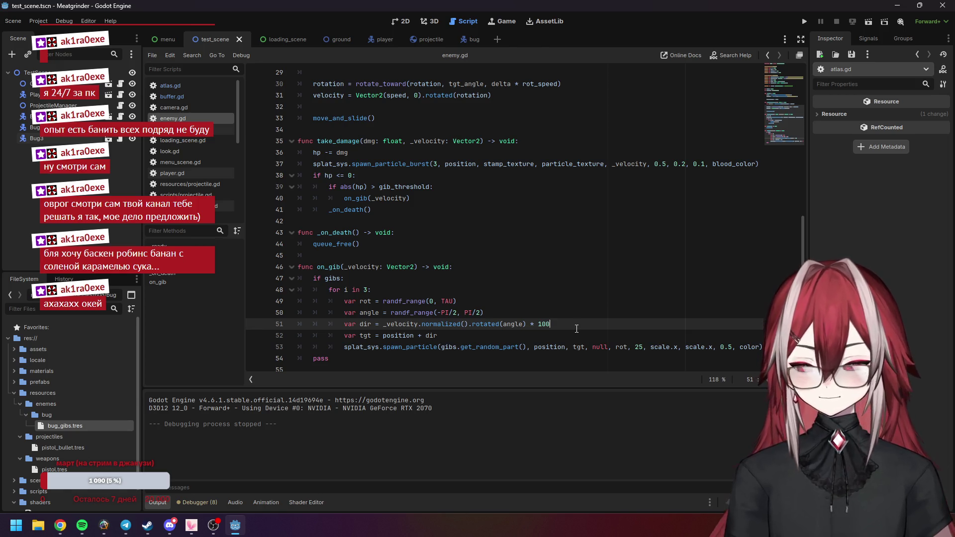
click(583, 301)
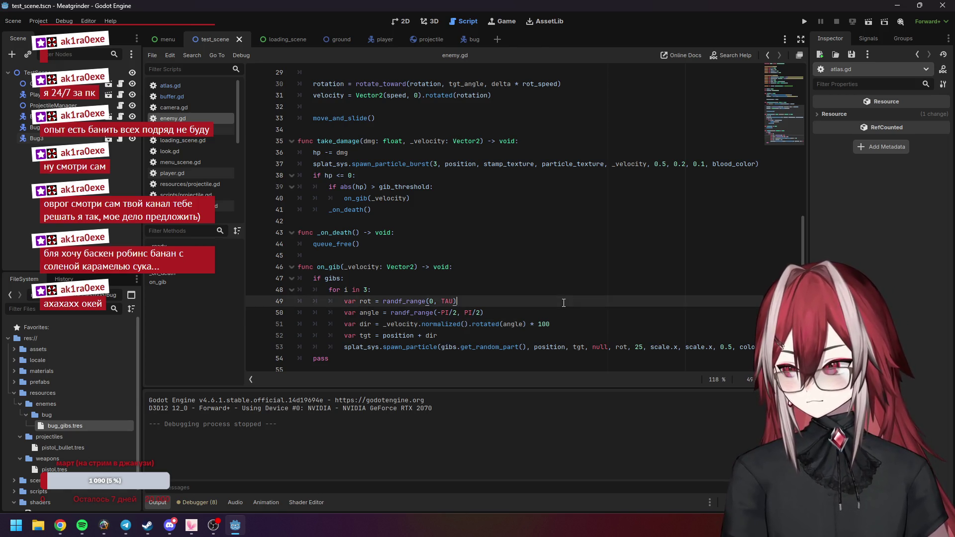
Change on_gib's spawn_particle argument on line 53 from 0.5 to 0.2
click(596, 320)
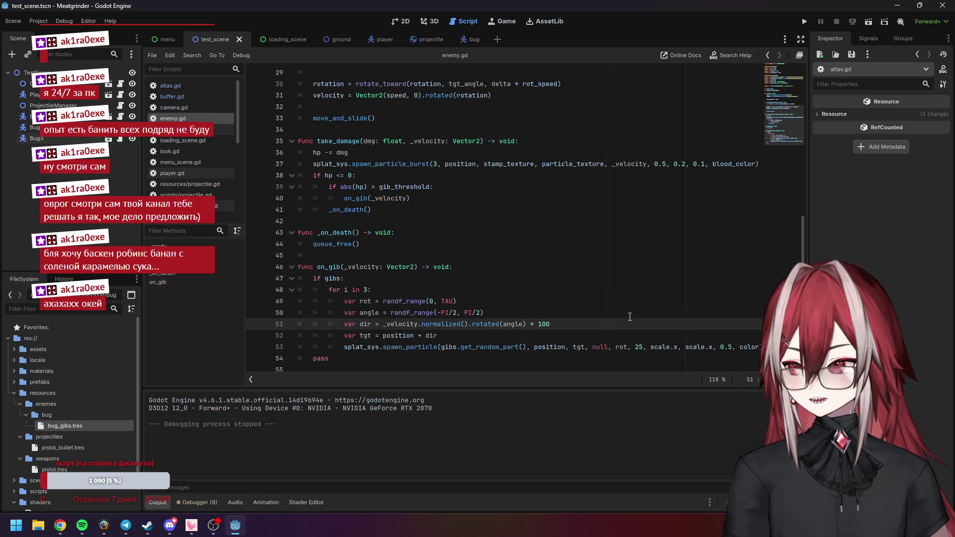
double_click(726, 347)
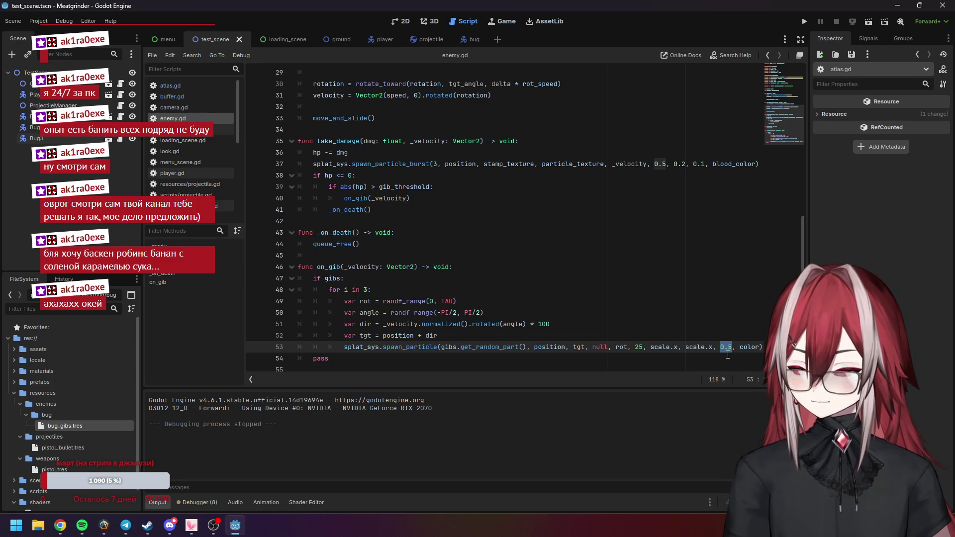
text(0)
text(.2)
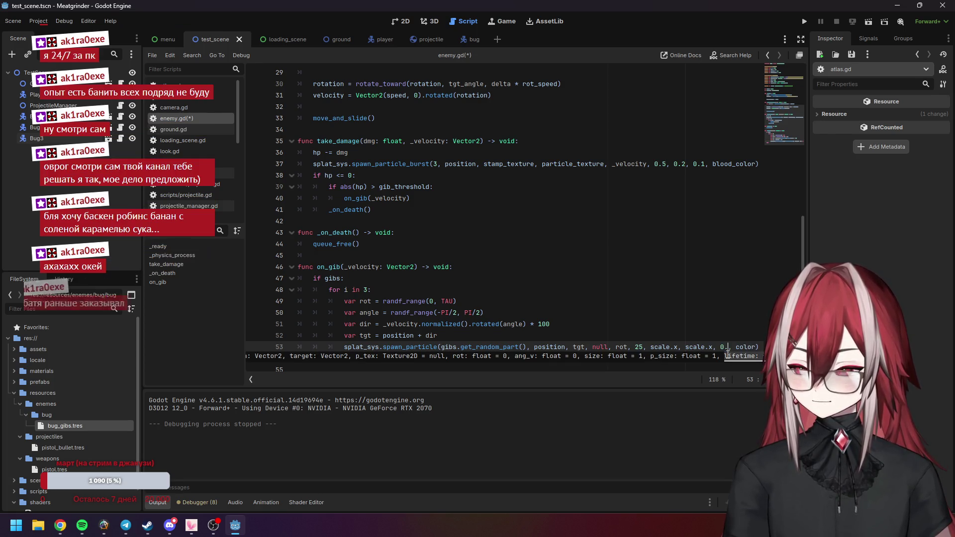
click(650, 313)
click(650, 302)
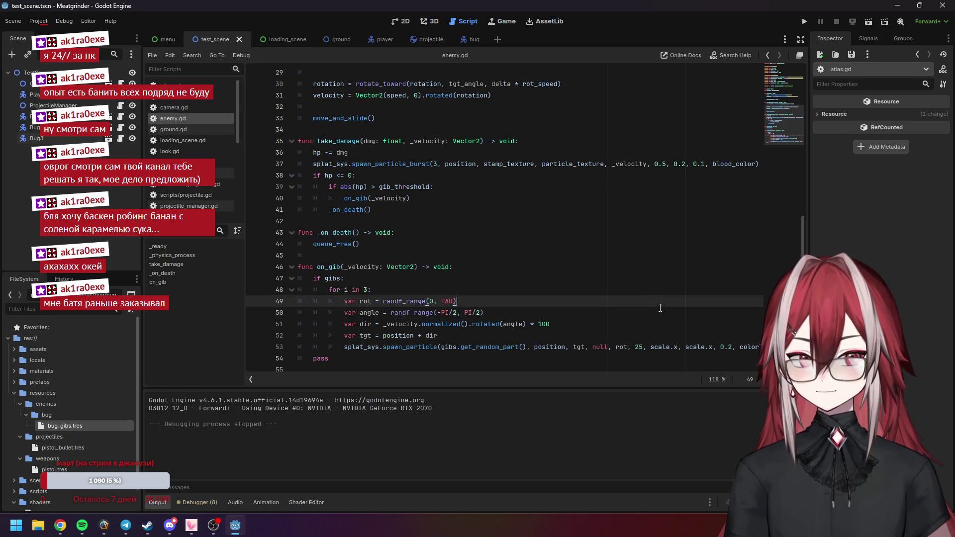
Run the game, start it and move the player around with WASD, then close it
click(804, 25)
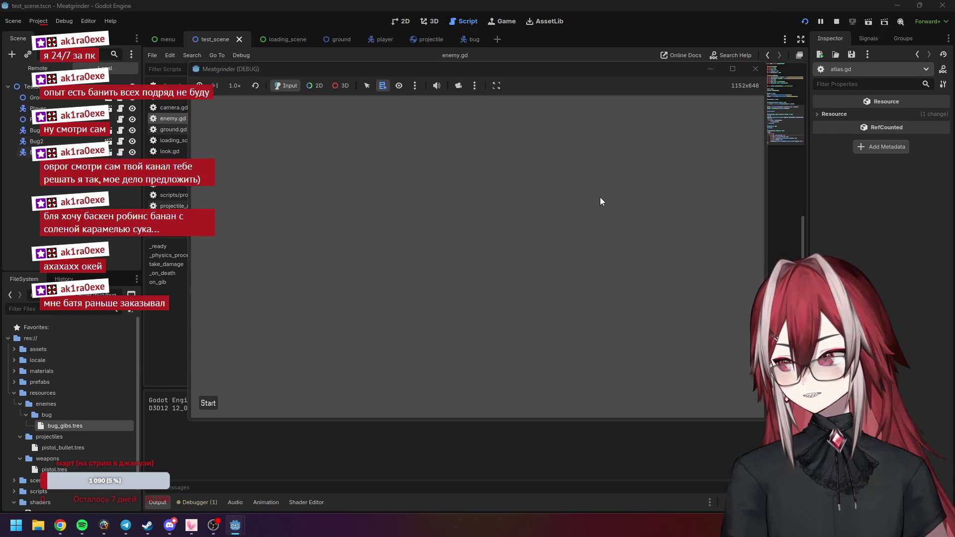
click(208, 403)
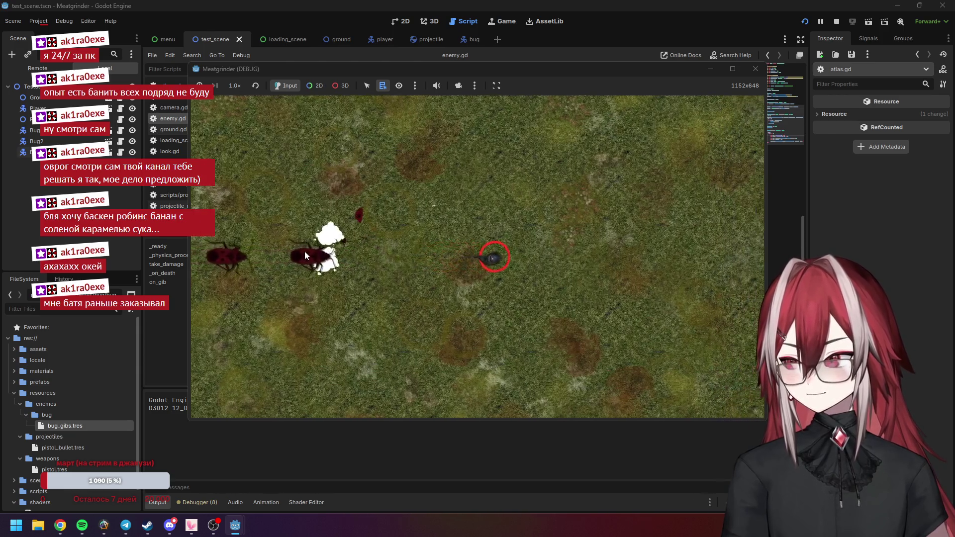
key(a)
key(w)
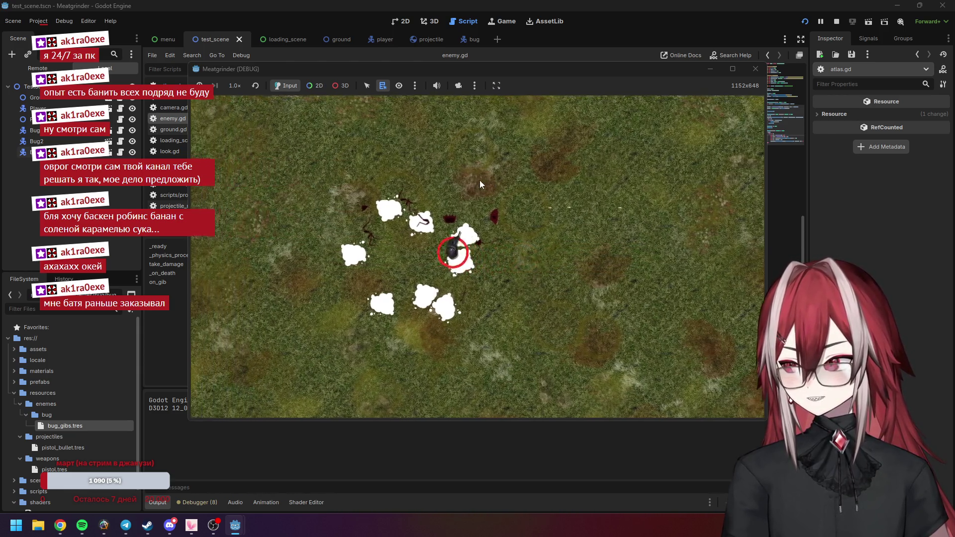
key(s)
key(d)
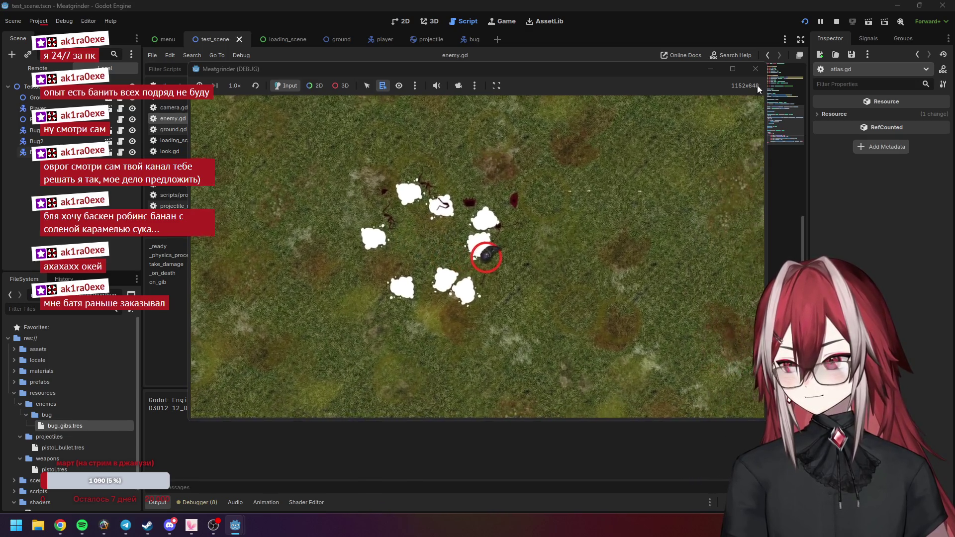
click(756, 69)
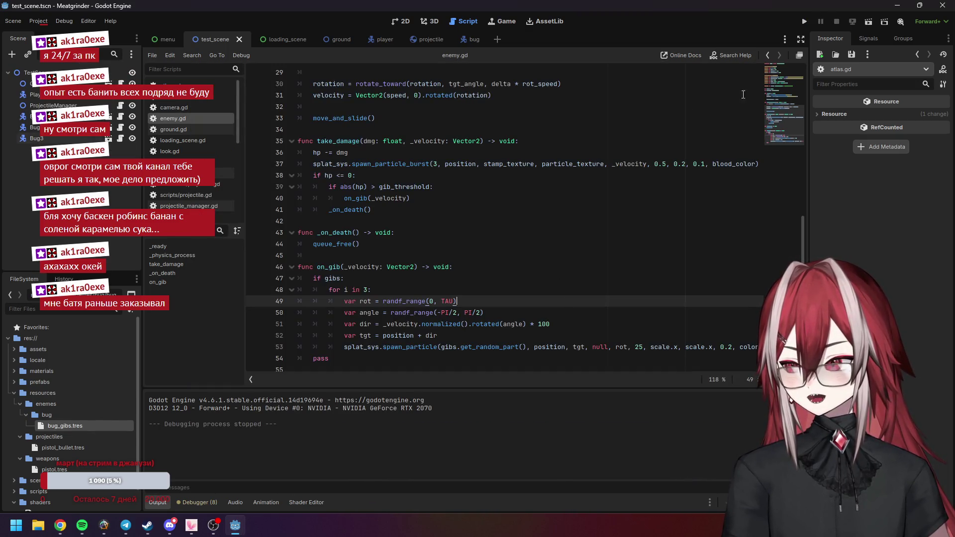
Run the game again, shoot bugs to watch them gib, then stop it
click(803, 21)
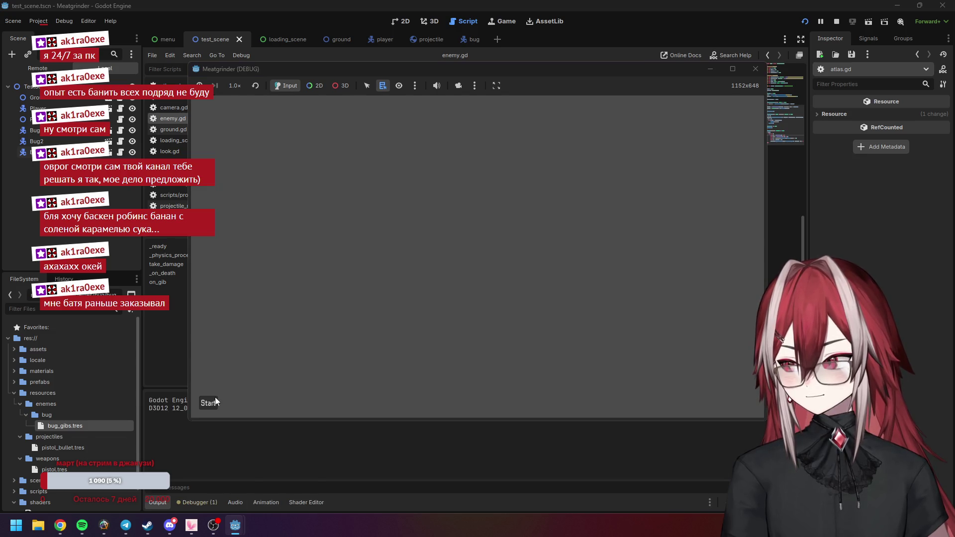
click(319, 269)
click(299, 267)
click(295, 267)
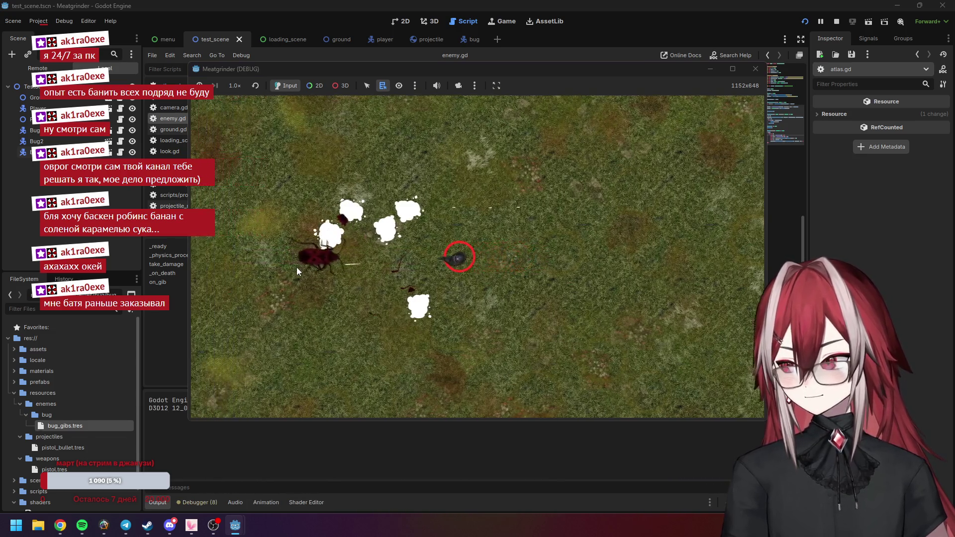
key(a)
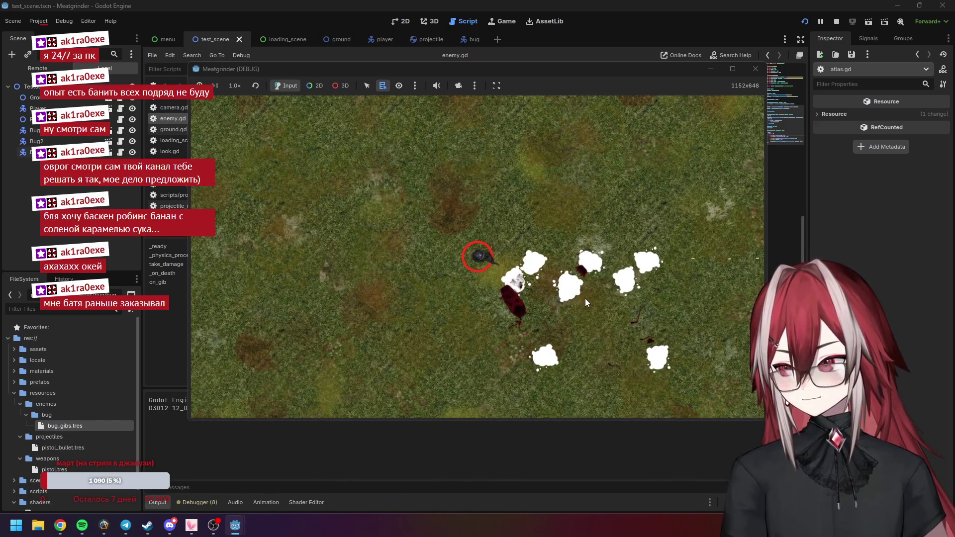
click(756, 69)
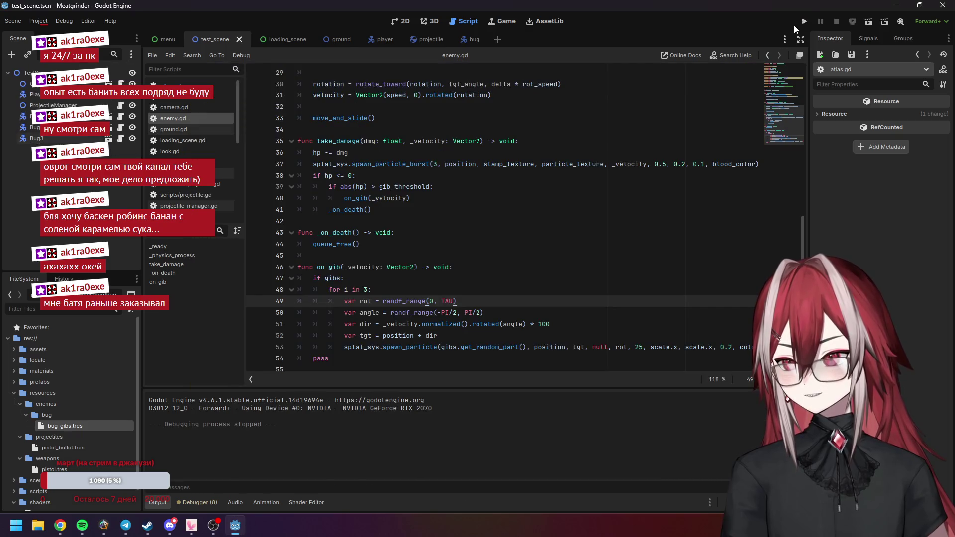
click(804, 21)
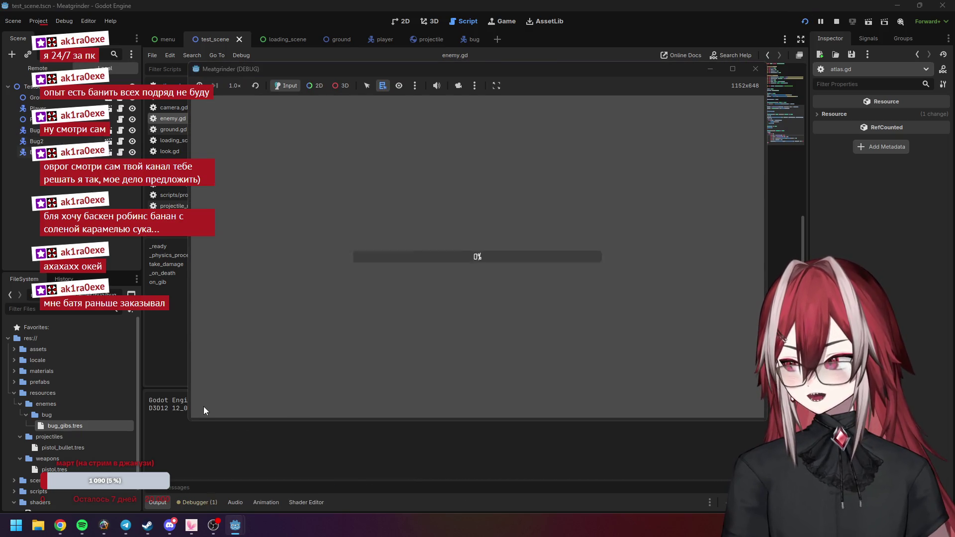
click(318, 258)
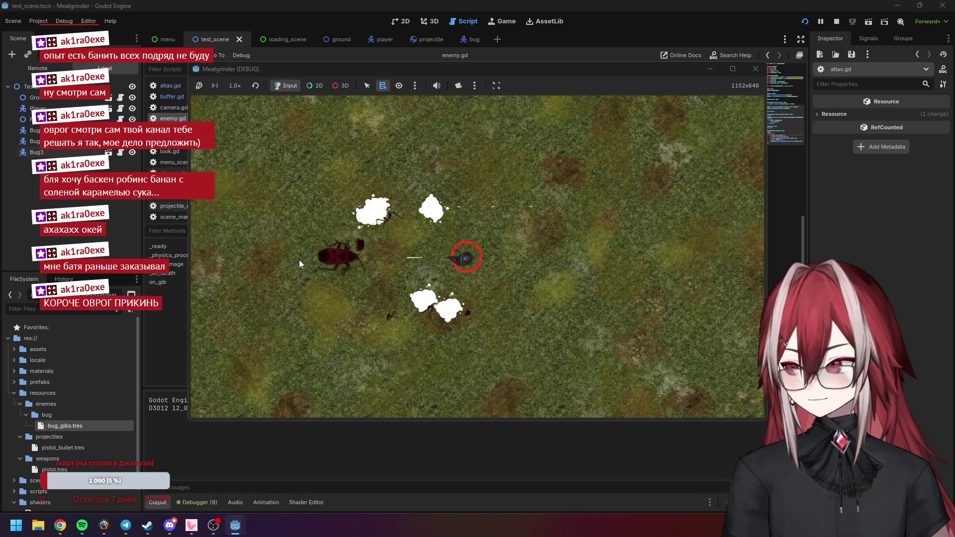
click(300, 260)
key(a)
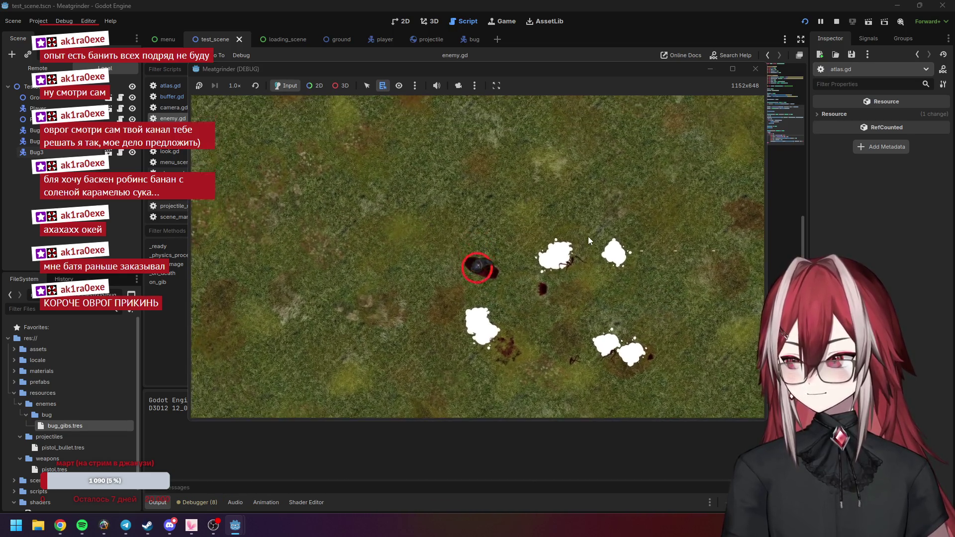
key(s)
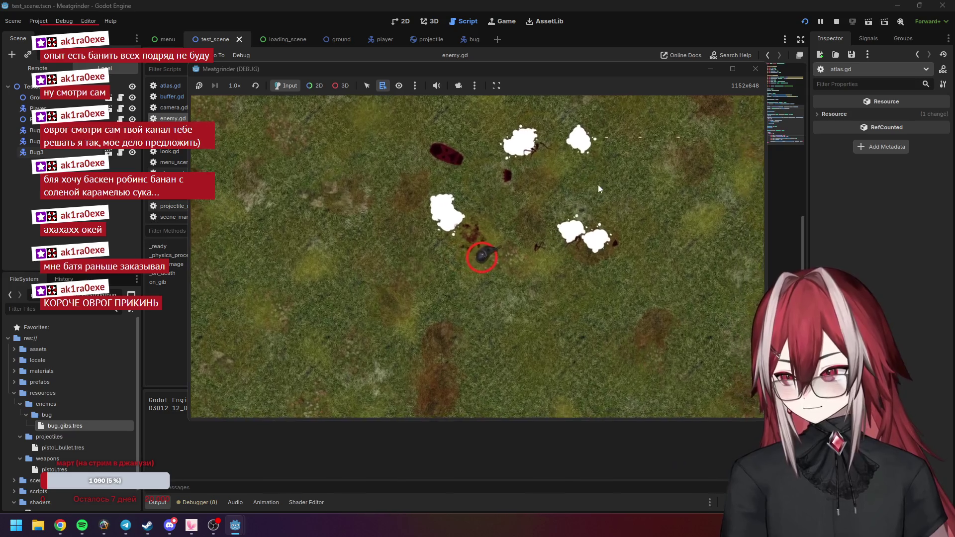
key(d)
key(w)
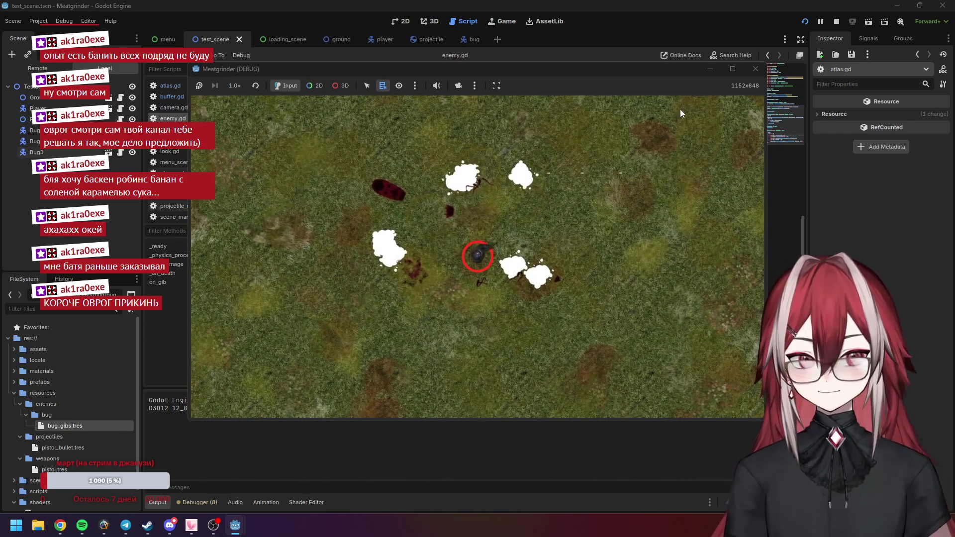
click(756, 68)
key(F5)
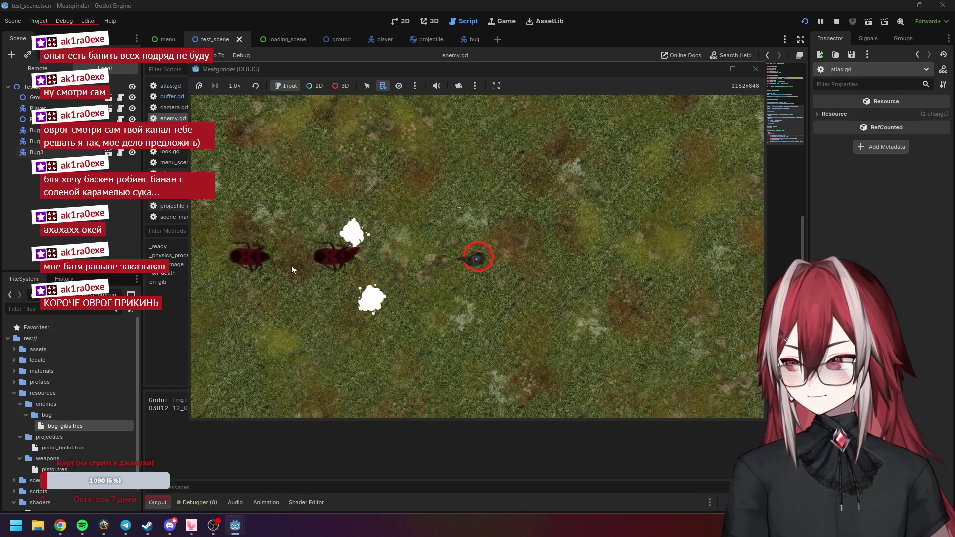
key(a)
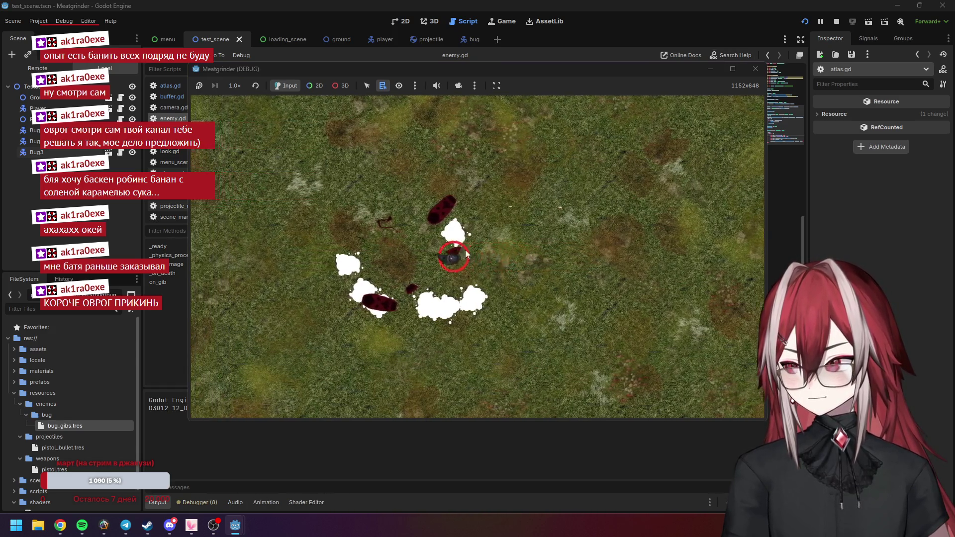
key(a)
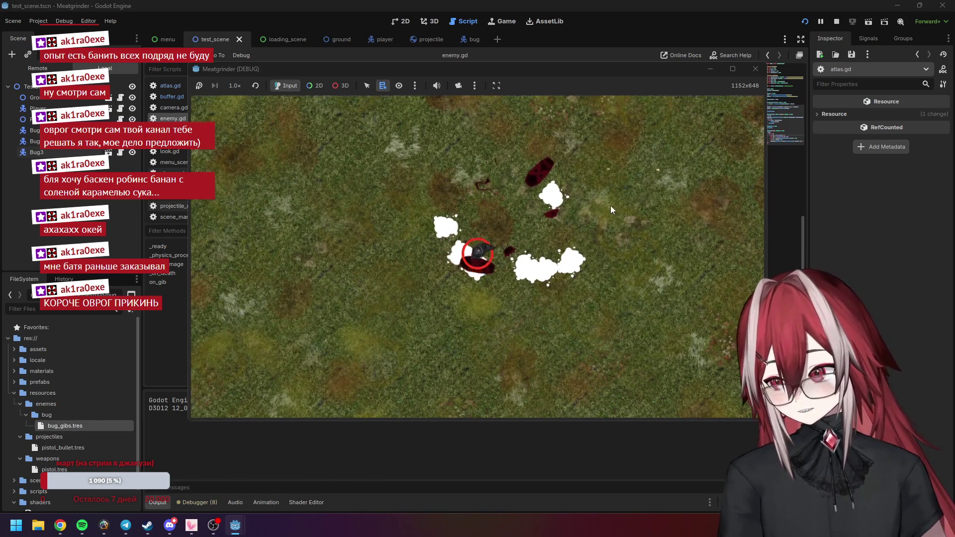
key(w+a)
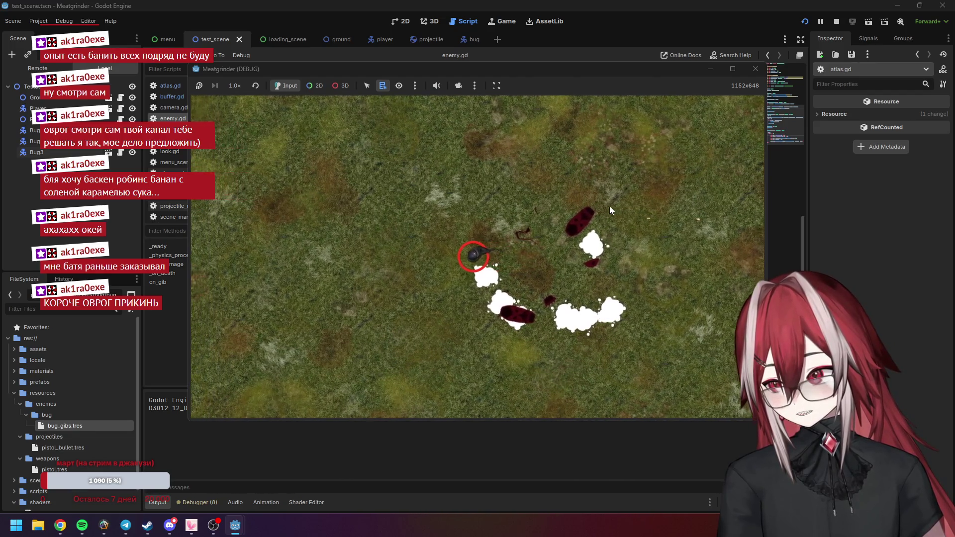
click(732, 69)
click(920, 6)
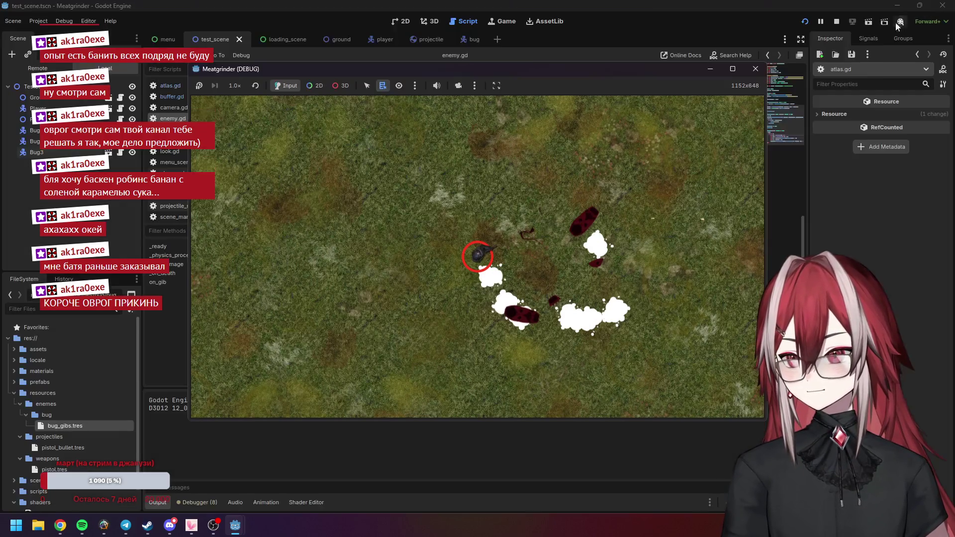
click(755, 70)
click(805, 23)
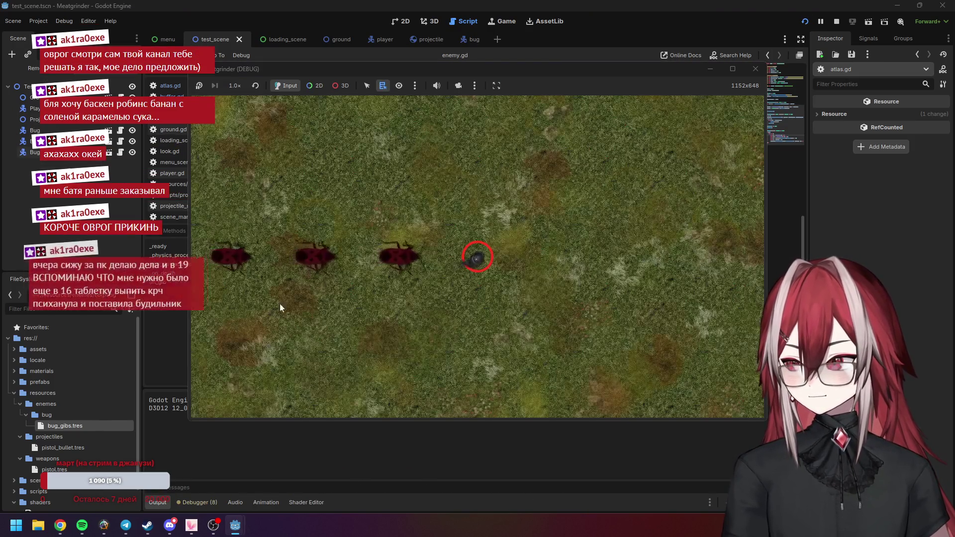
key(a)
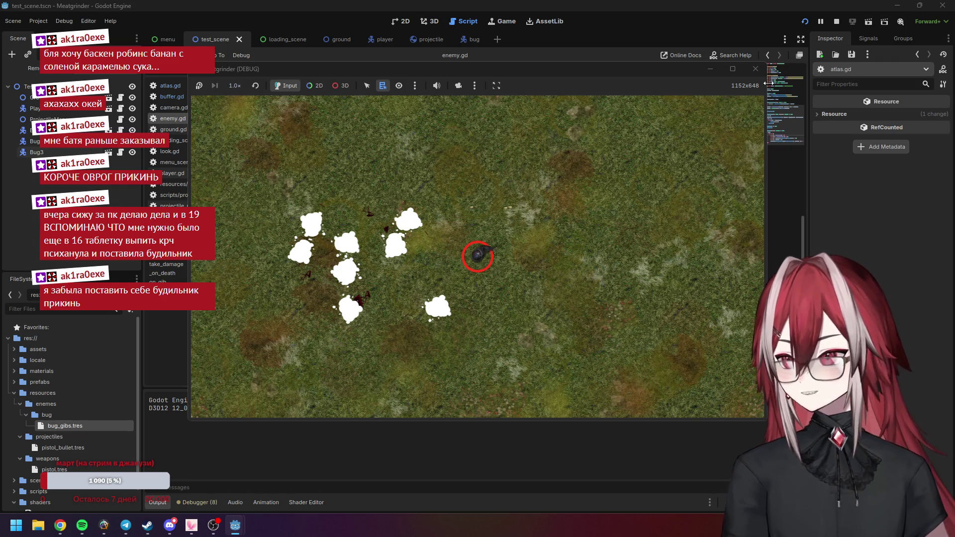
click(756, 69)
click(549, 244)
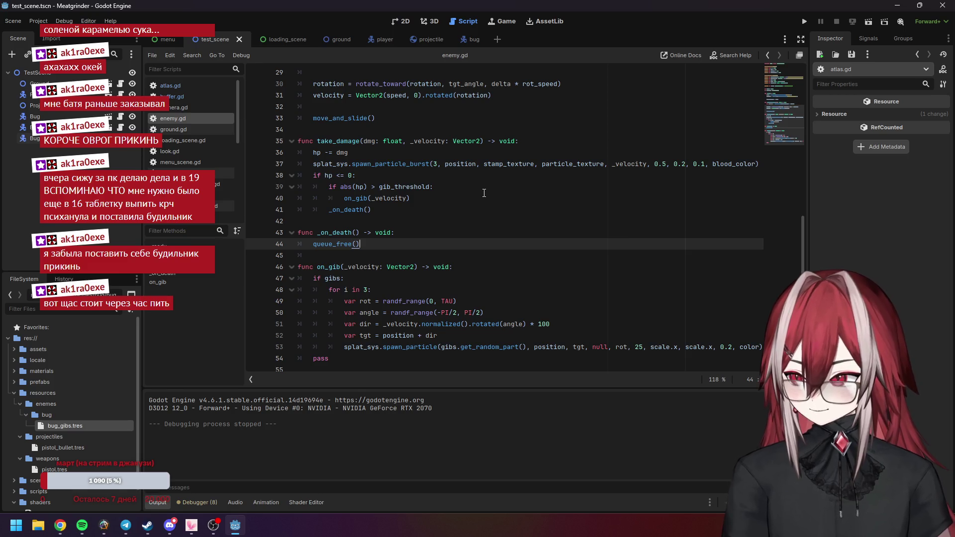
Step through enemy.gd's _on_death, on_gib loop and line 38 hp check, then launch the game
click(464, 228)
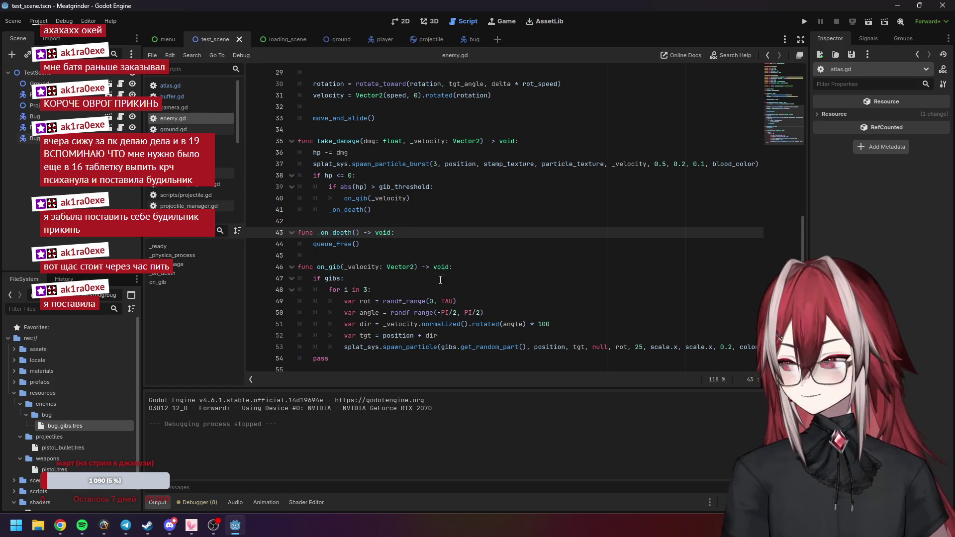
click(462, 290)
click(513, 313)
click(561, 333)
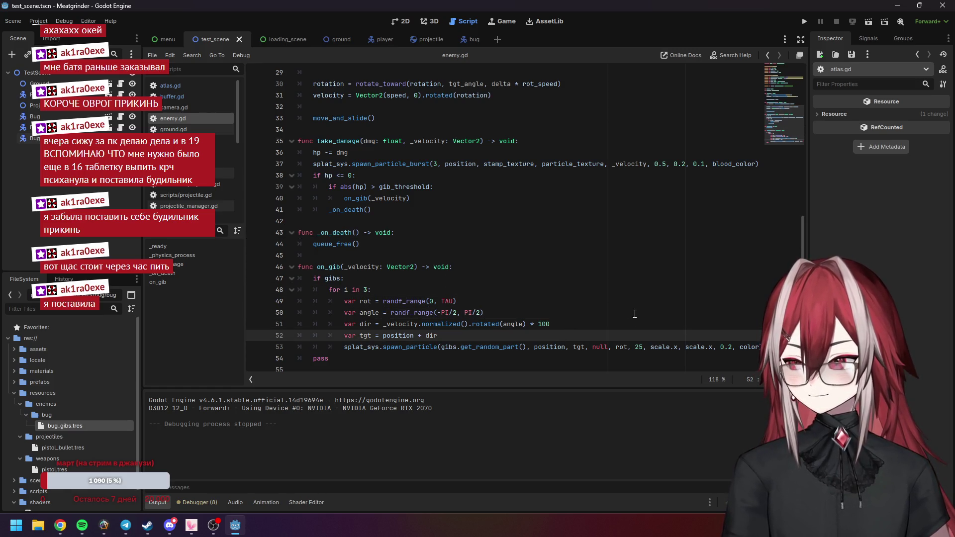
click(507, 302)
click(547, 313)
click(588, 324)
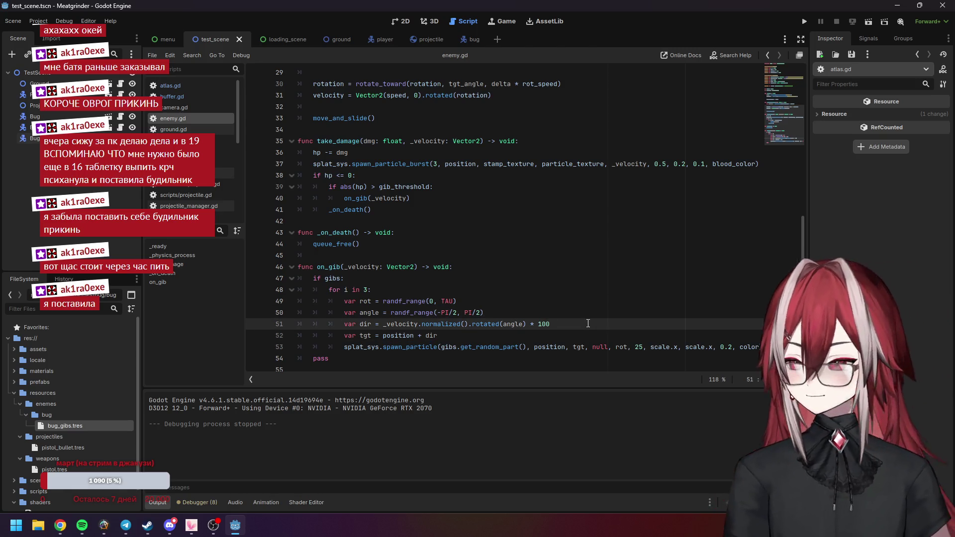
click(544, 302)
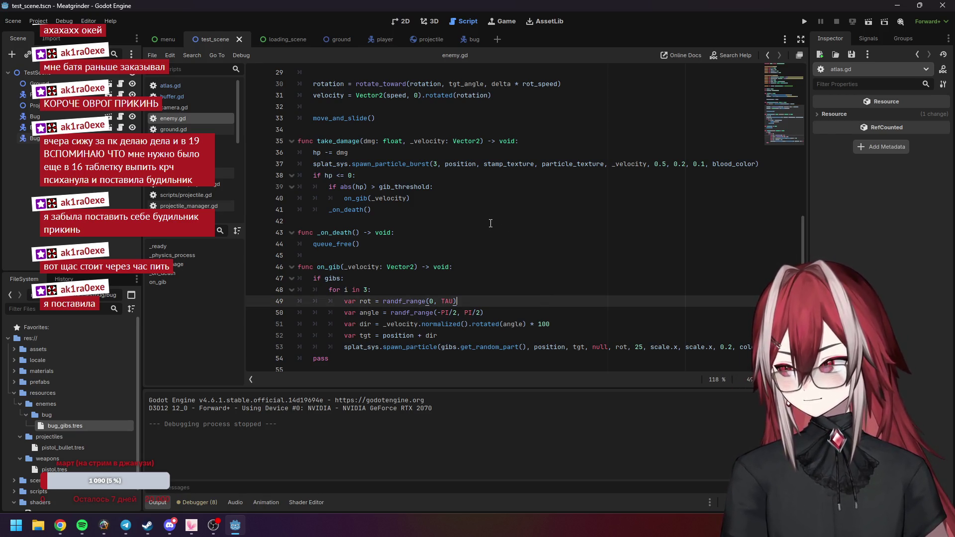
click(353, 174)
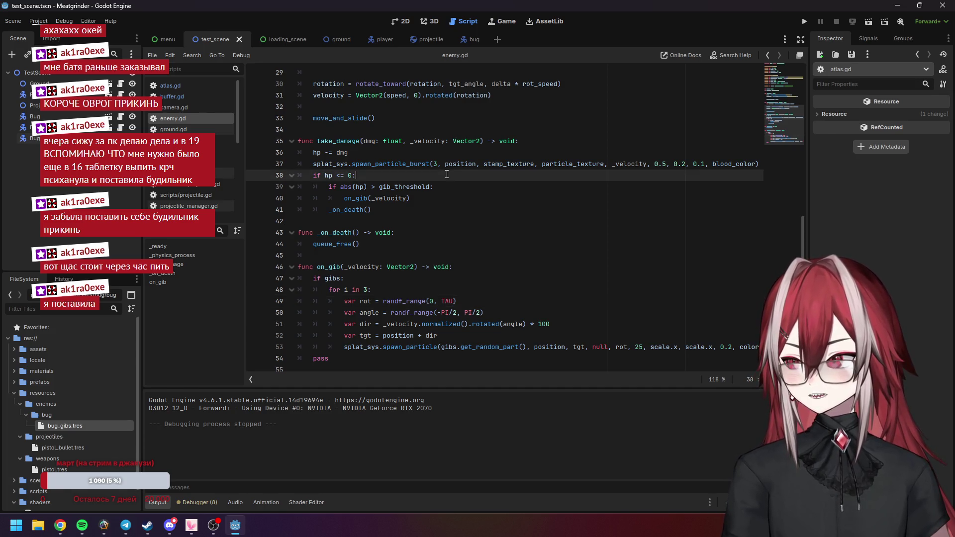
scroll(398, 171, up, 10)
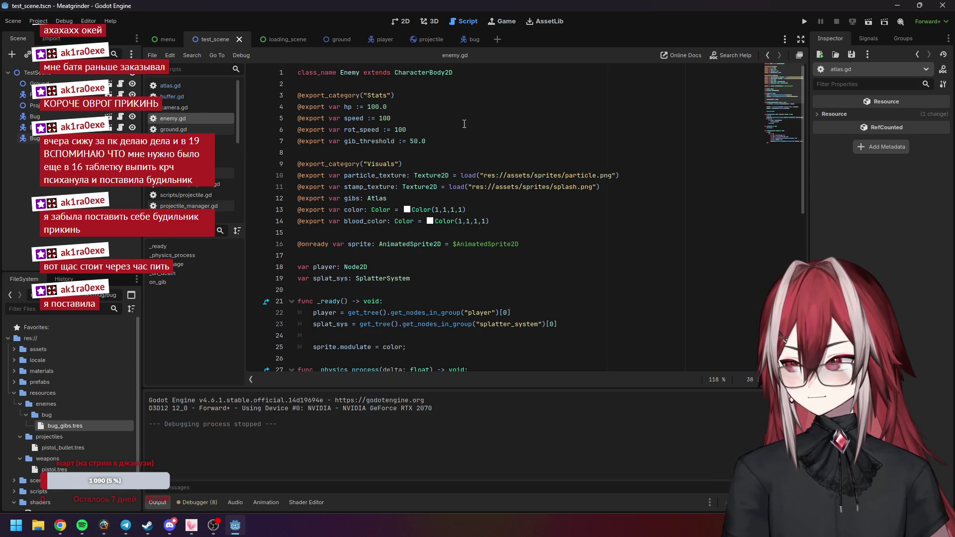
click(805, 23)
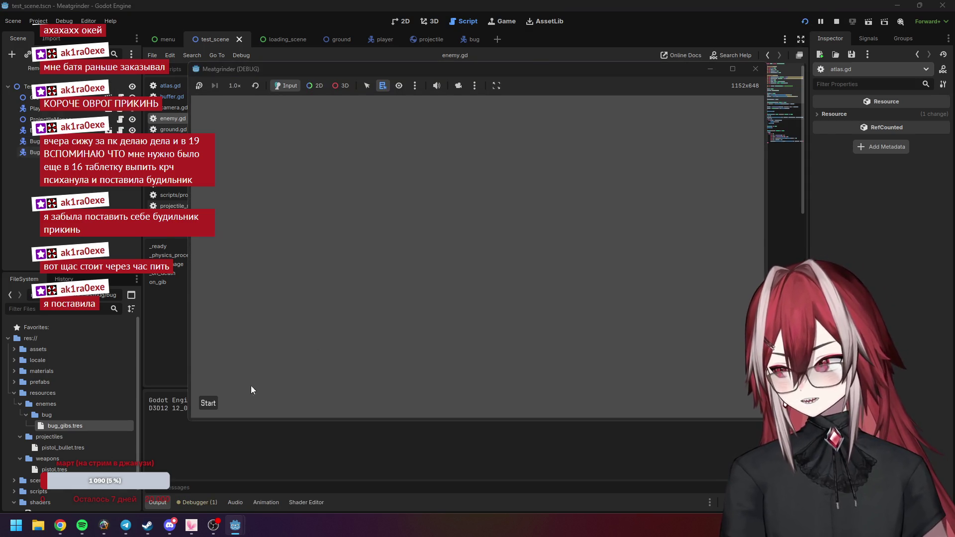
Start the game, move around with WASD blasting bugs into gibs, then close the window
click(209, 403)
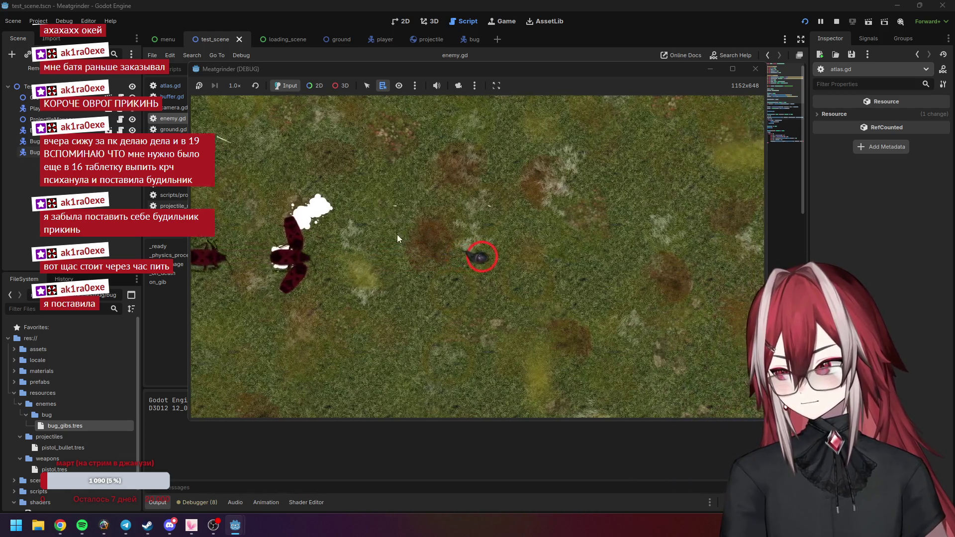
key(w)
key(a)
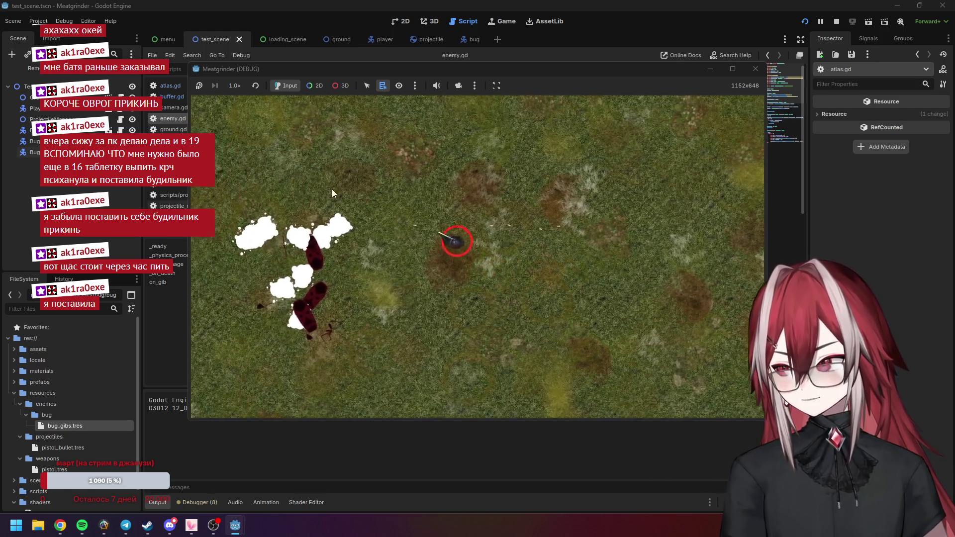
key(w)
key(a)
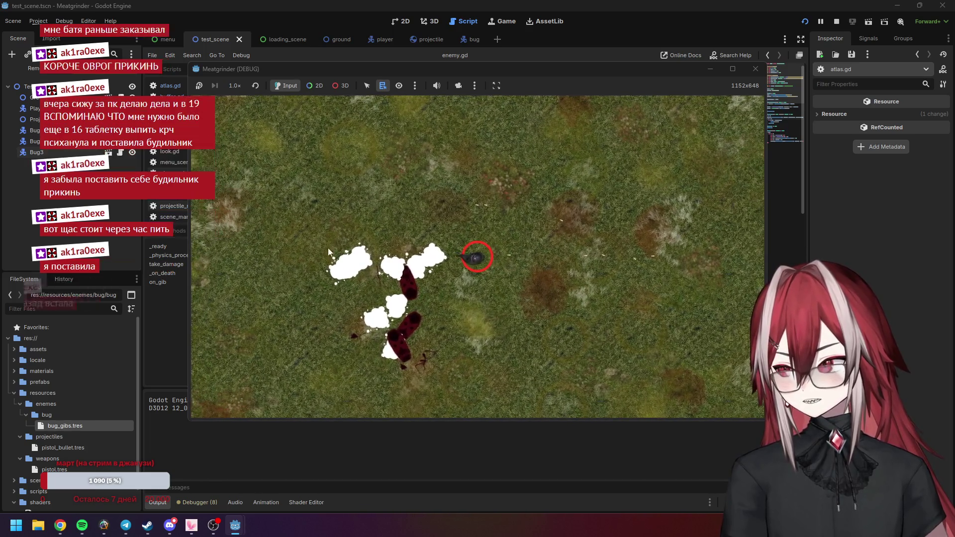
key(d)
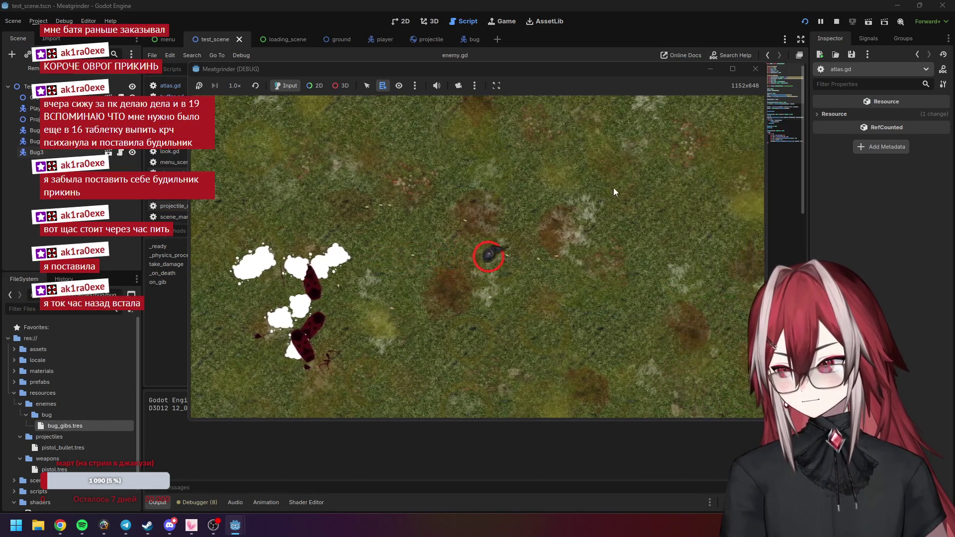
key(d)
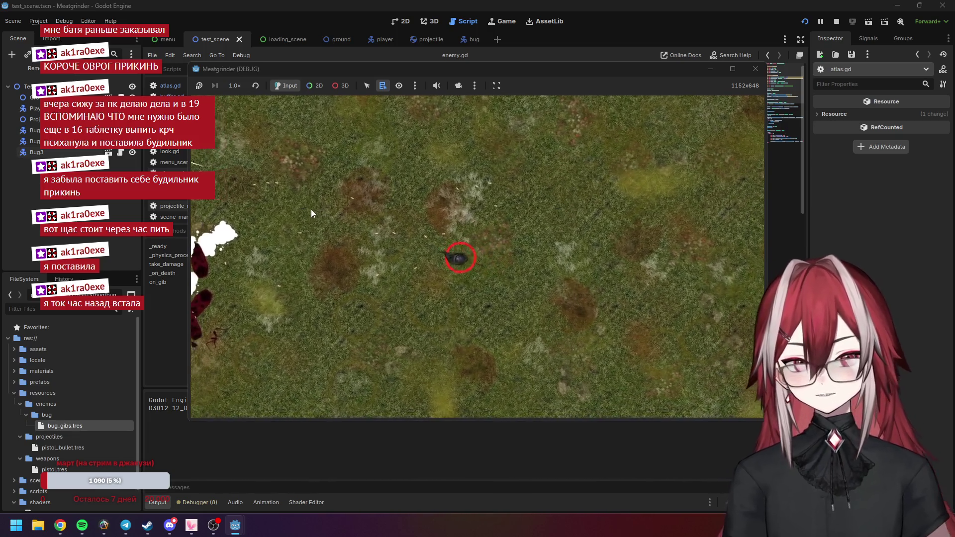
key(a)
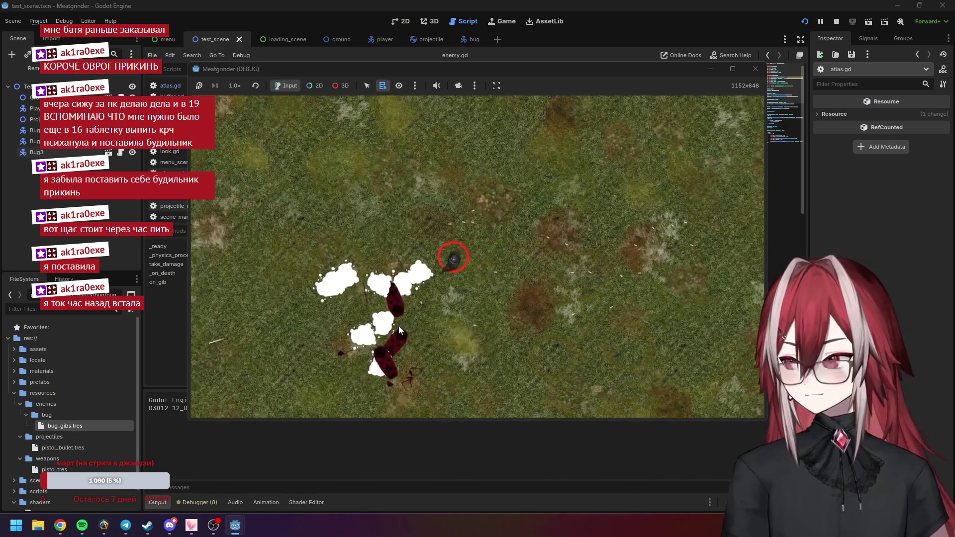
key(s)
key(d)
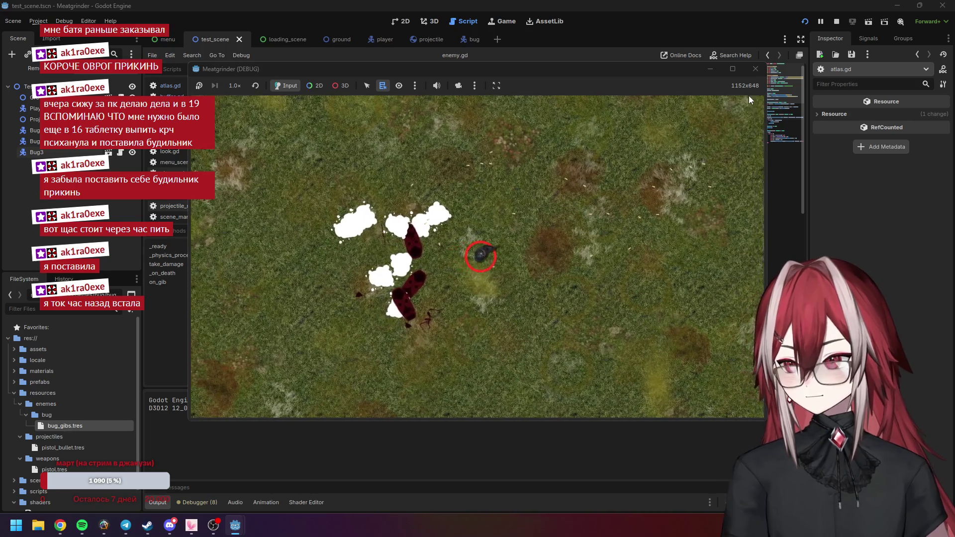
click(755, 69)
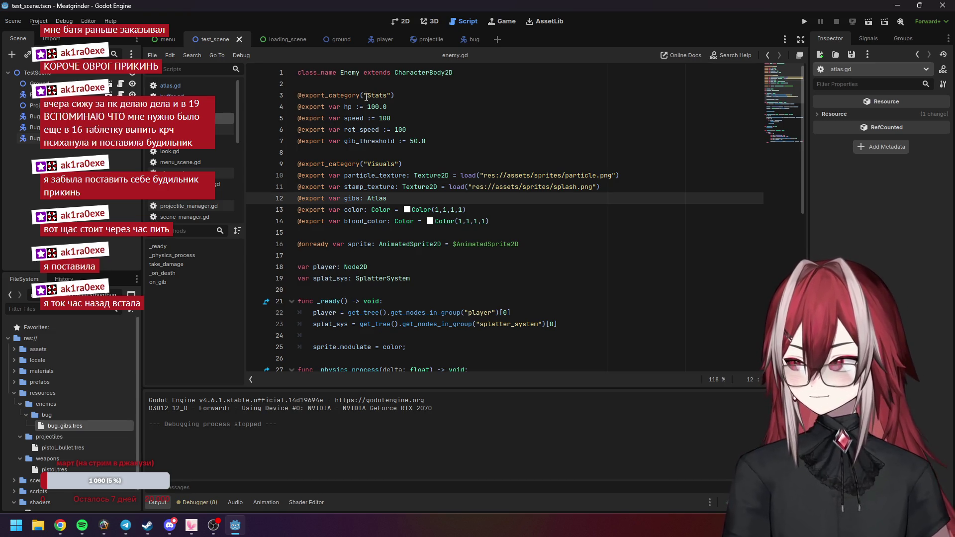
Read enemy.gd's player variable, hp death check, _on_death and gib spawning loop
scroll(448, 164, down, 3)
click(490, 169)
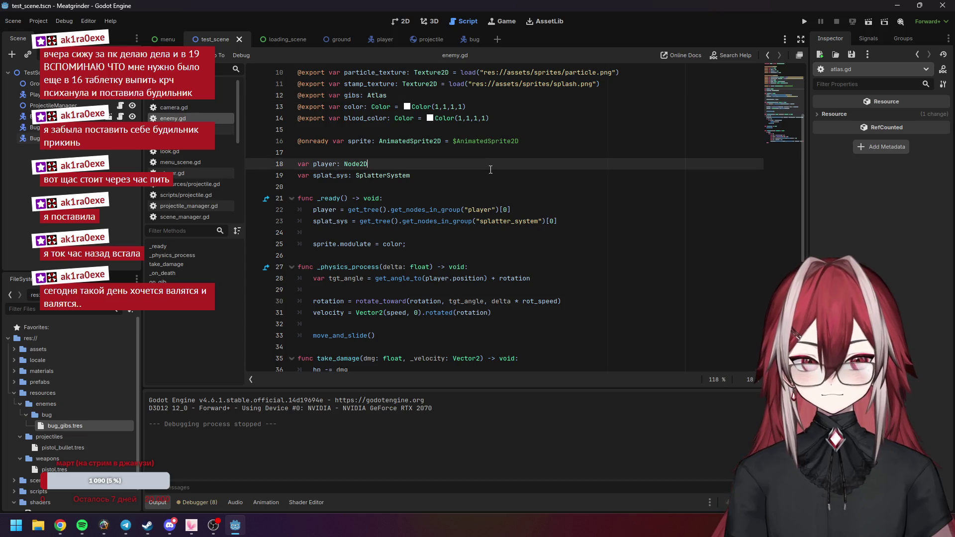
scroll(520, 185, down, 5)
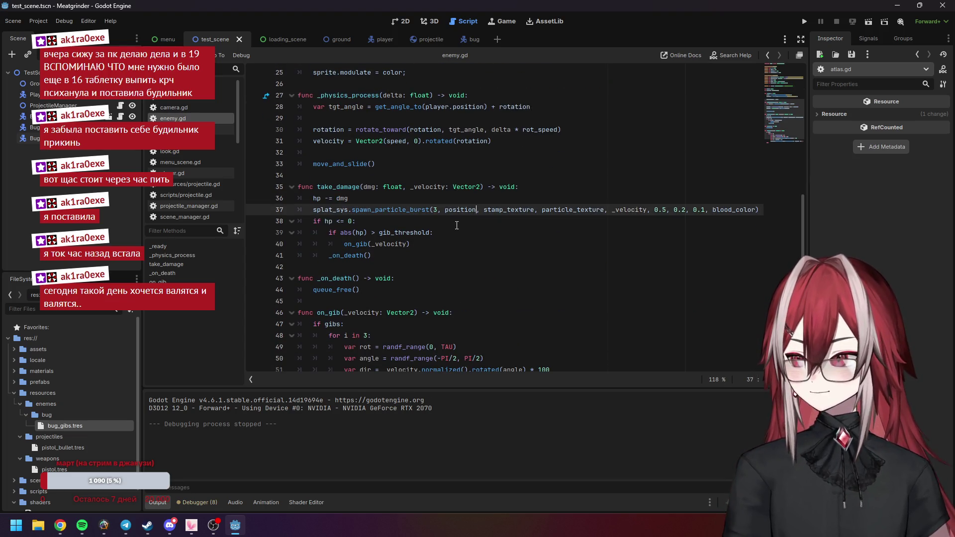
click(460, 222)
scroll(477, 209, down, 2)
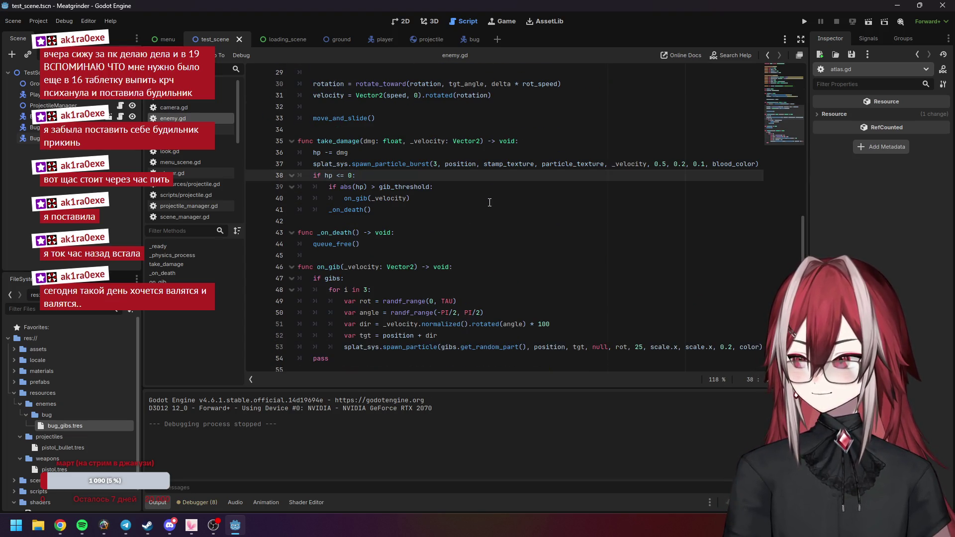
click(361, 198)
click(423, 220)
click(531, 289)
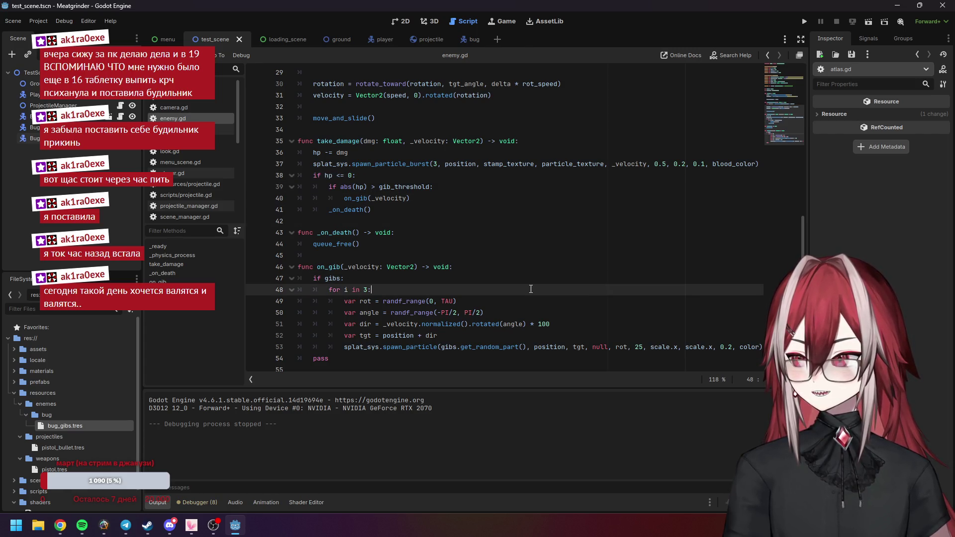
Revisit the gibs Atlas and color export lines, then bring up Spotify's liked tracks playlist
scroll(532, 269, up, 10)
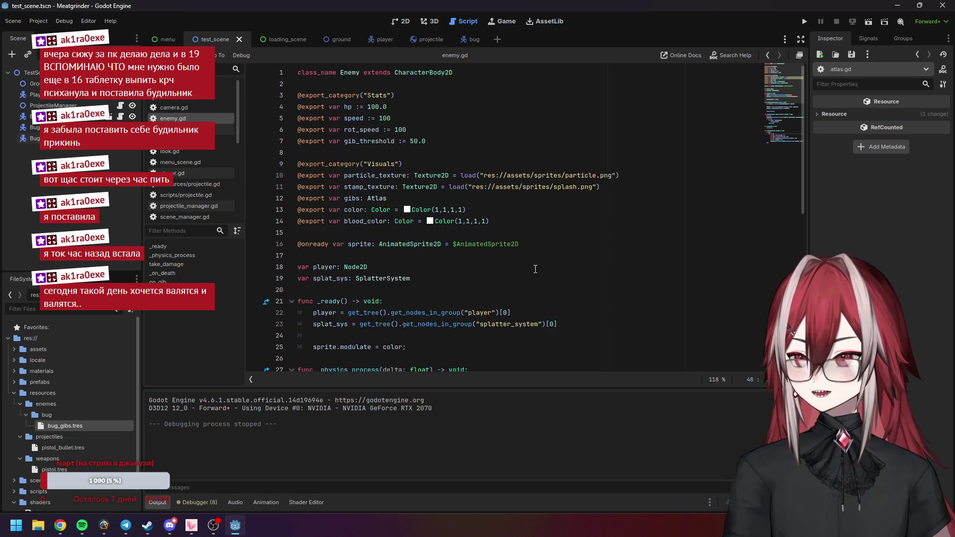
scroll(522, 260, down, 10)
scroll(520, 258, up, 10)
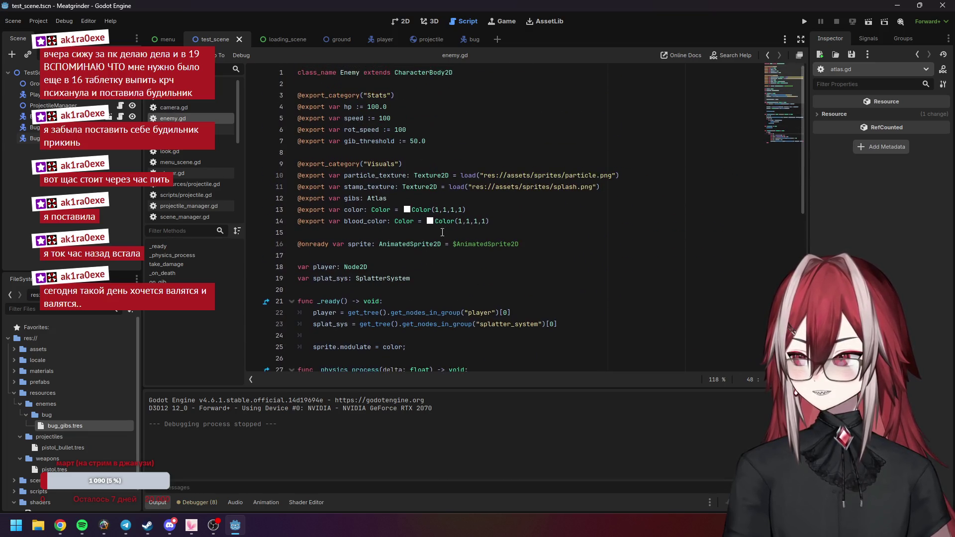
click(473, 197)
click(538, 208)
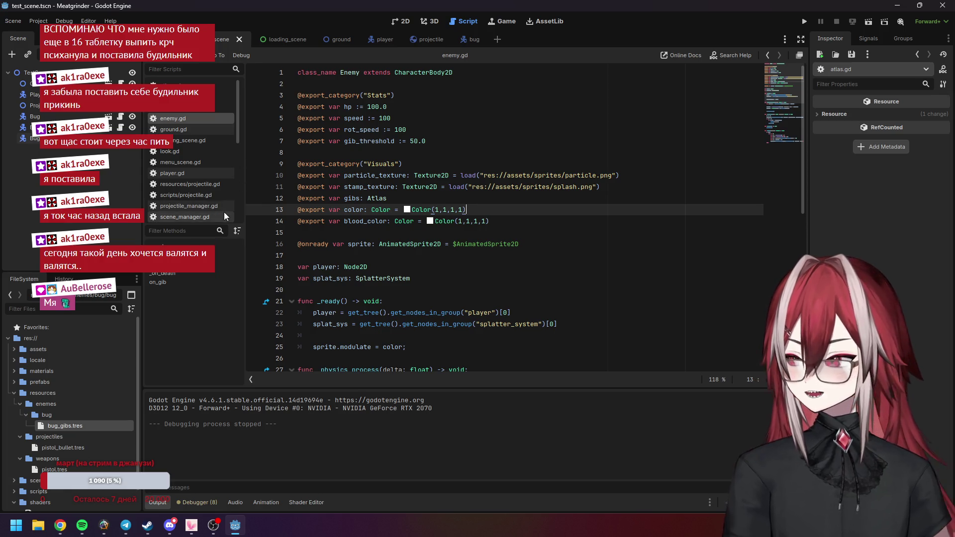
scroll(207, 199, down, 4)
scroll(474, 194, down, 2)
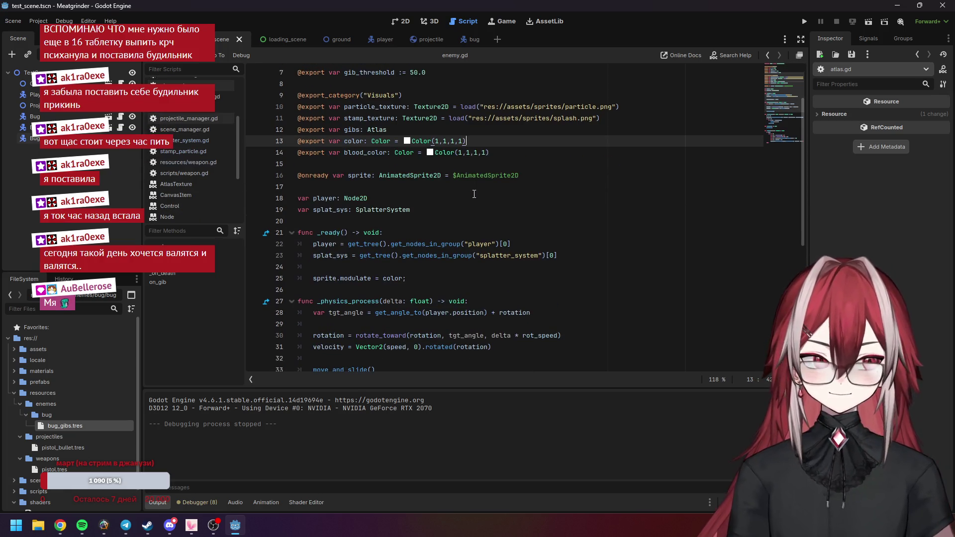
scroll(474, 194, up, 2)
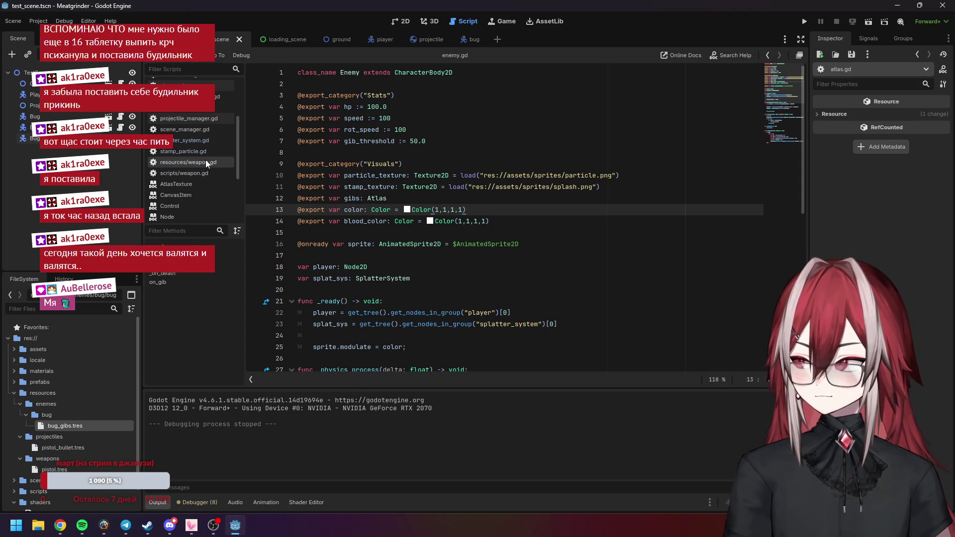
click(82, 525)
drag(566, 88, 568, 58)
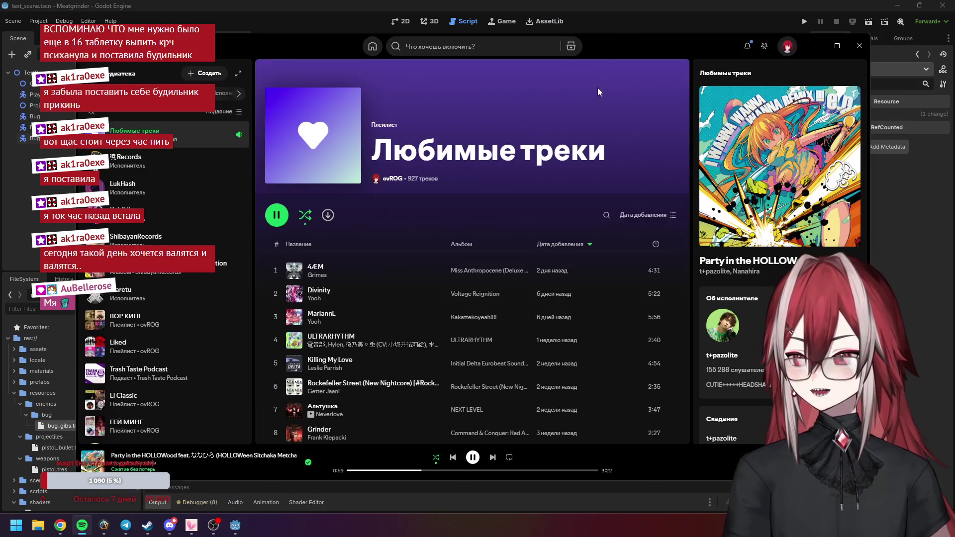
scroll(417, 278, down, 2)
scroll(415, 262, down, 2)
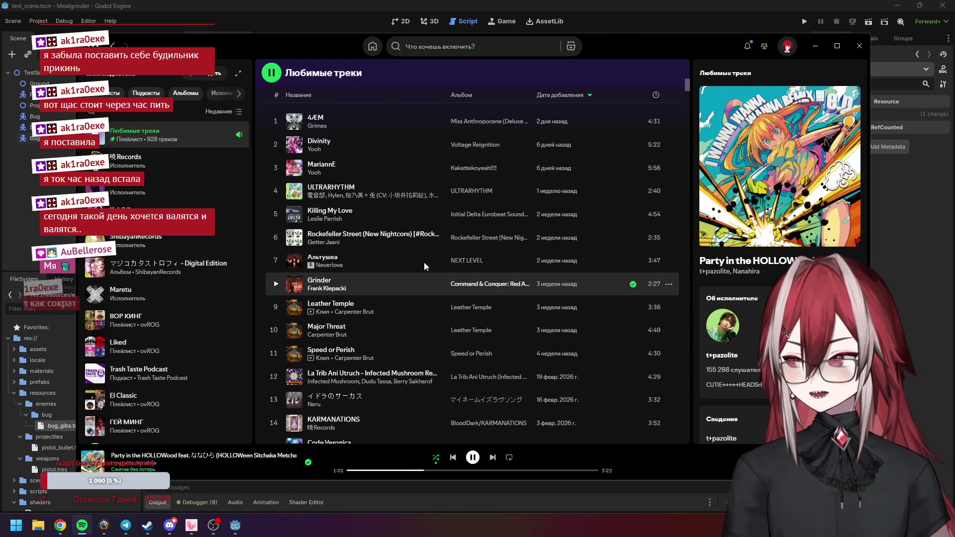
scroll(423, 238, down, 3)
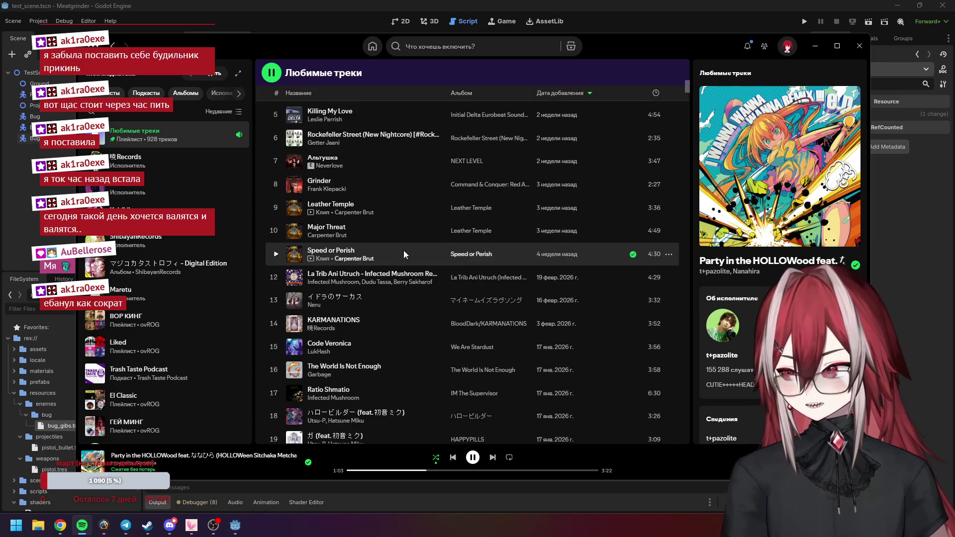
scroll(411, 240, down, 4)
scroll(411, 239, down, 3)
scroll(430, 213, down, 4)
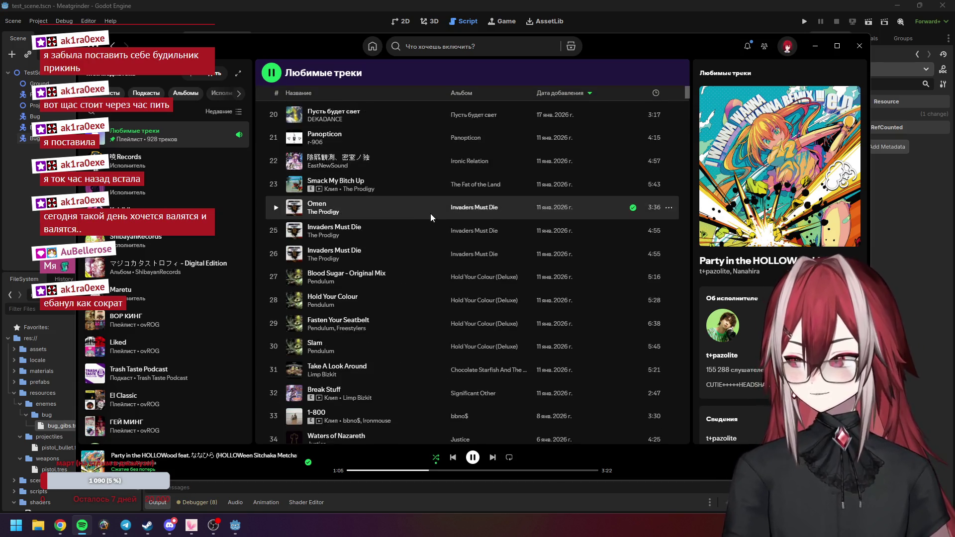
scroll(424, 215, down, 2)
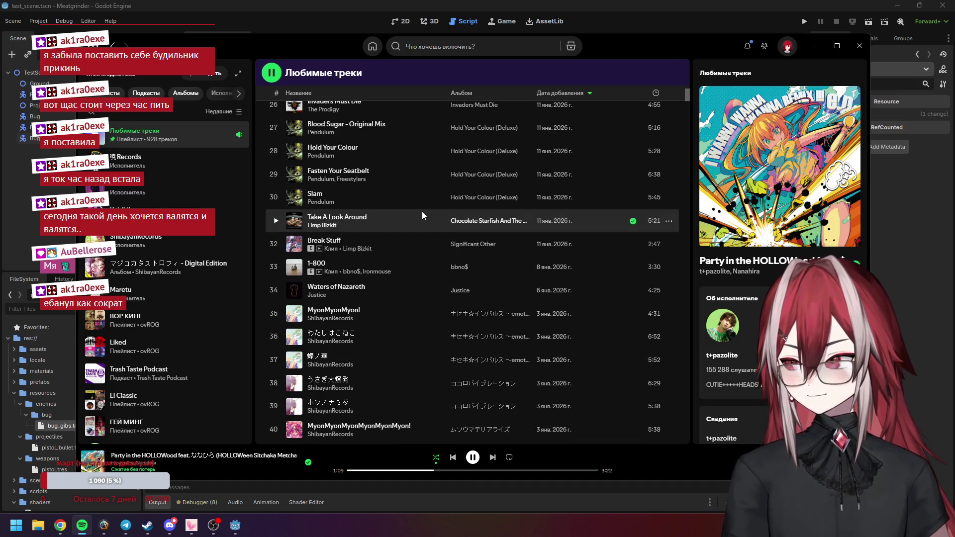
scroll(422, 214, down, 10)
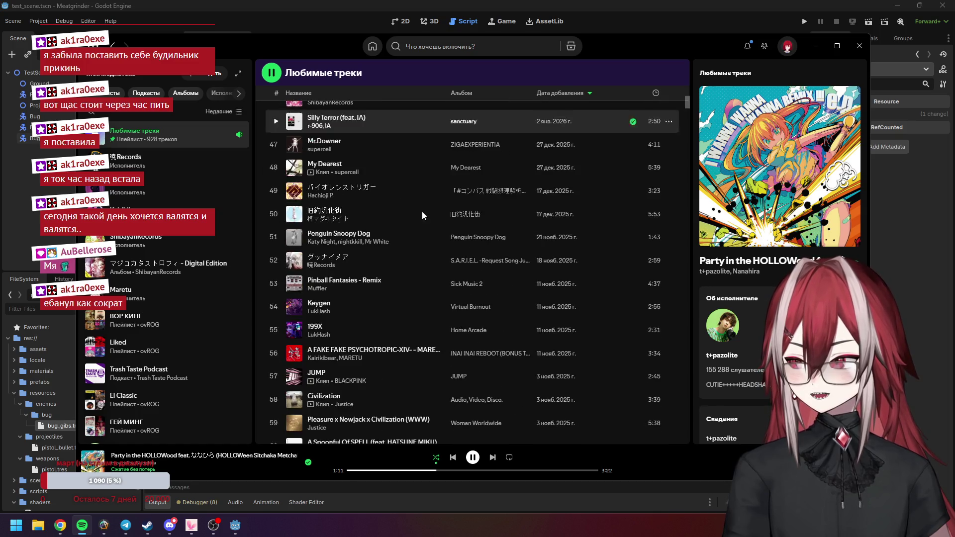
scroll(422, 210, down, 10)
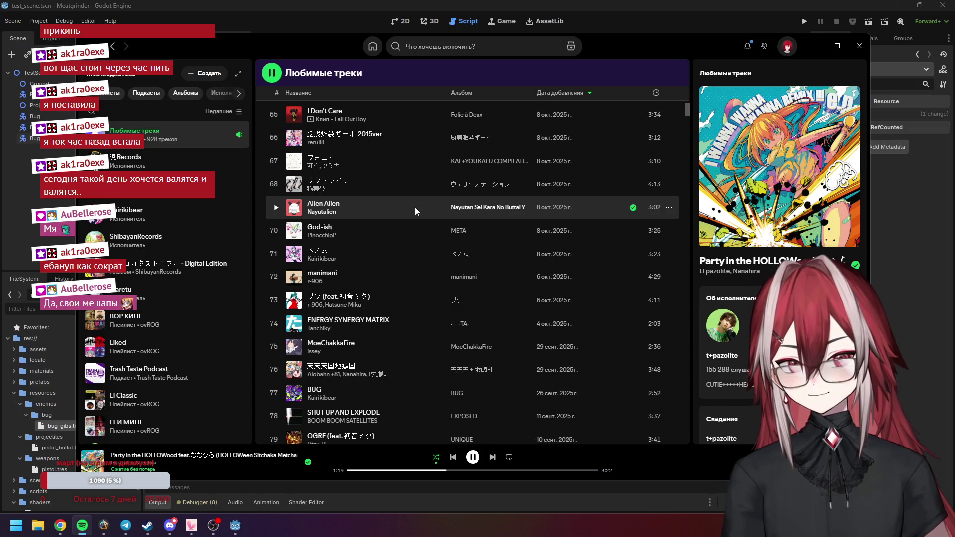
scroll(399, 236, down, 6)
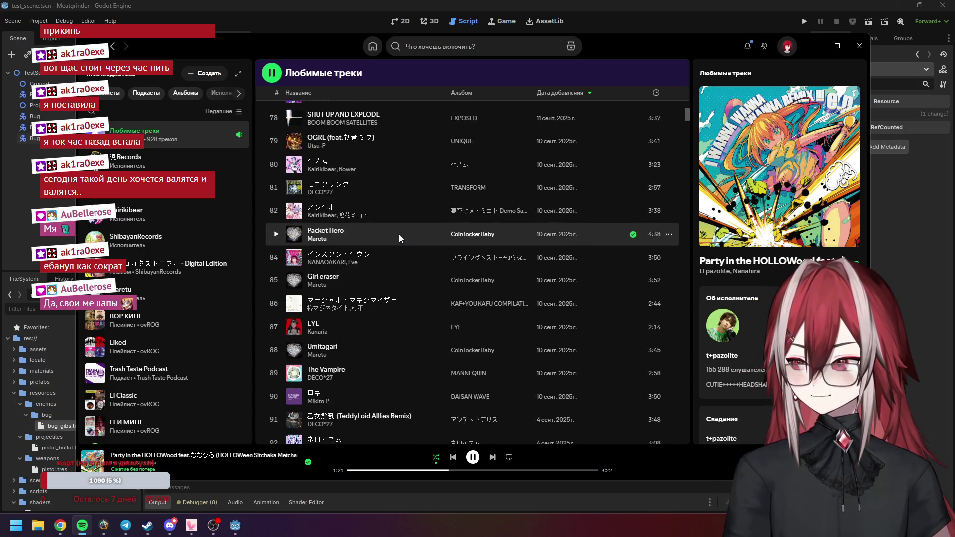
scroll(399, 234, down, 4)
scroll(399, 236, down, 10)
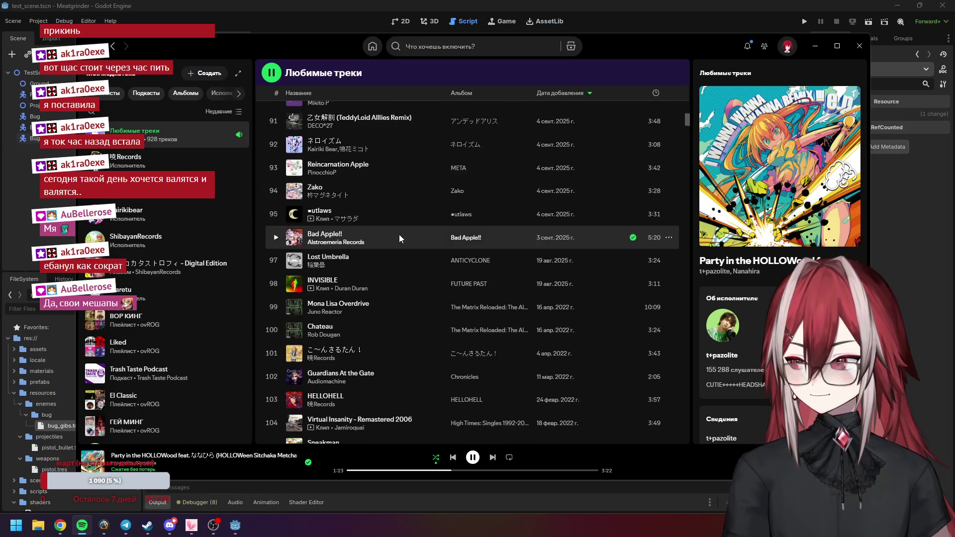
scroll(399, 234, down, 17)
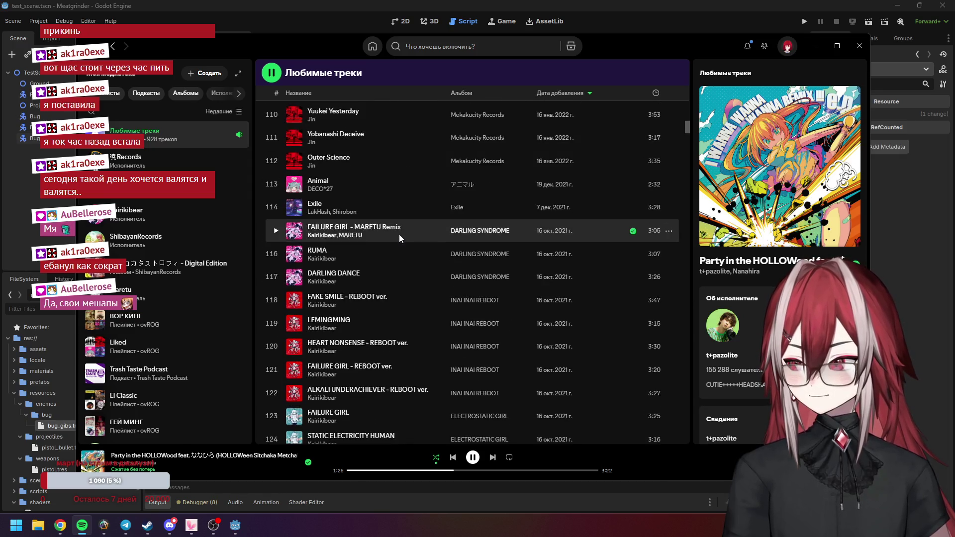
scroll(399, 234, down, 16)
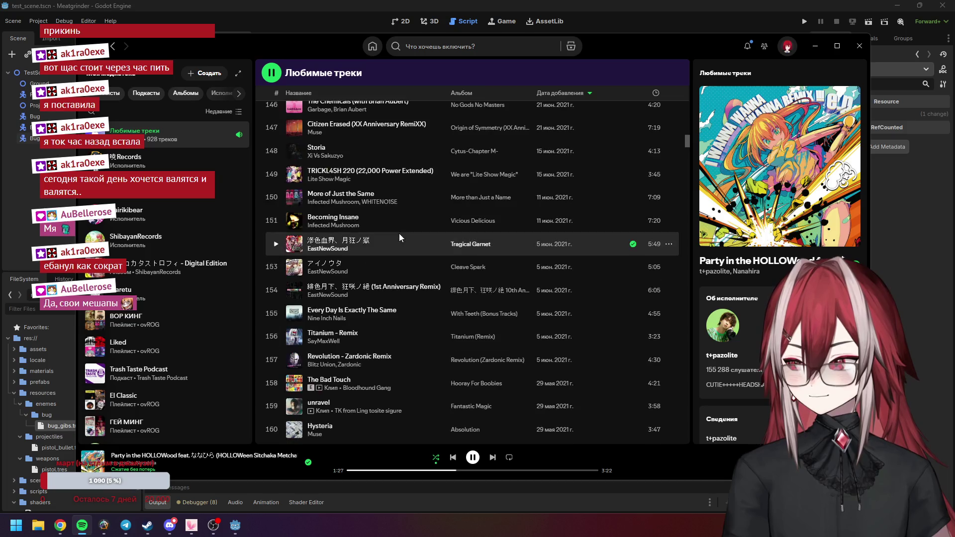
scroll(399, 234, down, 17)
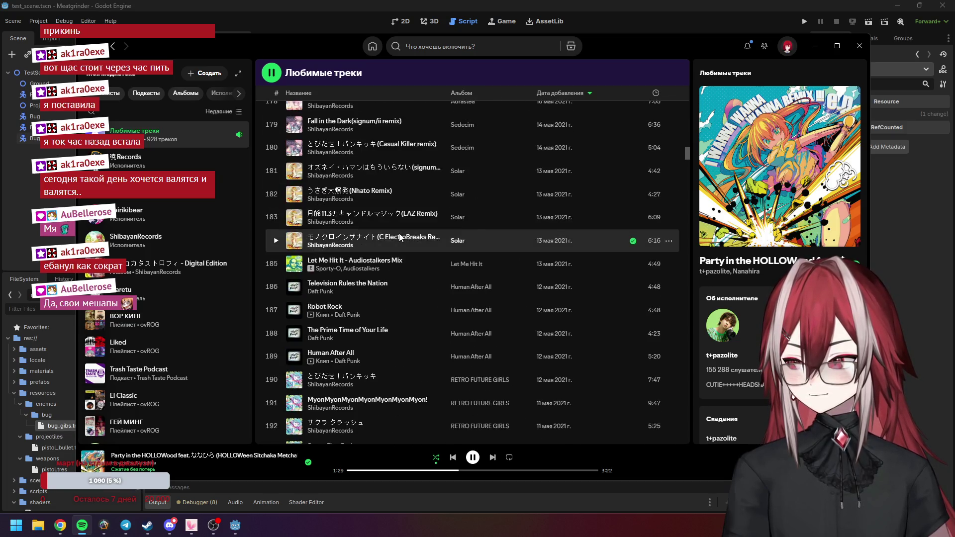
scroll(399, 234, down, 16)
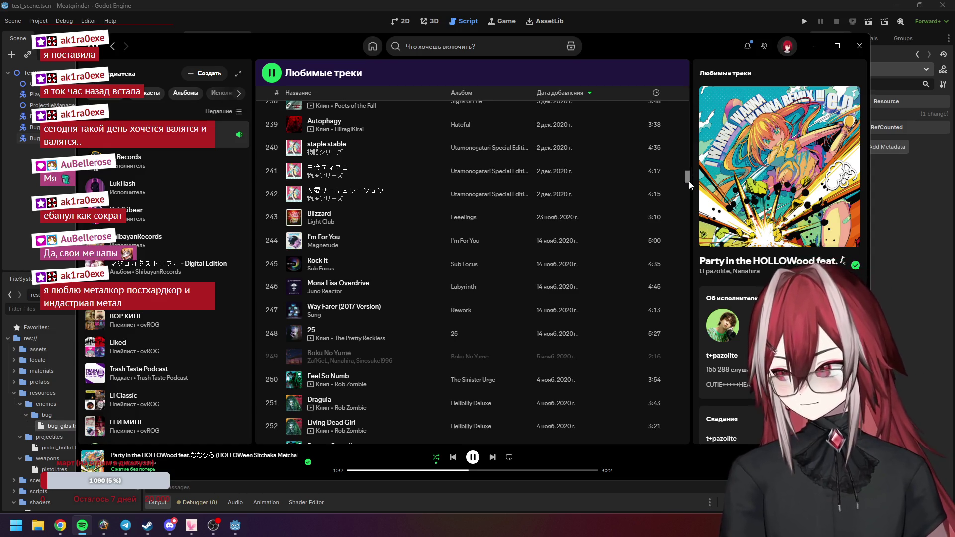
scroll(690, 184, down, 3)
mouse_move(689, 184)
mouse_down()
mouse_move(689, 194)
mouse_move(691, 186)
mouse_up()
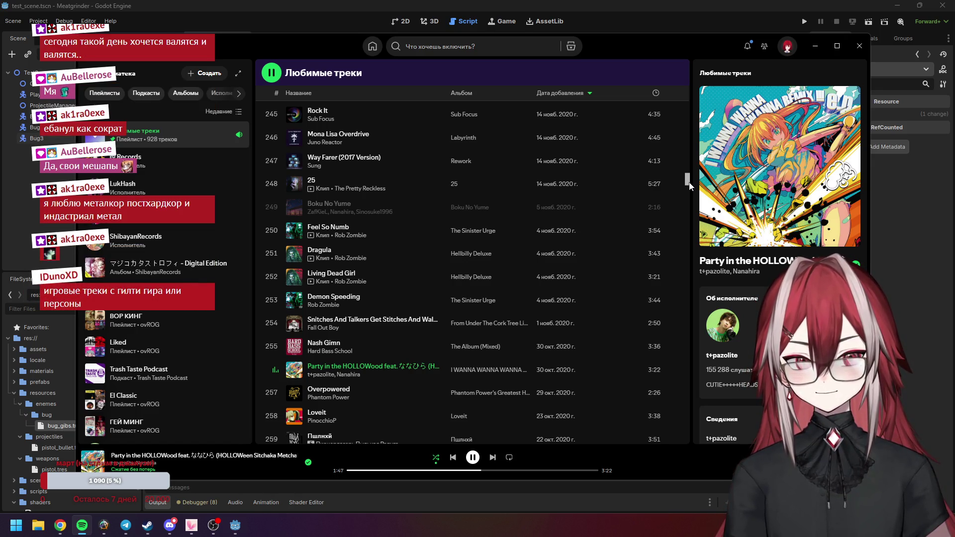
Scroll further down Spotify's Liked Songs, then switch to the Chrome window with VK audio
drag(690, 186, 689, 200)
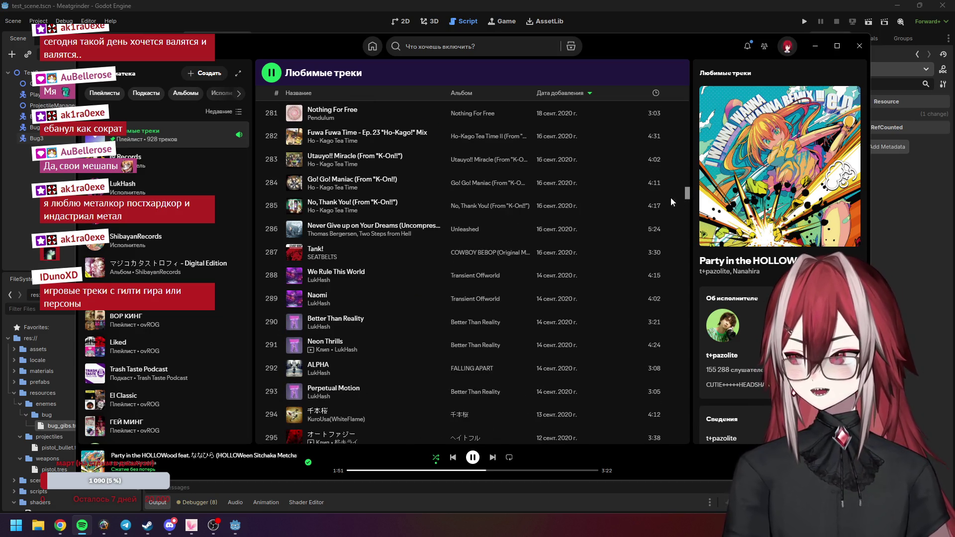
scroll(399, 226, down, 4)
scroll(399, 230, down, 10)
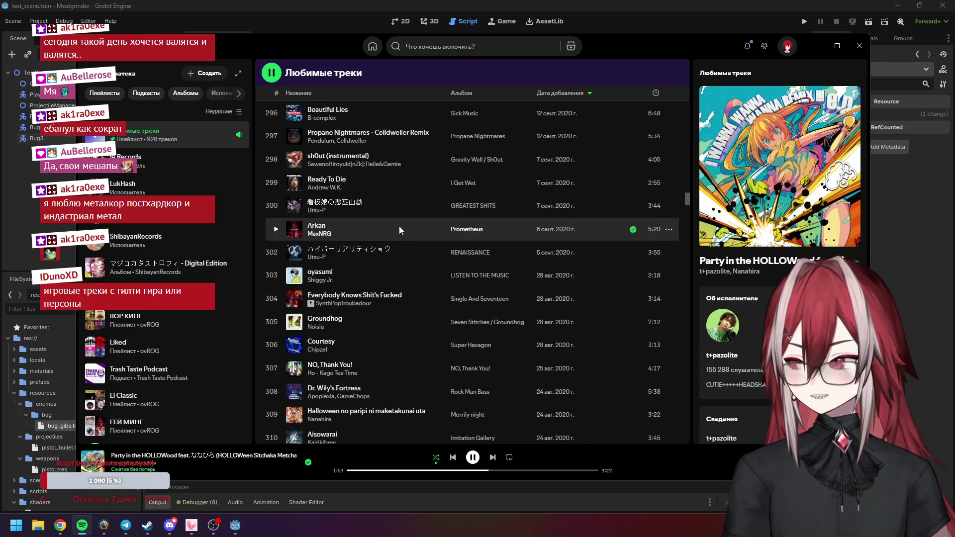
scroll(398, 229, down, 3)
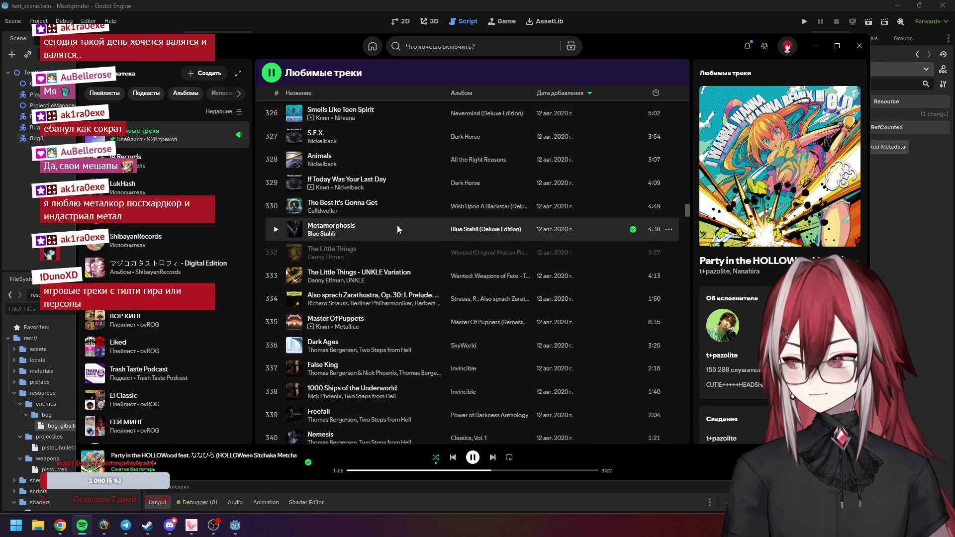
scroll(397, 227, down, 11)
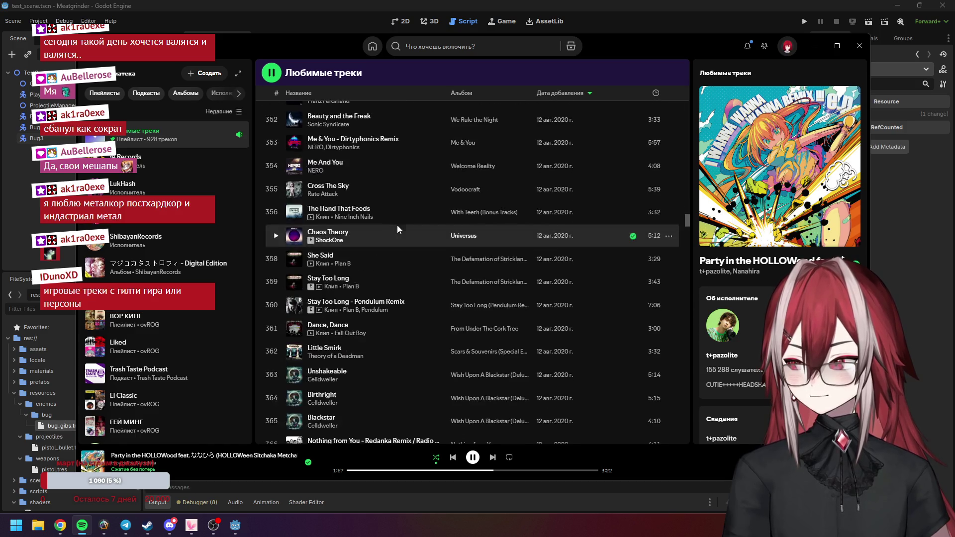
scroll(397, 225, down, 13)
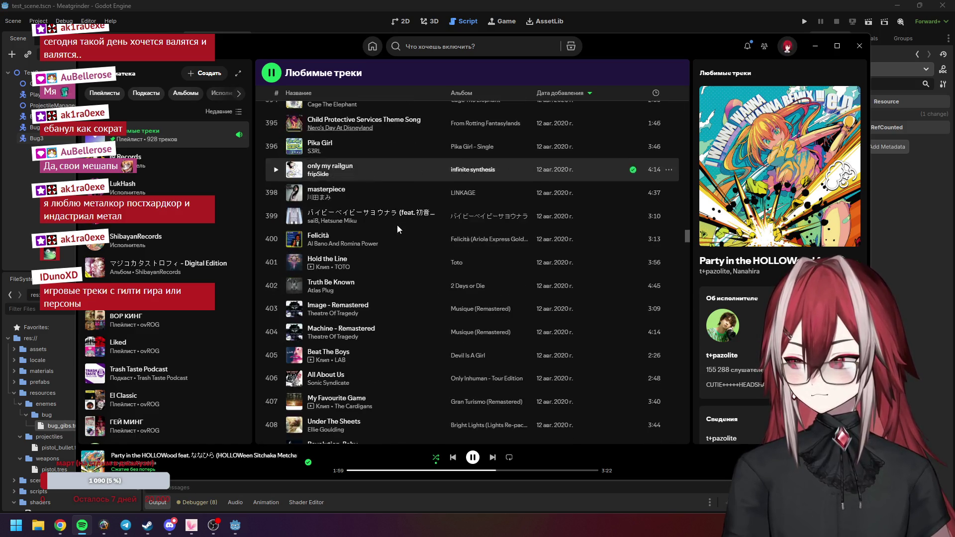
scroll(397, 224, down, 4)
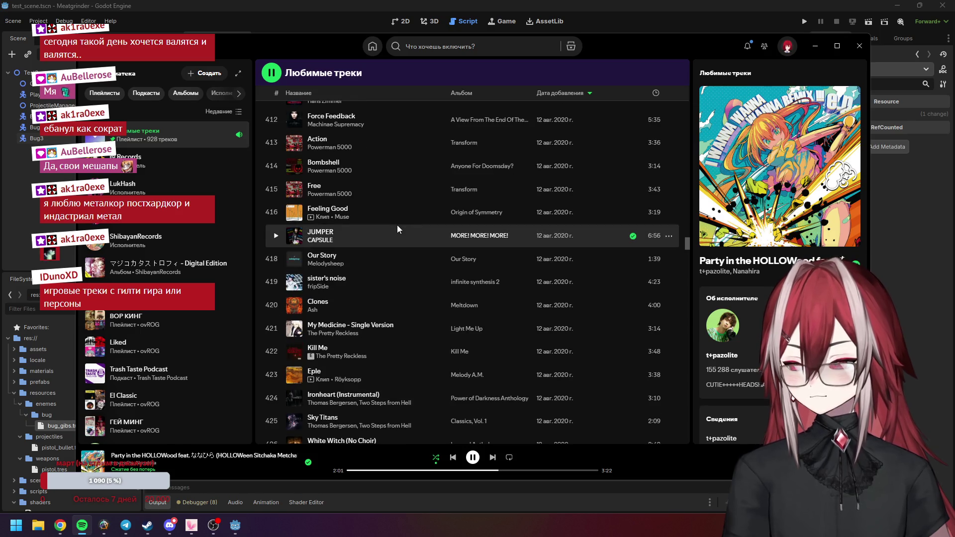
scroll(395, 225, down, 2)
scroll(395, 225, down, 4)
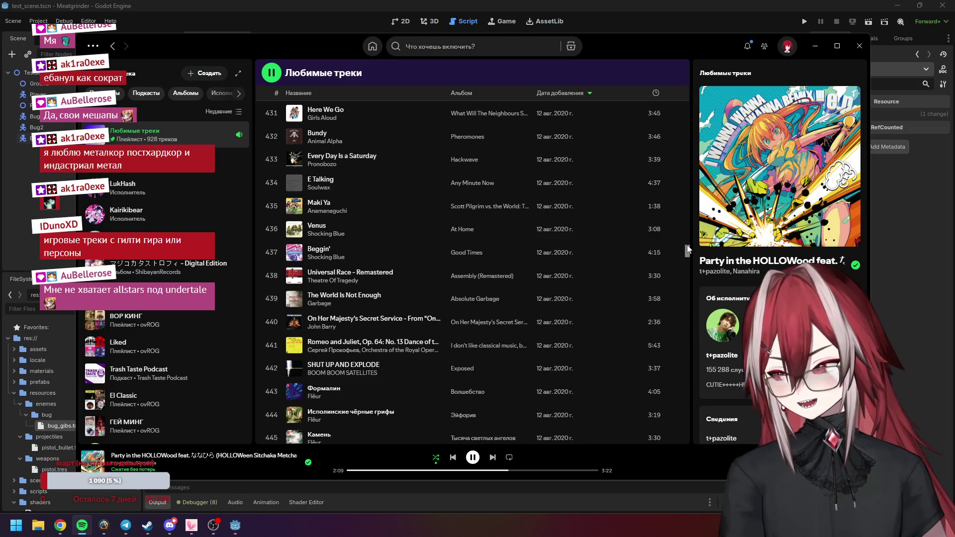
drag(688, 251, 687, 257)
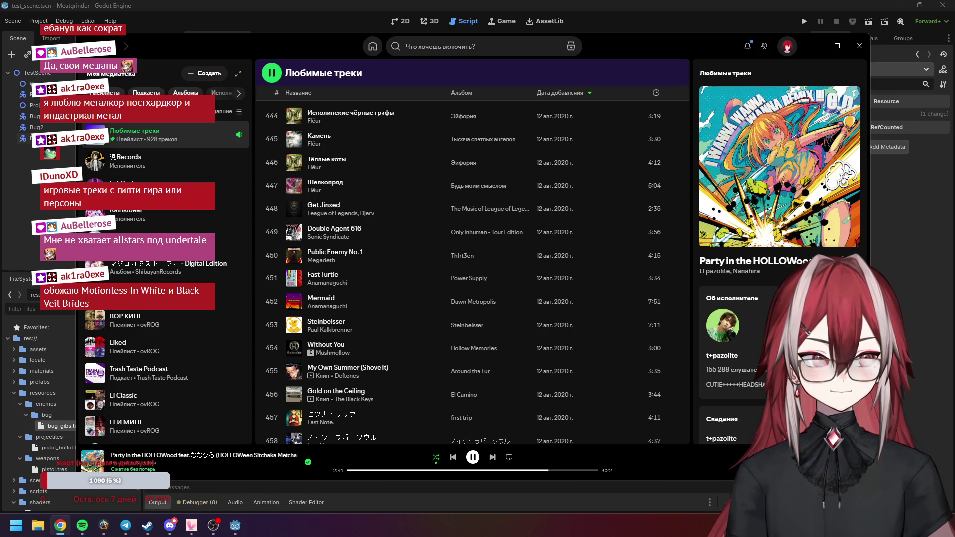
key(alt+Tab)
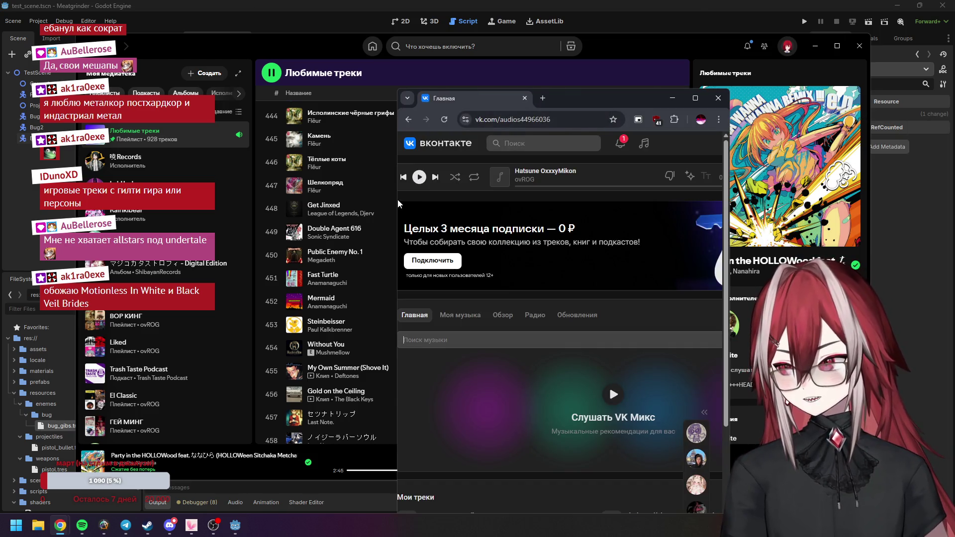
Widen Chrome, open the first community's page, and open its Mashups playlist in a new tab
drag(398, 203, 164, 204)
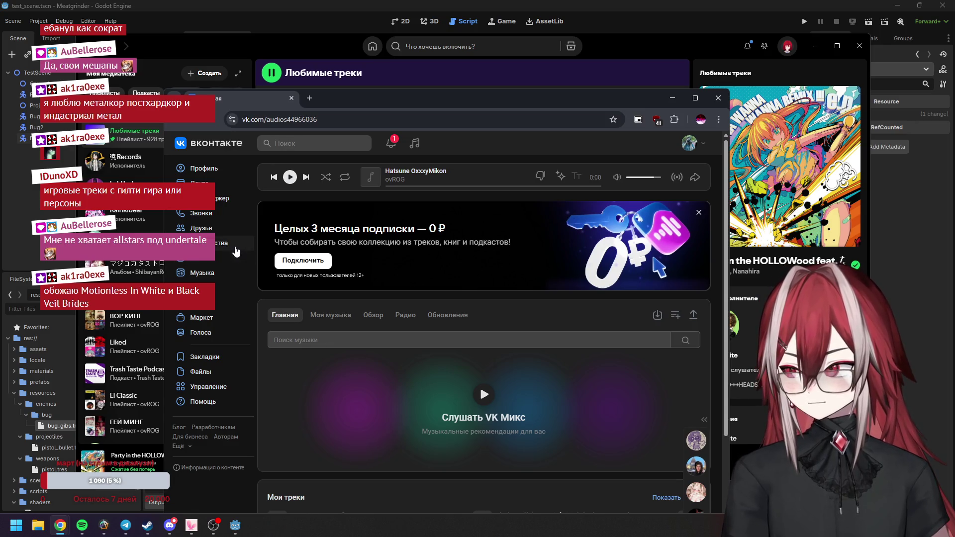
click(236, 248)
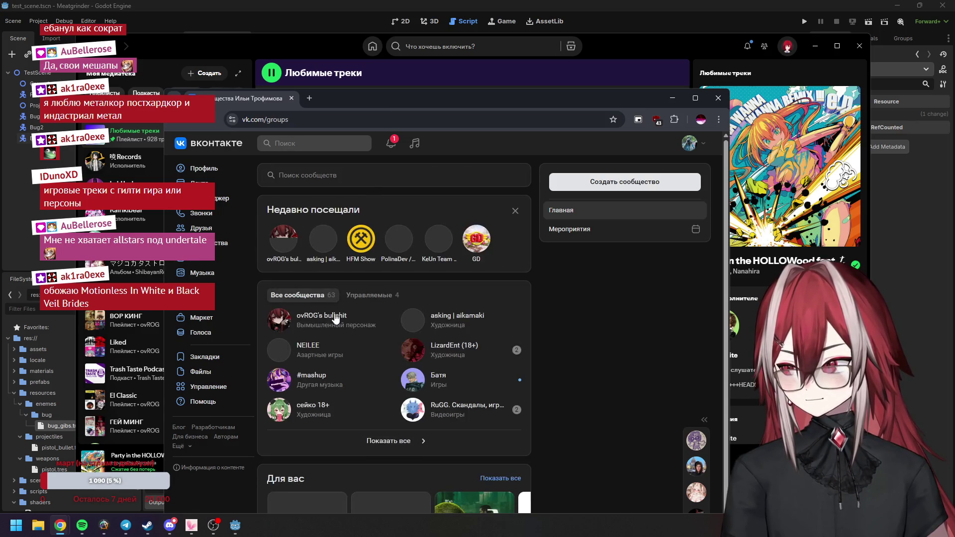
click(335, 318)
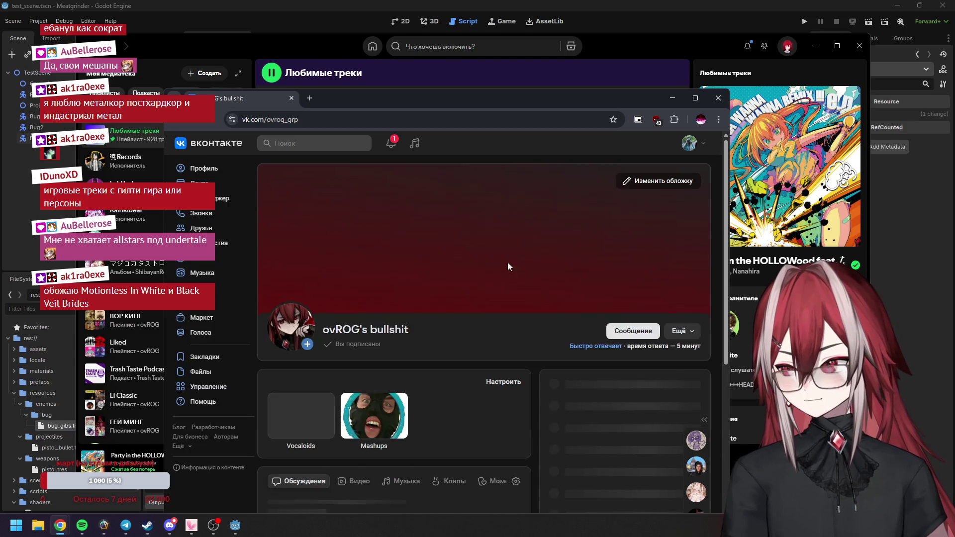
scroll(491, 265, down, 4)
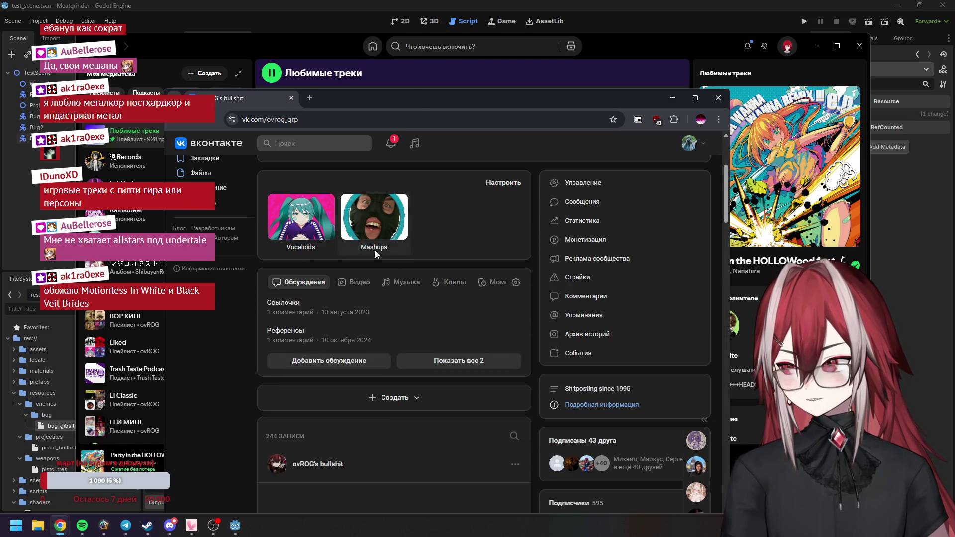
click(375, 250)
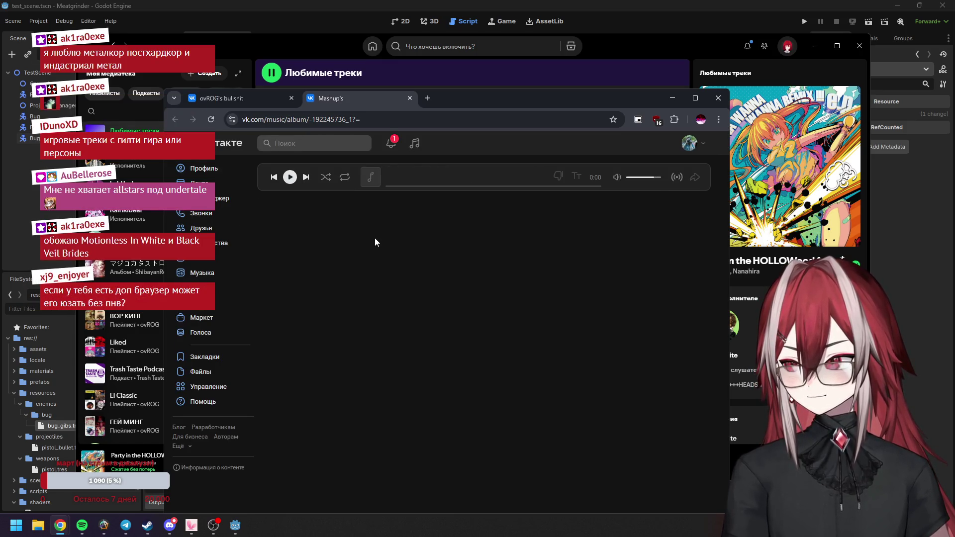
click(209, 120)
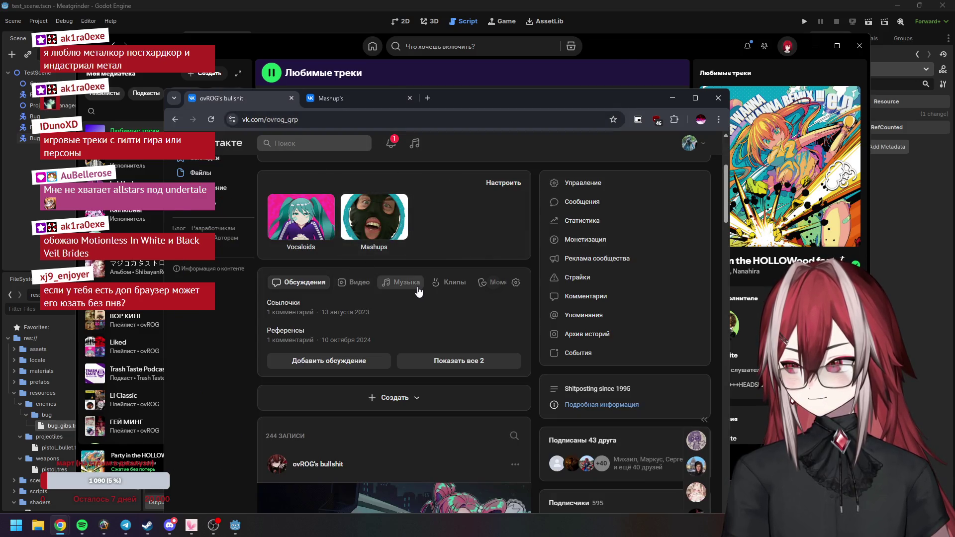
Switch the community page to its music and show all 82 tracks
click(418, 292)
scroll(368, 328, down, 2)
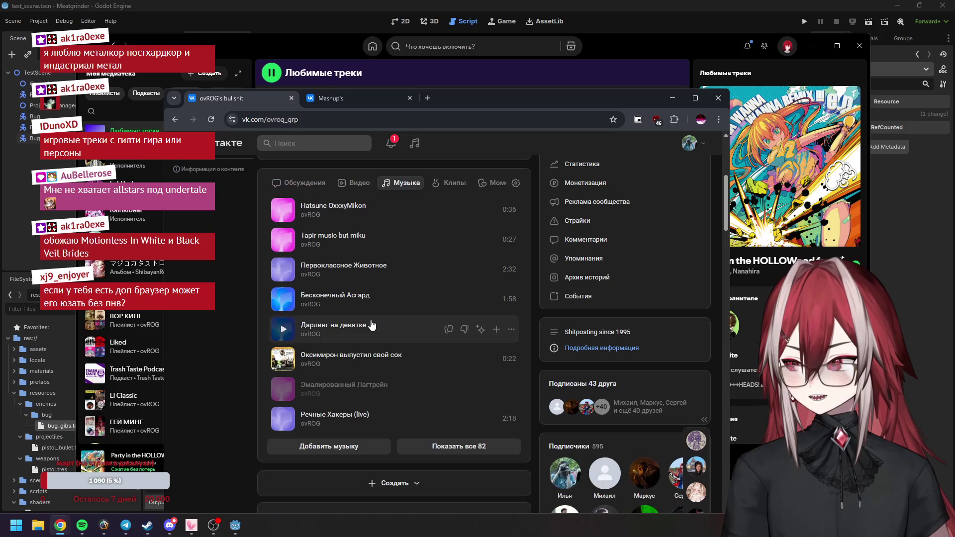
click(428, 451)
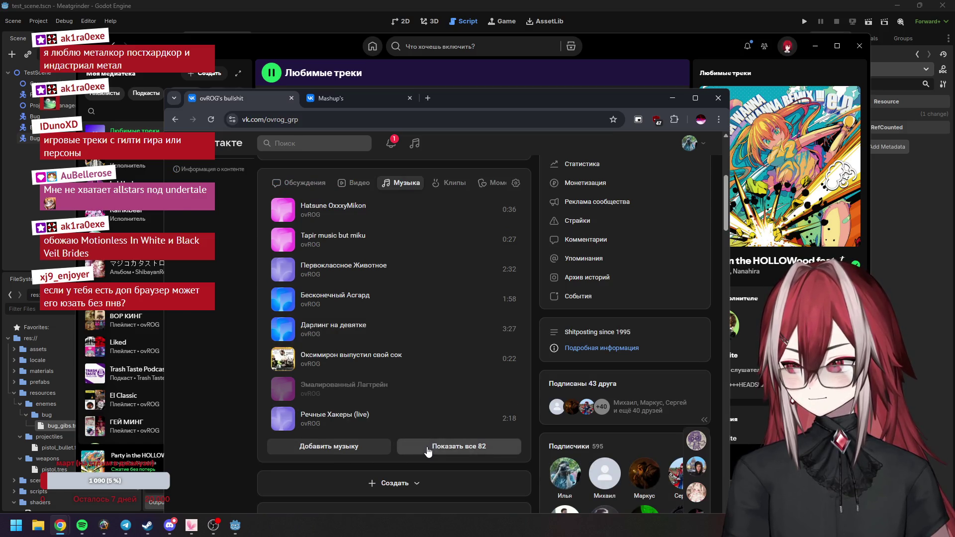
scroll(369, 283, down, 2)
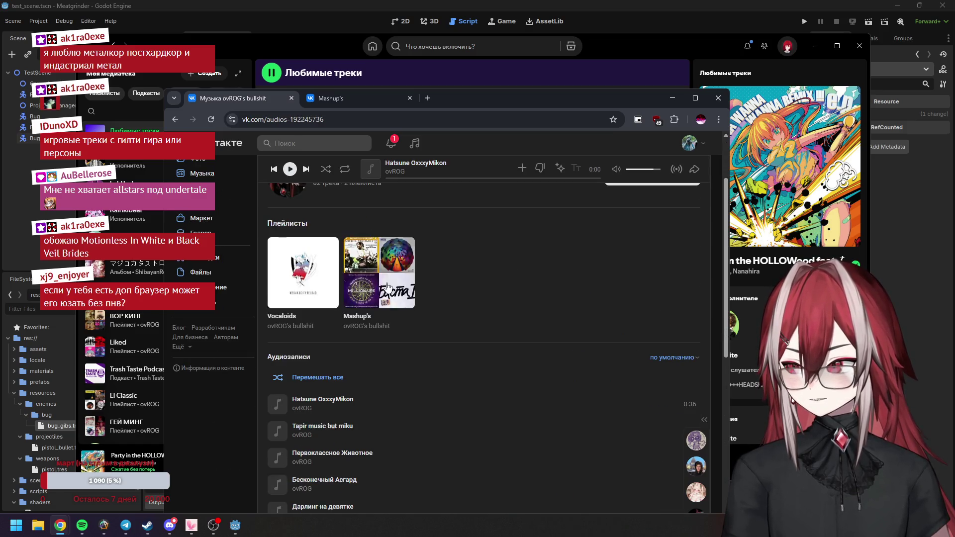
Open and close the Mashup's playlist card, then browse the community's track list
click(366, 322)
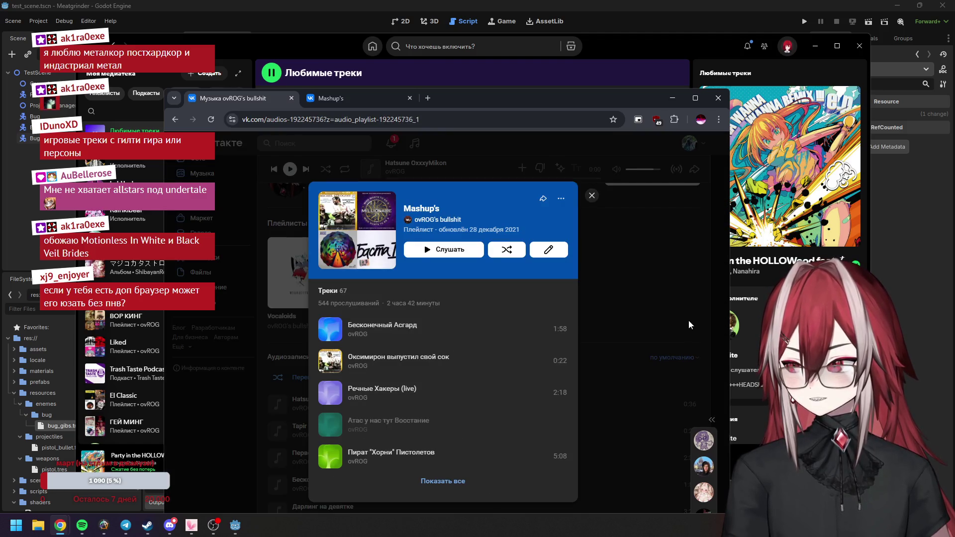
click(664, 301)
scroll(664, 301, down, 5)
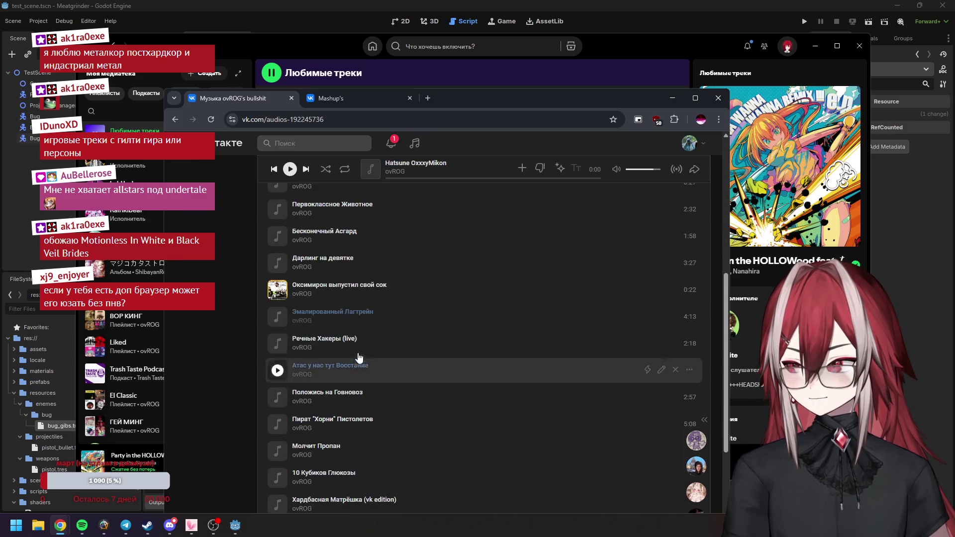
scroll(286, 343, down, 4)
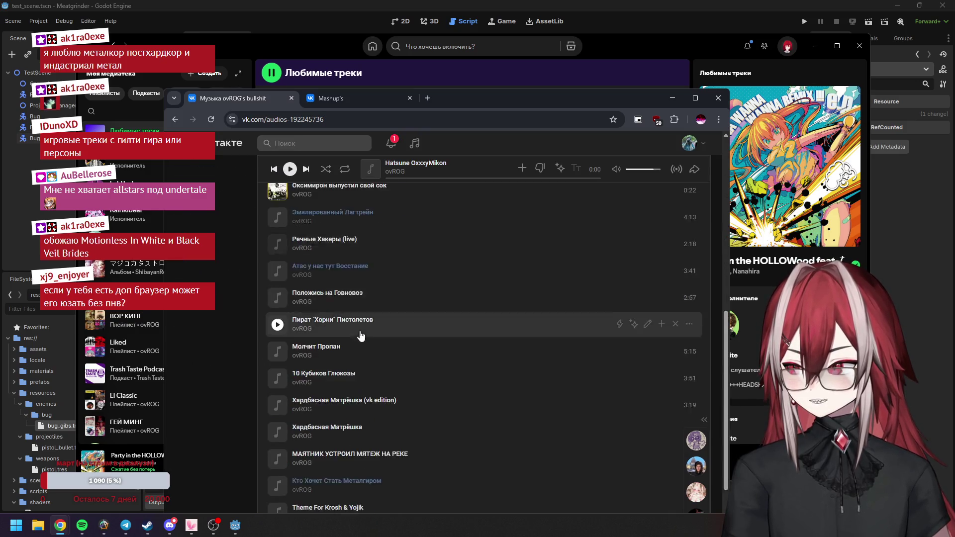
scroll(425, 322, down, 3)
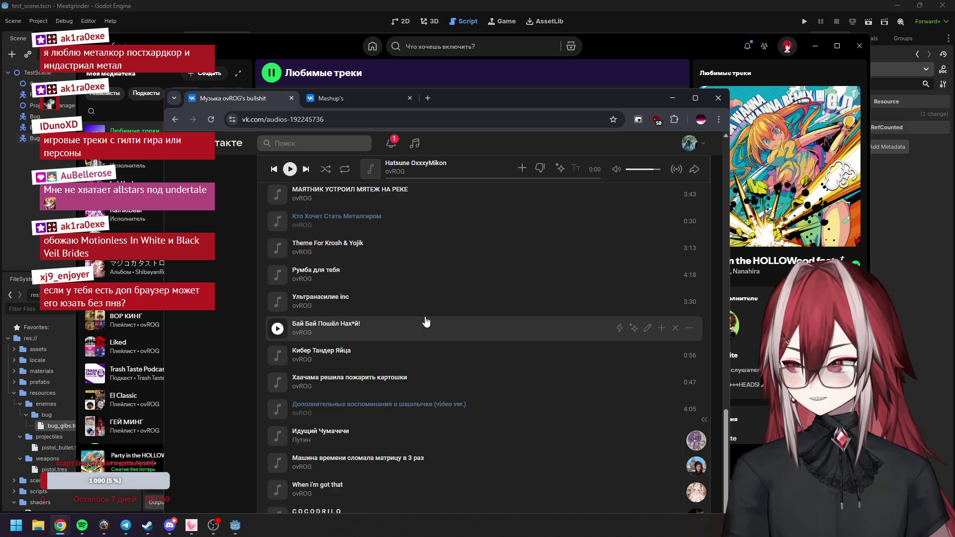
scroll(278, 388, down, 10)
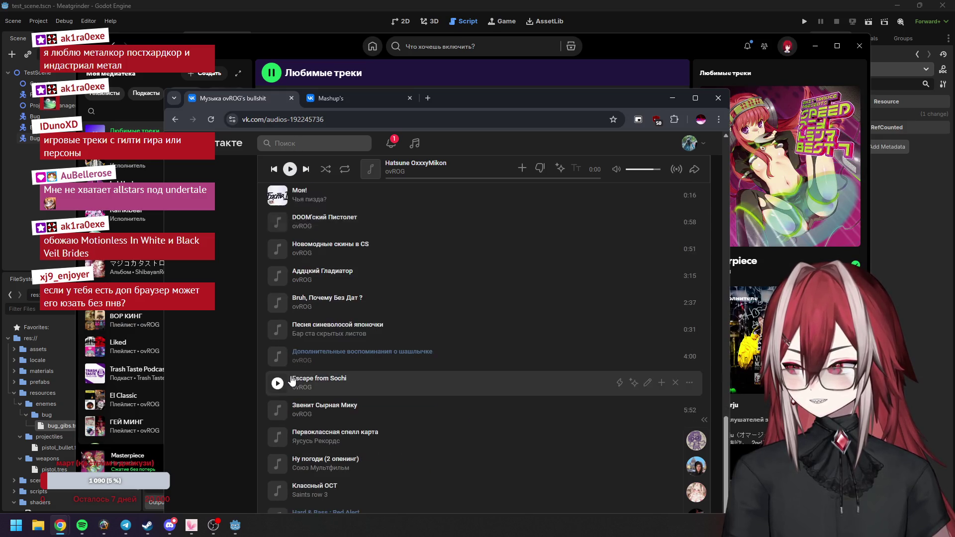
scroll(297, 369, up, 5)
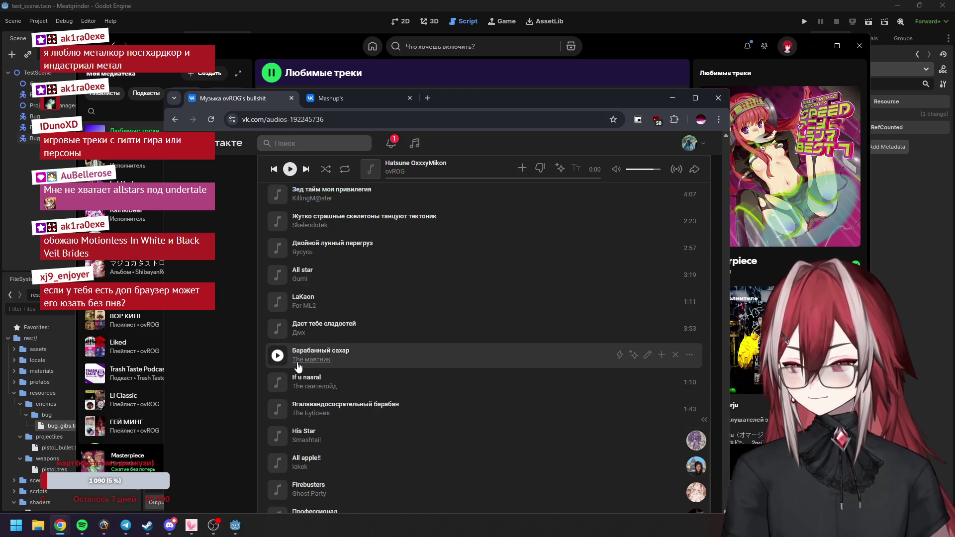
scroll(300, 354, up, 15)
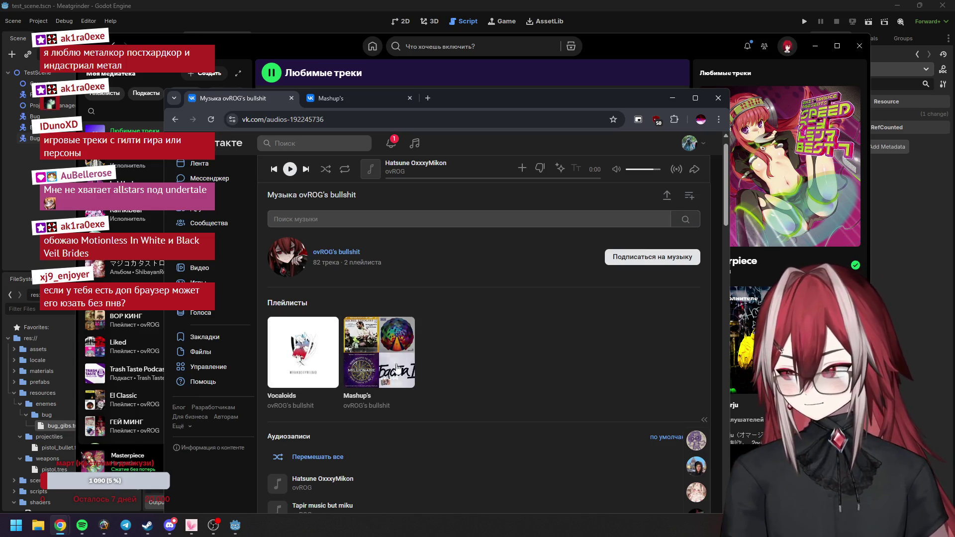
scroll(372, 338, down, 3)
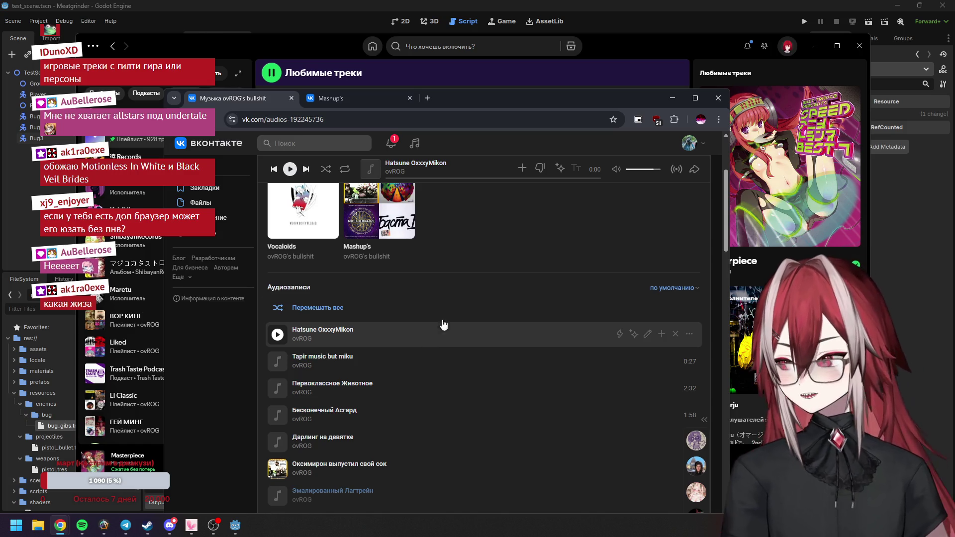
scroll(424, 385, up, 2)
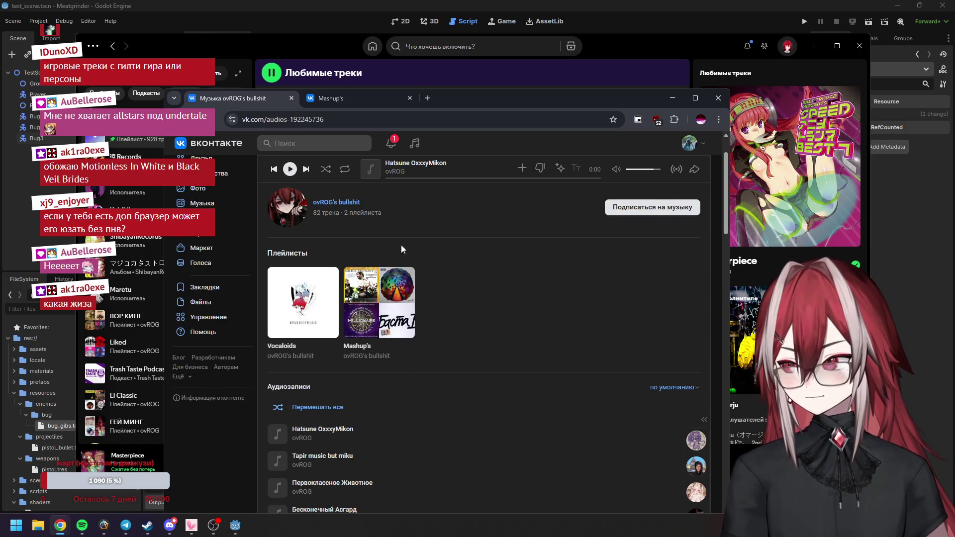
scroll(417, 355, down, 2)
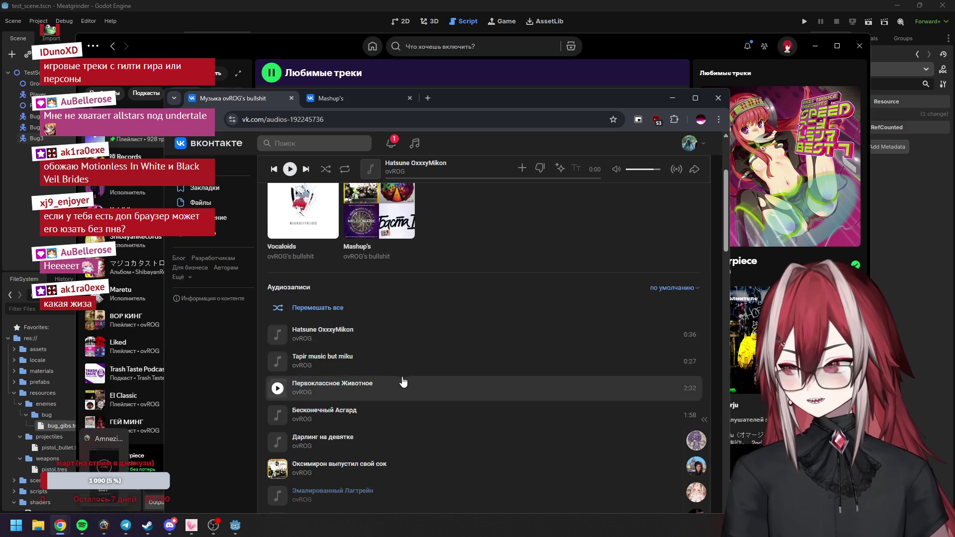
scroll(417, 352, down, 1)
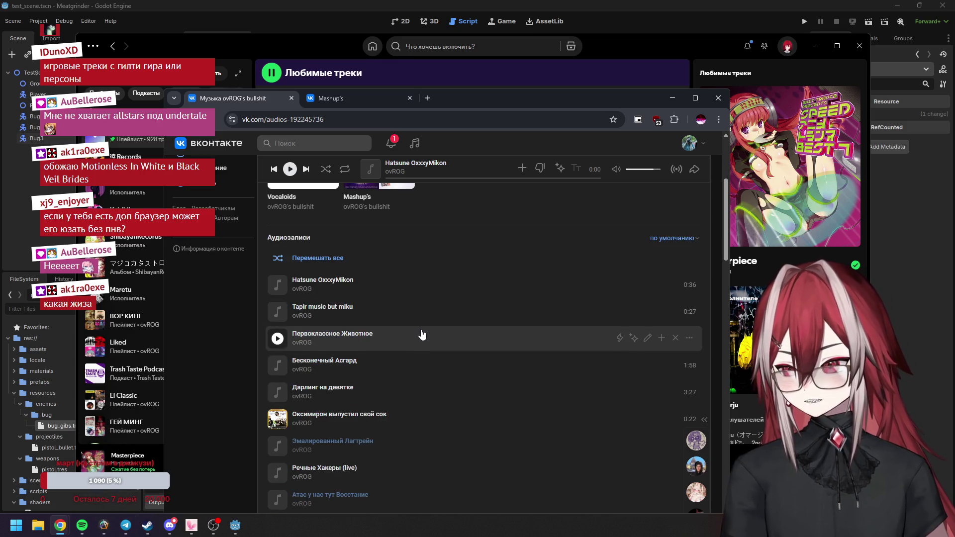
scroll(420, 335, up, 1)
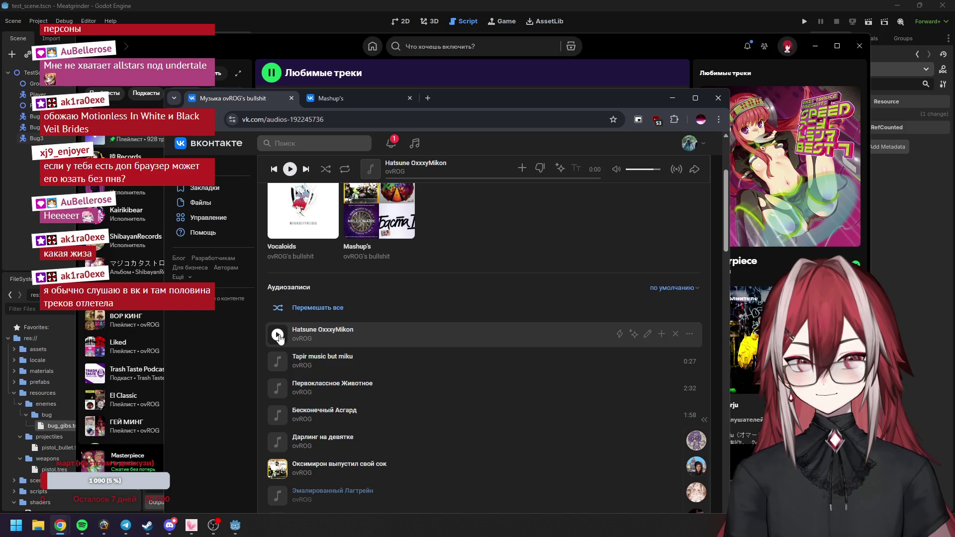
Minimize Spotify and play 'Hatsune OxxxyMikon', pausing and resuming it once
click(342, 73)
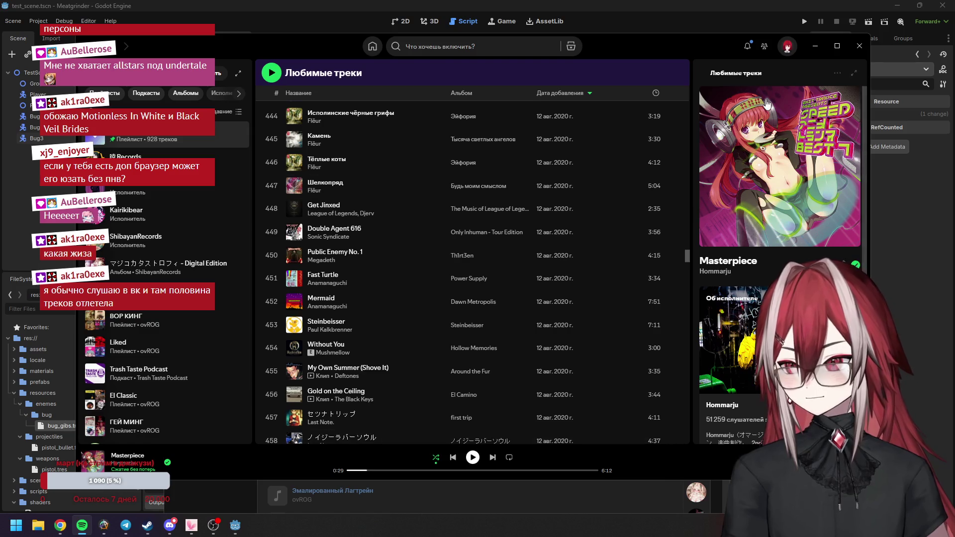
click(815, 46)
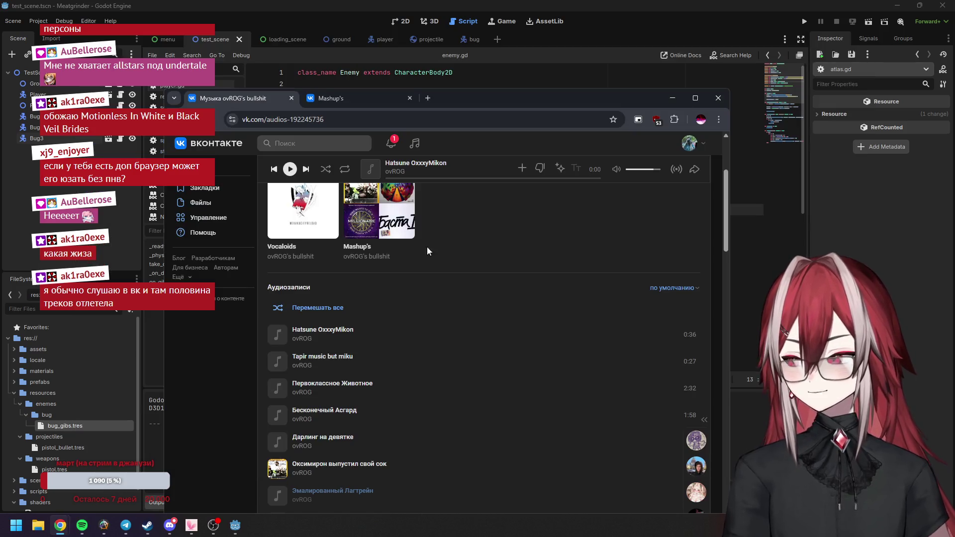
click(278, 336)
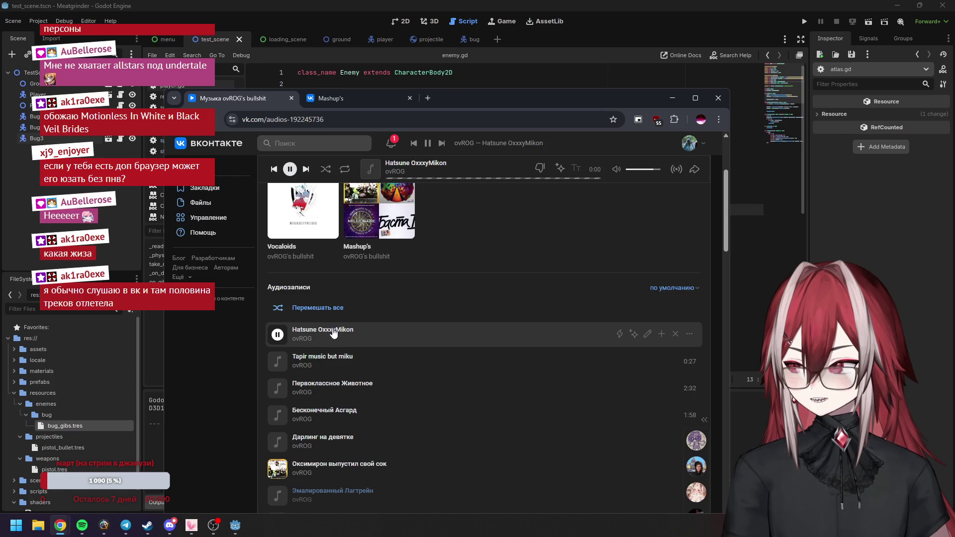
scroll(344, 331, down, 1)
scroll(386, 303, up, 1)
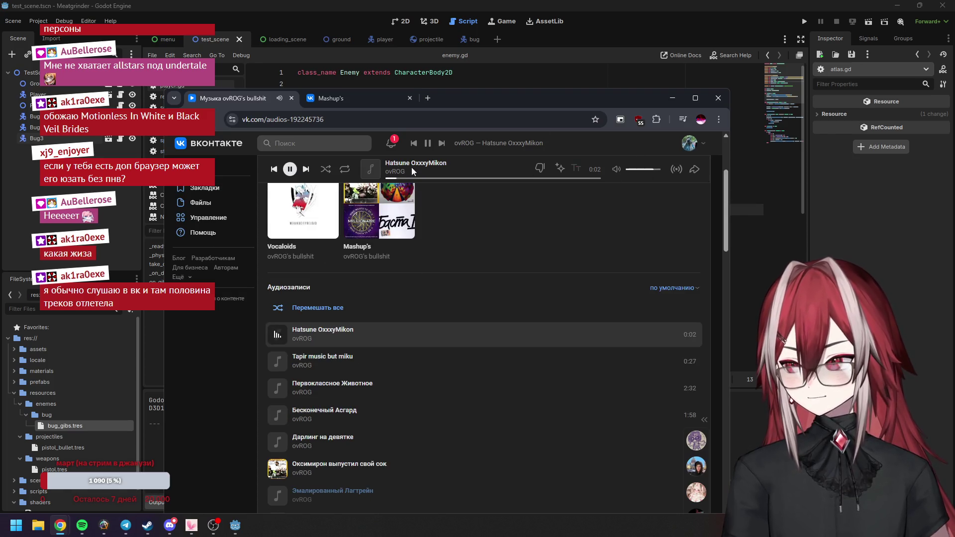
click(428, 143)
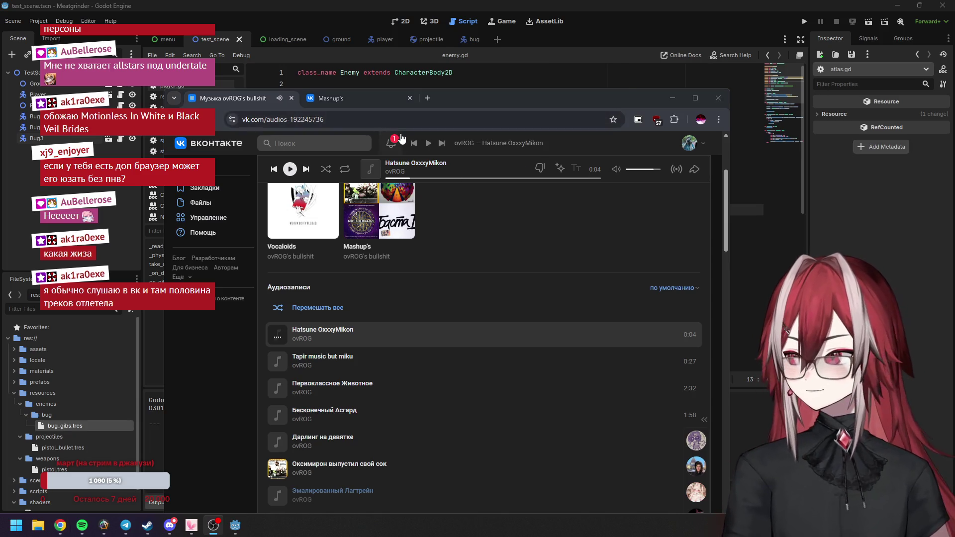
click(428, 143)
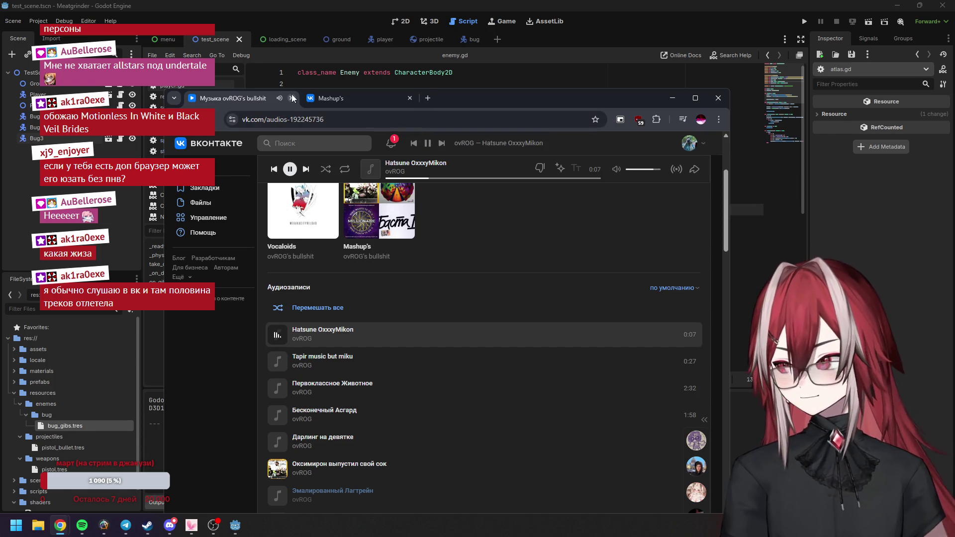
Sample 'Tapir music but miku' and 'Первоклассное Животное', close the Mashup's tab, and pause
click(278, 361)
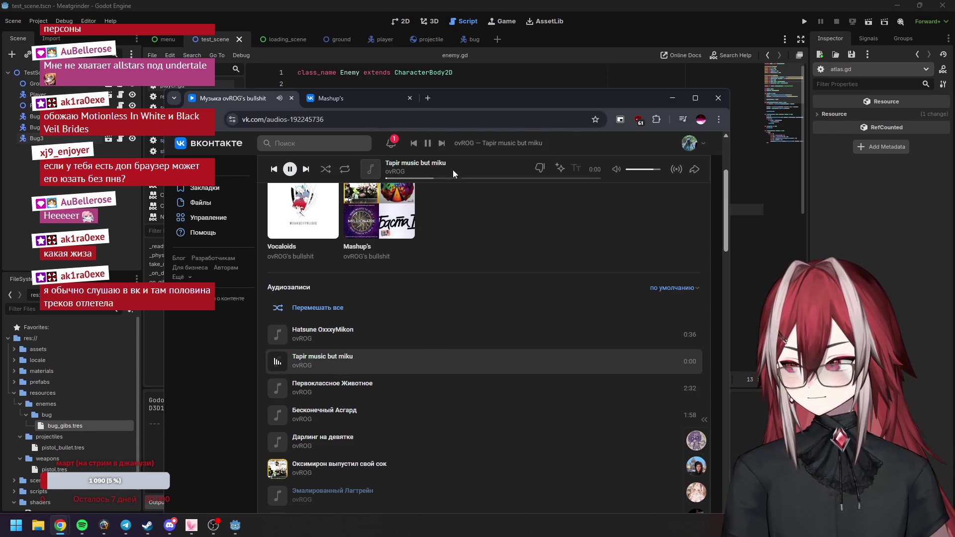
click(276, 389)
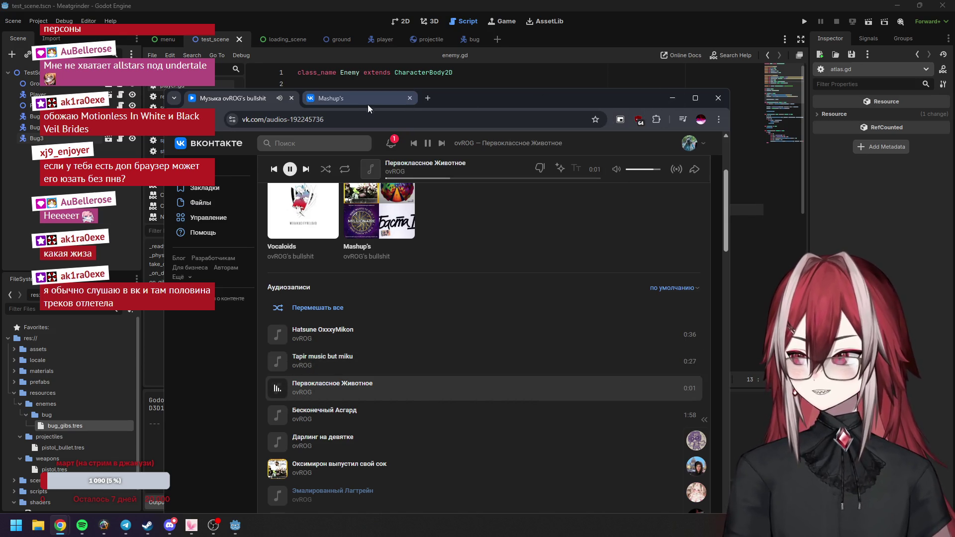
click(410, 98)
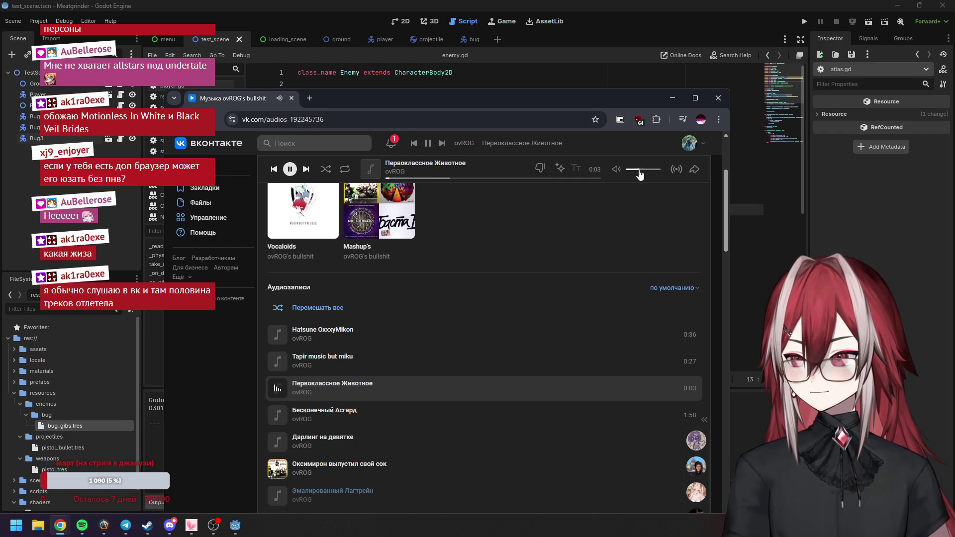
click(427, 143)
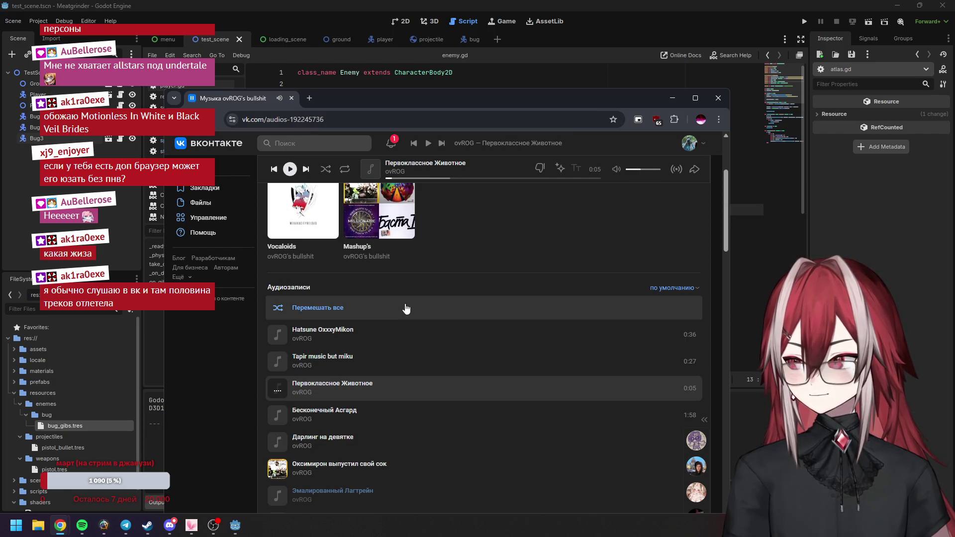
Play 'Бесконечный Асгард' and minimize the Chrome window
scroll(352, 400, down, 1)
scroll(374, 347, down, 1)
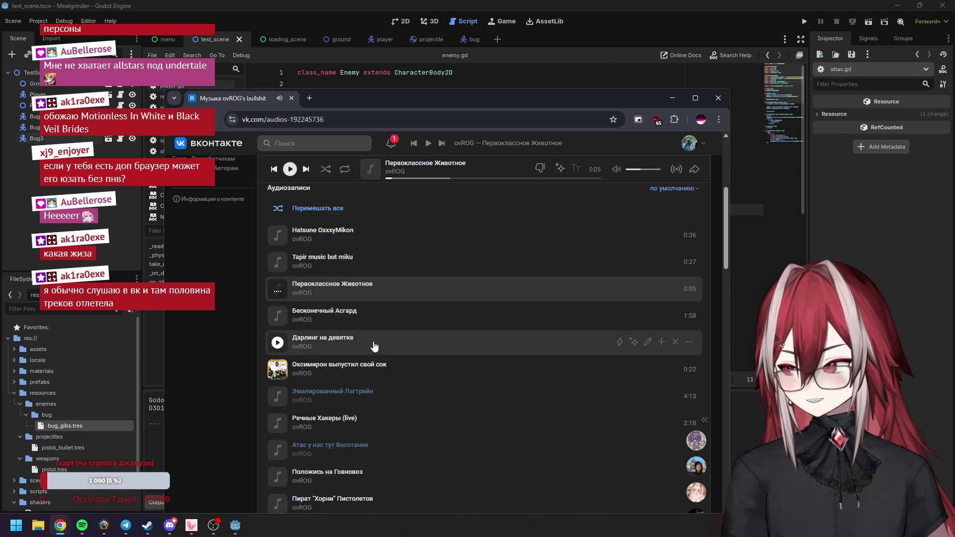
click(277, 315)
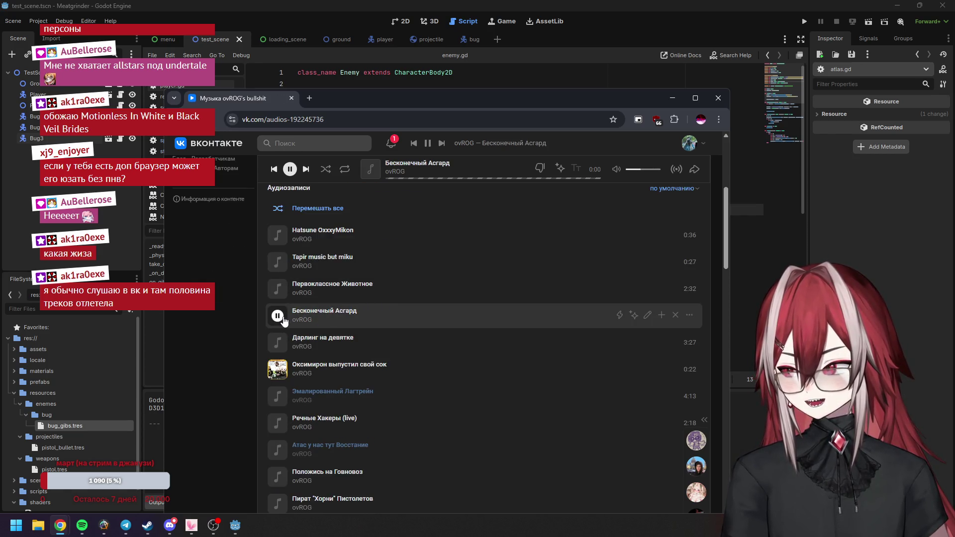
mouse_move(647, 174)
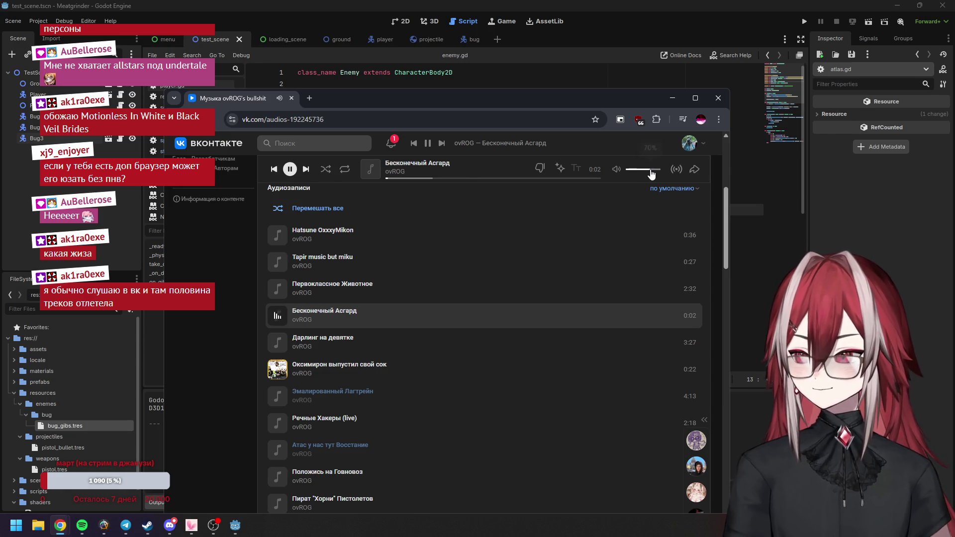
click(674, 100)
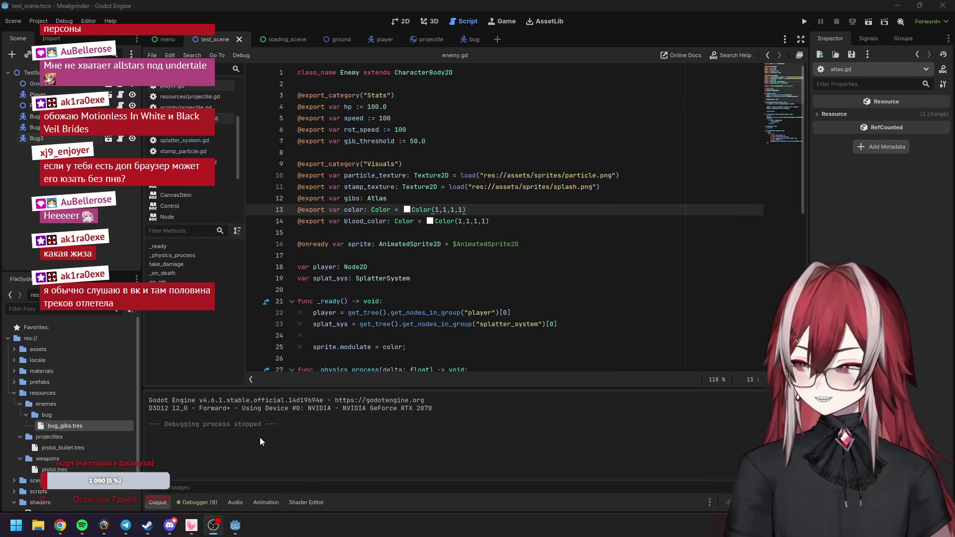
Lower the VK music volume to about 49% and minimize Chrome again
mouse_move(61, 526)
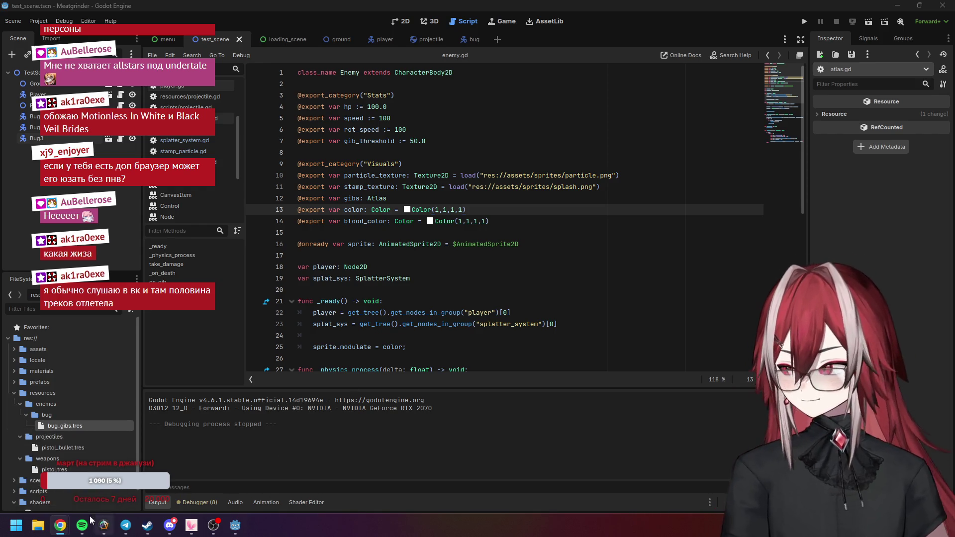
click(93, 465)
drag(652, 169, 644, 174)
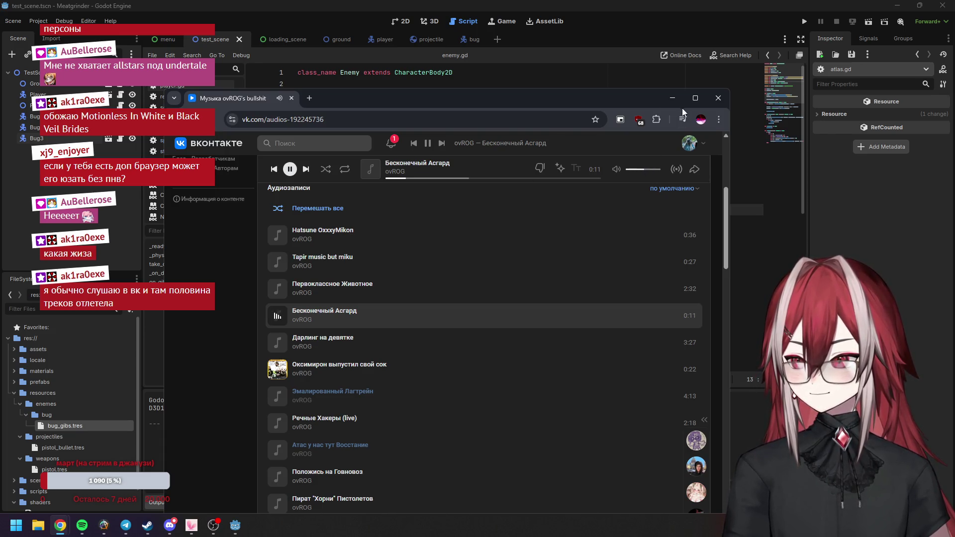
click(672, 98)
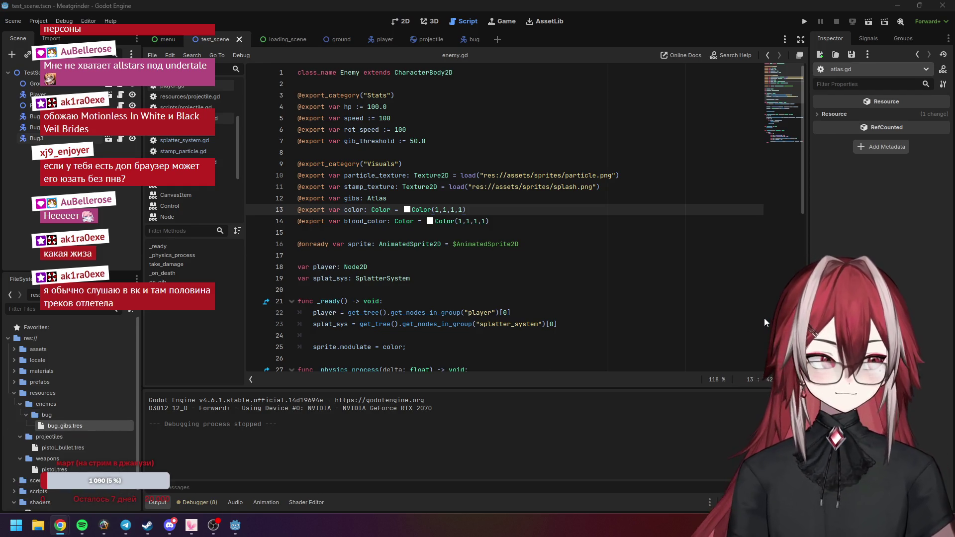
Read through enemy.gd from line 19 to line 41, then open File Explorer on This PC
click(564, 321)
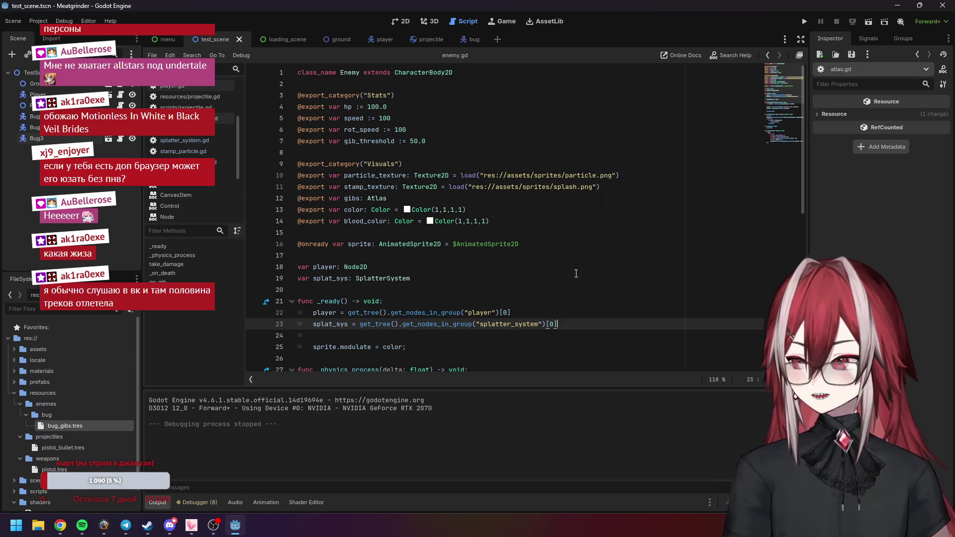
click(558, 278)
scroll(554, 233, down, 3)
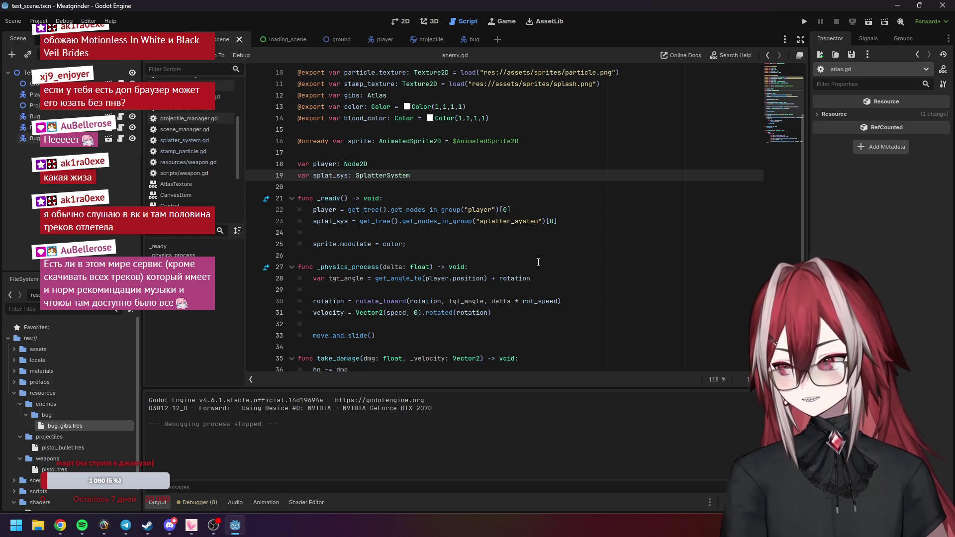
scroll(520, 243, down, 2)
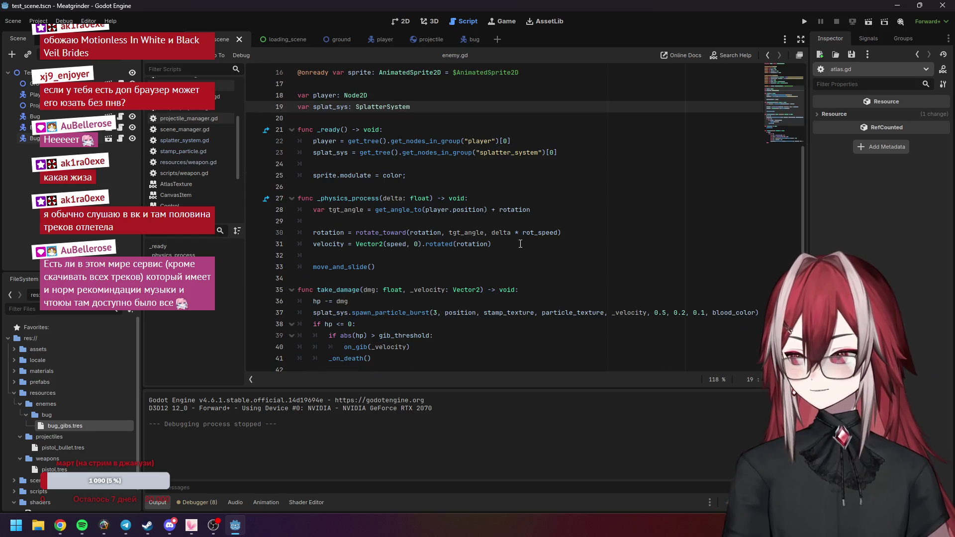
click(518, 247)
key(Down)
key(Down)
key(Down)
scroll(498, 237, down, 3)
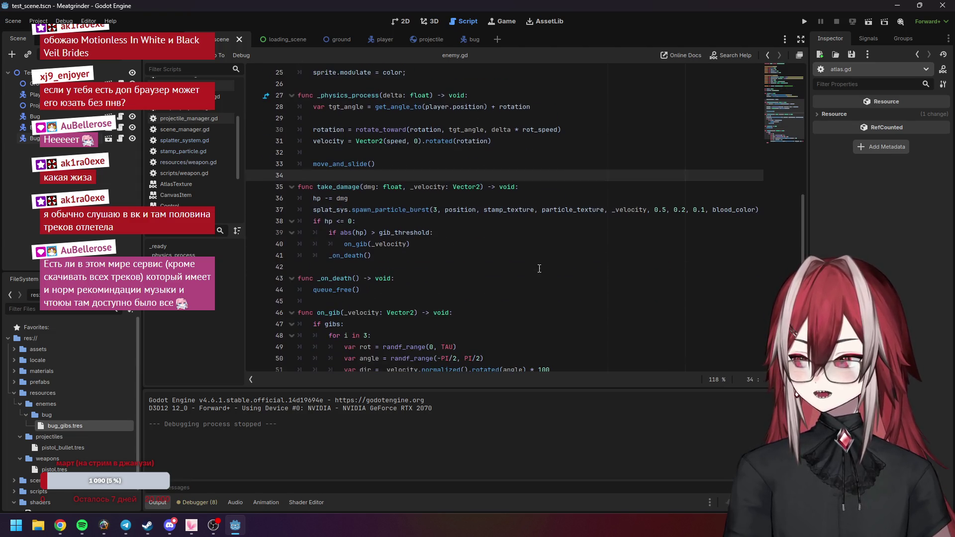
key(Down)
key(Down)
key(Down)
scroll(478, 229, down, 1)
scroll(478, 230, up, 3)
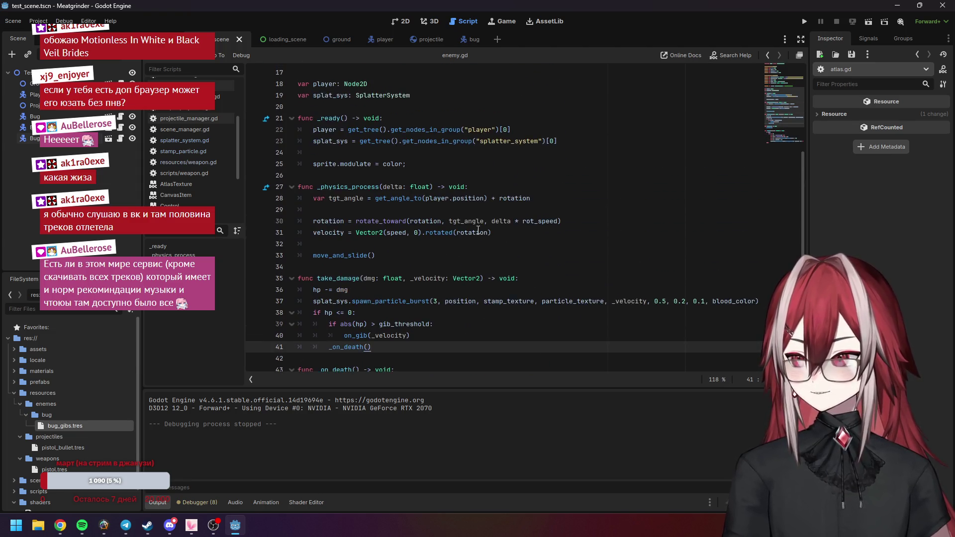
scroll(478, 230, up, 1)
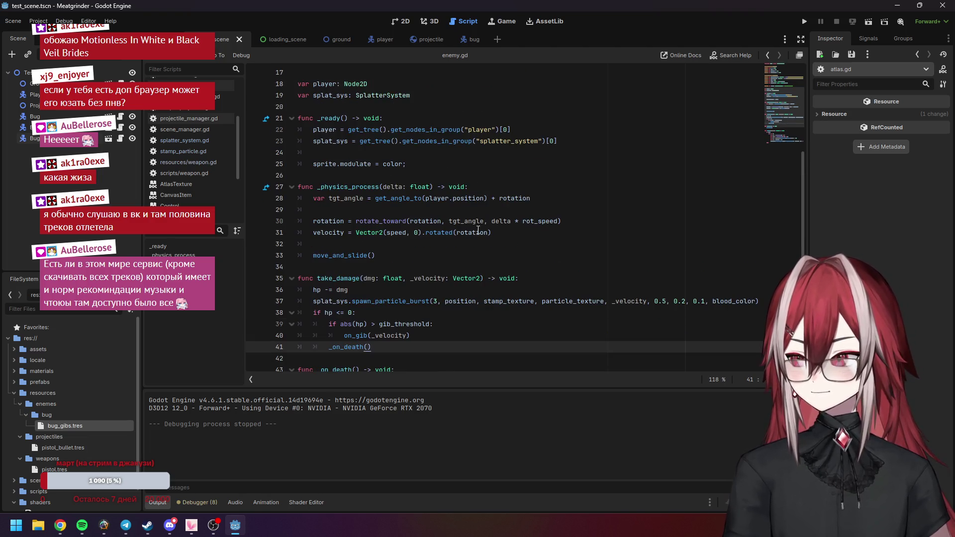
click(39, 524)
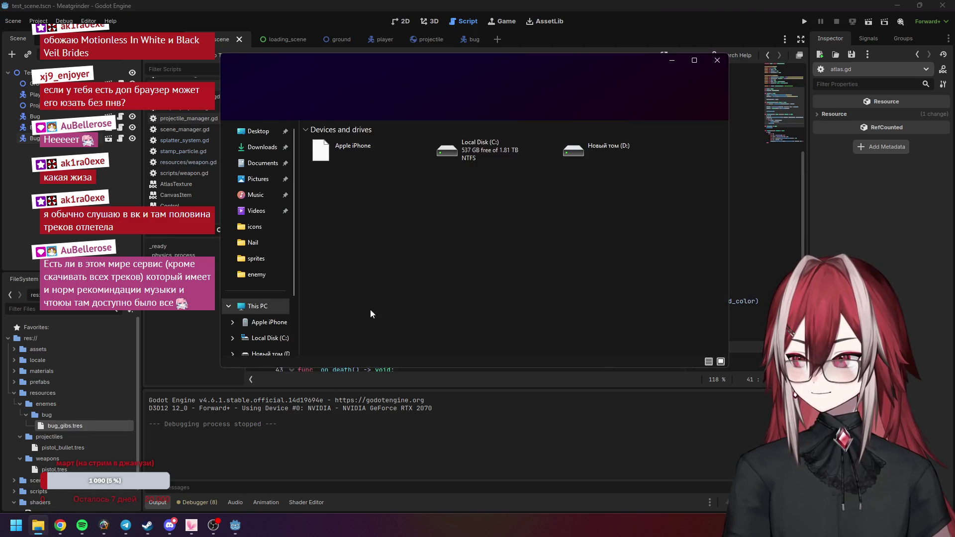
click(552, 130)
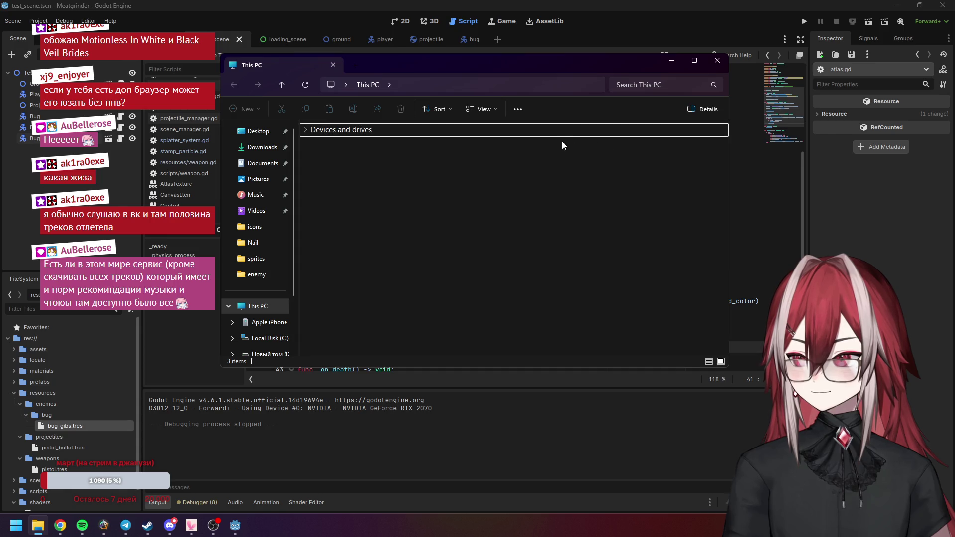
click(321, 130)
double_click(605, 147)
click(345, 159)
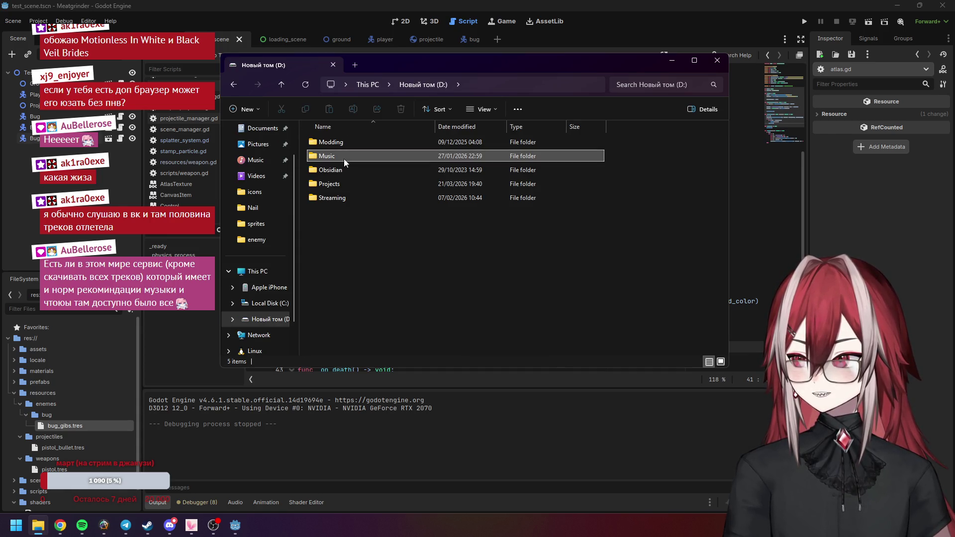
right_click(344, 159)
click(373, 423)
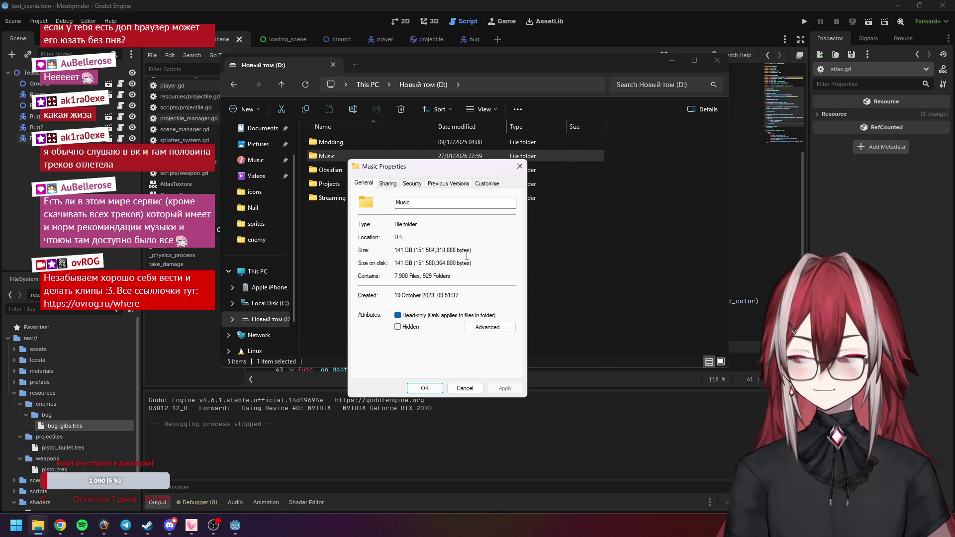
click(520, 166)
click(717, 59)
click(461, 218)
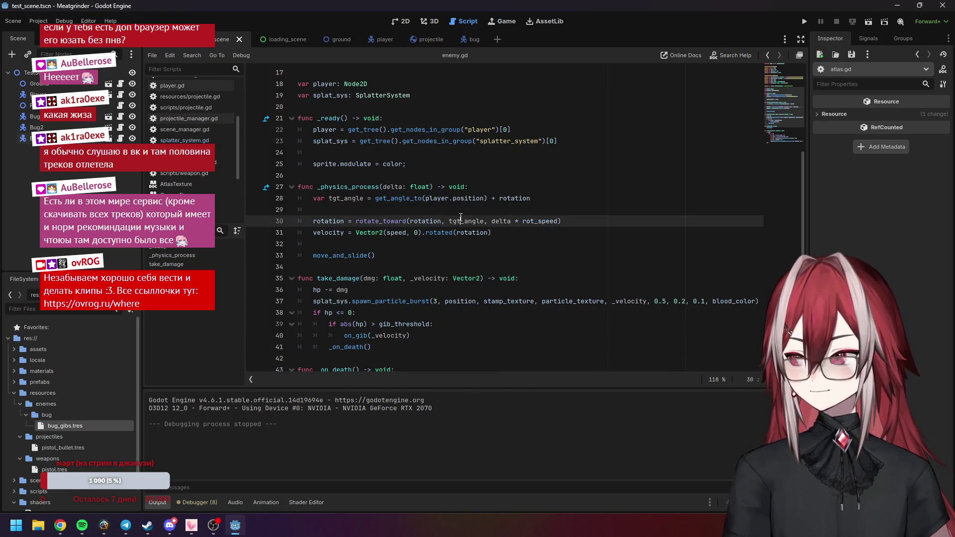
Scroll through enemy.gd, checking lines 37 to 52
scroll(461, 219, down, 2)
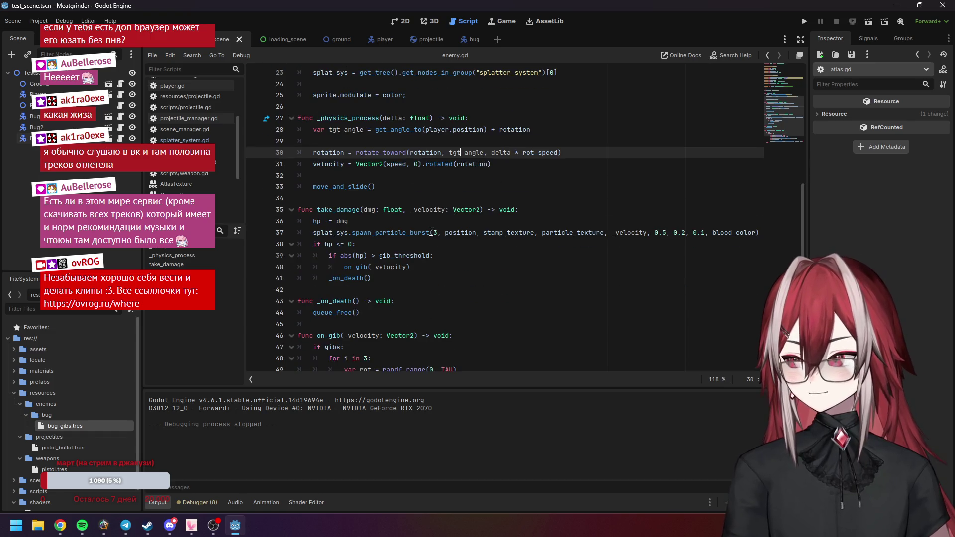
click(430, 232)
scroll(513, 208, down, 2)
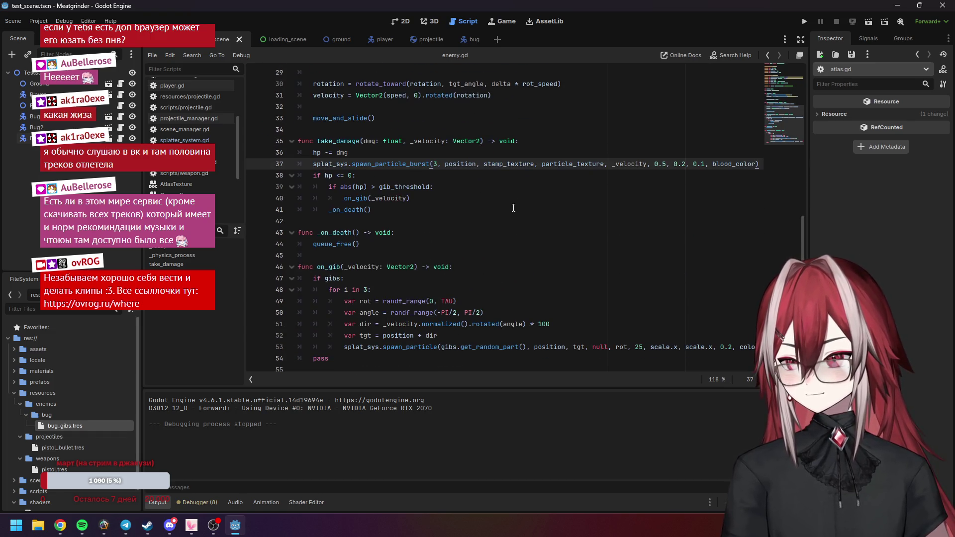
click(473, 207)
click(452, 199)
scroll(582, 199, up, 3)
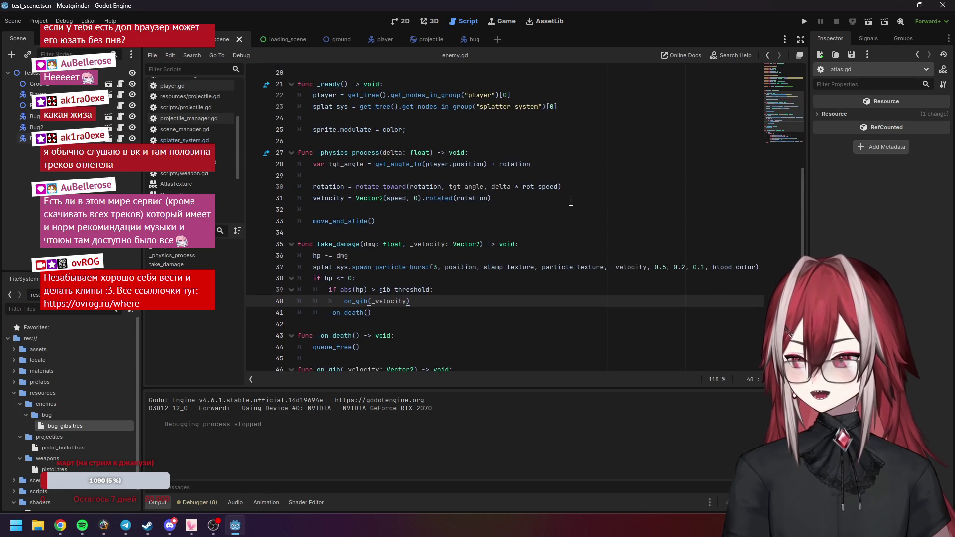
scroll(564, 202, down, 3)
click(547, 301)
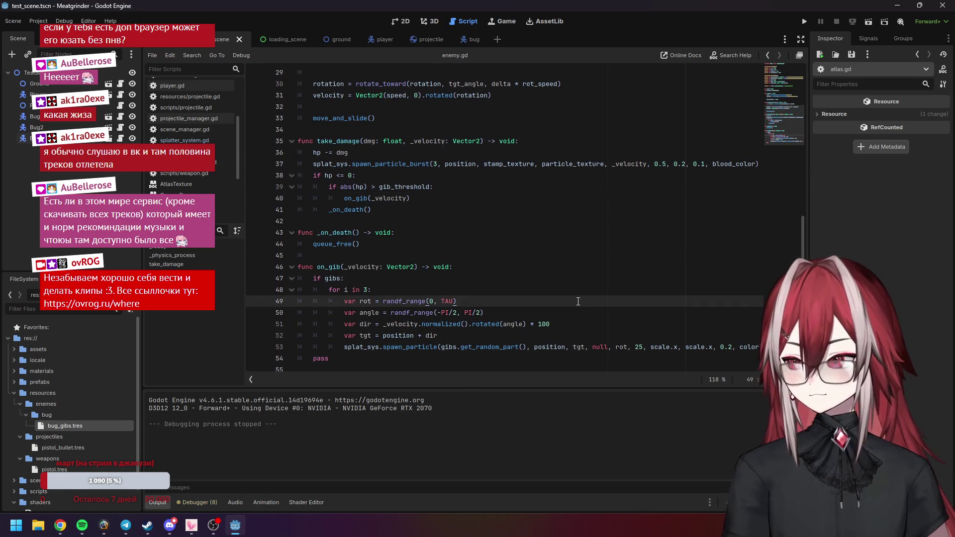
click(543, 334)
scroll(512, 288, up, 2)
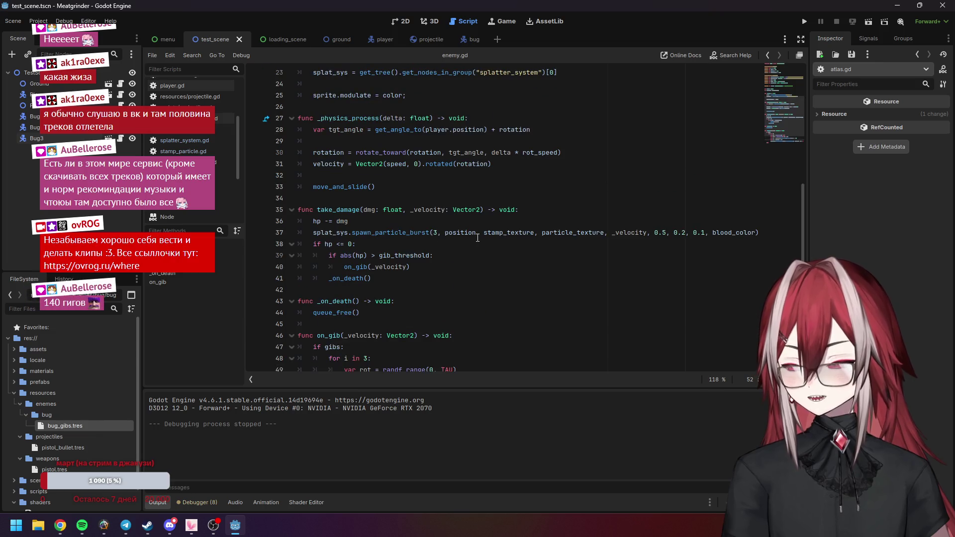
scroll(477, 238, up, 7)
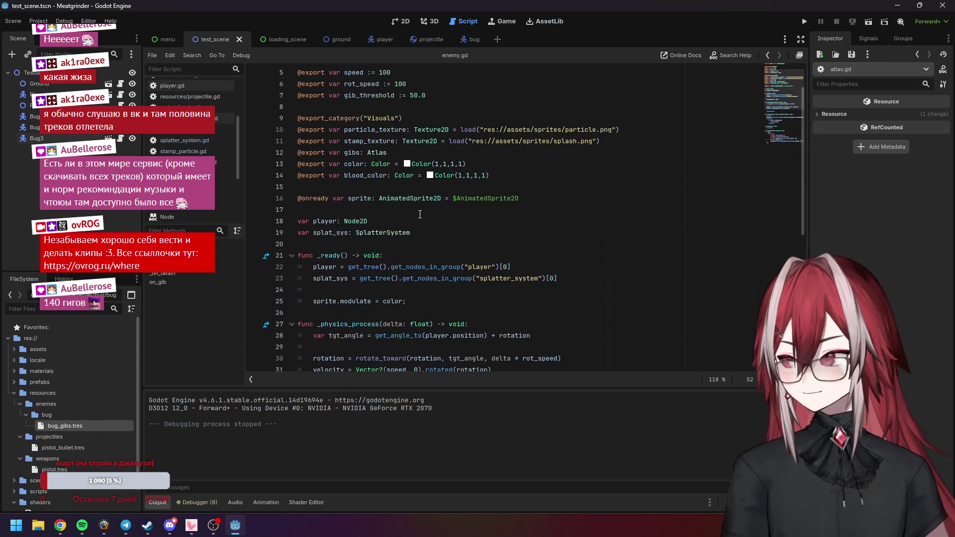
scroll(208, 155, up, 1)
scroll(208, 155, up, 3)
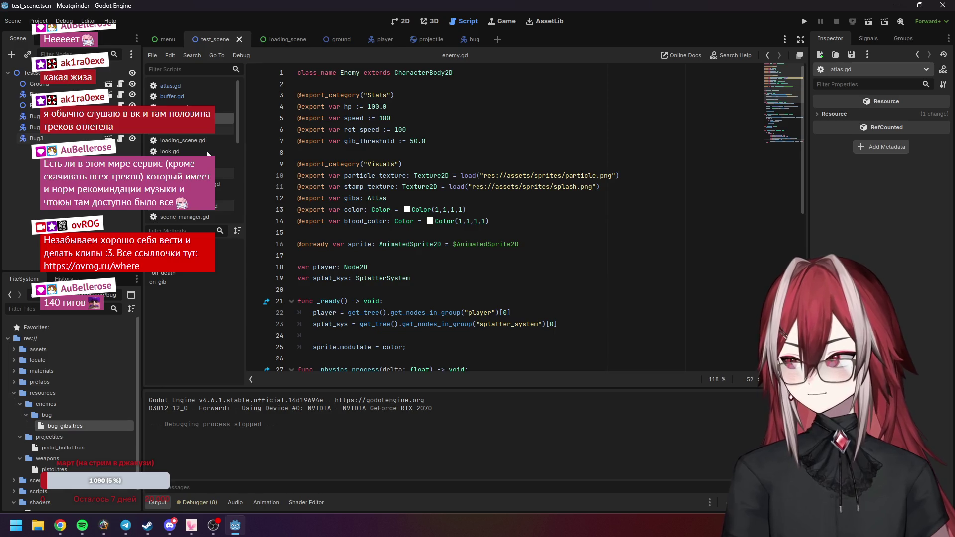
Glance at camera.gd, reread enemy.gd from line 13, then open player.gd with the player scene
click(208, 106)
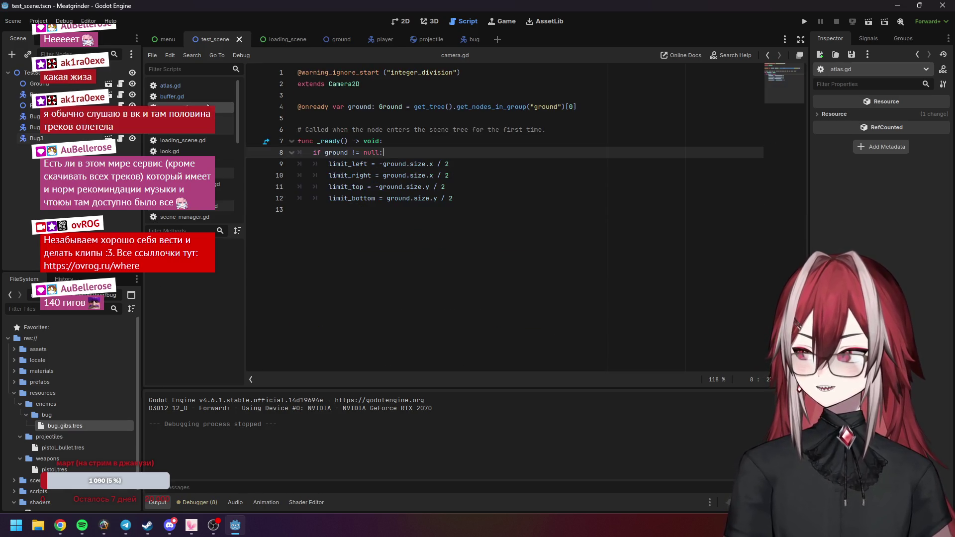
click(208, 118)
click(487, 210)
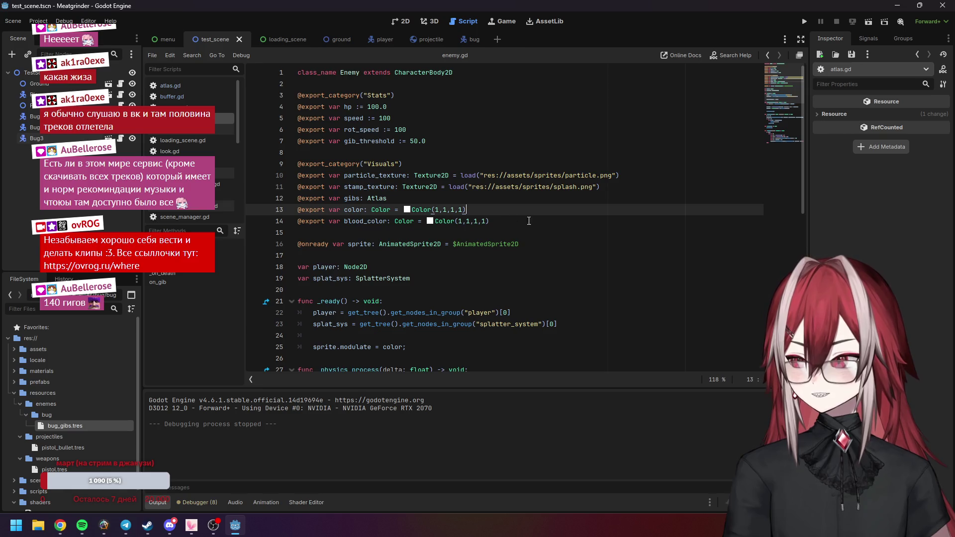
scroll(522, 209, down, 8)
scroll(461, 188, down, 1)
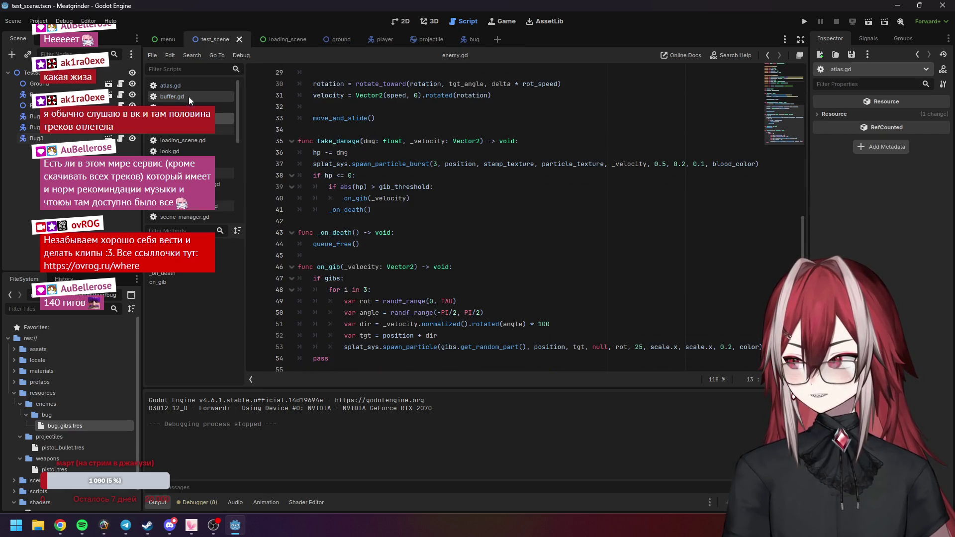
scroll(206, 145, down, 3)
scroll(206, 146, up, 3)
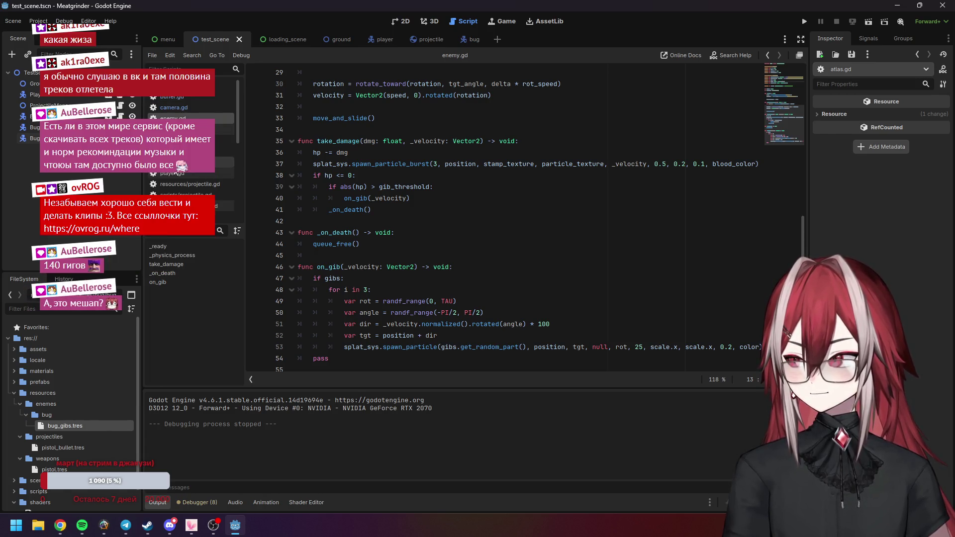
click(224, 172)
click(374, 42)
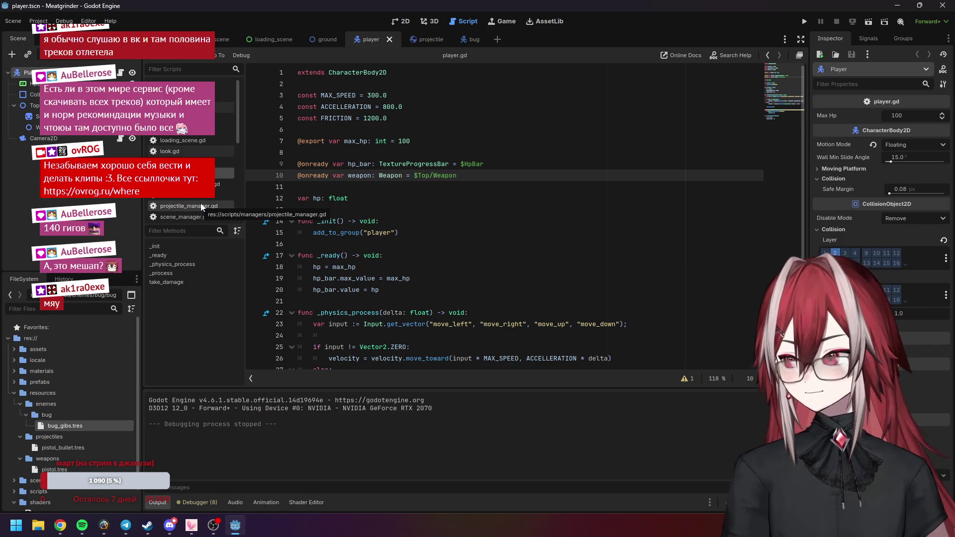
click(383, 221)
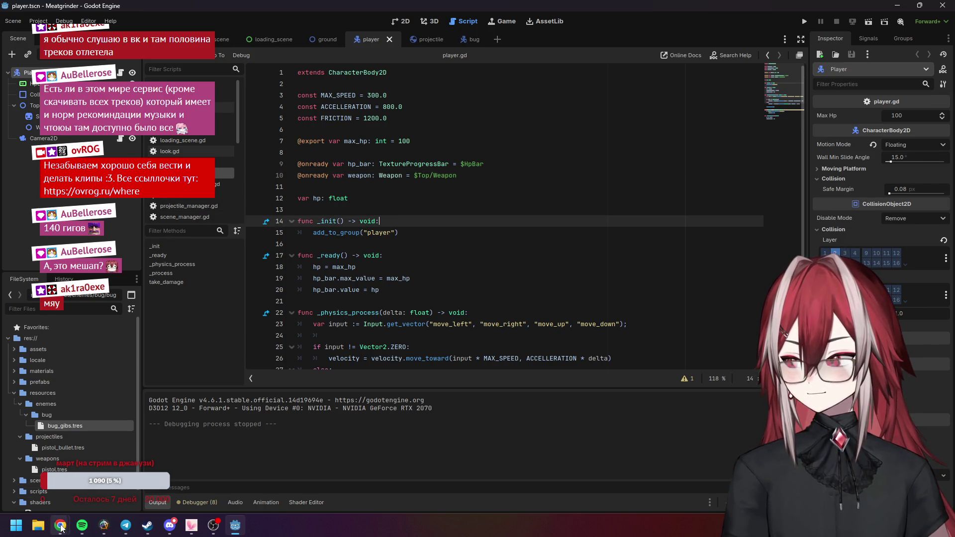
mouse_move(61, 527)
click(473, 312)
scroll(472, 259, down, 3)
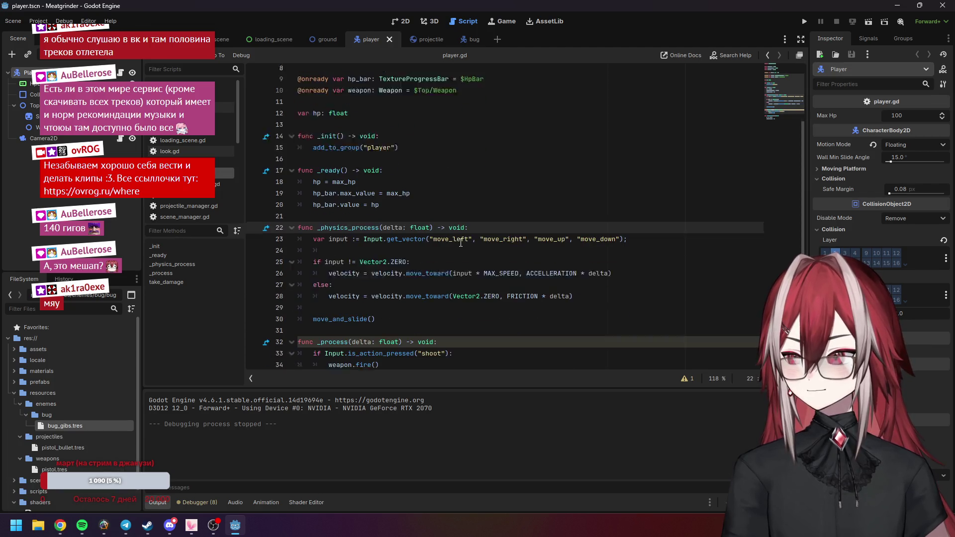
click(474, 236)
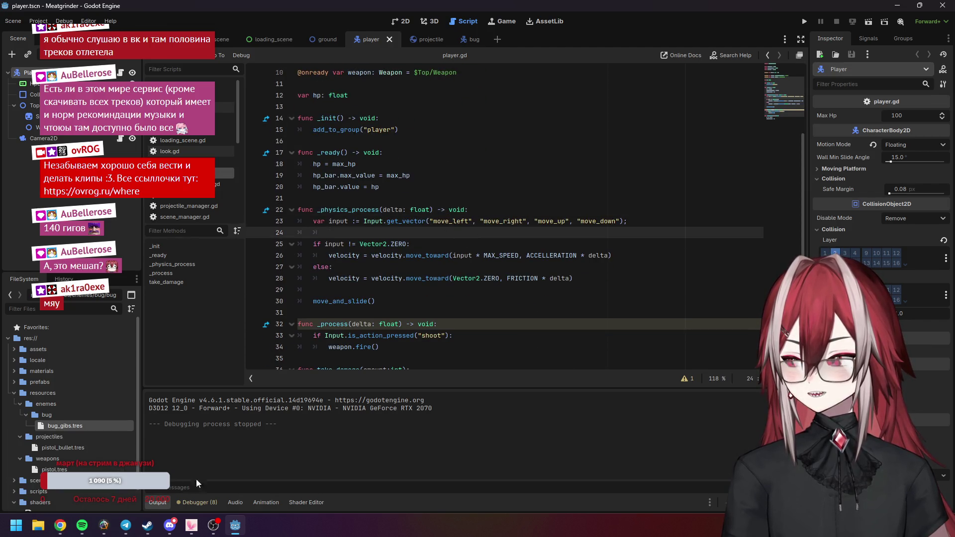
click(68, 473)
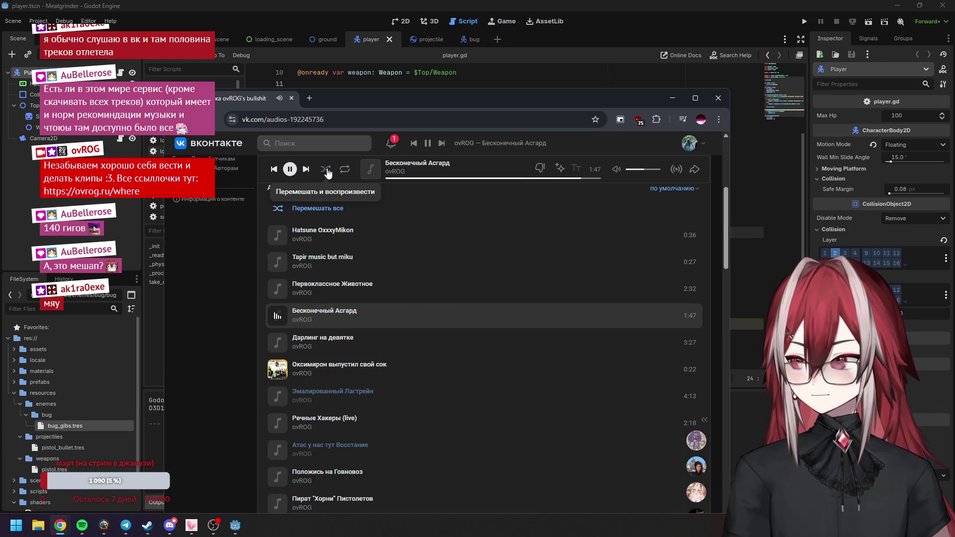
Scroll the VK track list and minimize the Chrome music window
scroll(414, 289, down, 1)
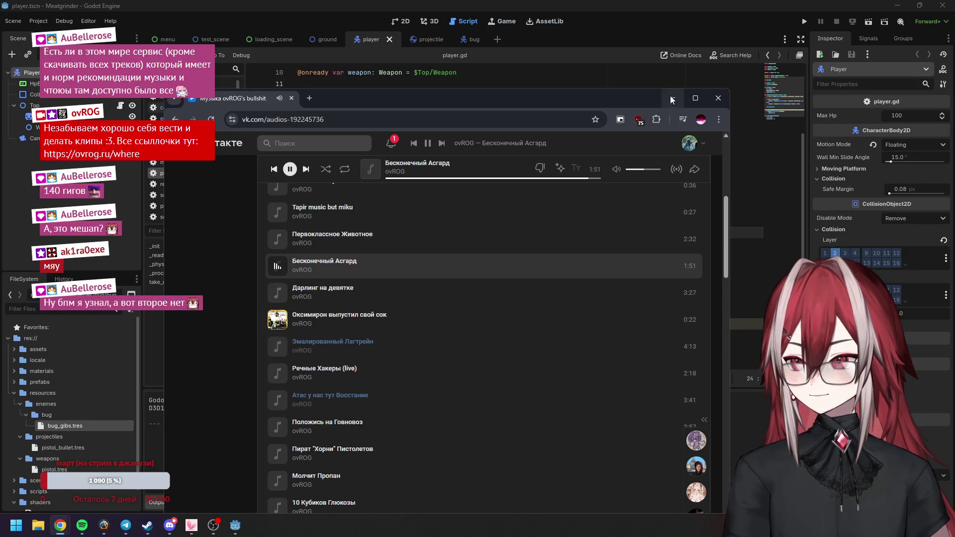
click(671, 98)
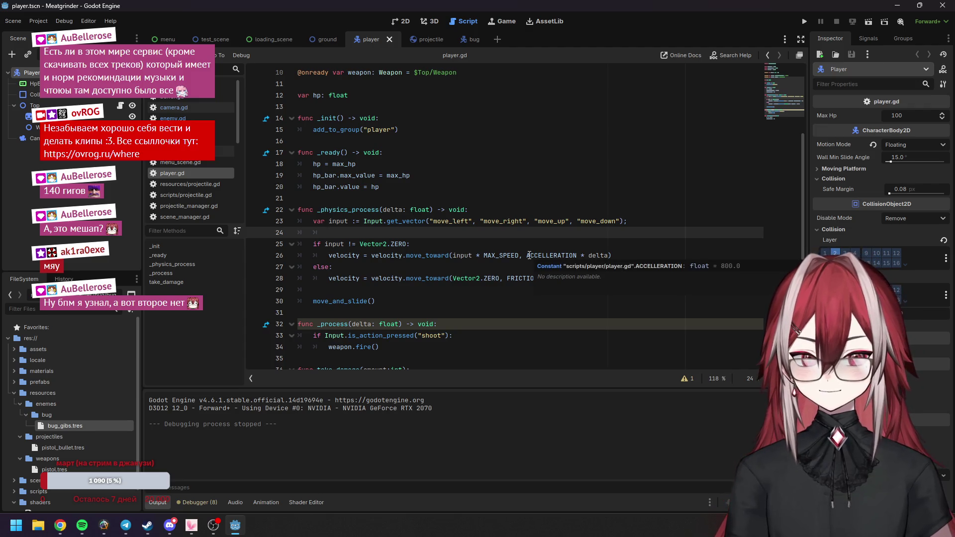
Review player.gd lines 27–34 (move_and_slide, weapon.fire()), then collapse the Top node in the Scene dock
click(444, 267)
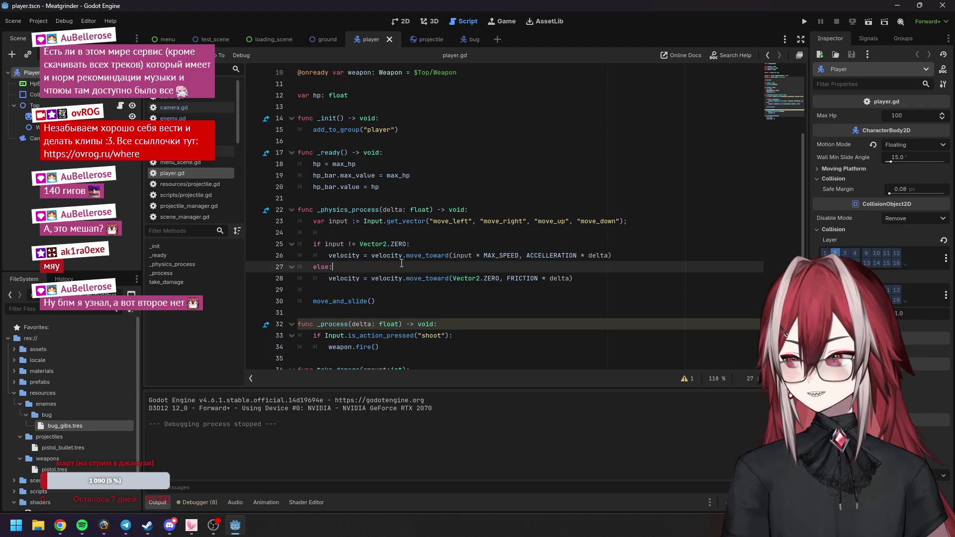
scroll(443, 249, down, 1)
click(438, 259)
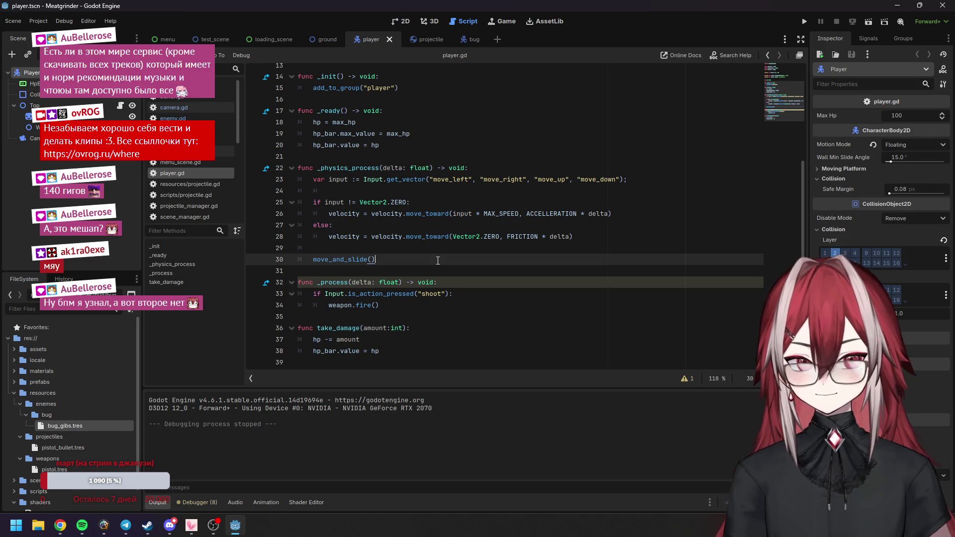
click(404, 301)
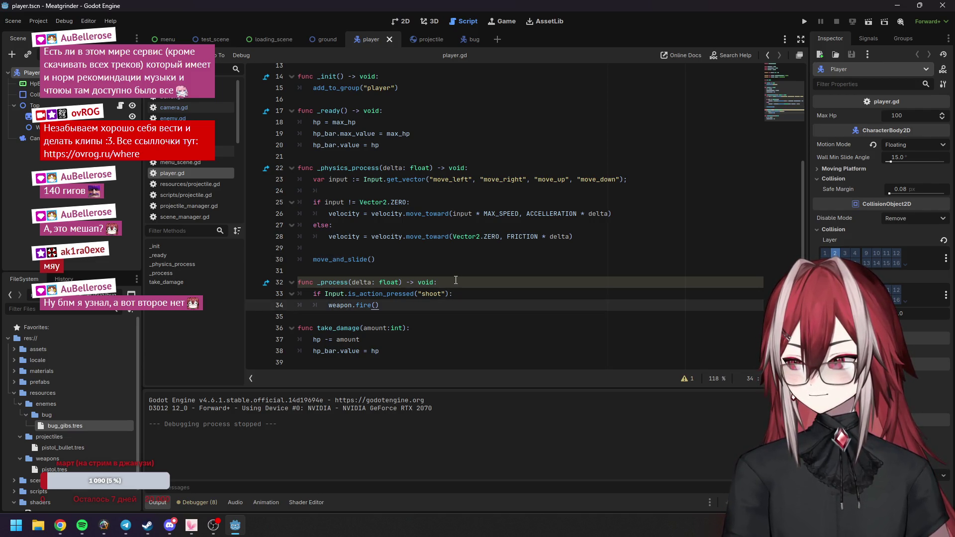
scroll(455, 279, up, 4)
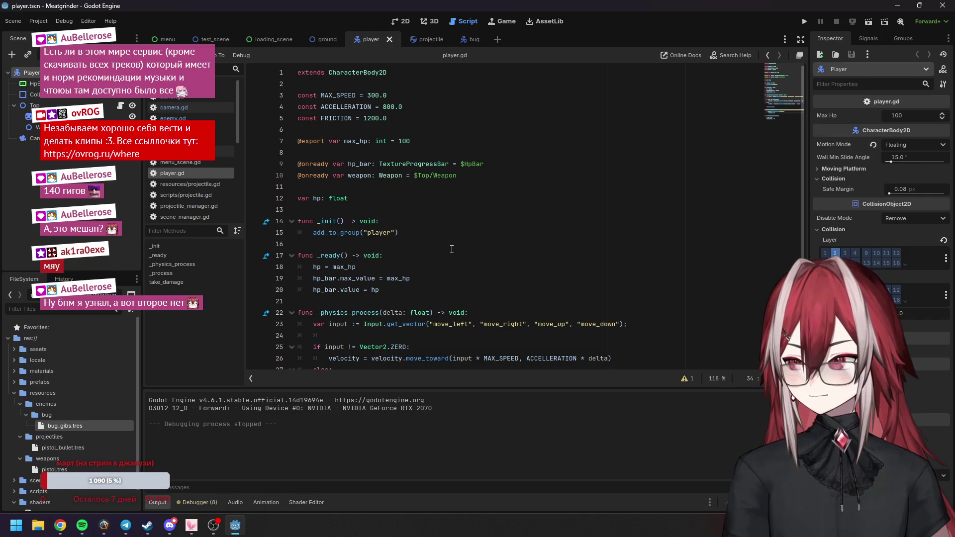
scroll(452, 249, down, 4)
click(447, 248)
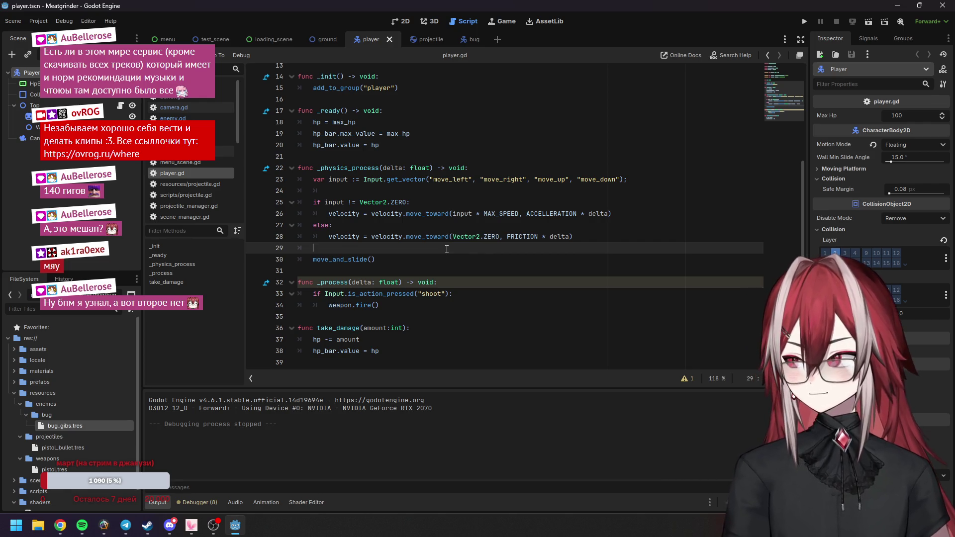
click(14, 106)
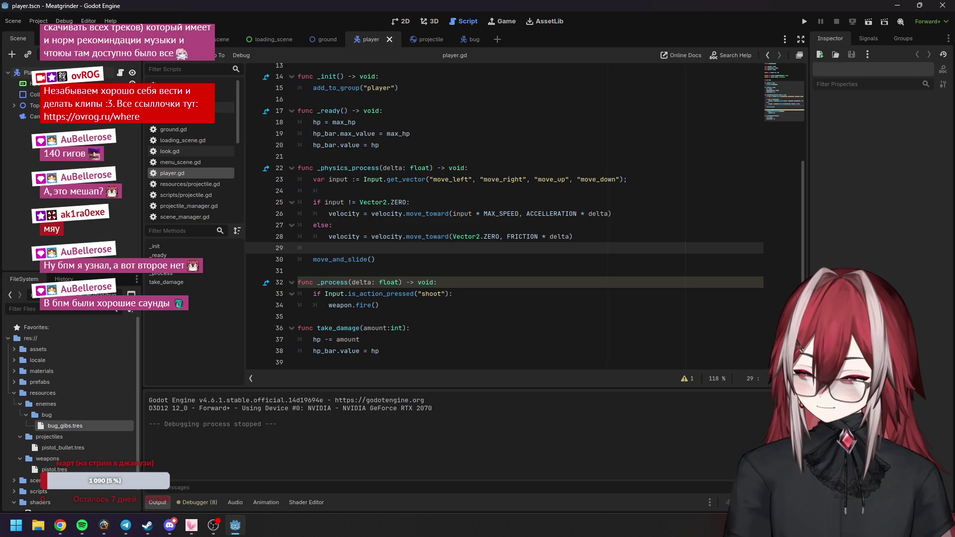
Select the Player root node, opening and dismissing its context menu several times
right_click(49, 152)
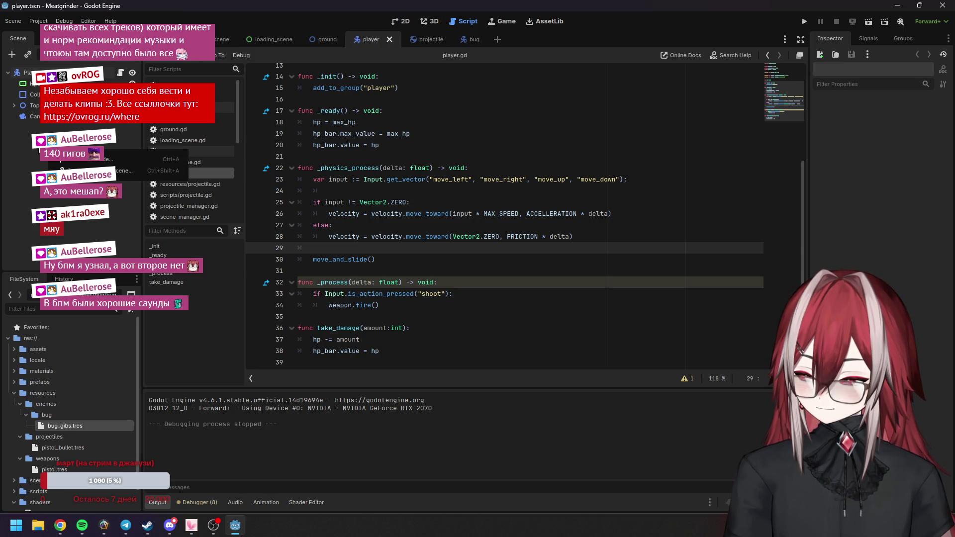
key(Escape)
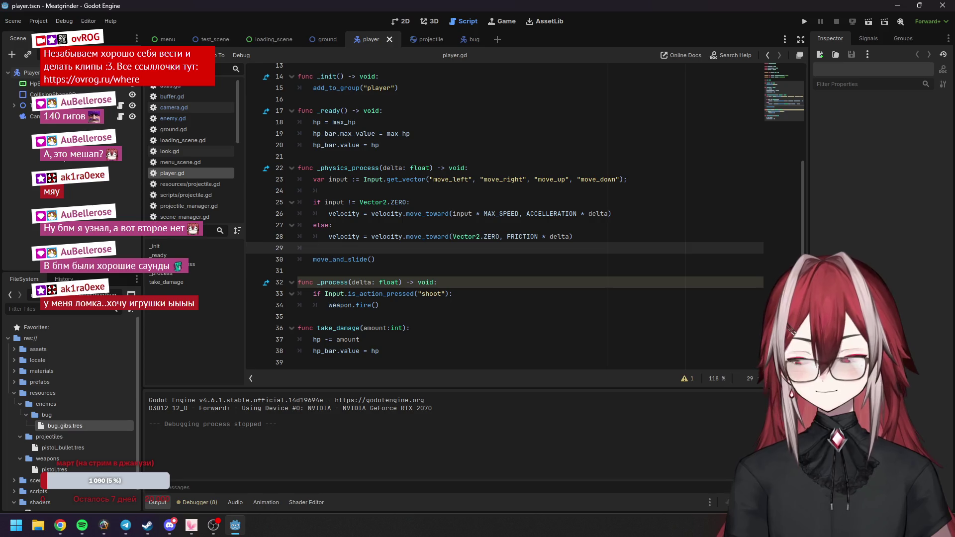
click(26, 73)
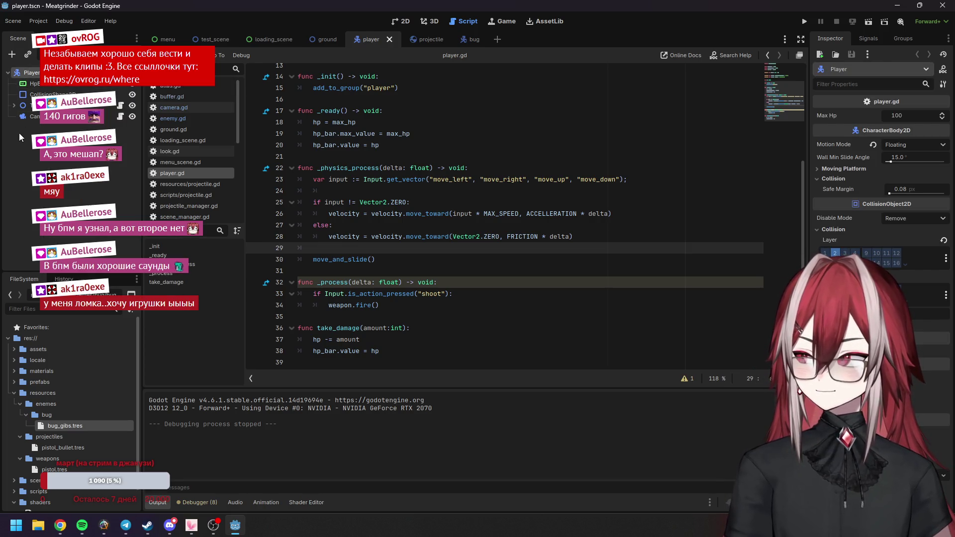
right_click(43, 93)
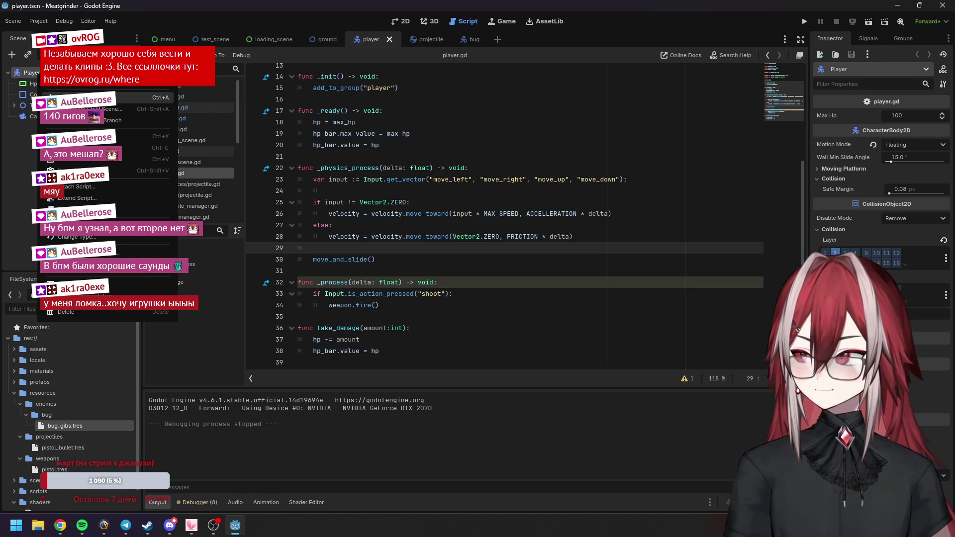
key(Escape)
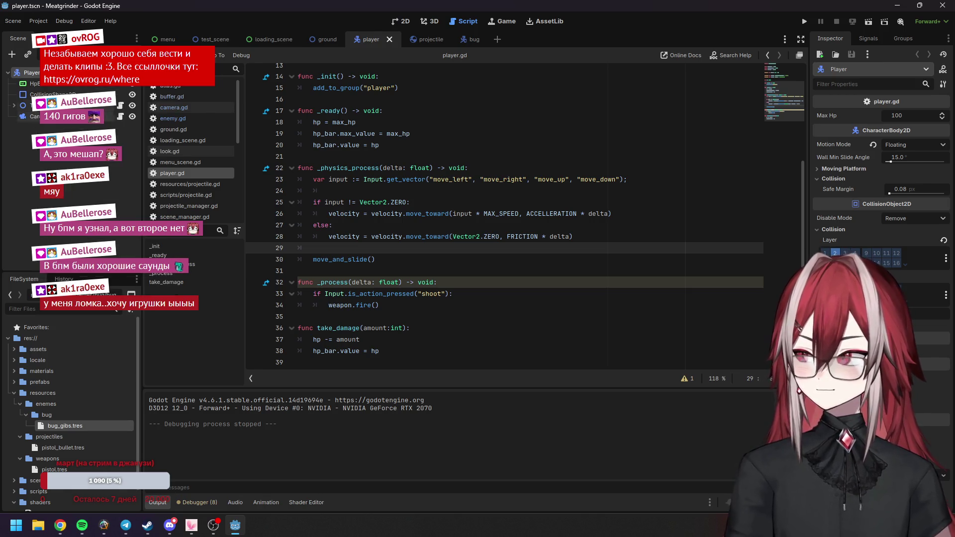
right_click(52, 91)
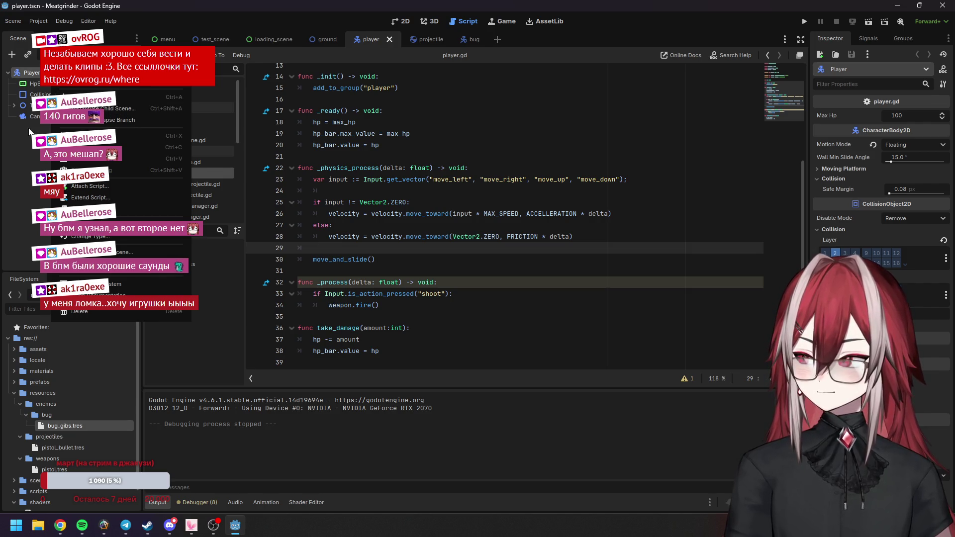
key(Escape)
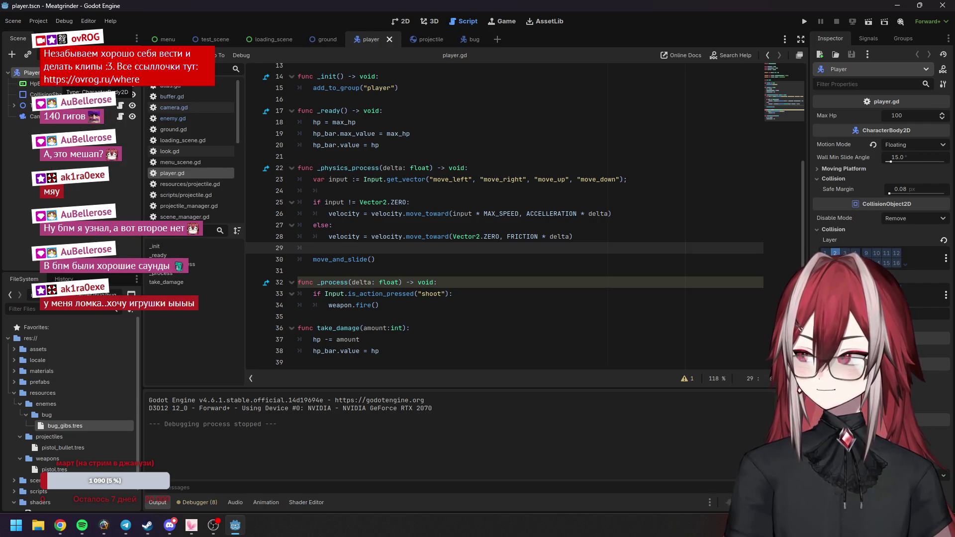
right_click(57, 85)
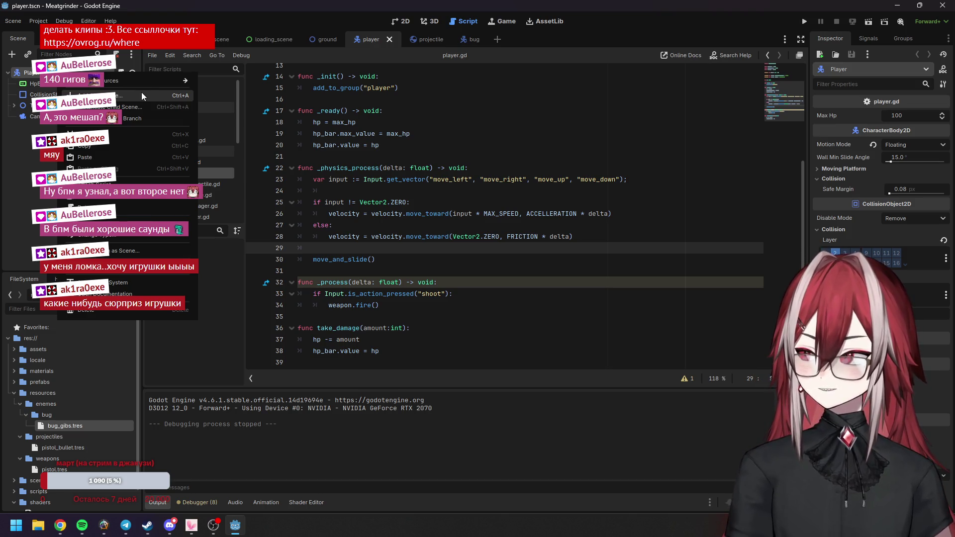
click(40, 164)
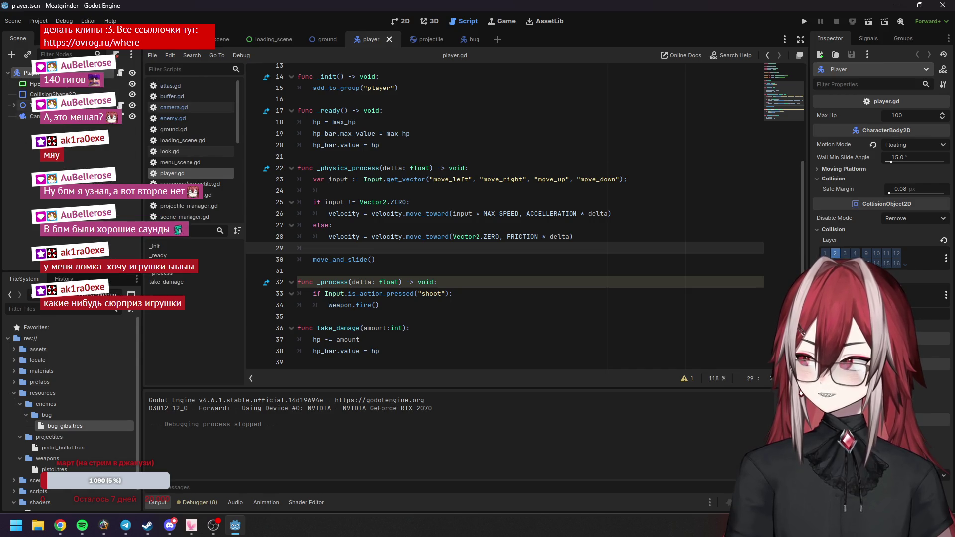
Choose Add Child Node from the Player node's context menu
right_click(58, 72)
mouse_move(150, 81)
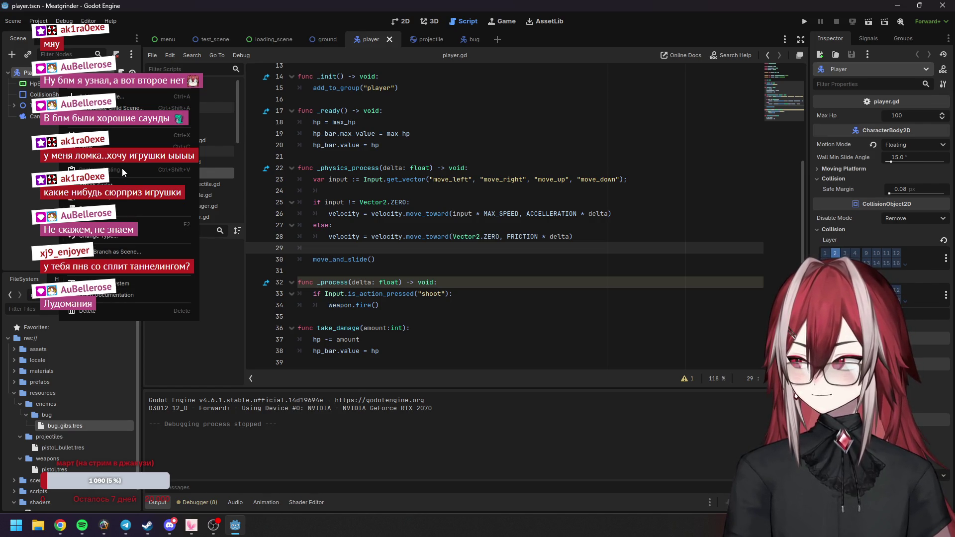
click(114, 97)
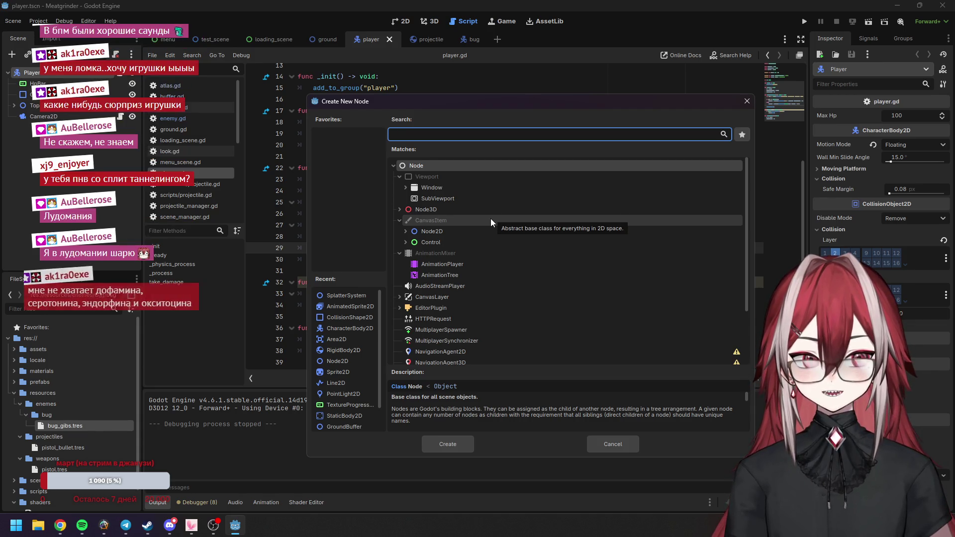
click(103, 526)
View AmneziaVPN's app-based split-tunneling list, then return to the main screen
click(528, 262)
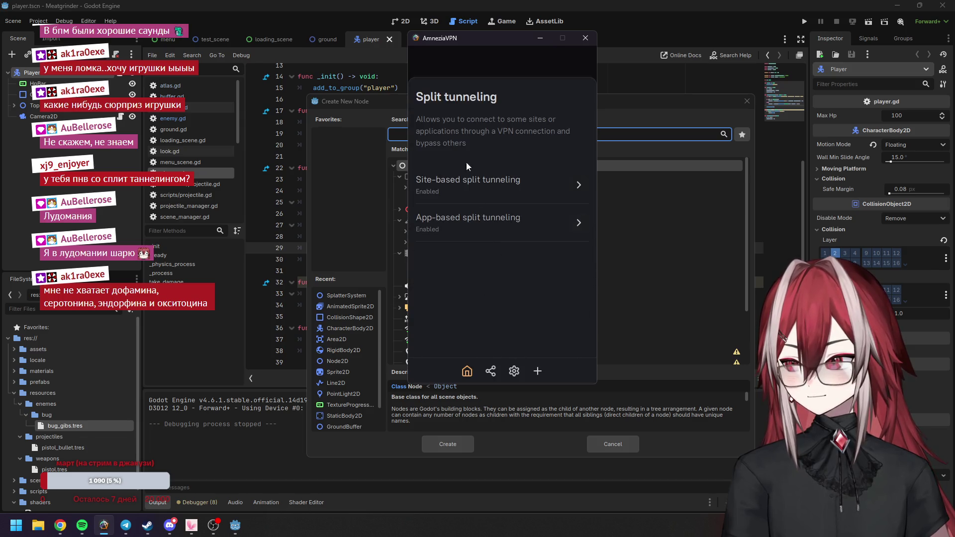
click(487, 224)
scroll(491, 190, down, 1)
scroll(490, 194, down, 3)
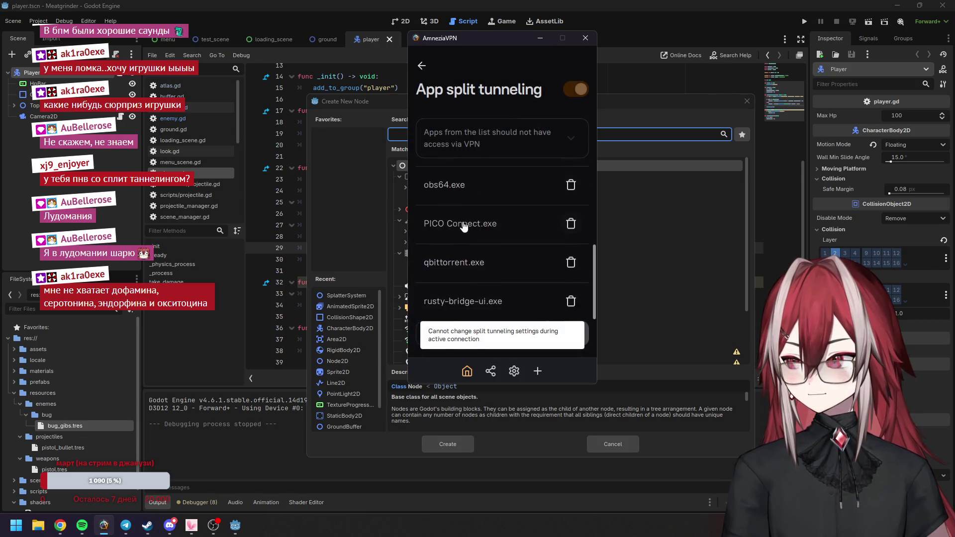
scroll(483, 235, up, 5)
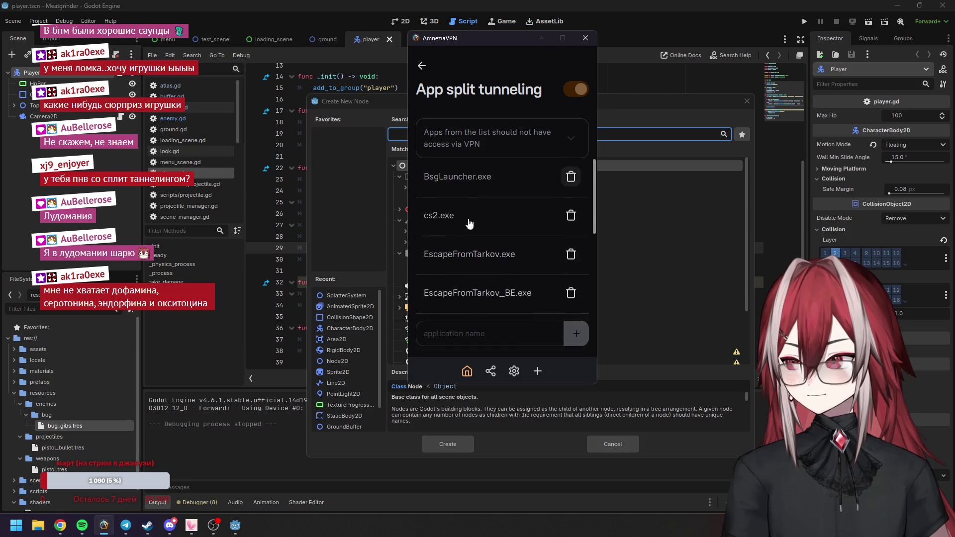
click(422, 66)
Check the site-based split-tunneling addresses, then close AmneziaVPN
click(492, 268)
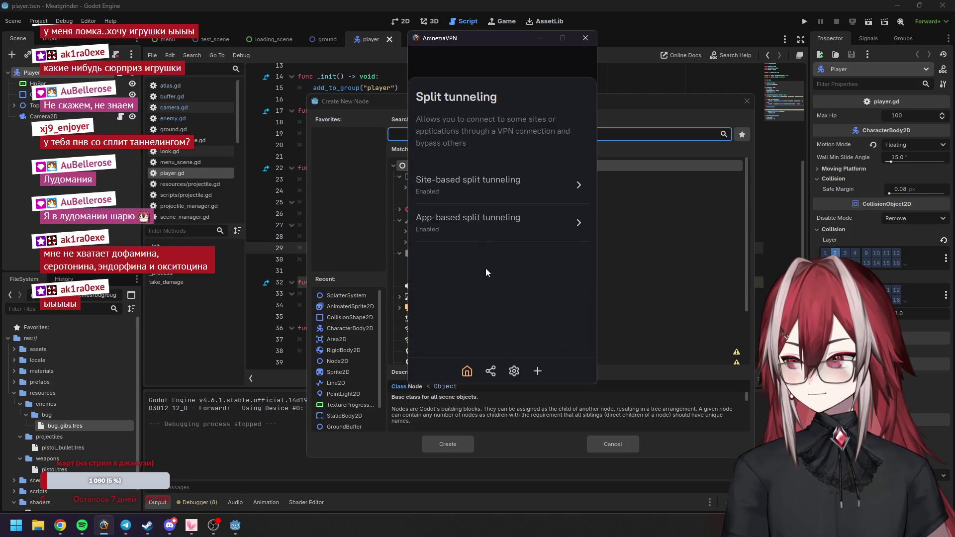
click(486, 186)
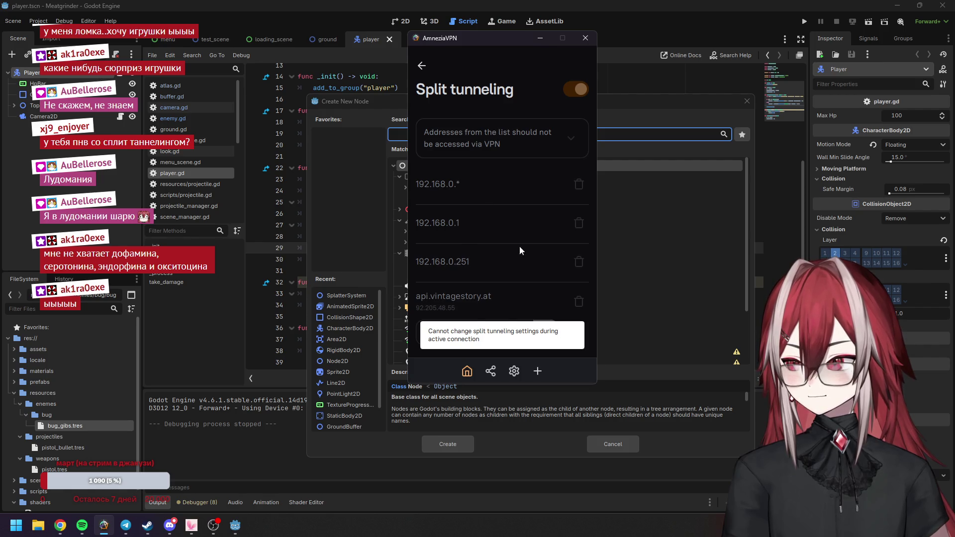
click(423, 66)
click(585, 38)
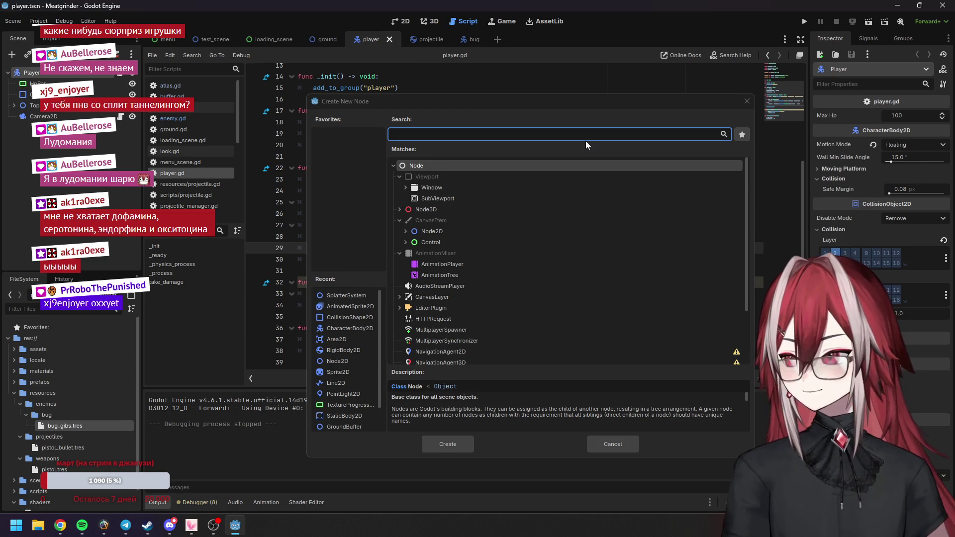
Nudge the Create New Node dialog and briefly check the VK music window
mouse_move(576, 102)
mouse_down()
mouse_move(557, 98)
mouse_move(587, 119)
mouse_up()
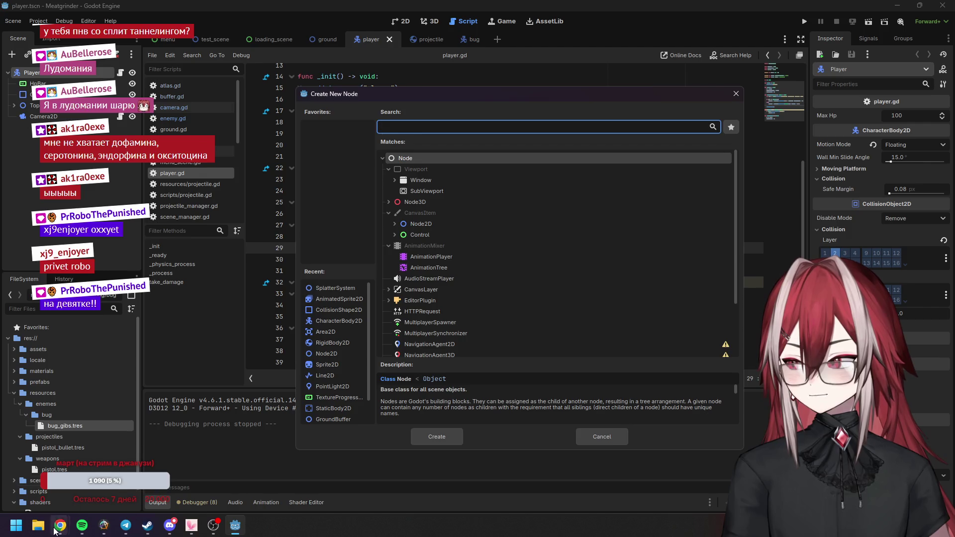
mouse_move(56, 529)
click(67, 468)
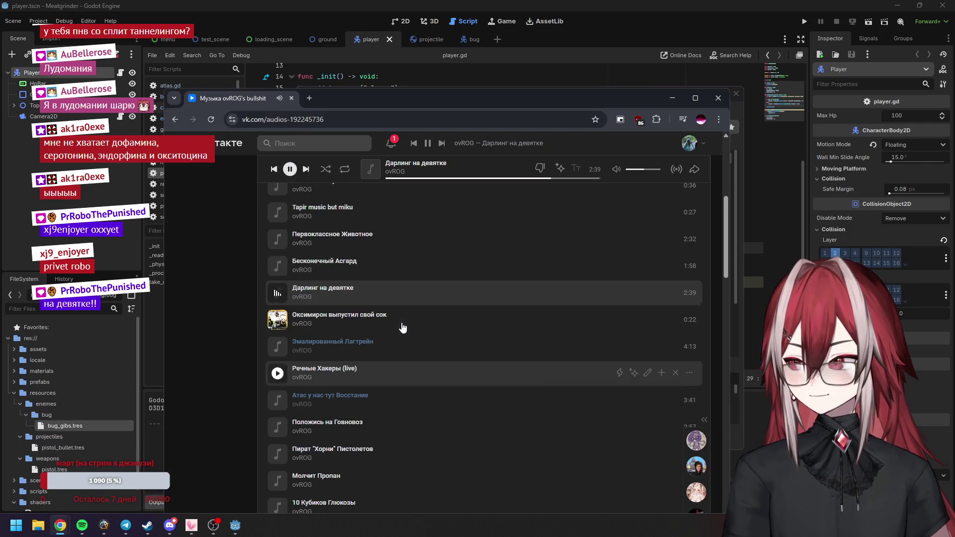
key(alt+Tab)
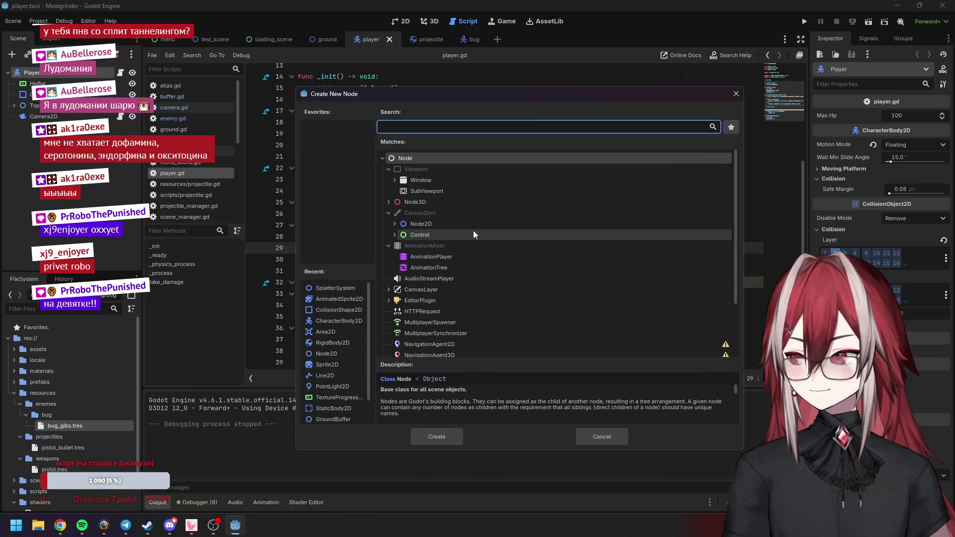
Expand Control's child classes, browse them, and close the dialog without adding a node
click(395, 235)
scroll(462, 241, down, 1)
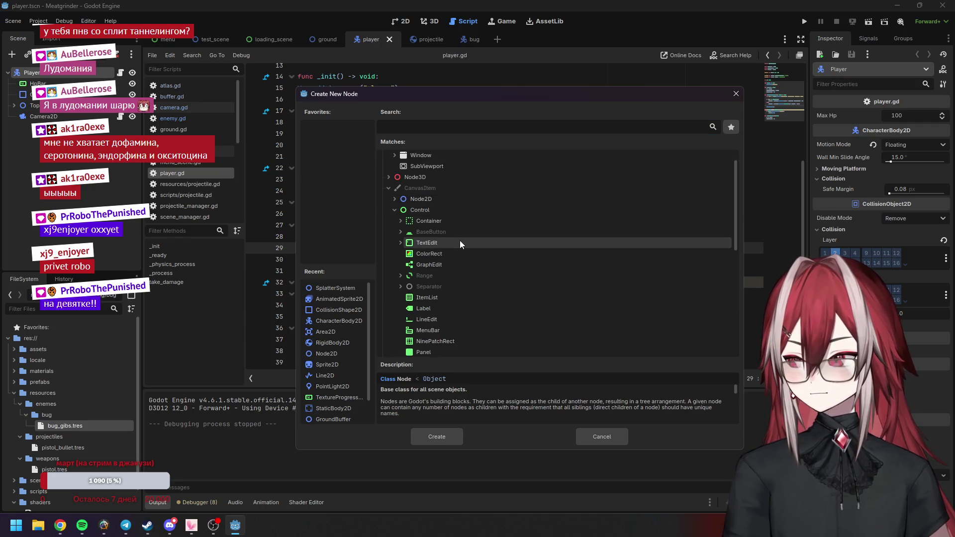
scroll(460, 241, down, 4)
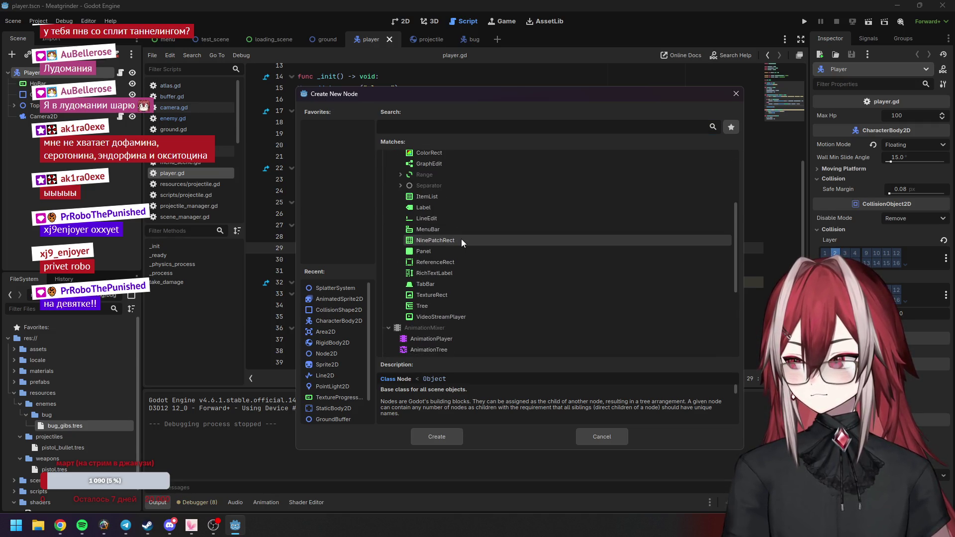
scroll(461, 239, up, 2)
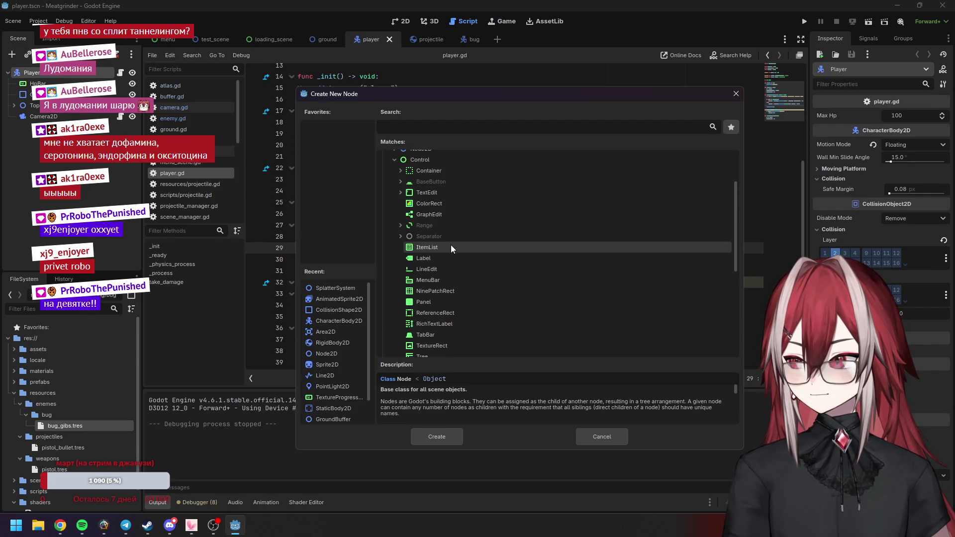
scroll(440, 198, up, 1)
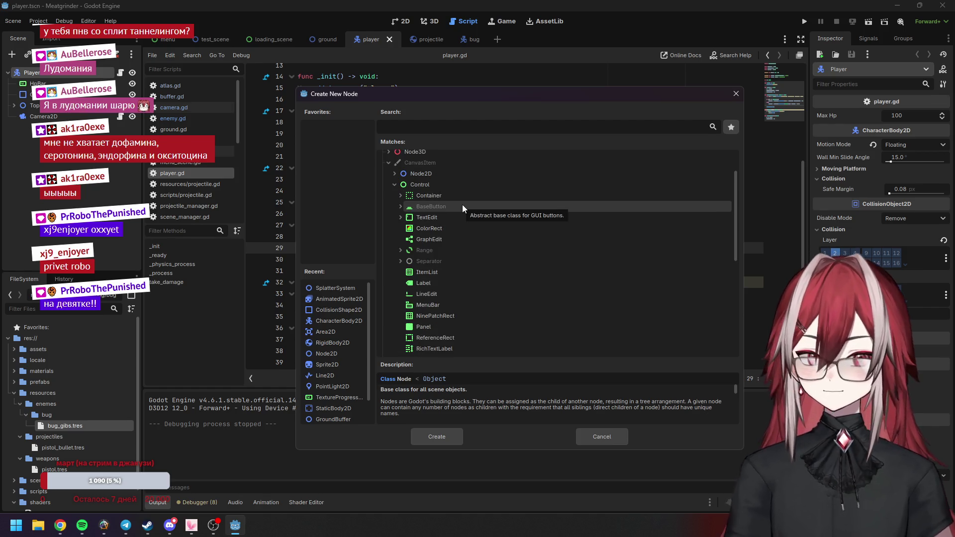
scroll(462, 206, down, 1)
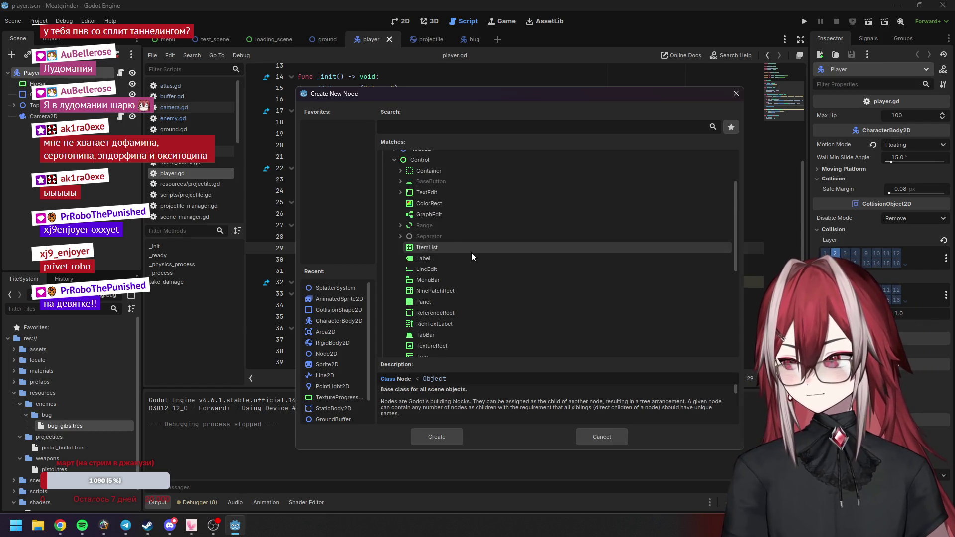
scroll(472, 256, down, 1)
scroll(473, 252, up, 1)
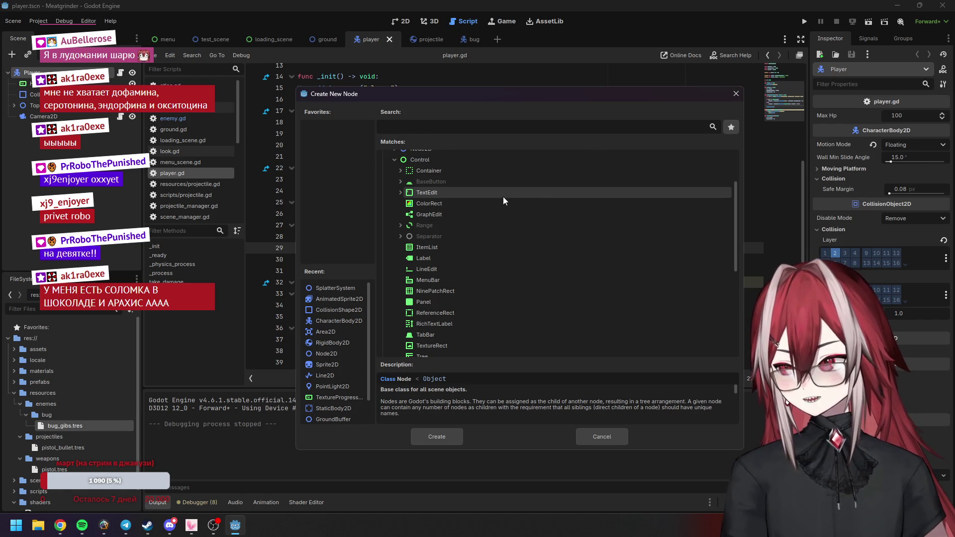
click(737, 93)
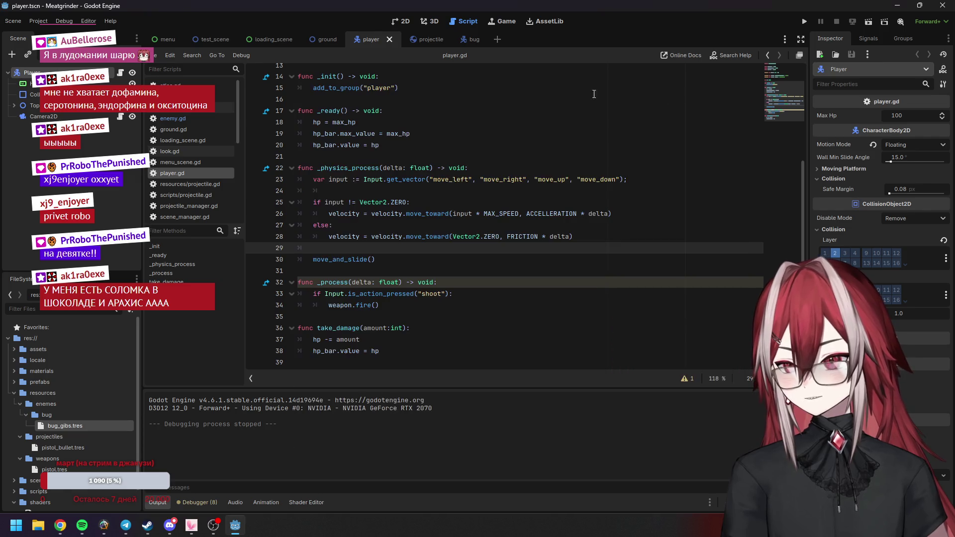
After checking the HpBar node, add a TextureProgressBar as a child of the Player node
click(33, 84)
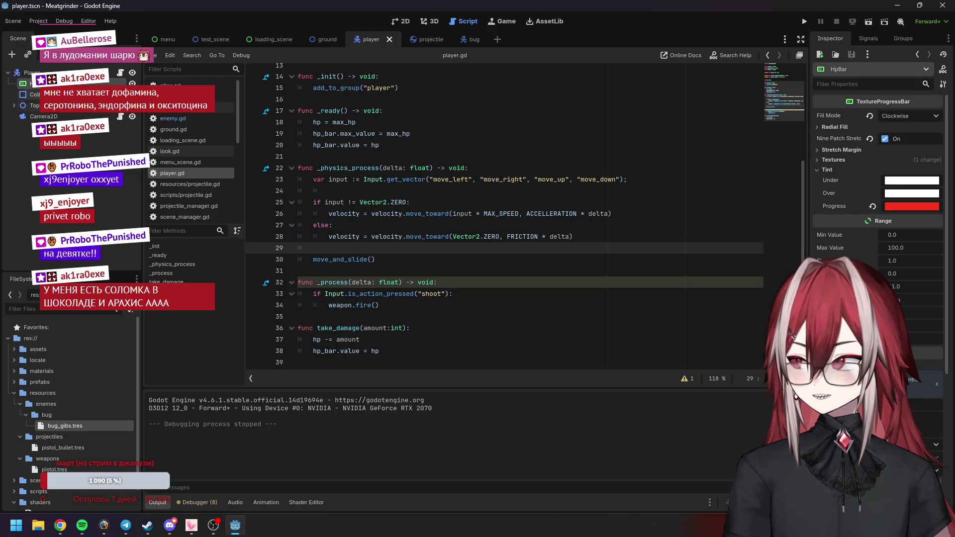
right_click(45, 73)
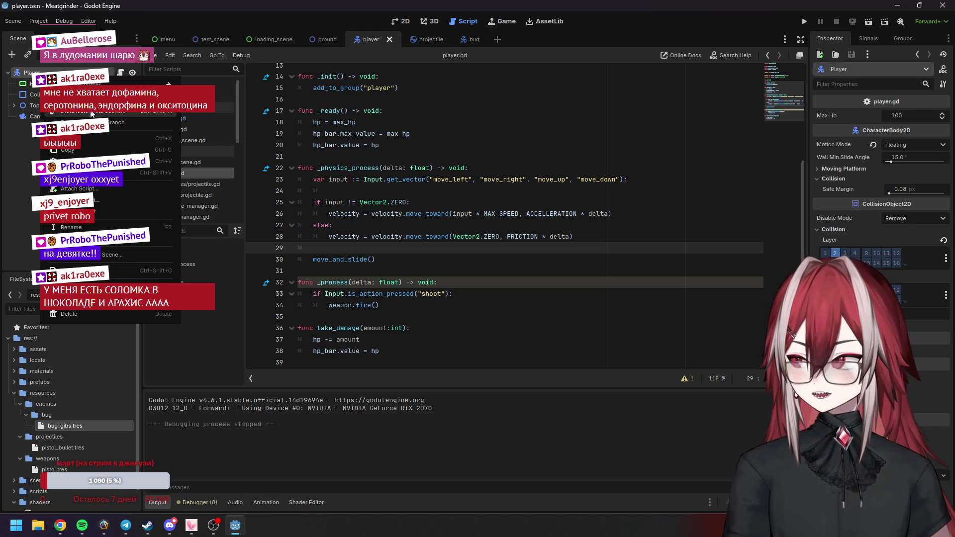
click(75, 100)
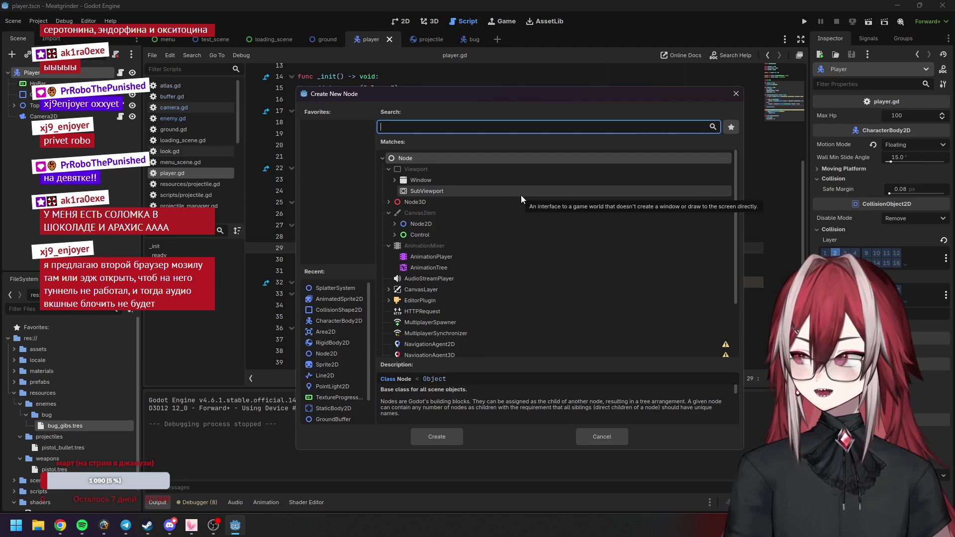
text(prog)
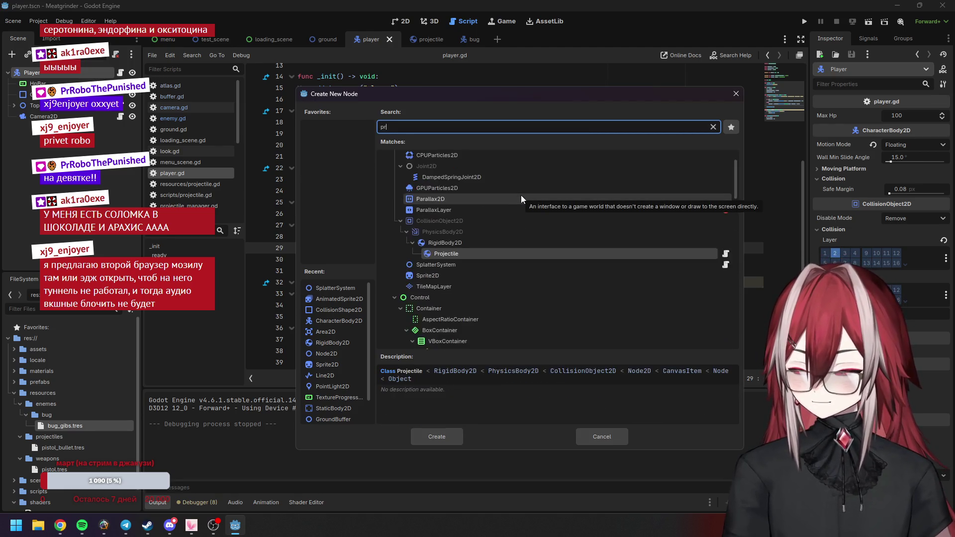
click(478, 265)
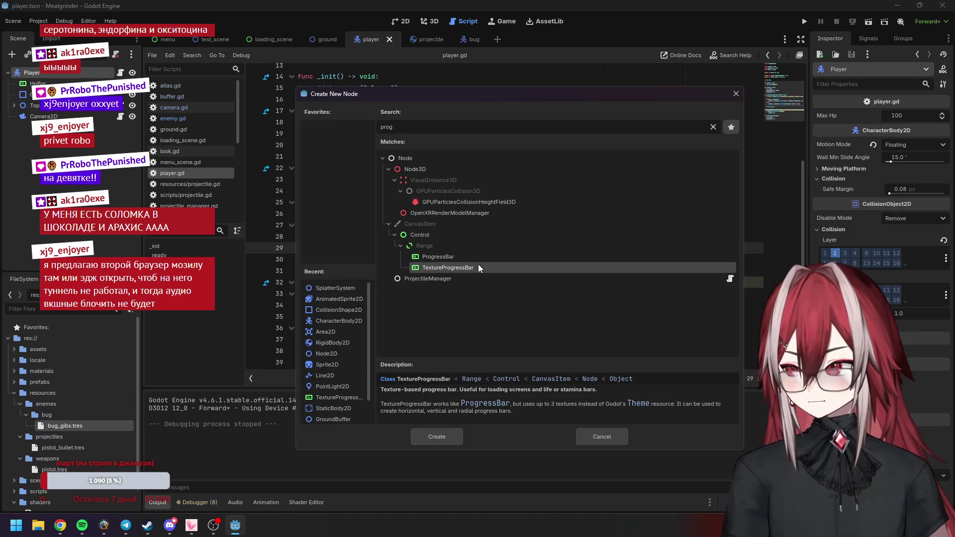
click(450, 436)
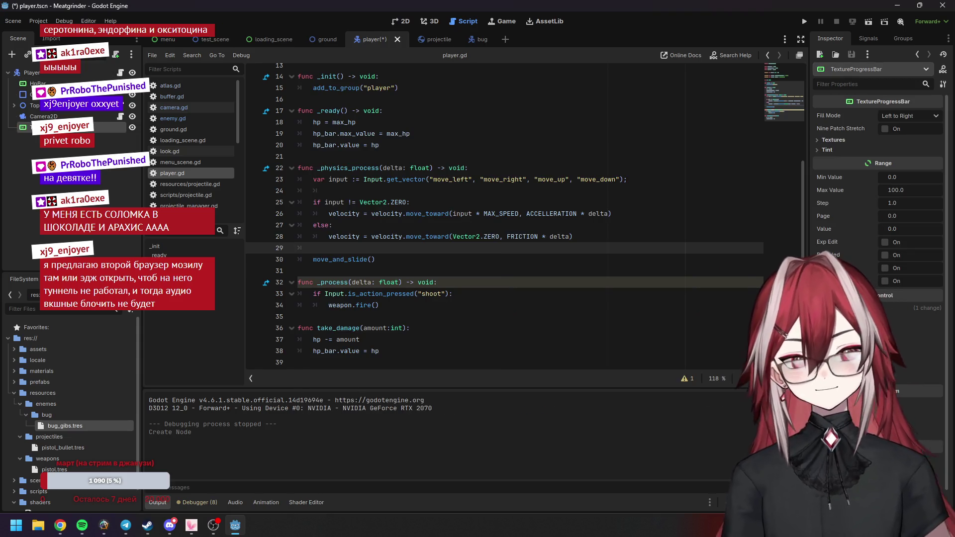
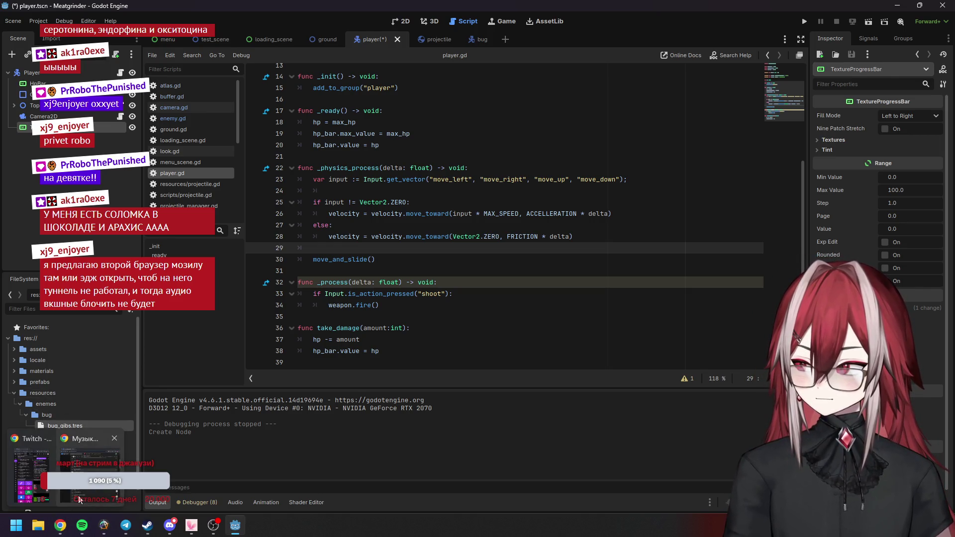
In the music browser window, inspect the vk.com web address
click(69, 529)
scroll(390, 331, down, 6)
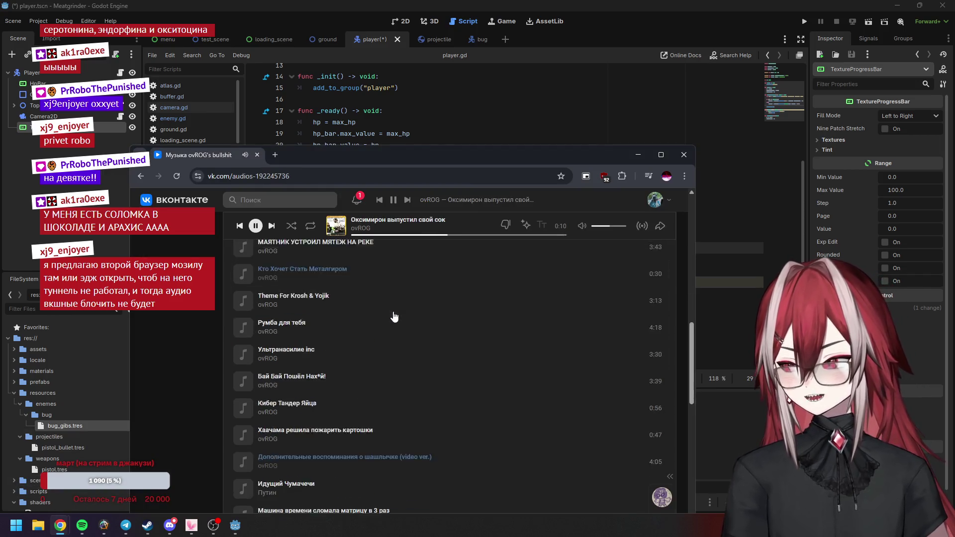
scroll(394, 317, up, 4)
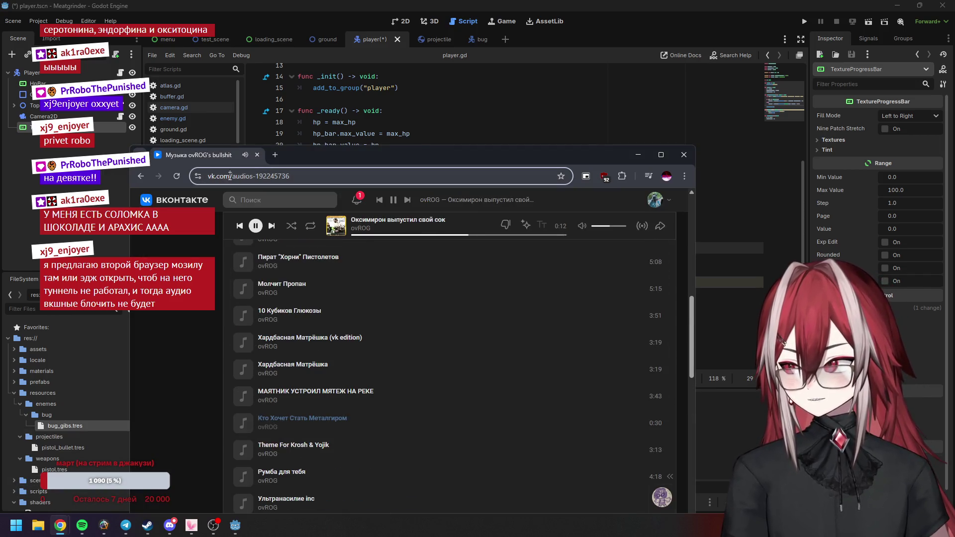
drag(209, 177, 208, 179)
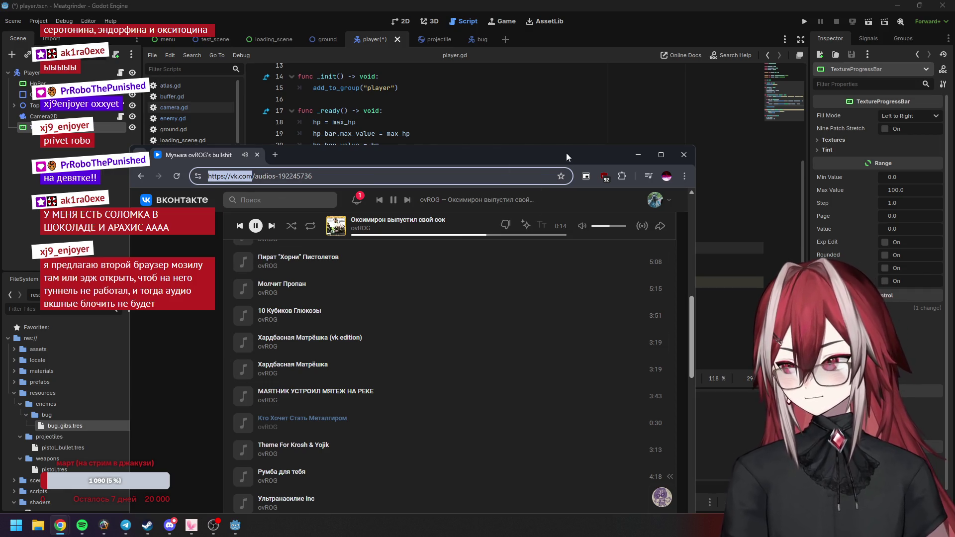
drag(533, 153, 546, 146)
click(276, 169)
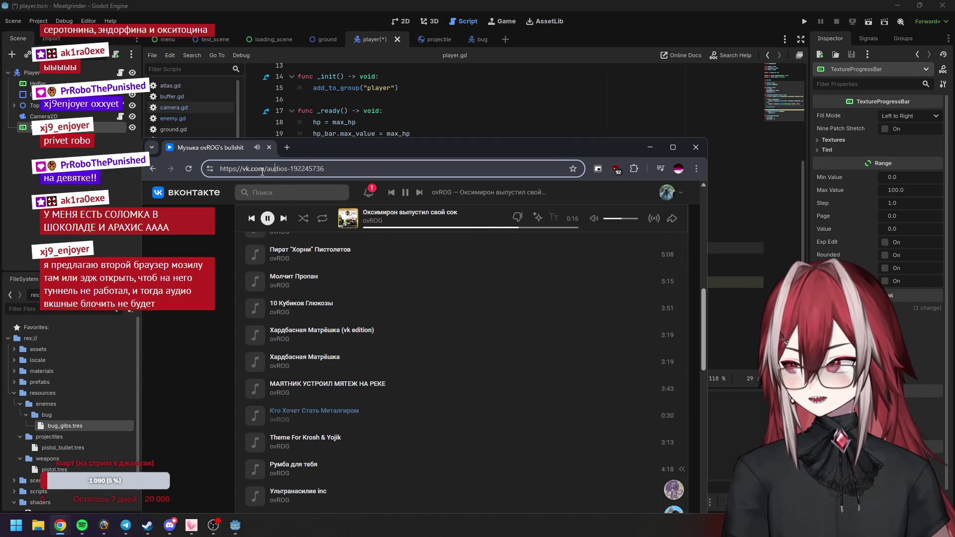
drag(257, 170, 244, 194)
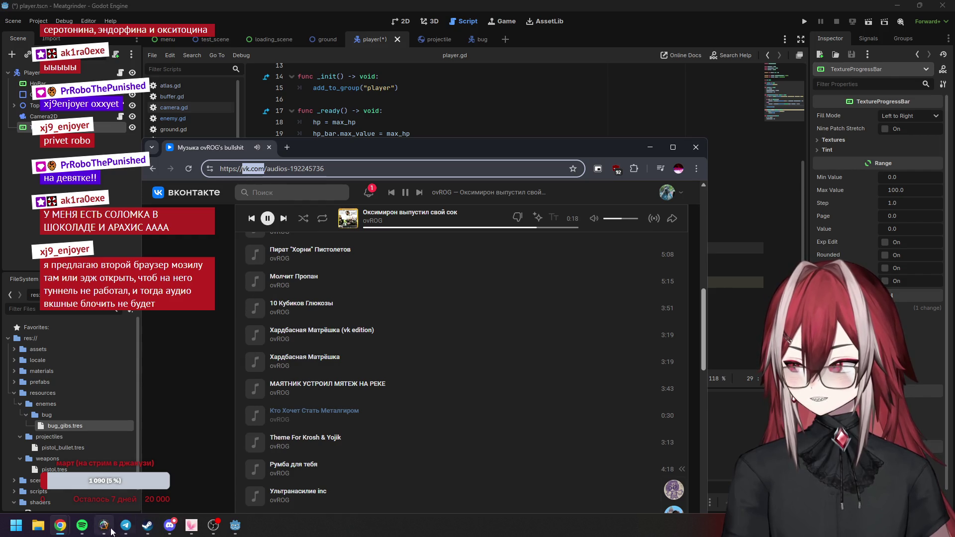
Check the VPN app's connection, then minimize it
click(104, 525)
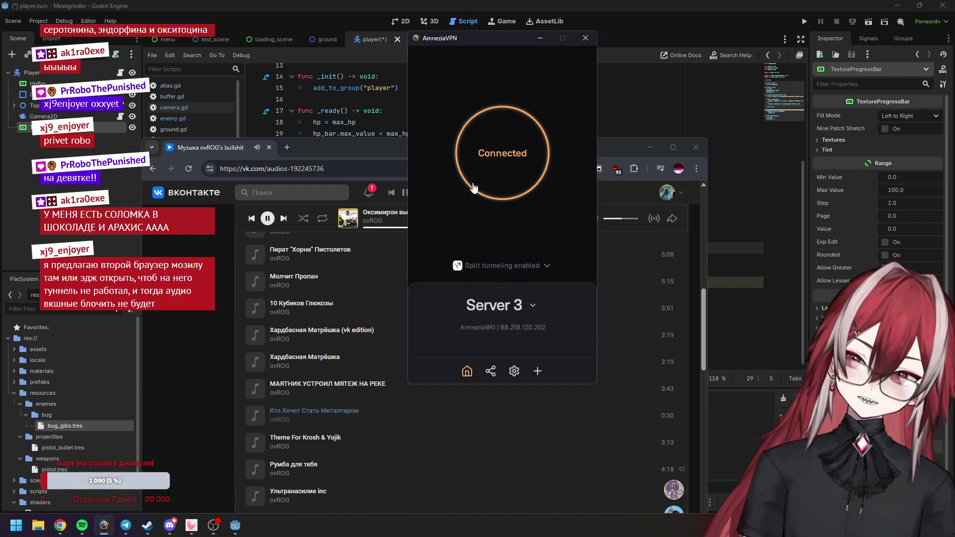
click(543, 41)
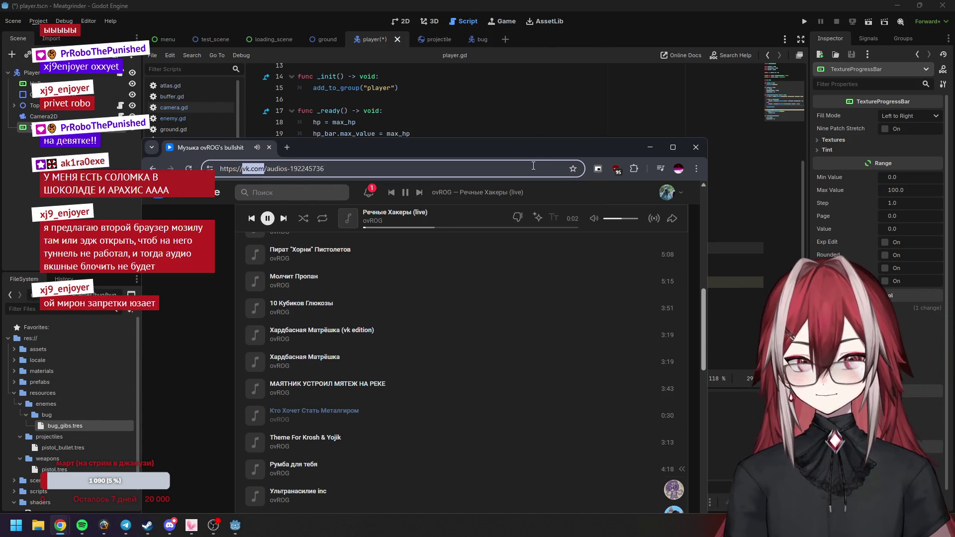
scroll(437, 292, down, 3)
scroll(432, 292, up, 3)
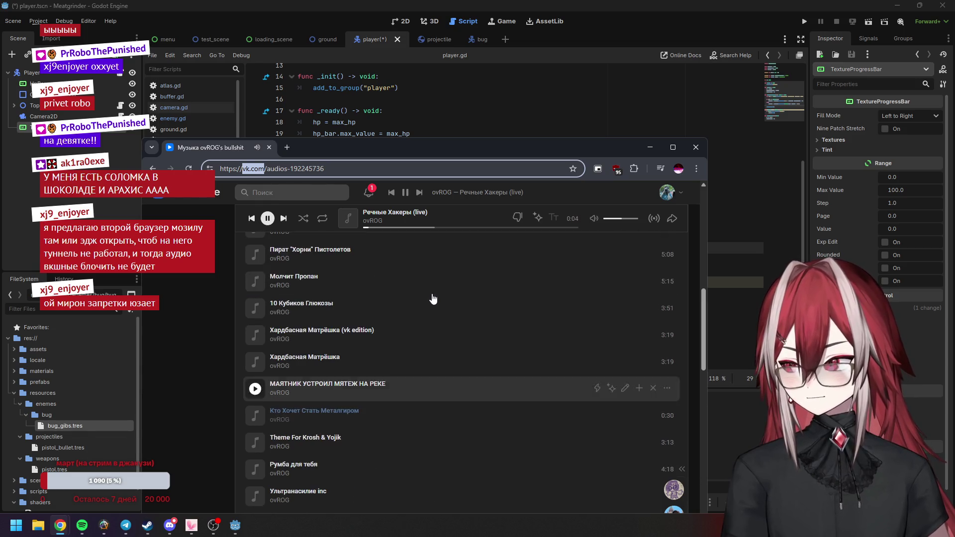
scroll(423, 293, down, 4)
scroll(424, 293, up, 5)
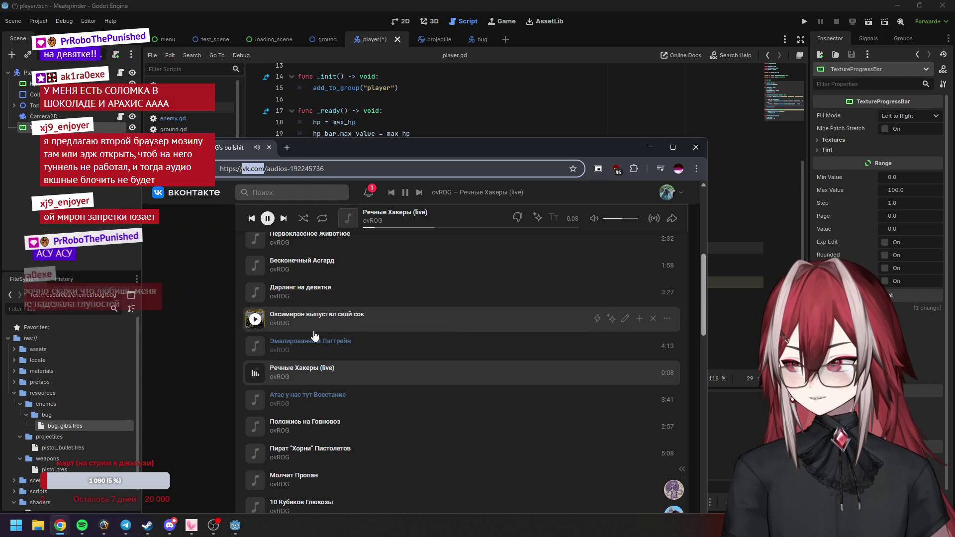
scroll(337, 380, down, 1)
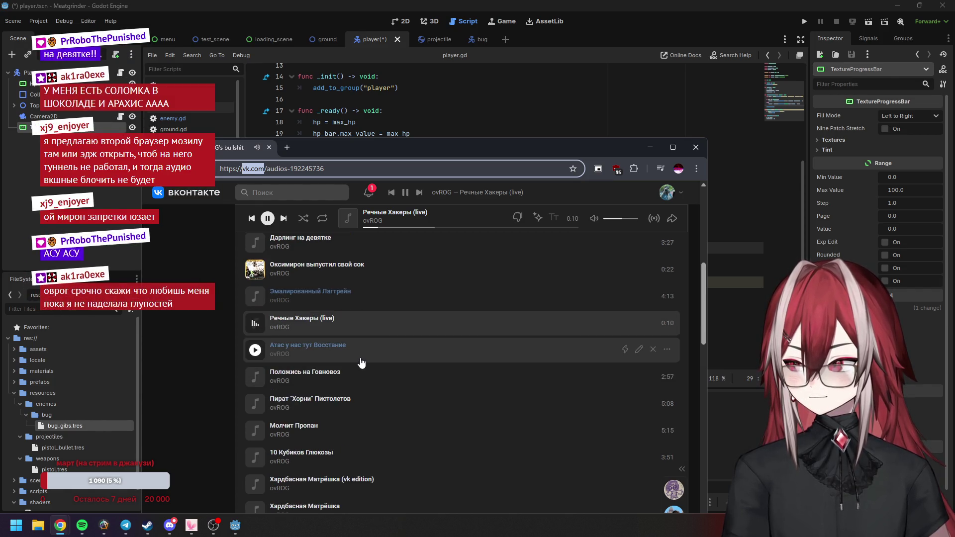
Back in Godot, look over lines 25–32 of player.gd
click(467, 127)
click(487, 268)
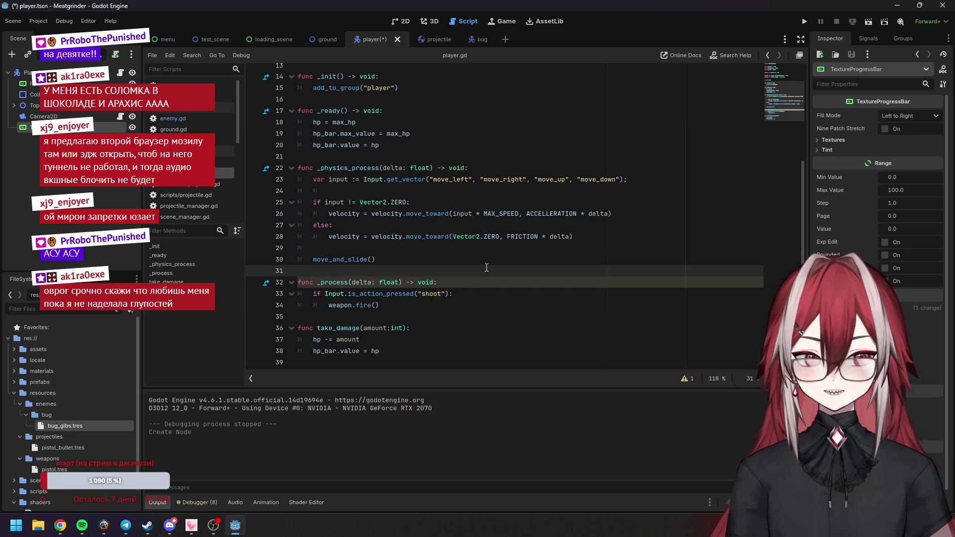
click(464, 281)
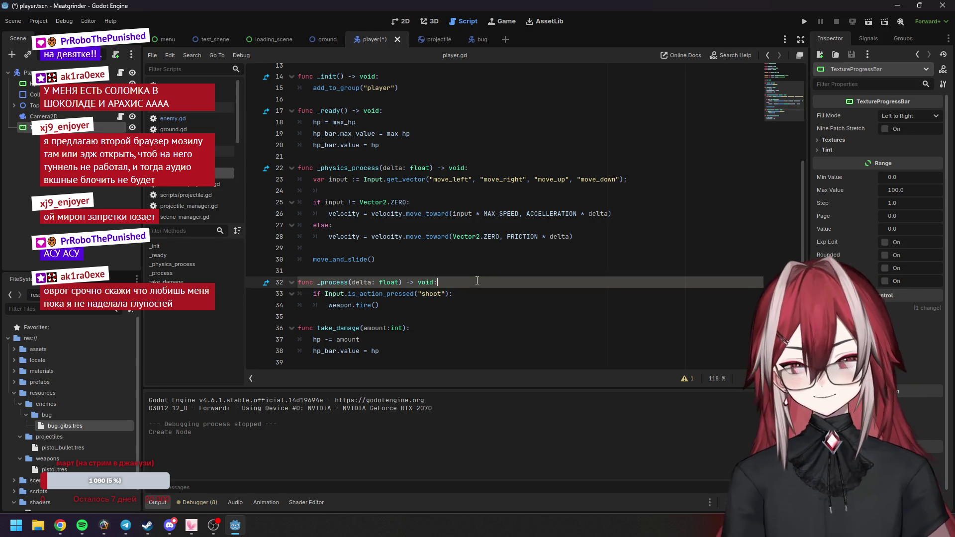
click(440, 263)
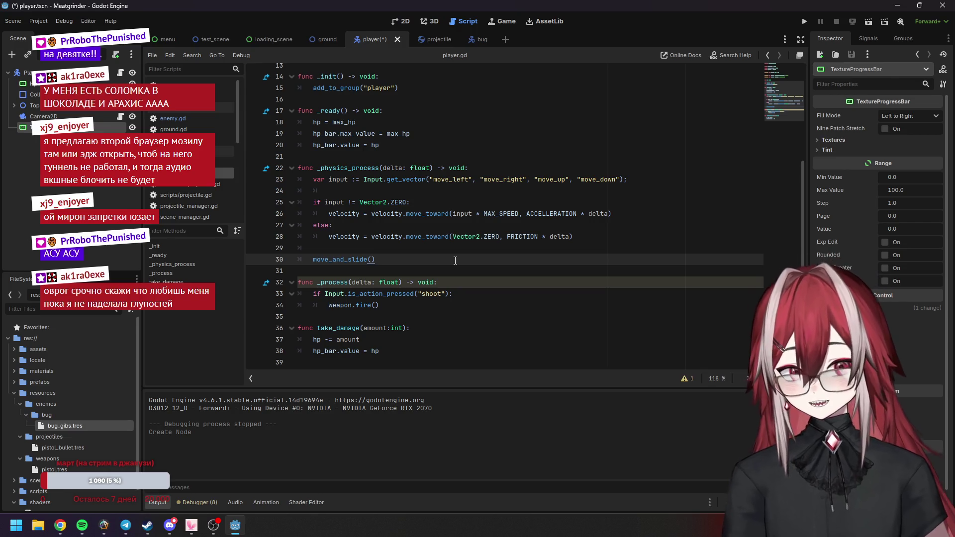
click(595, 234)
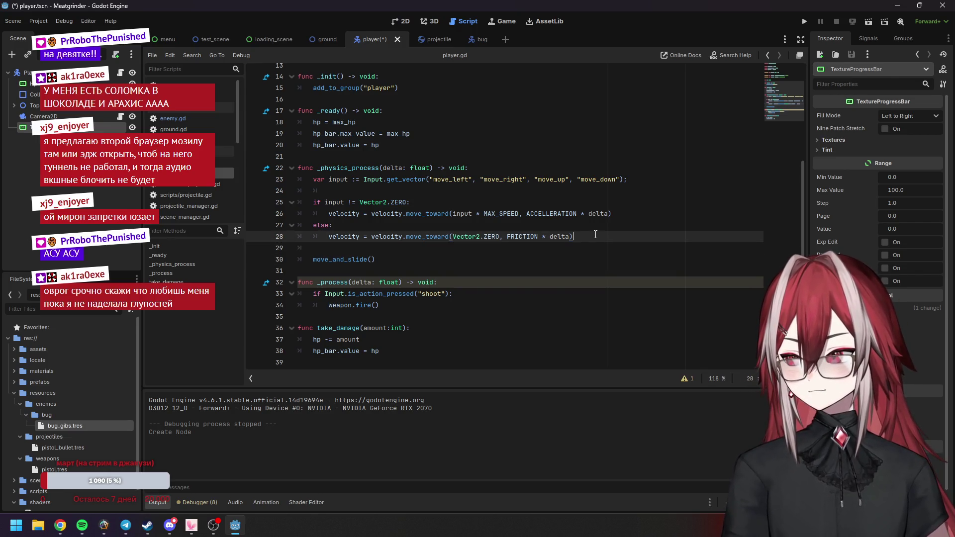
click(598, 202)
click(601, 225)
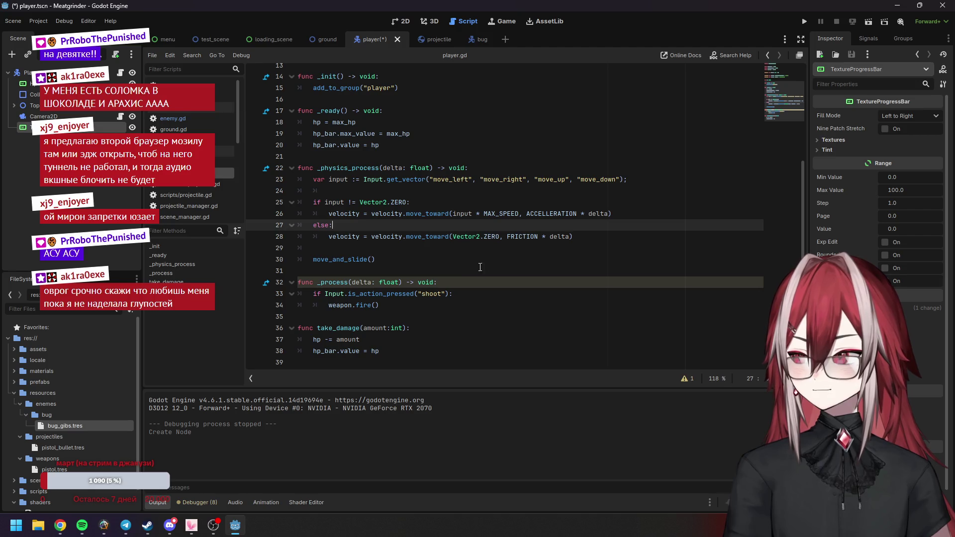
click(446, 270)
Look through atlas.gd, open buffer.gd, and reselect the TextureProgressBar node
click(179, 85)
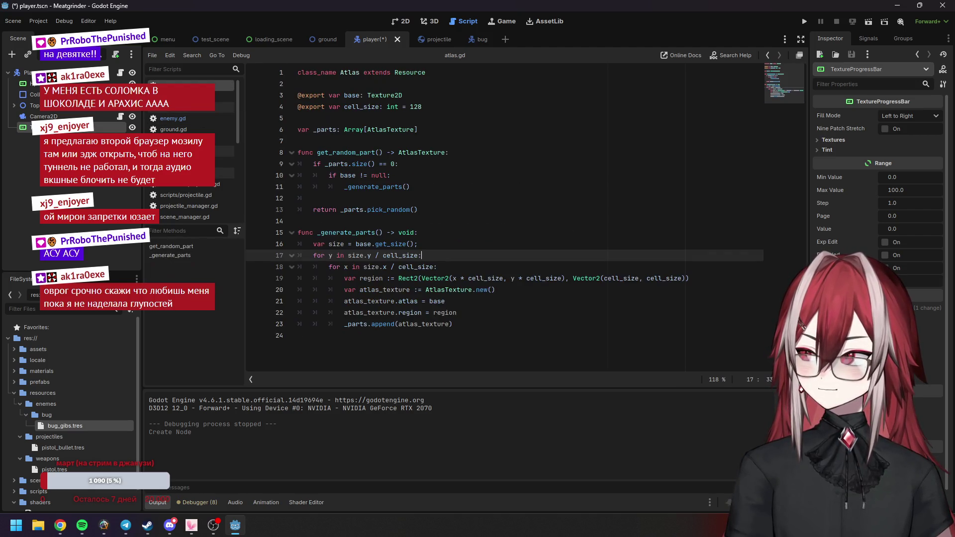
click(457, 234)
click(461, 254)
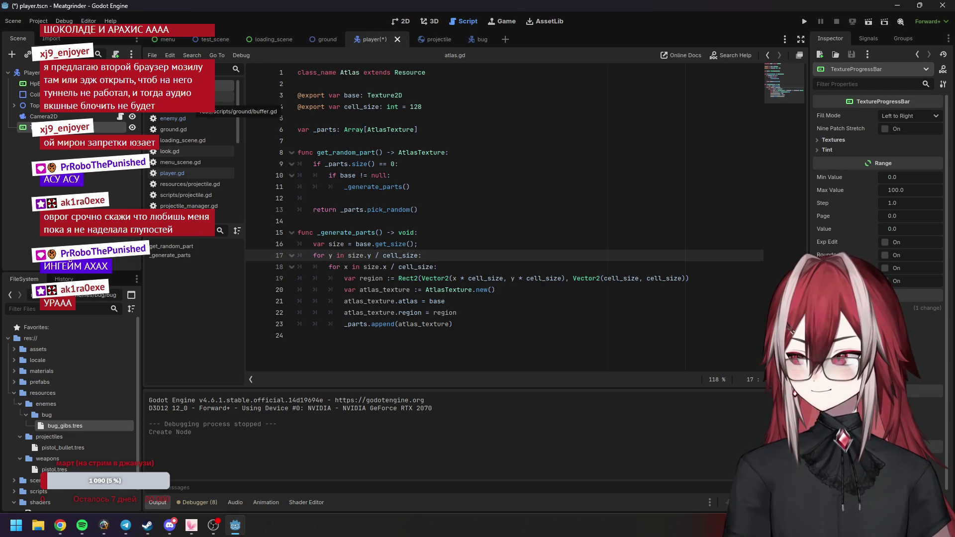
click(194, 98)
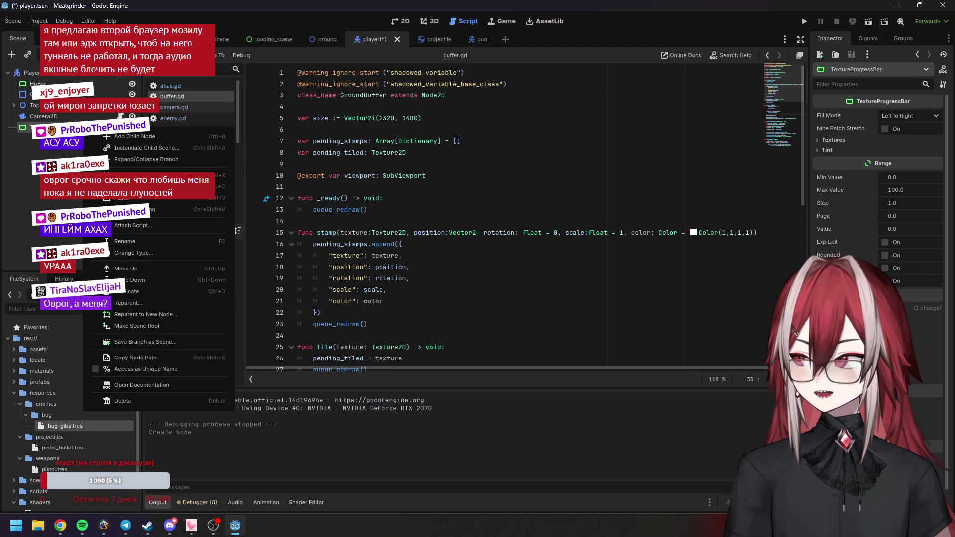
click(61, 157)
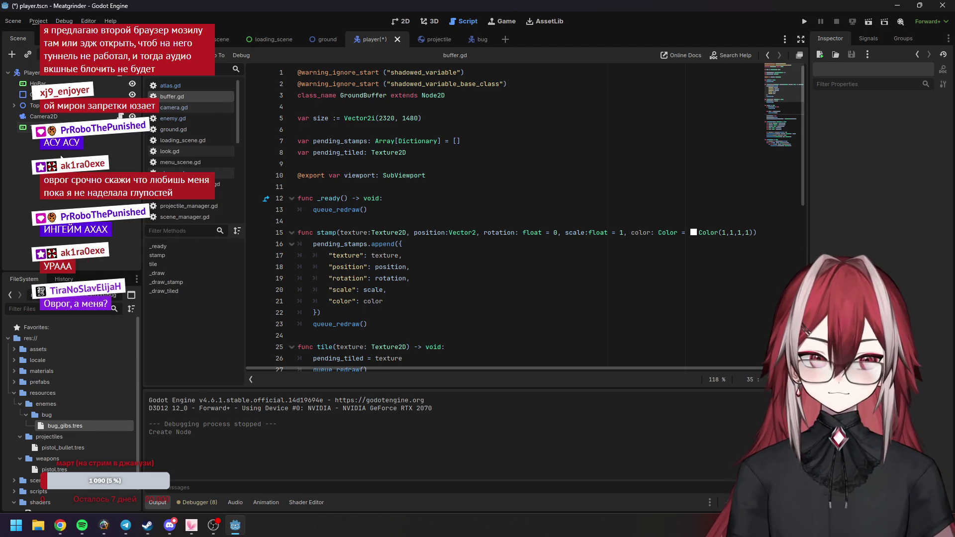
click(45, 128)
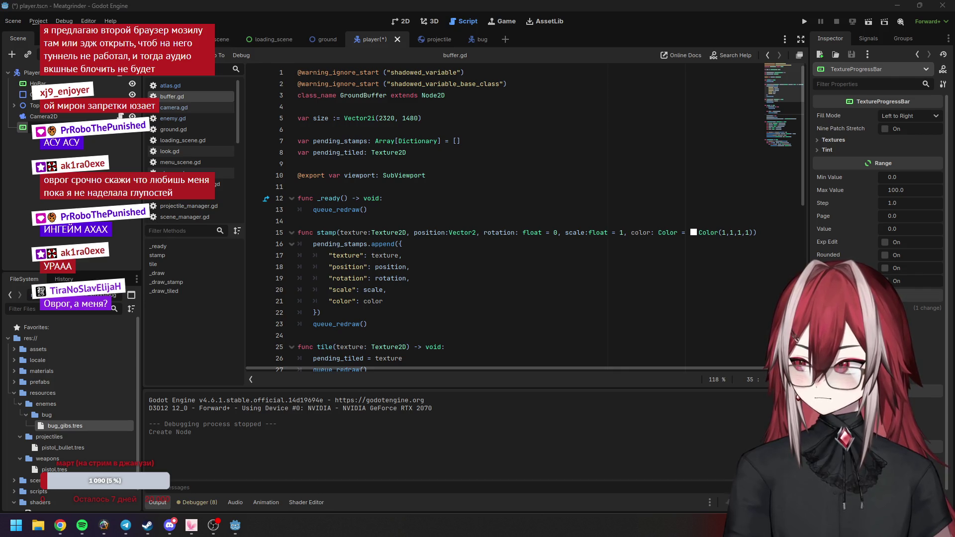
Rename the progress bar to AmmoBar and add a Node2D directly under Player
key(Return)
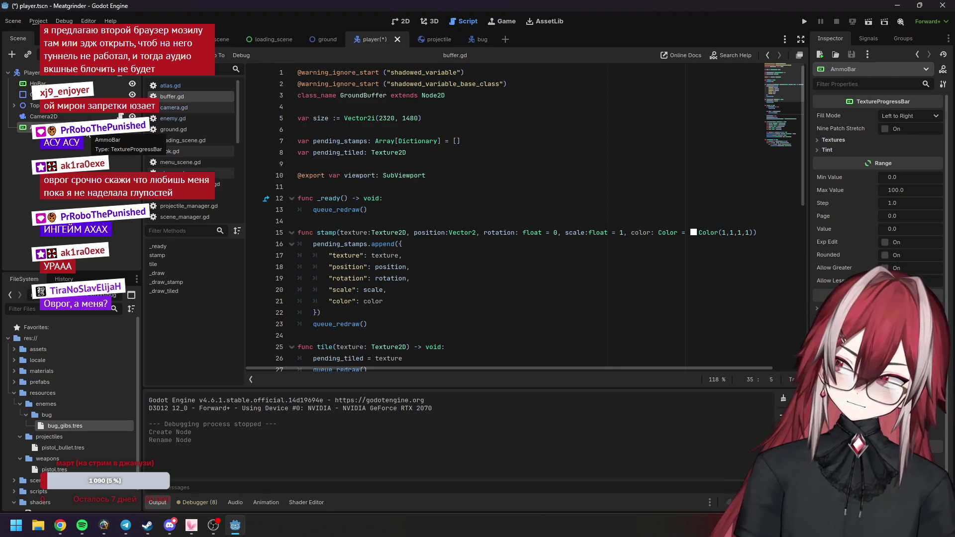
right_click(87, 129)
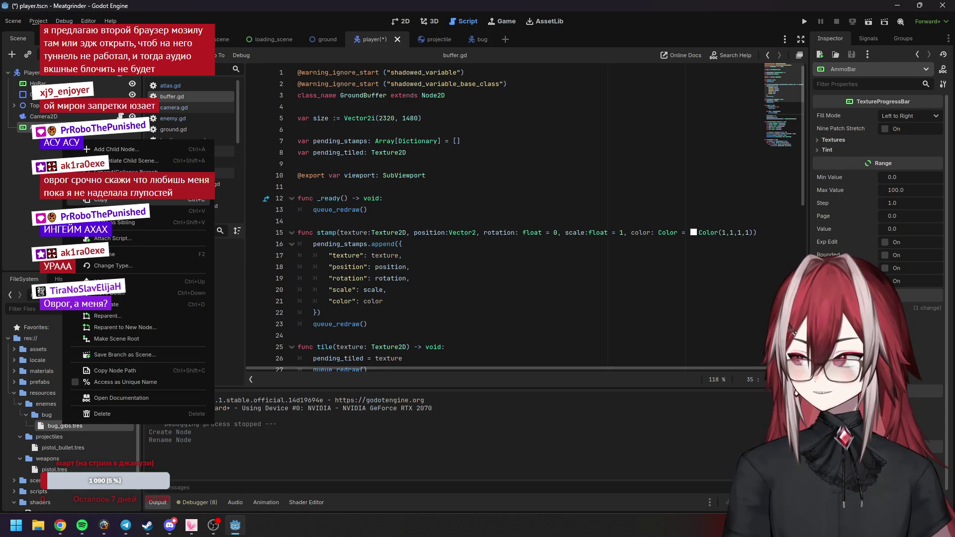
click(154, 147)
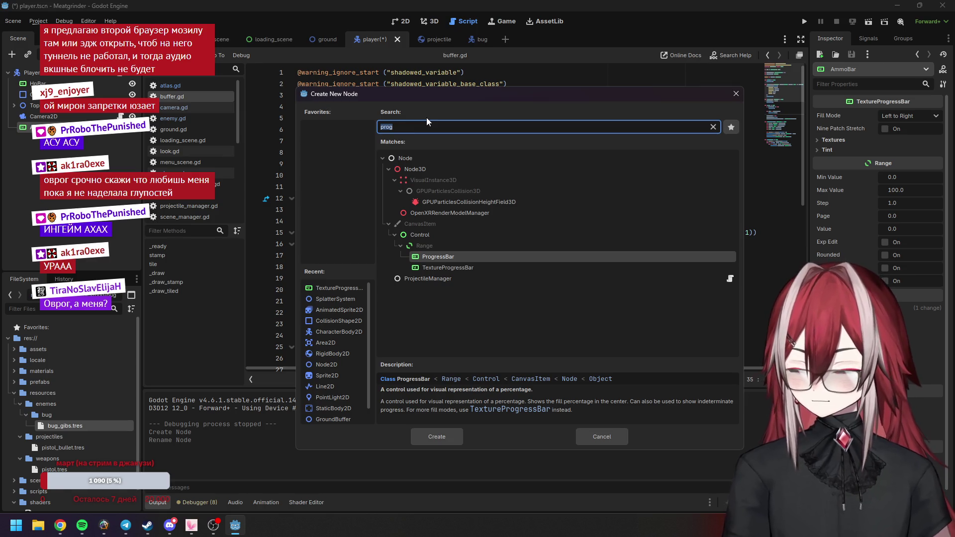
text(nod)
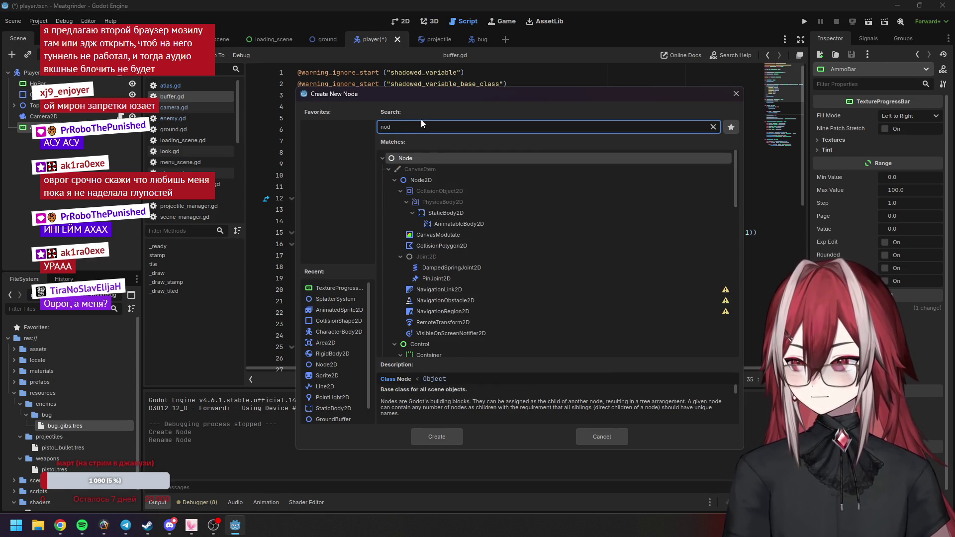
click(421, 180)
double_click(420, 181)
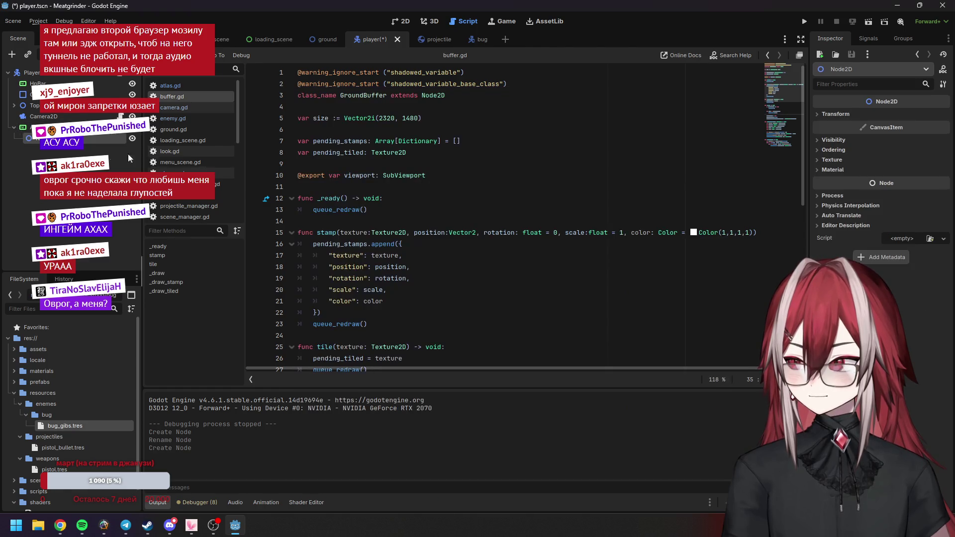
drag(34, 73, 34, 73)
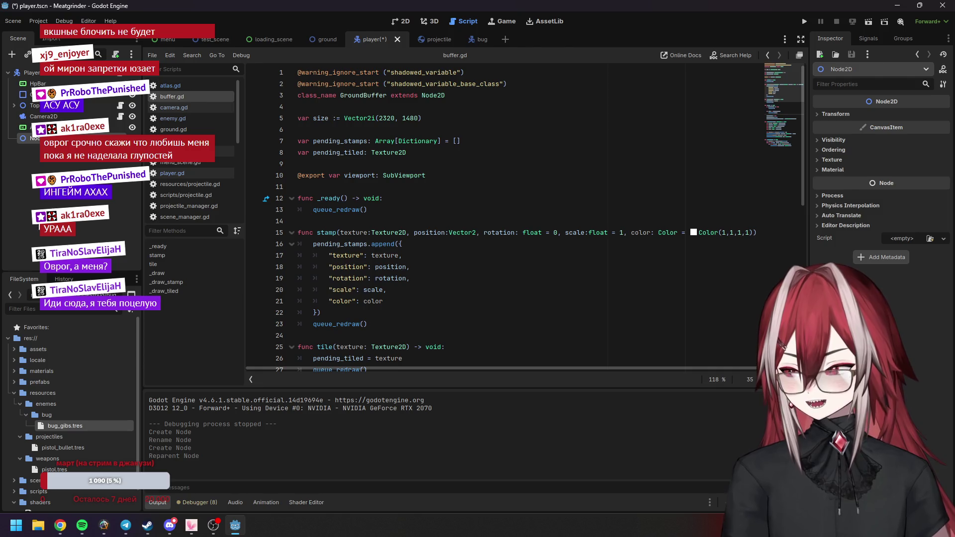
Rename the Node2D to Crosshair and make AmmoBar its child
click(59, 199)
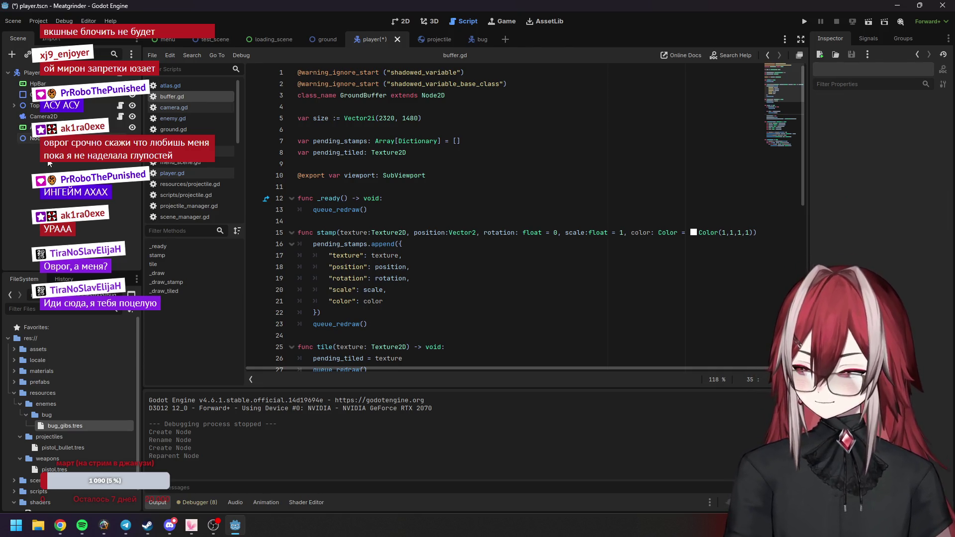
click(34, 138)
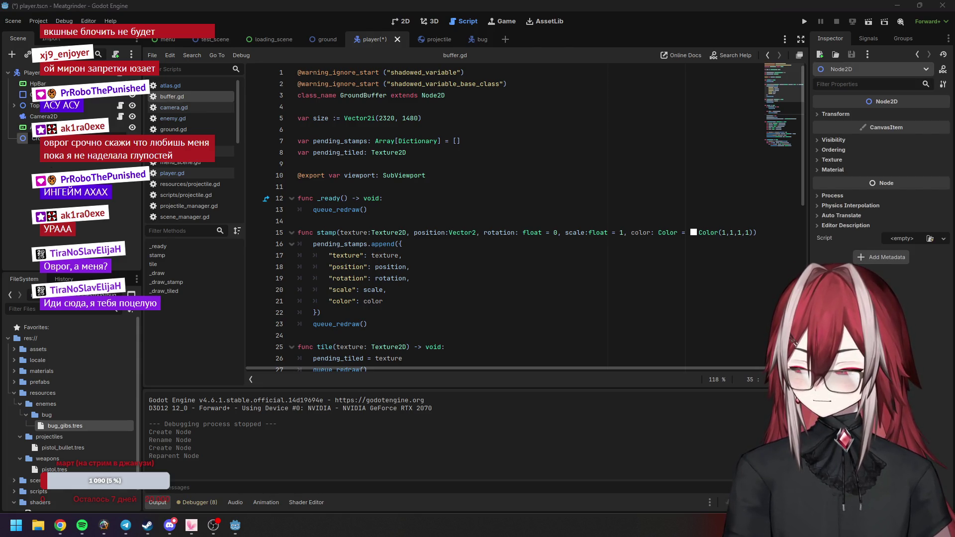
key(Return)
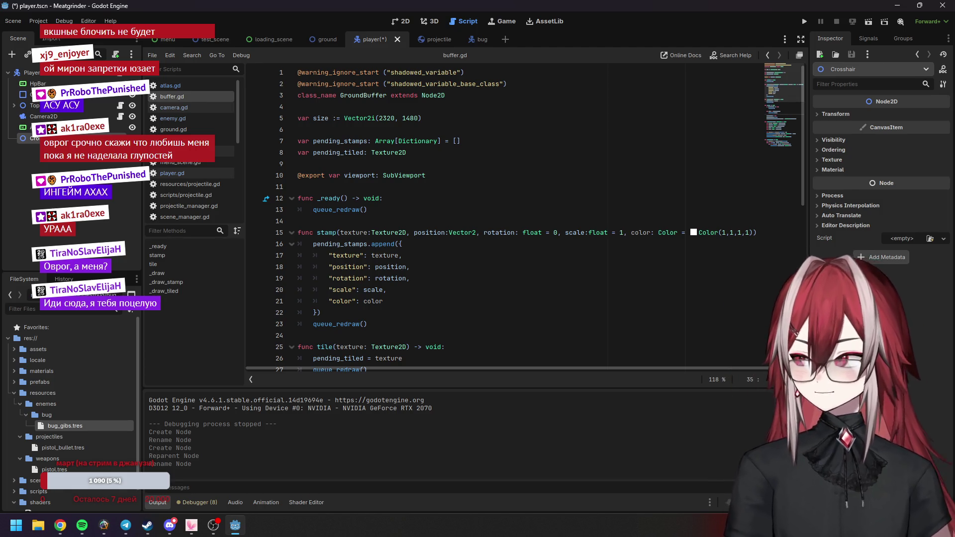
click(30, 127)
drag(30, 127, 30, 138)
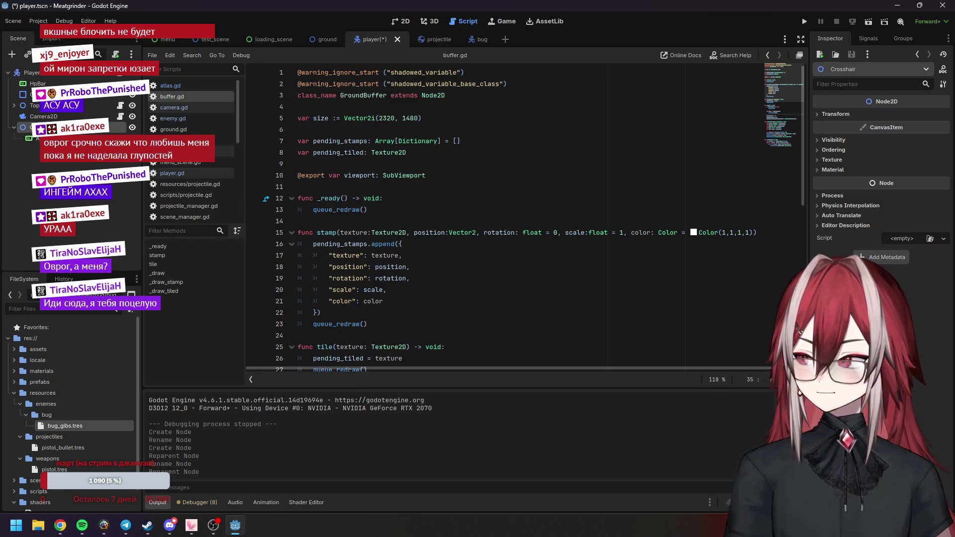
scroll(378, 209, down, 2)
scroll(379, 209, up, 2)
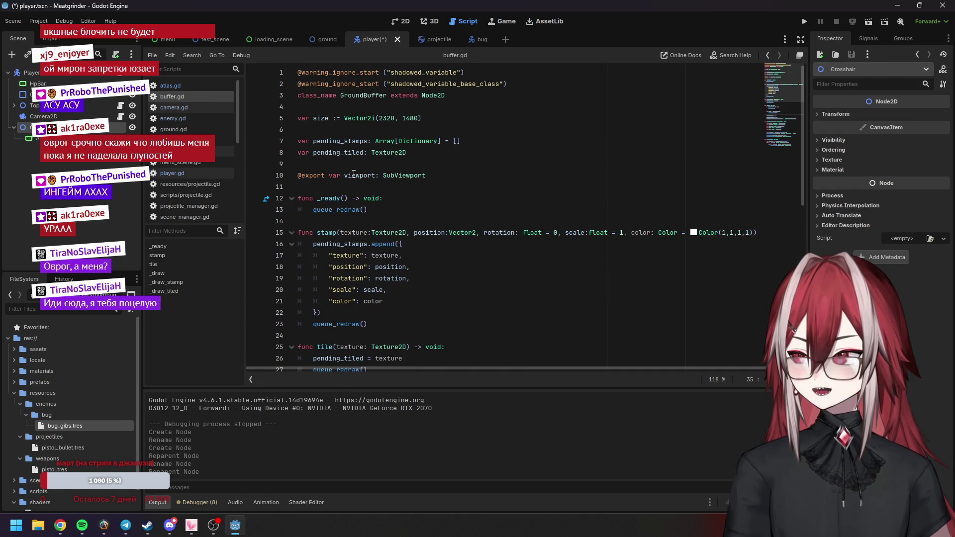
Save the player scene and create crosshair.gd for Crosshair, inheriting Node2D
click(354, 141)
key(ctrl+s)
text(cro)
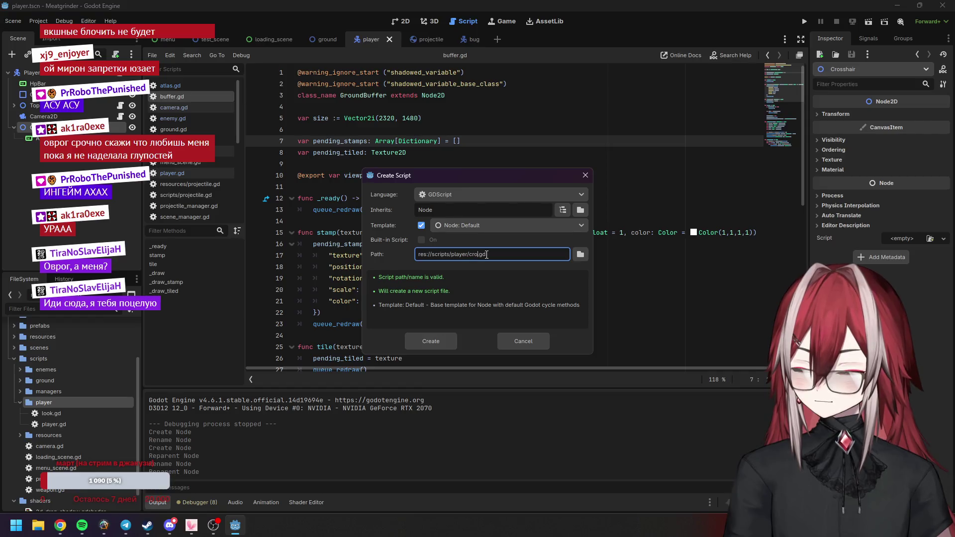
text(sshair)
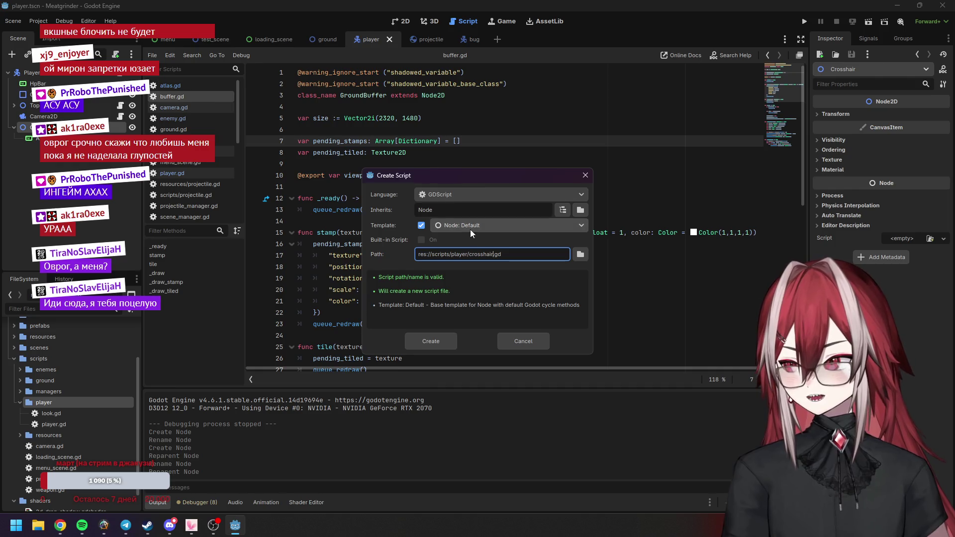
click(560, 216)
text(no)
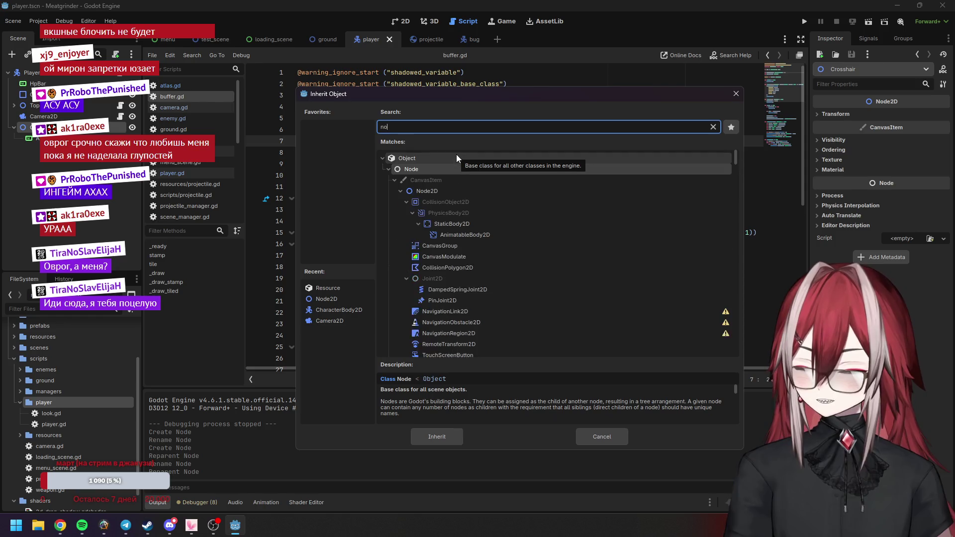
text(de)
click(434, 278)
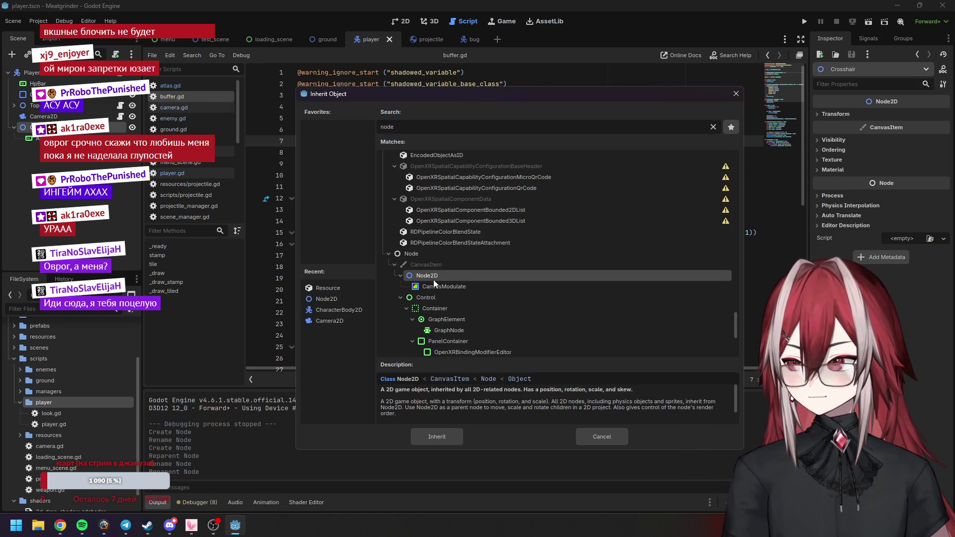
click(439, 437)
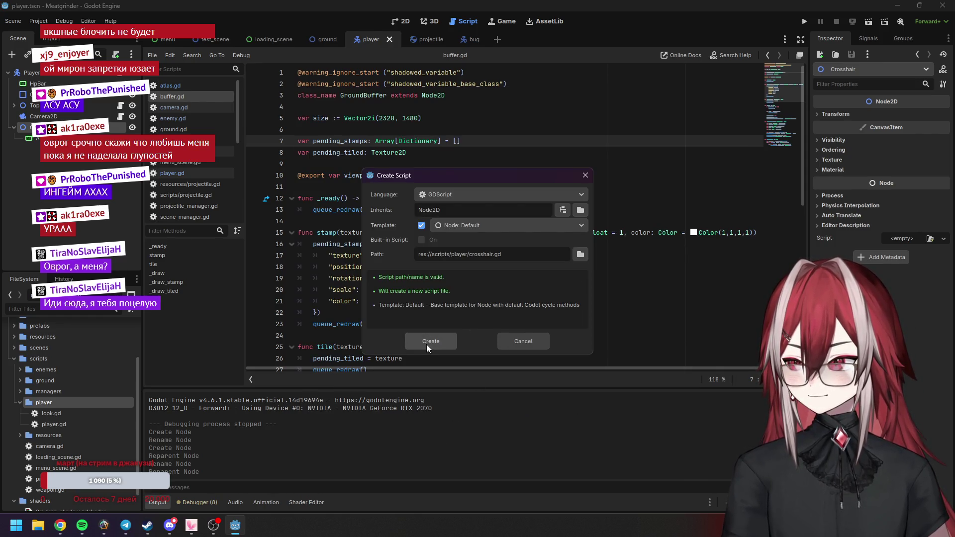
click(426, 343)
Look over crosshair.gd's default template code below extends Node2D
click(413, 243)
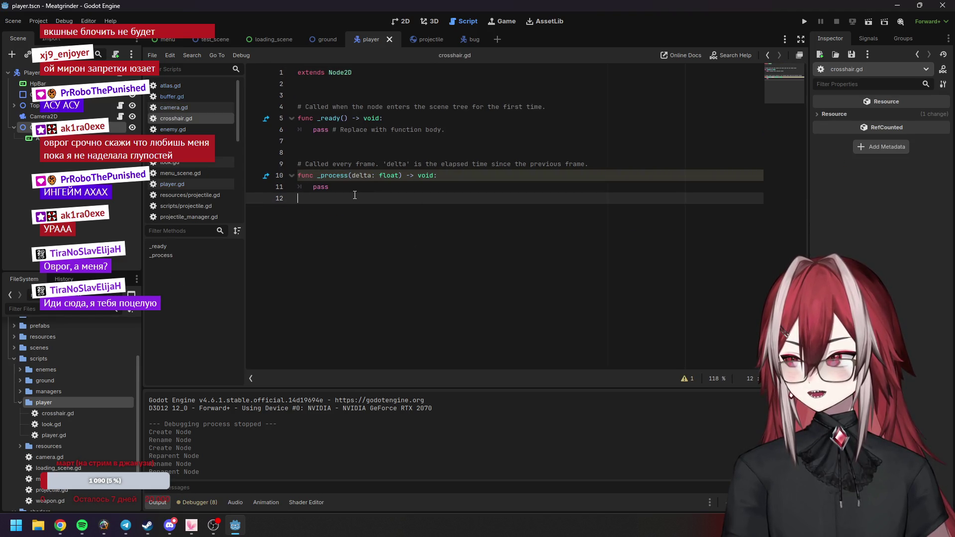
key(shift+Up)
key(shift+Up)
key(shift+Up)
click(442, 213)
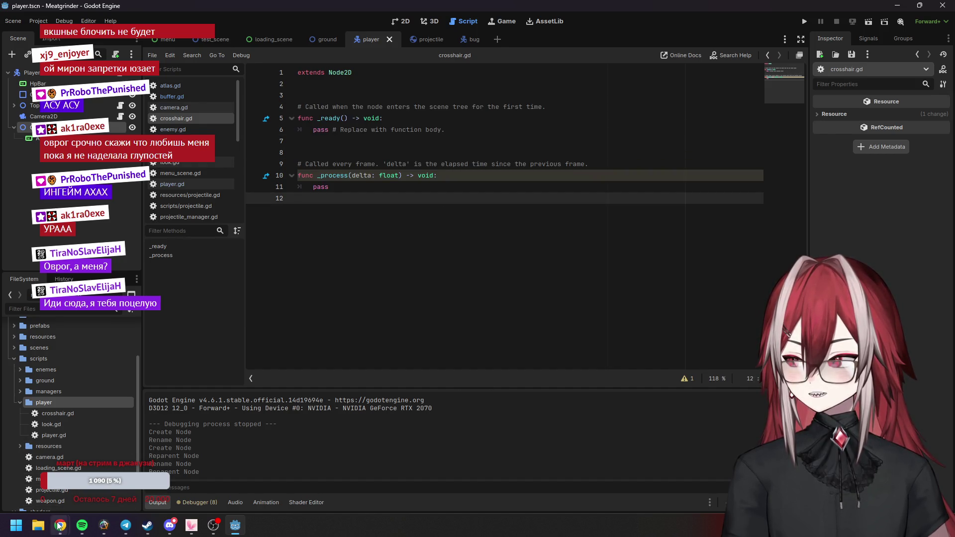
mouse_move(60, 525)
click(90, 490)
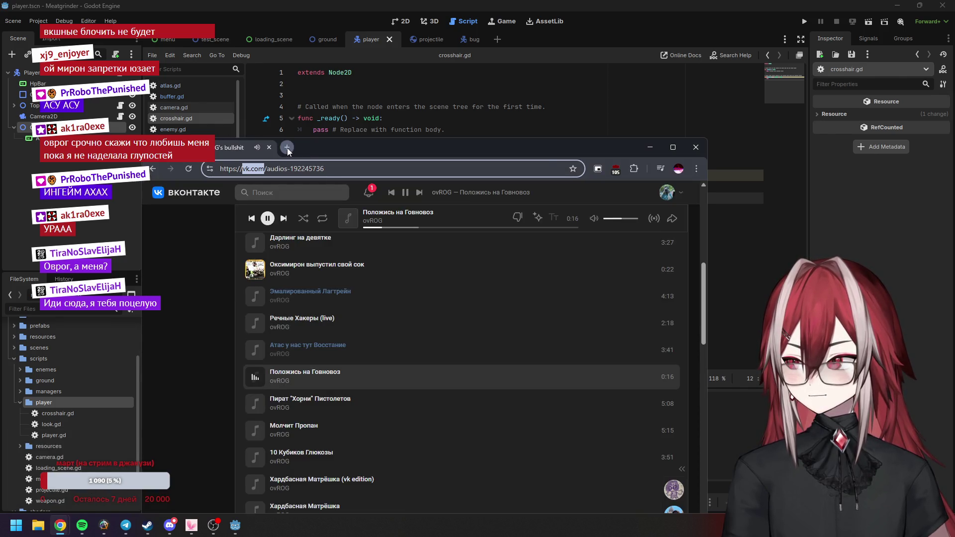
Google 'godot mouse position' in a new tab and open the 'Mouse and input coordinates' Godot Docs page
click(306, 153)
text(godot mo)
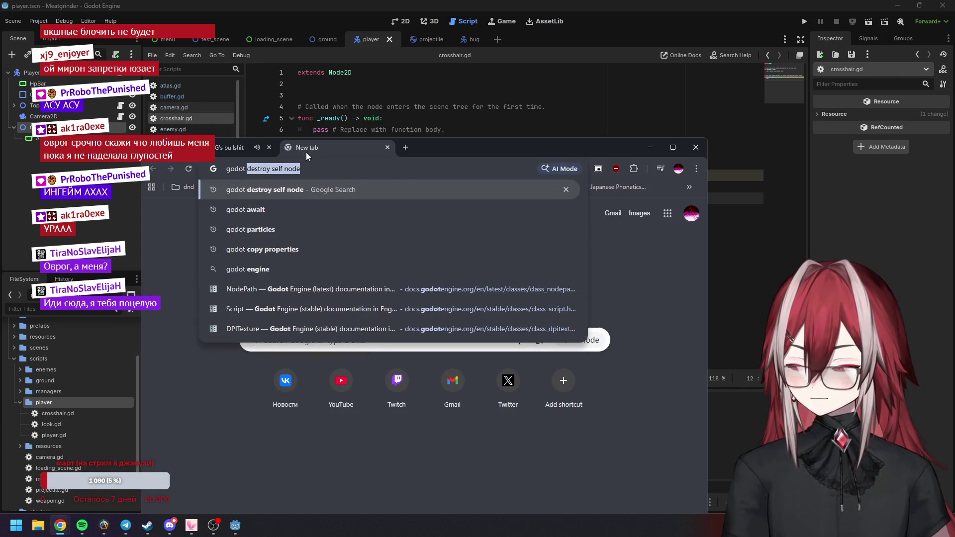
text(use)
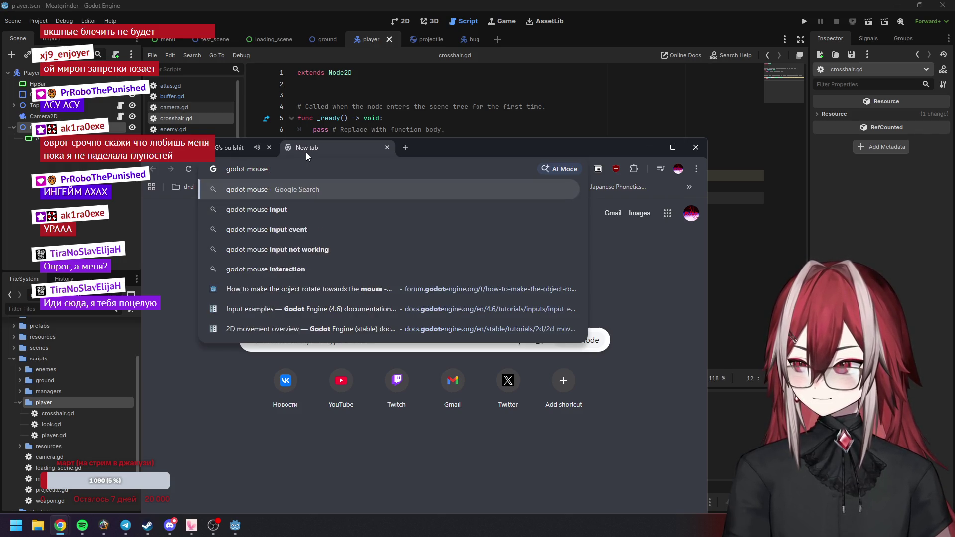
text( position)
key(Return)
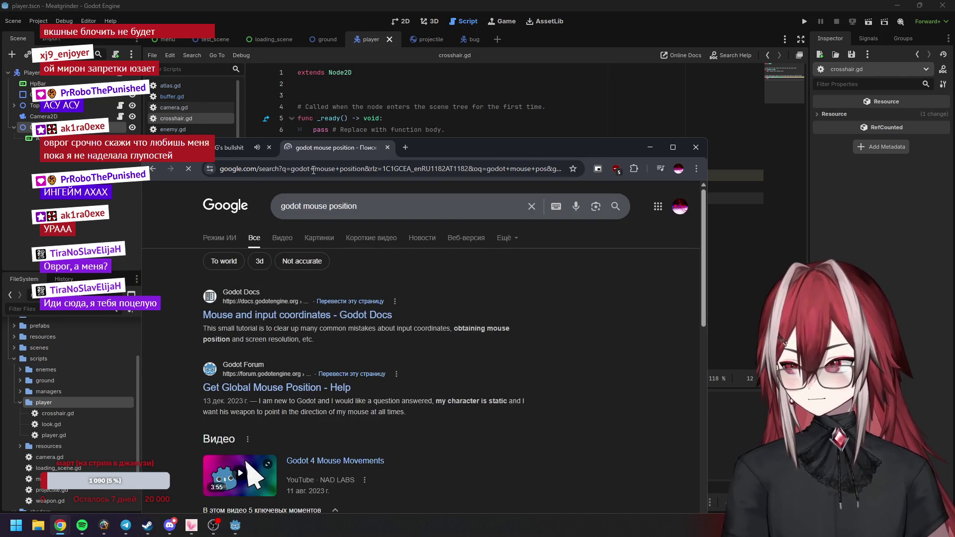
click(309, 315)
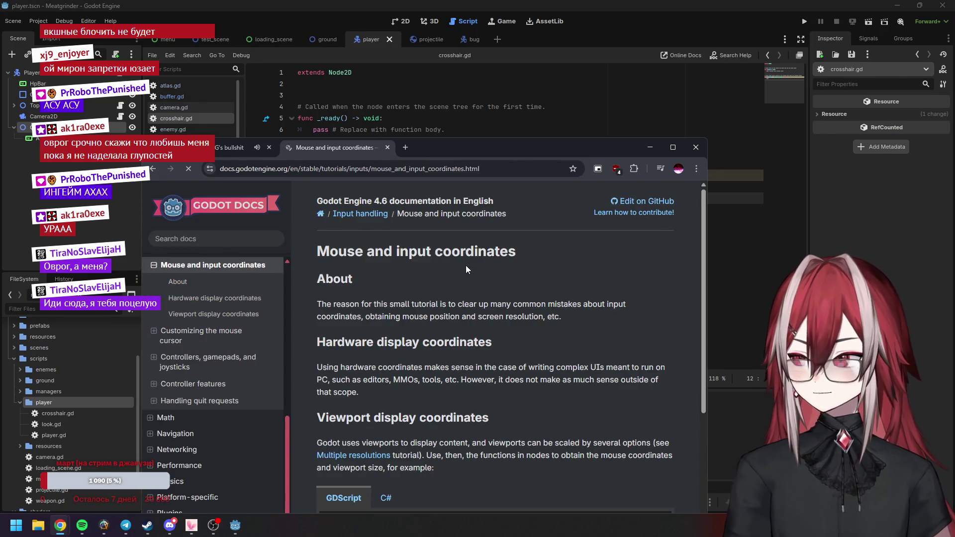
Return to the docs page and highlight event.position in the example code
click(234, 145)
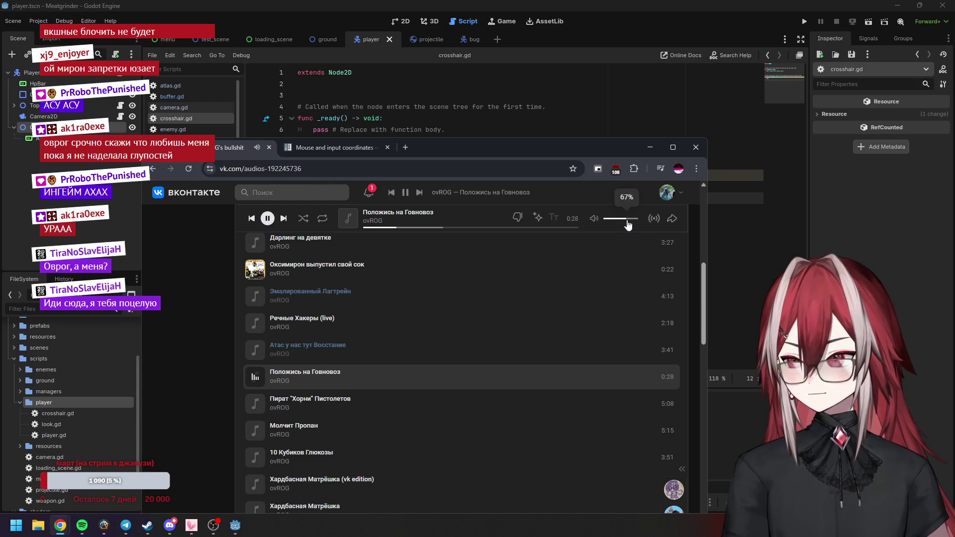
click(329, 149)
scroll(453, 241, down, 5)
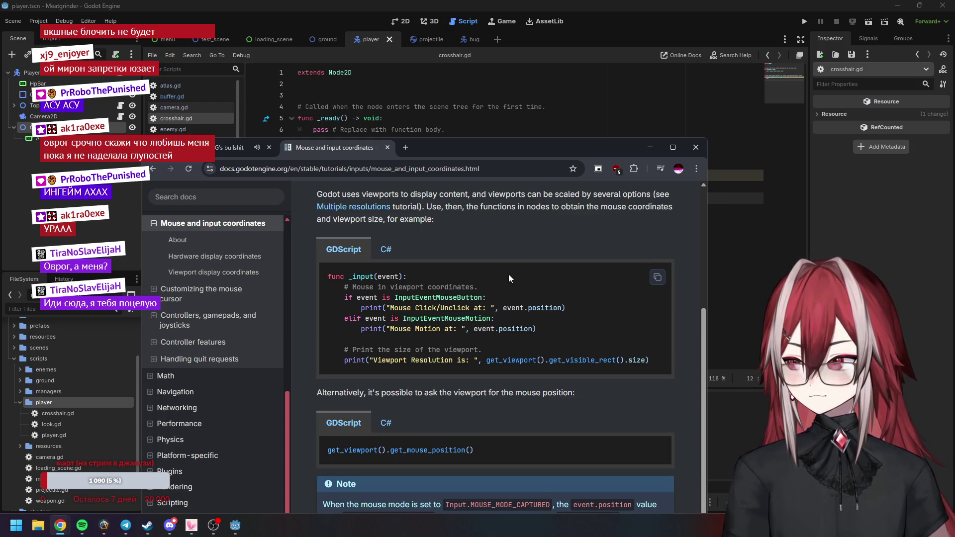
scroll(509, 277, down, 1)
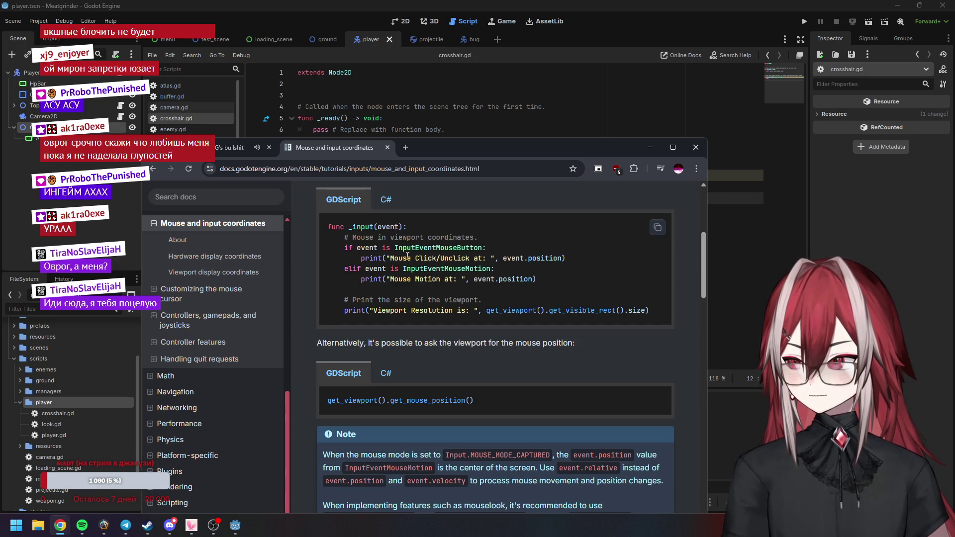
drag(503, 259, 568, 258)
click(520, 275)
Scroll through the Viewport display coordinates section and its GDScript examples
scroll(483, 270, down, 5)
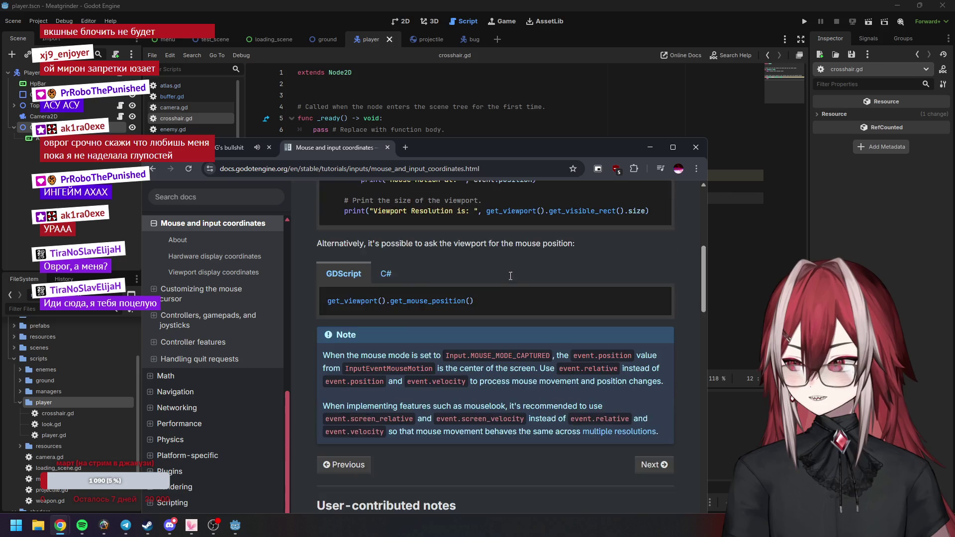
scroll(468, 270, up, 3)
scroll(469, 266, up, 10)
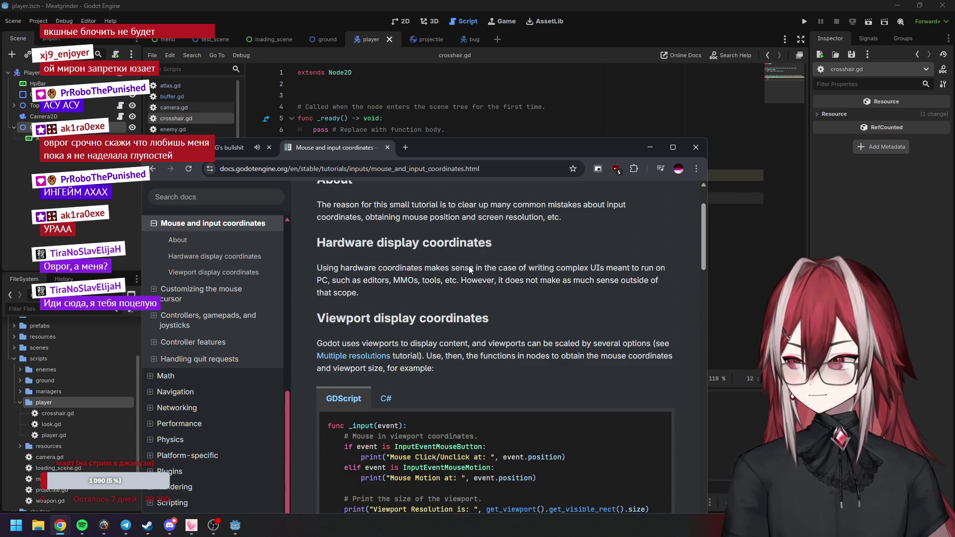
scroll(468, 266, down, 5)
scroll(470, 266, down, 1)
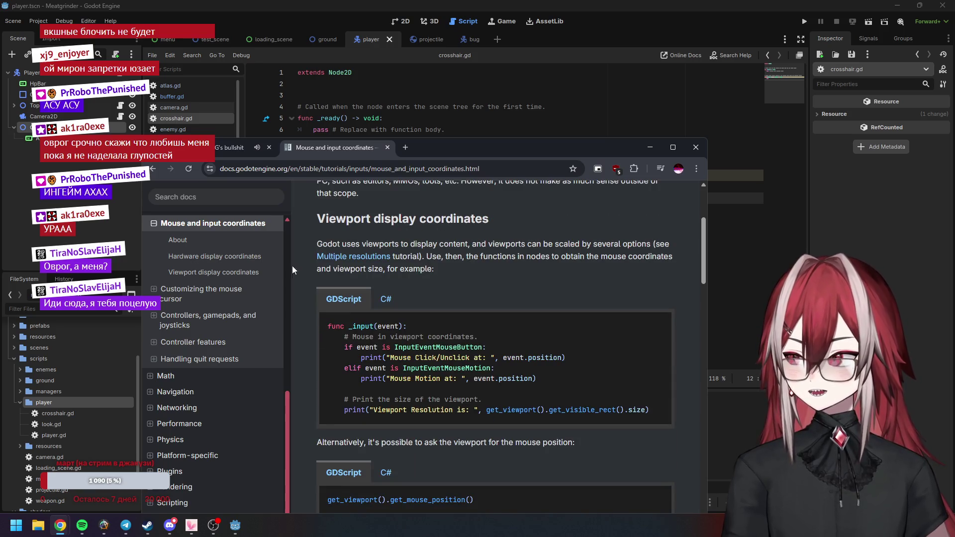
scroll(234, 319, up, 2)
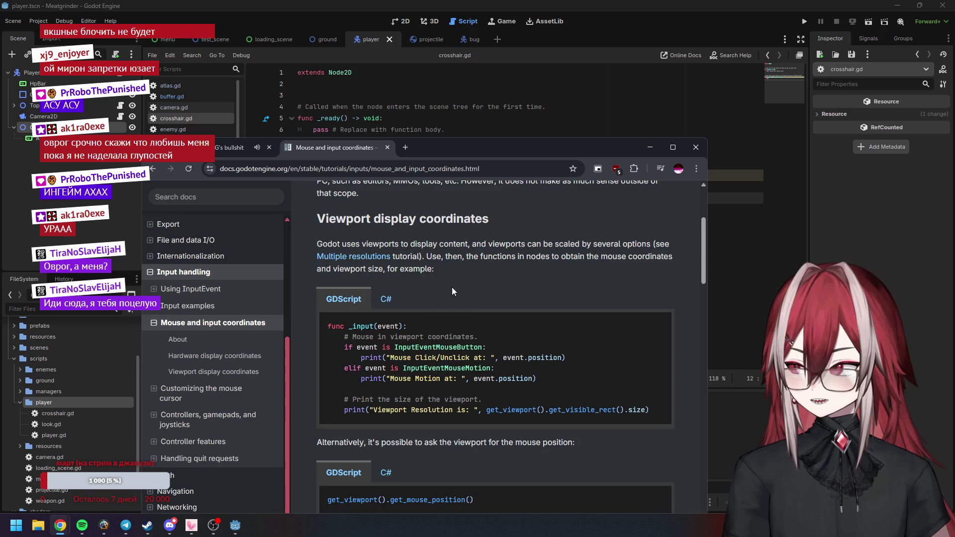
scroll(438, 330, down, 2)
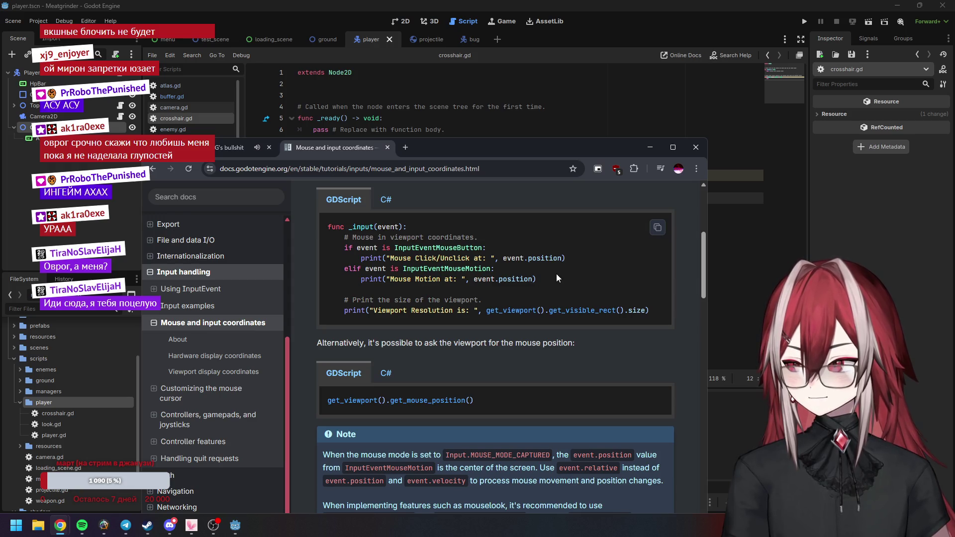
scroll(556, 274, down, 7)
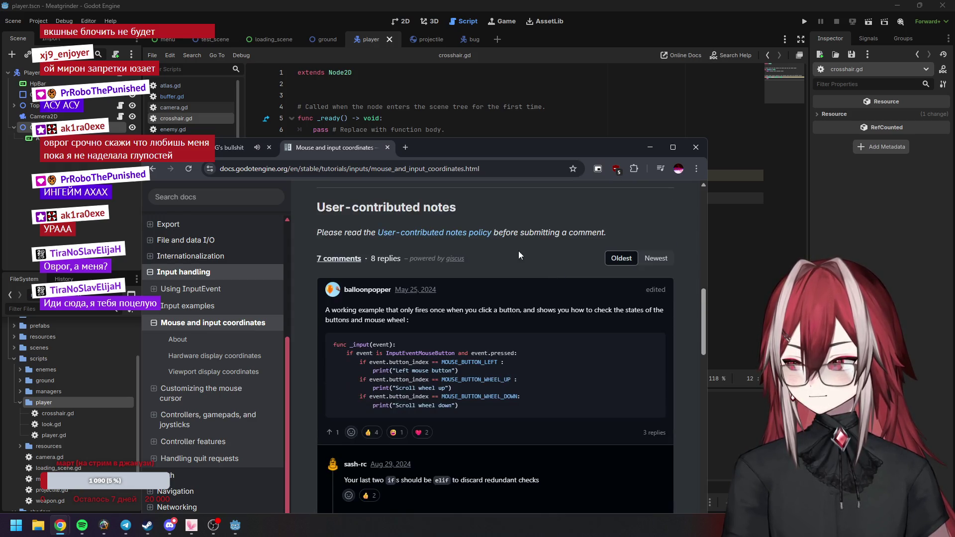
scroll(518, 251, down, 8)
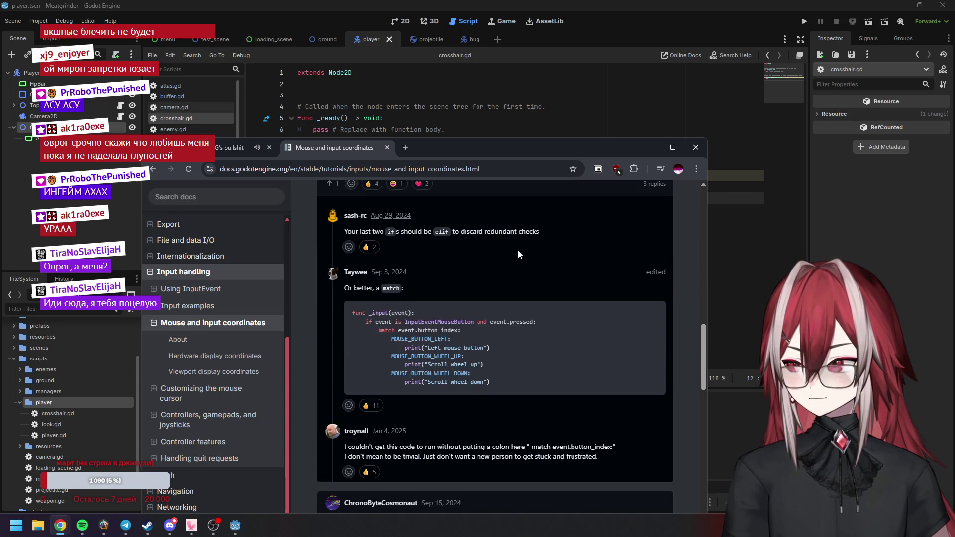
scroll(518, 254, down, 10)
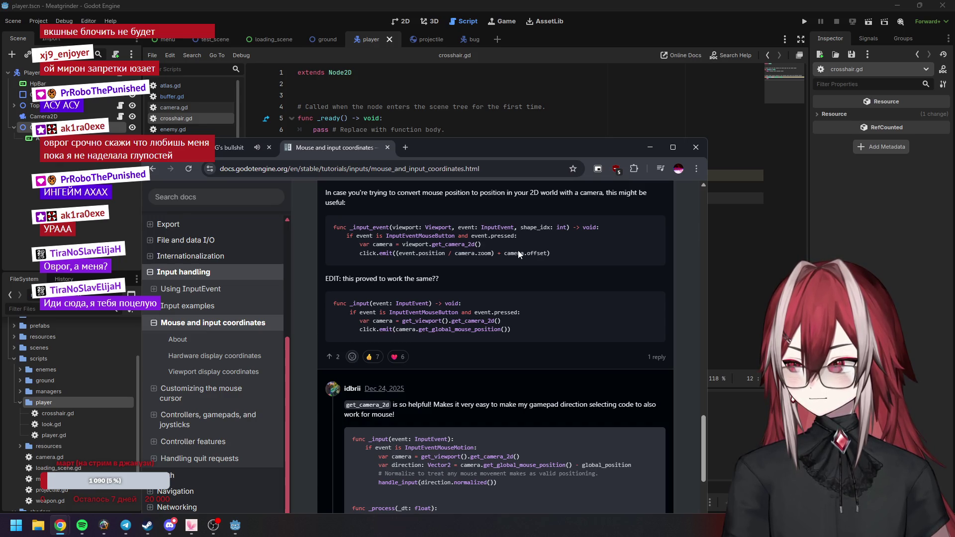
scroll(518, 253, down, 6)
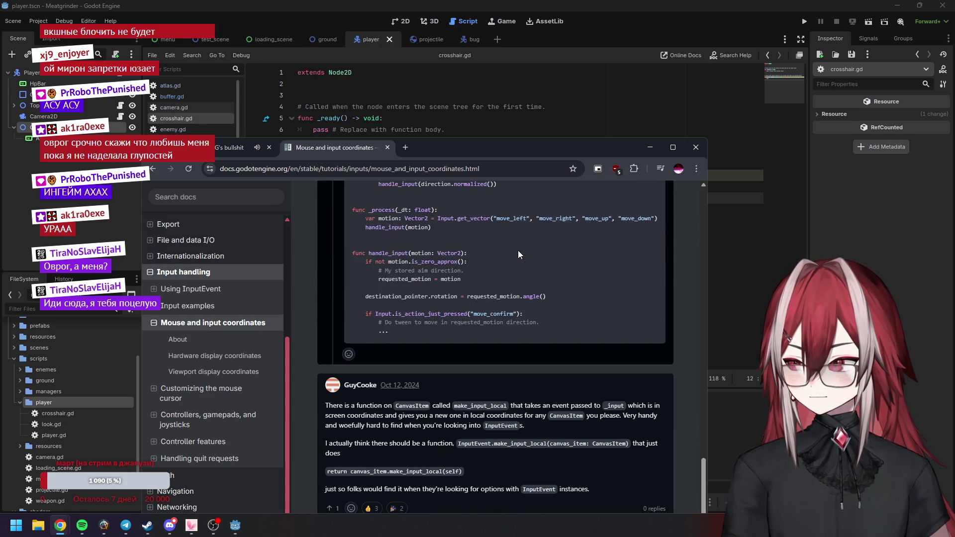
scroll(518, 251, up, 1)
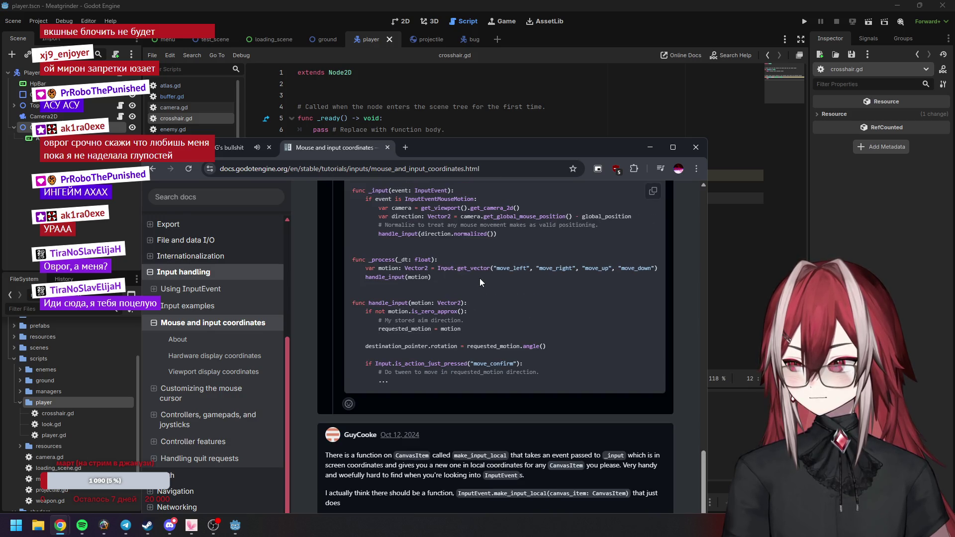
scroll(485, 273, down, 4)
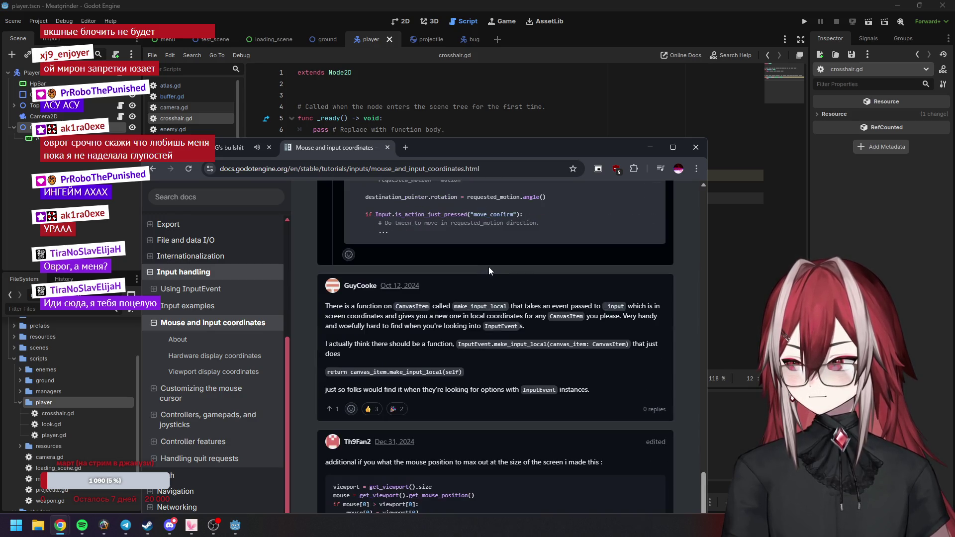
scroll(491, 268, up, 3)
scroll(492, 268, up, 20)
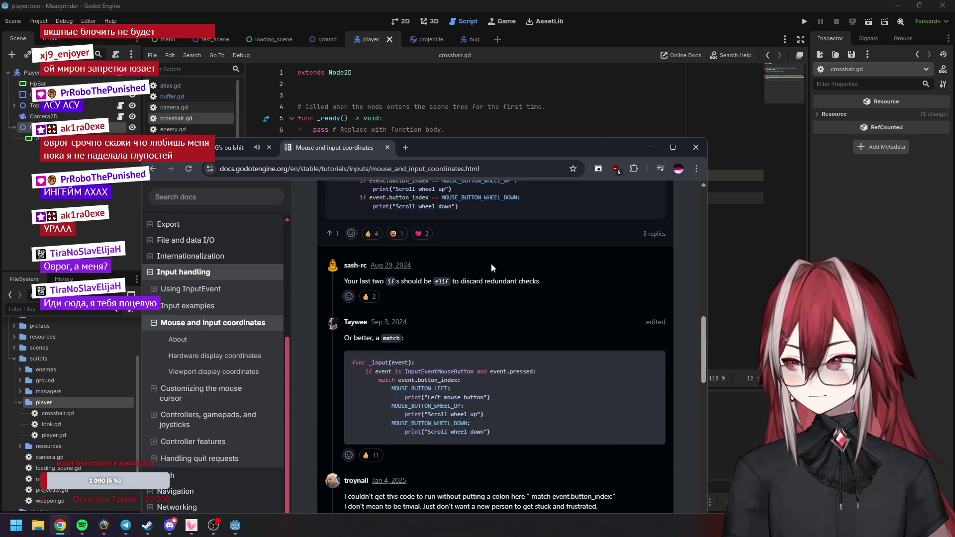
scroll(491, 263, up, 5)
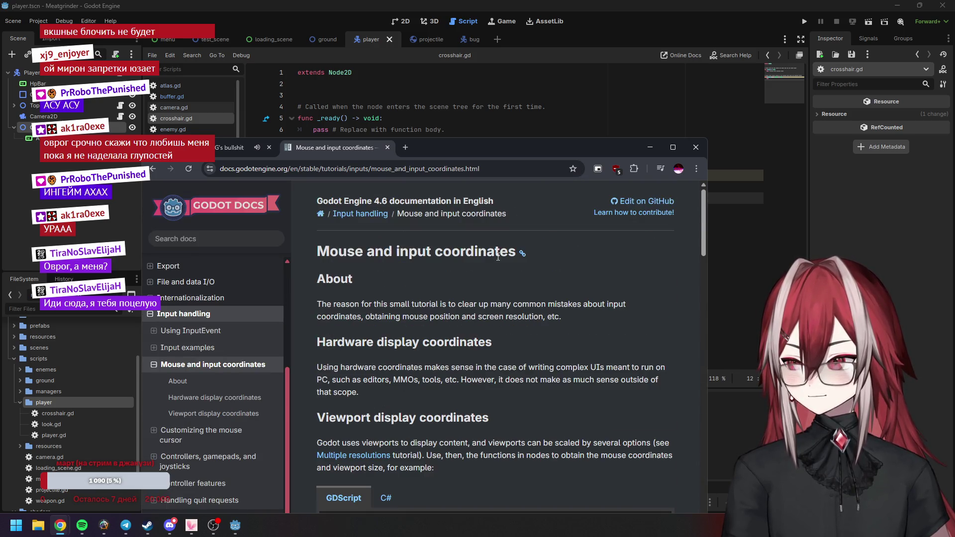
scroll(511, 262, down, 6)
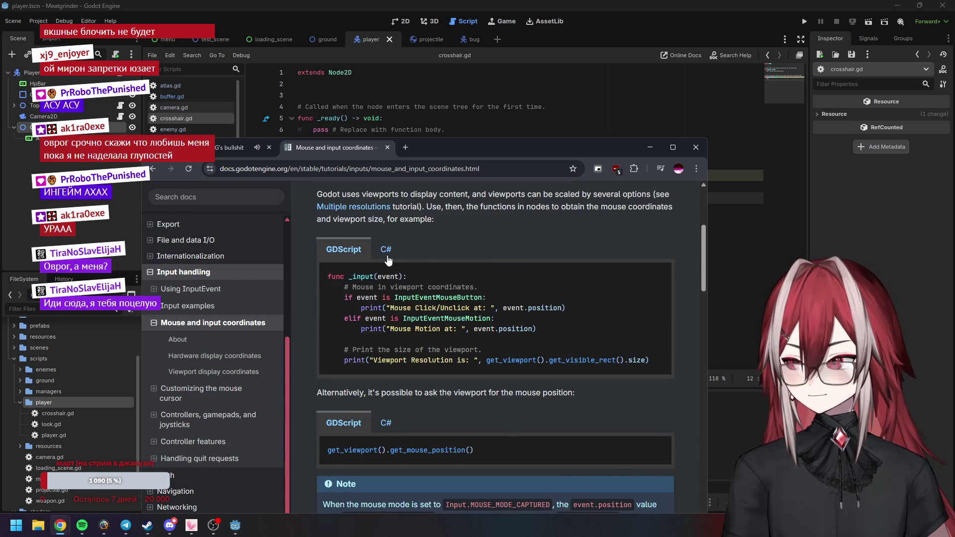
scroll(451, 254, down, 1)
scroll(451, 257, down, 1)
click(379, 323)
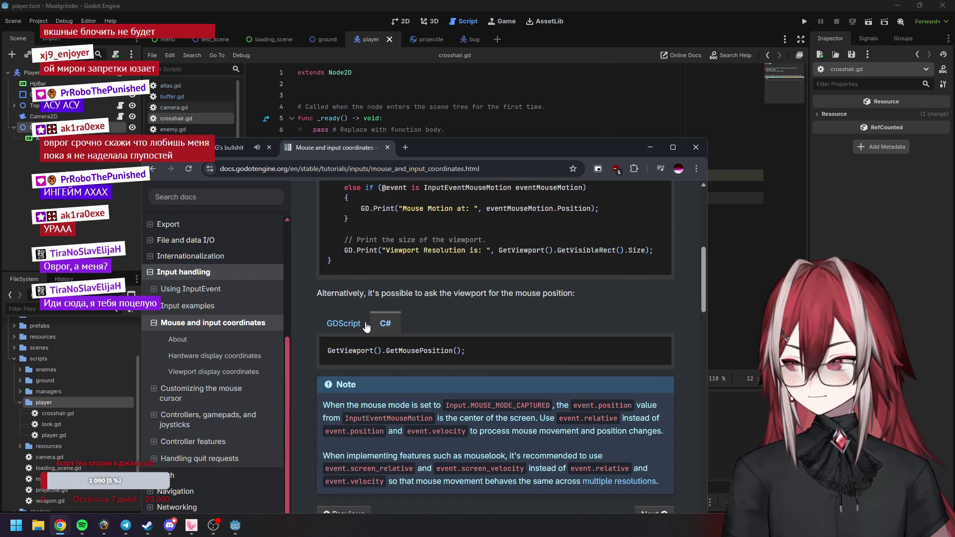
click(366, 328)
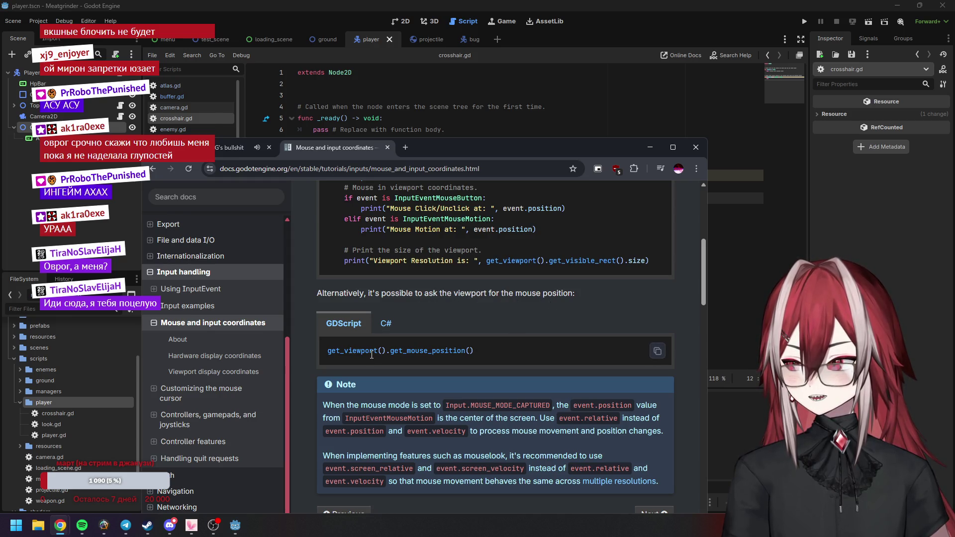
scroll(488, 349, down, 1)
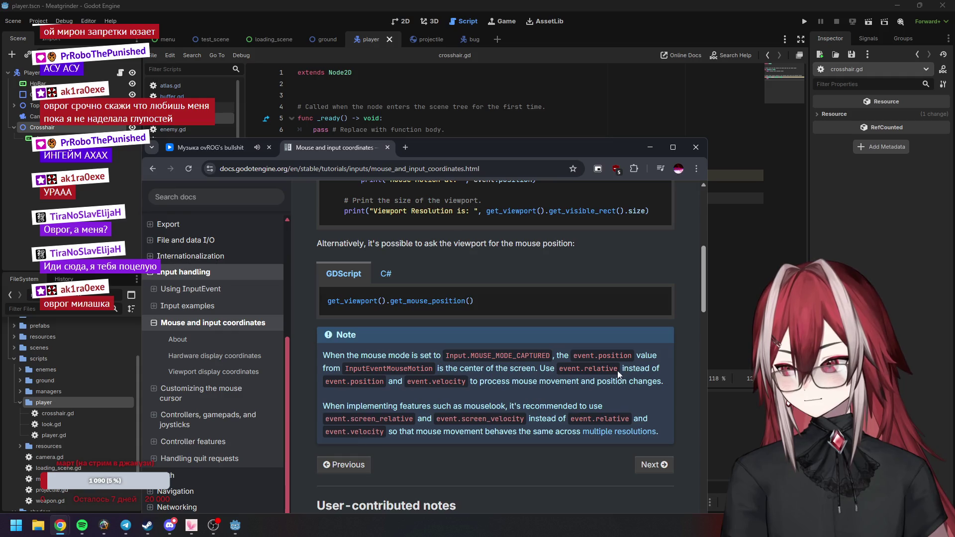
scroll(423, 392, down, 1)
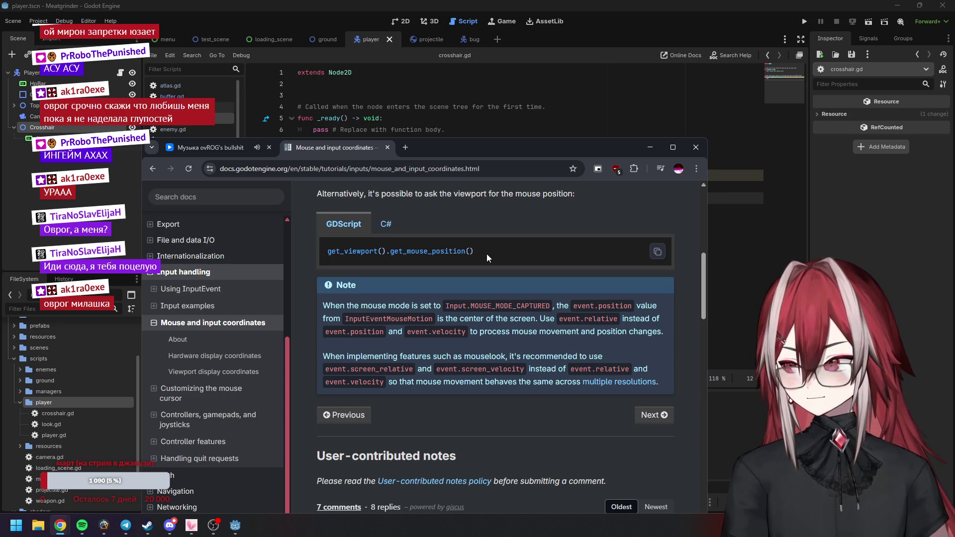
drag(486, 254, 351, 255)
click(509, 249)
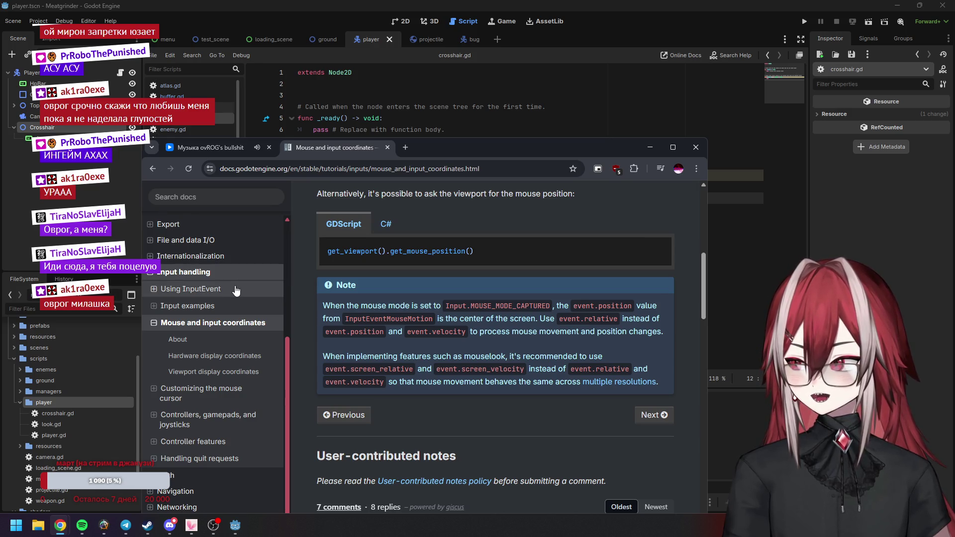
Open the Customizing the mouse cursor page and read down to its cursor script example
click(228, 390)
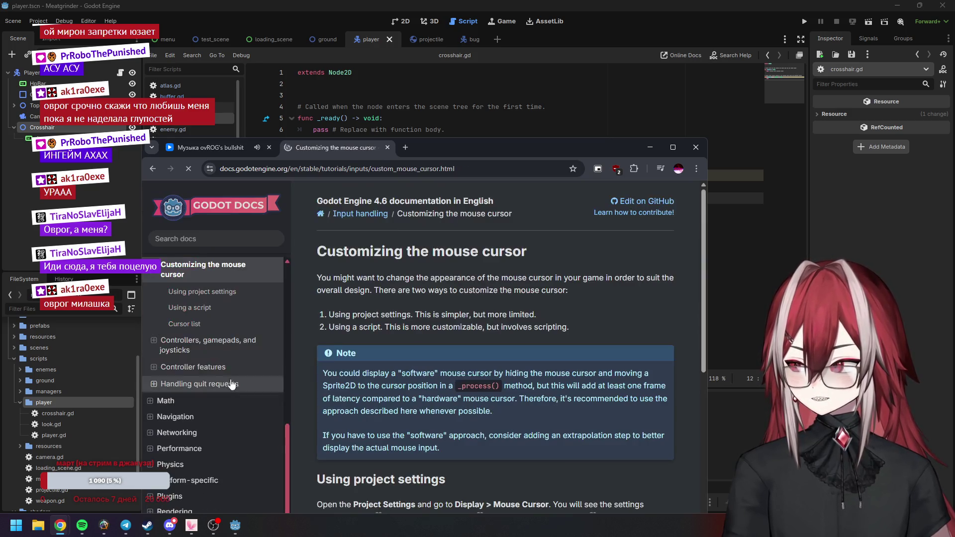
scroll(443, 318, down, 5)
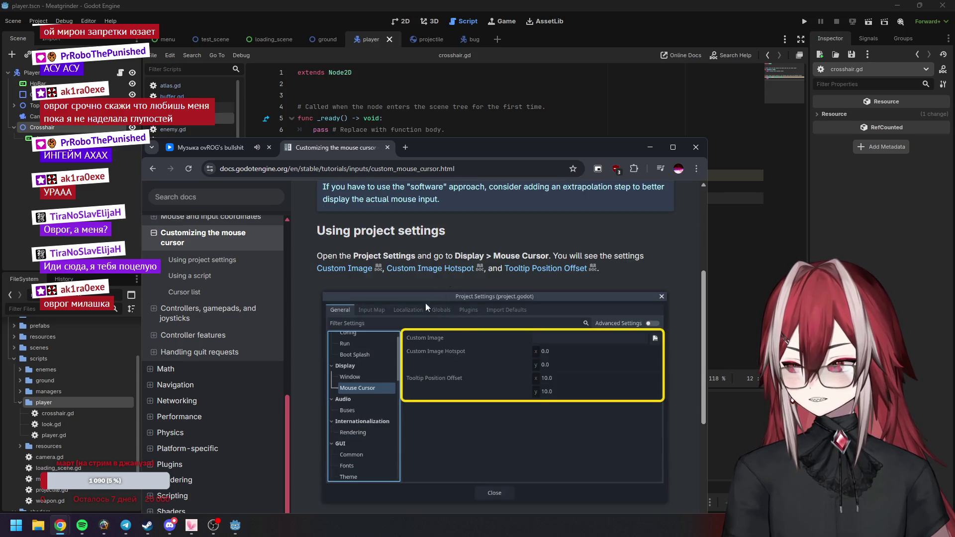
scroll(447, 279, down, 5)
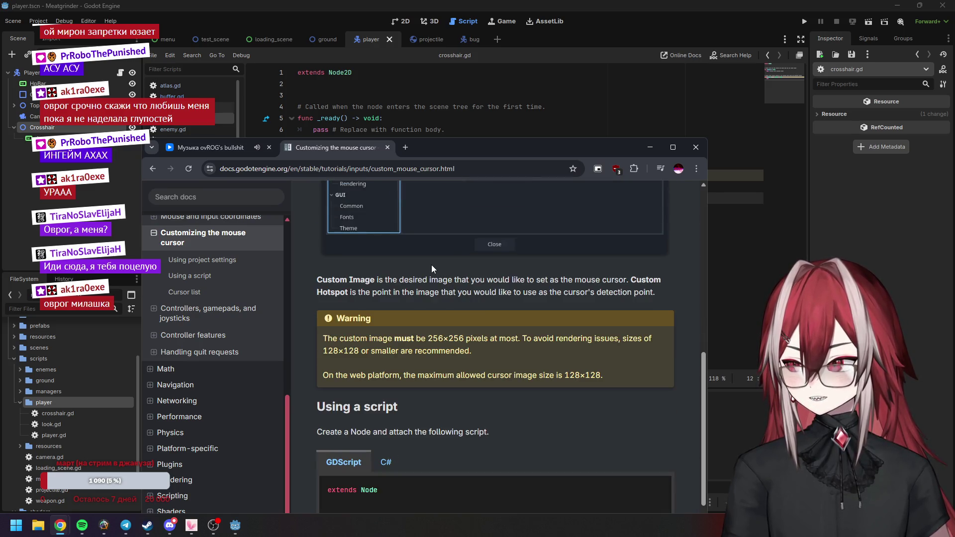
scroll(431, 265, down, 1)
scroll(432, 265, up, 4)
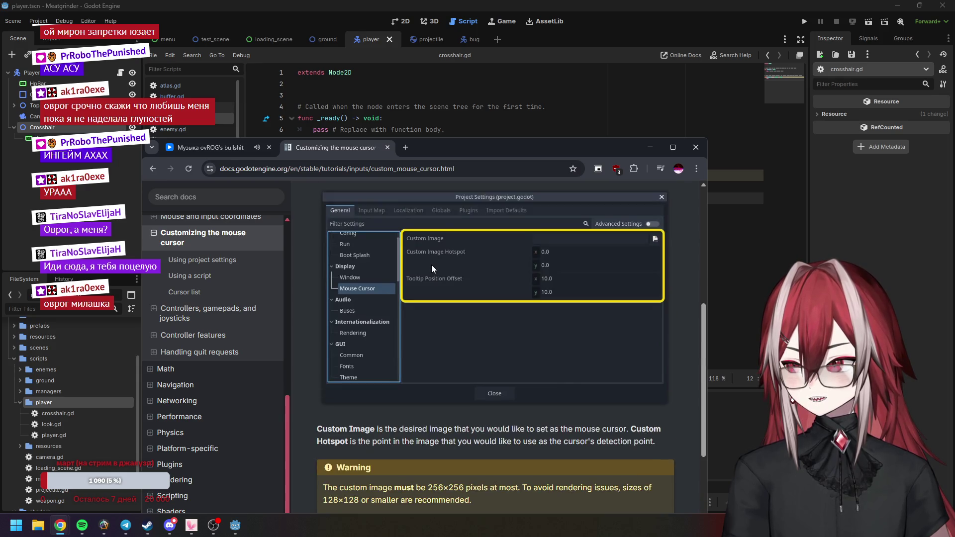
scroll(431, 265, down, 6)
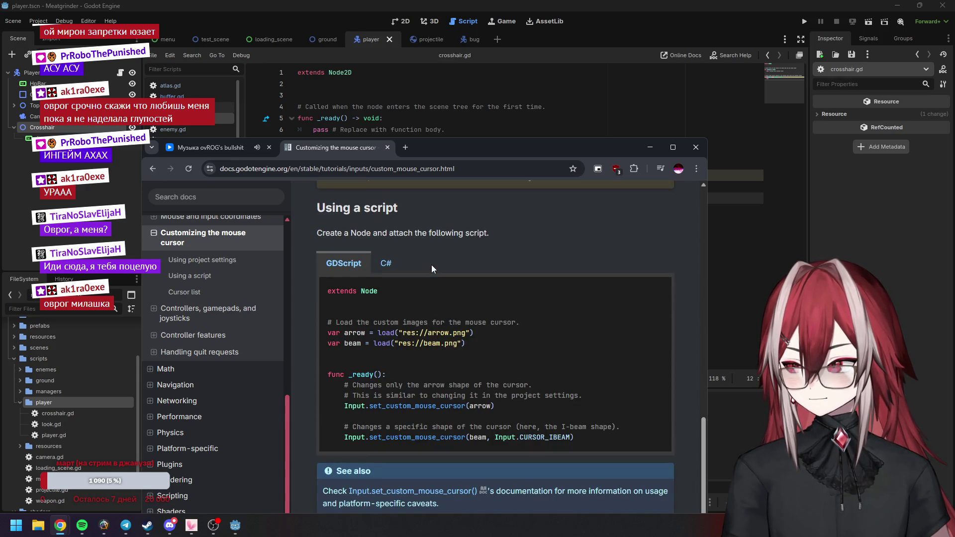
scroll(431, 269, down, 1)
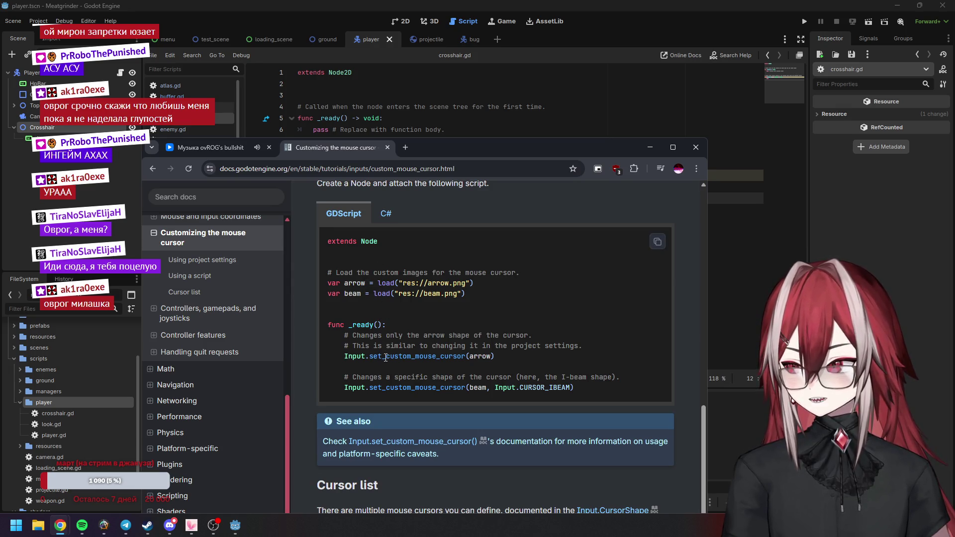
mouse_move(386, 357)
mouse_down()
mouse_move(458, 356)
mouse_move(475, 377)
mouse_up()
Scroll back up and return to the Mouse and input coordinates page
scroll(518, 328, down, 1)
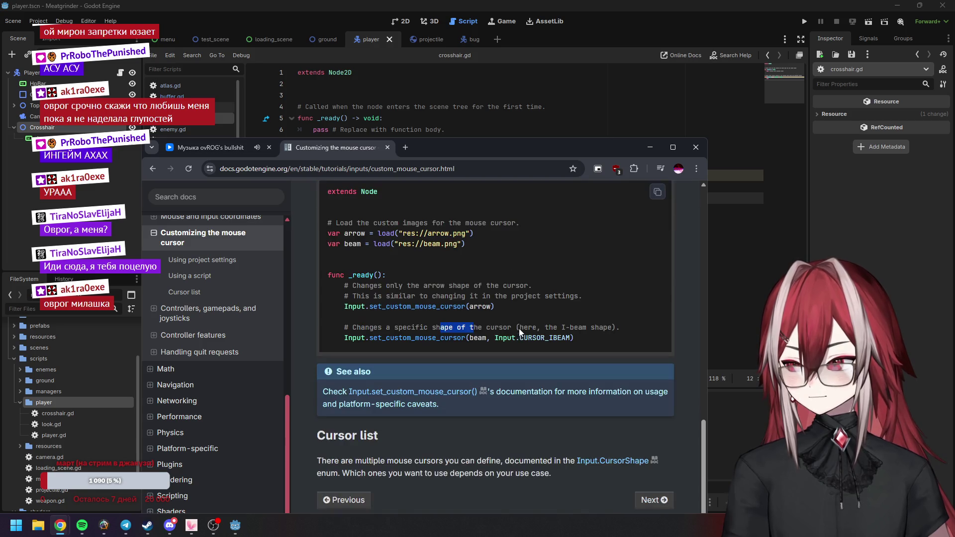
click(518, 328)
scroll(514, 305, down, 3)
scroll(494, 288, up, 11)
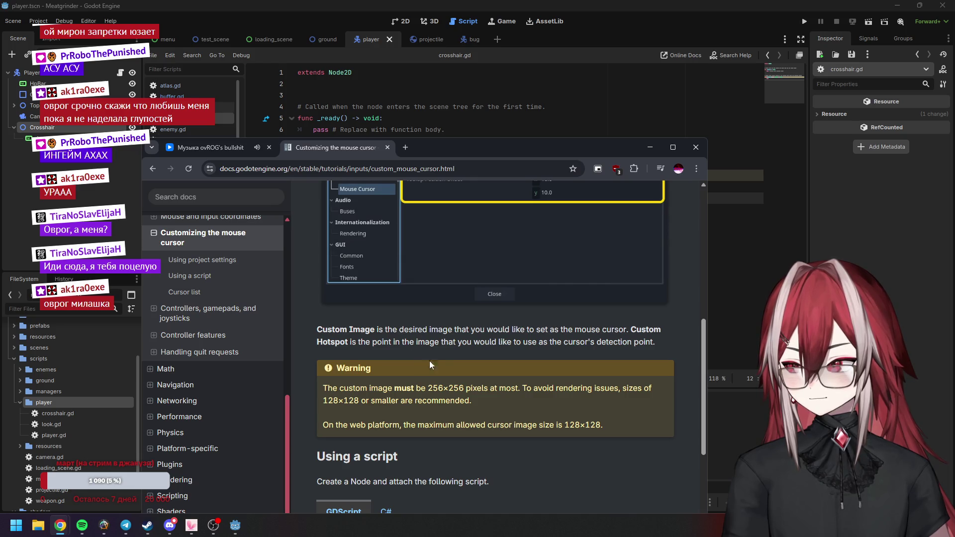
scroll(447, 355, up, 9)
scroll(448, 358, up, 1)
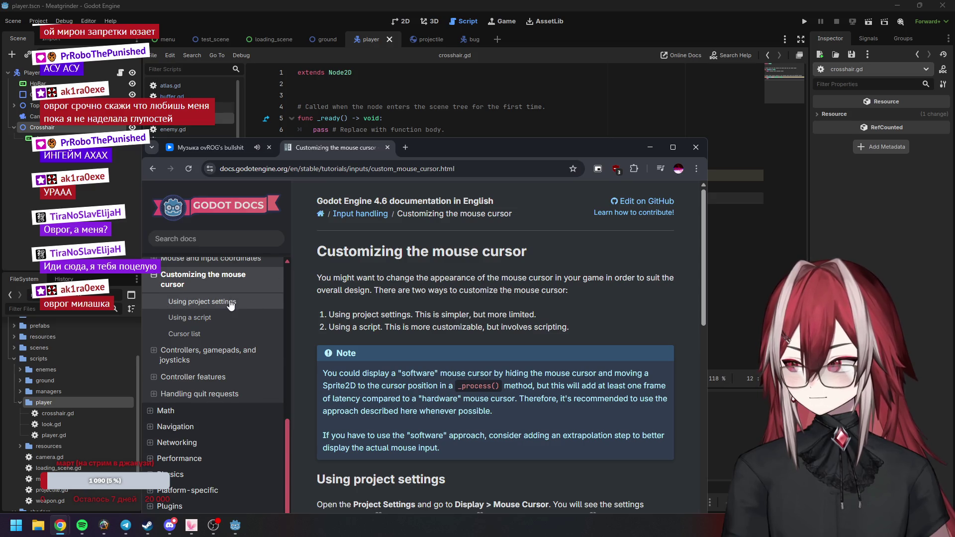
scroll(222, 411, up, 1)
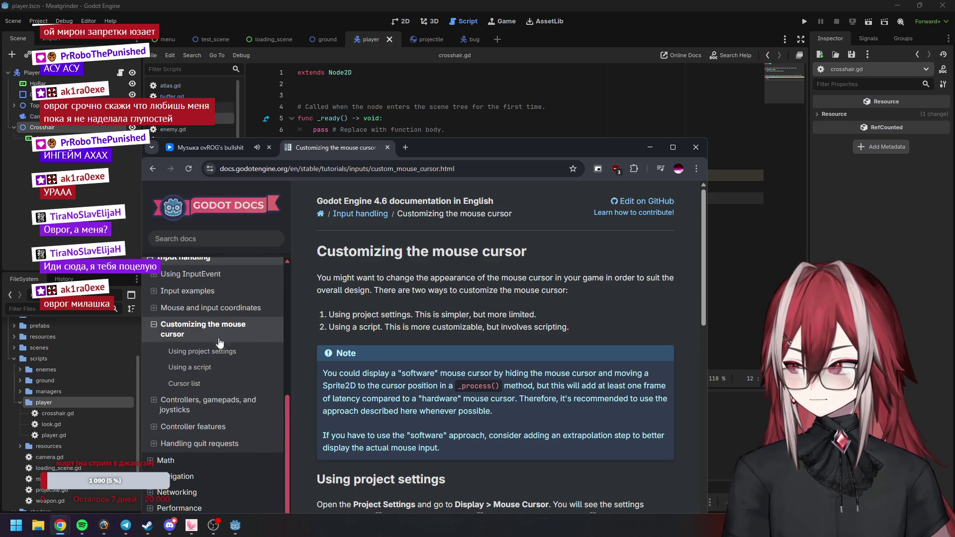
click(211, 308)
Skim the viewport coordinates paragraph and its code, highlighting a few words
scroll(437, 299, down, 3)
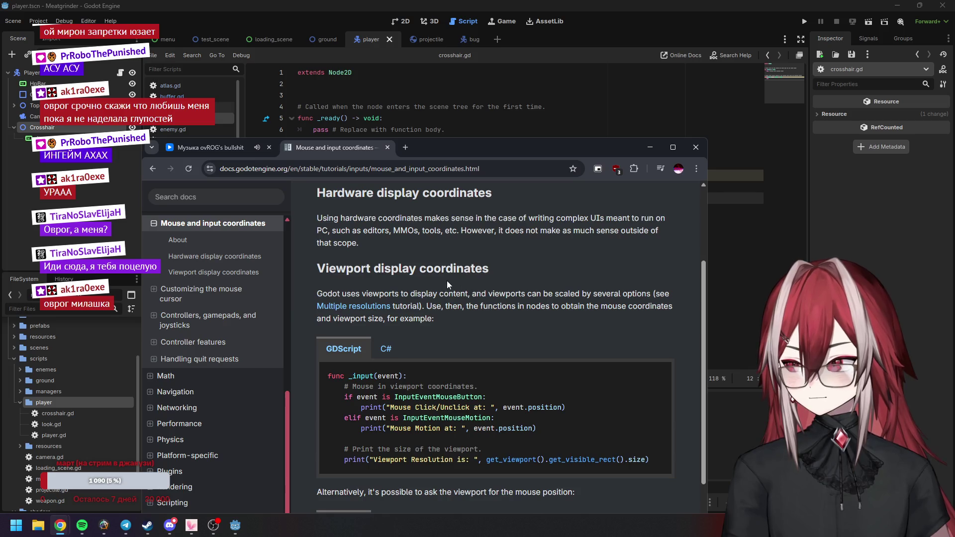
scroll(447, 281, down, 2)
scroll(447, 277, up, 1)
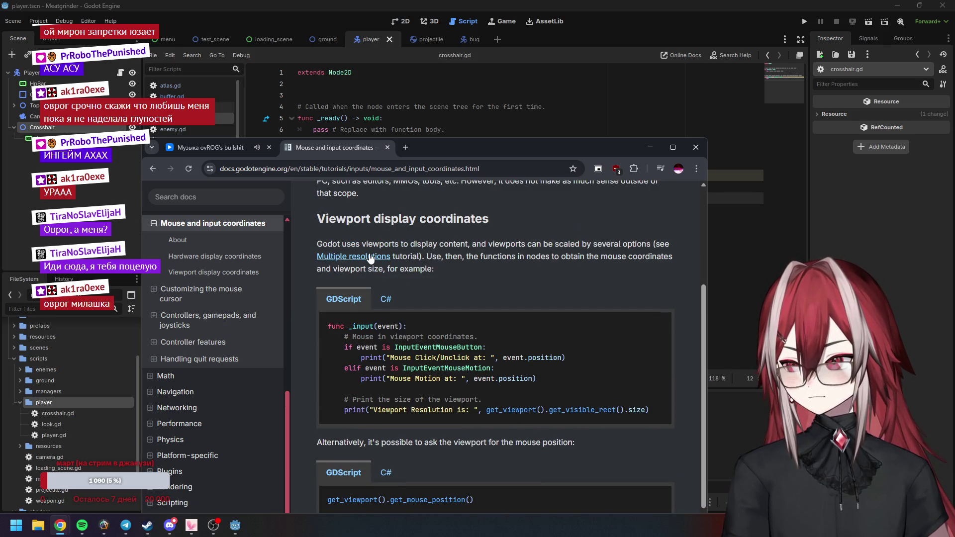
mouse_move(588, 244)
mouse_down()
mouse_move(666, 258)
mouse_move(604, 244)
mouse_move(625, 244)
mouse_up()
click(625, 243)
drag(493, 256, 591, 264)
click(544, 275)
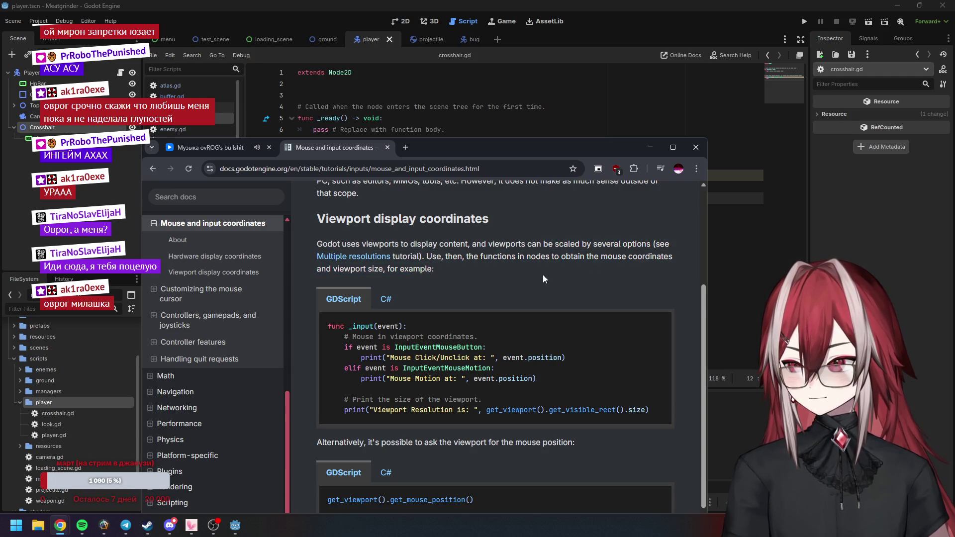
Select the get_viewport().get_mouse_position() code line and switch back to Godot
scroll(503, 269, down, 6)
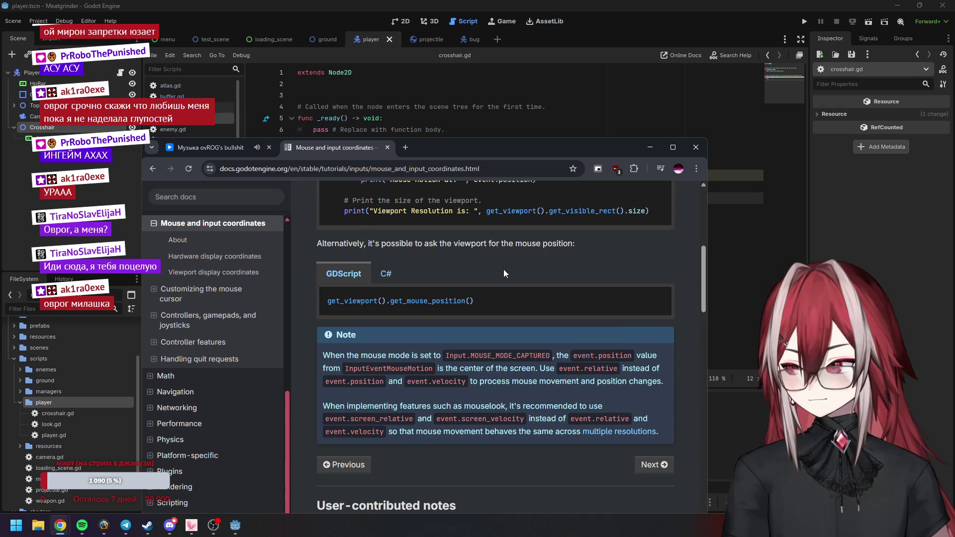
scroll(503, 270, up, 3)
scroll(498, 260, up, 1)
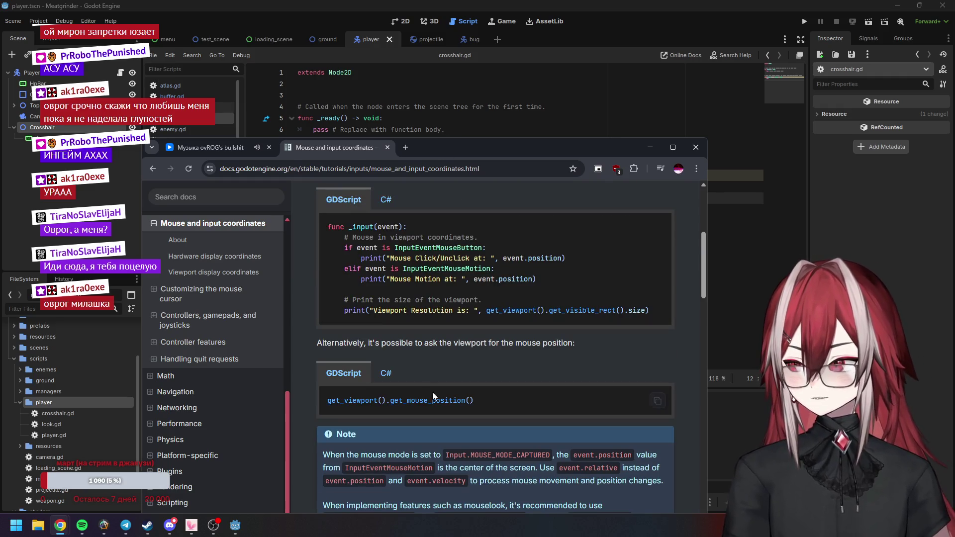
drag(473, 401, 326, 401)
key(ctrl+c)
click(384, 97)
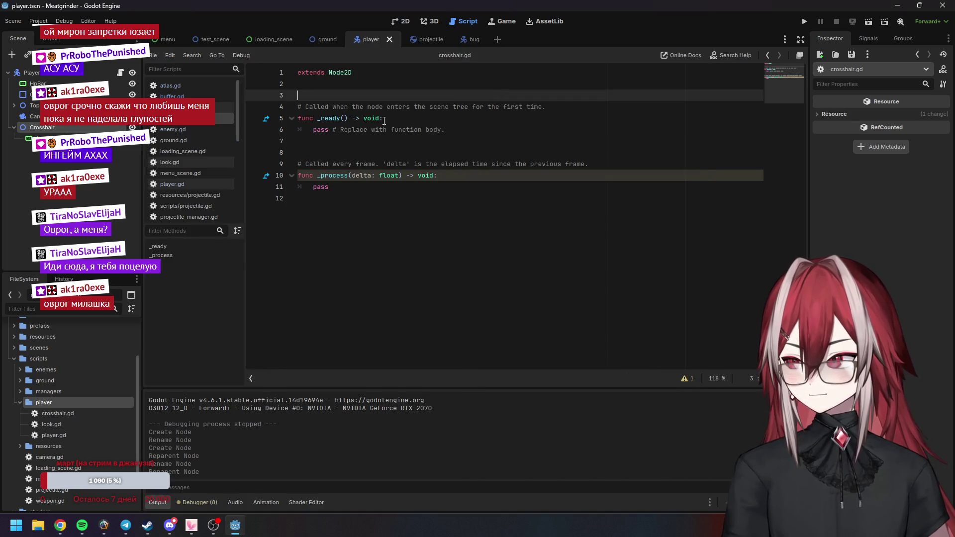
Add 'var pos = get_viewport().get_mouse_position()' as line 11 inside _process
click(384, 121)
click(448, 188)
click(467, 178)
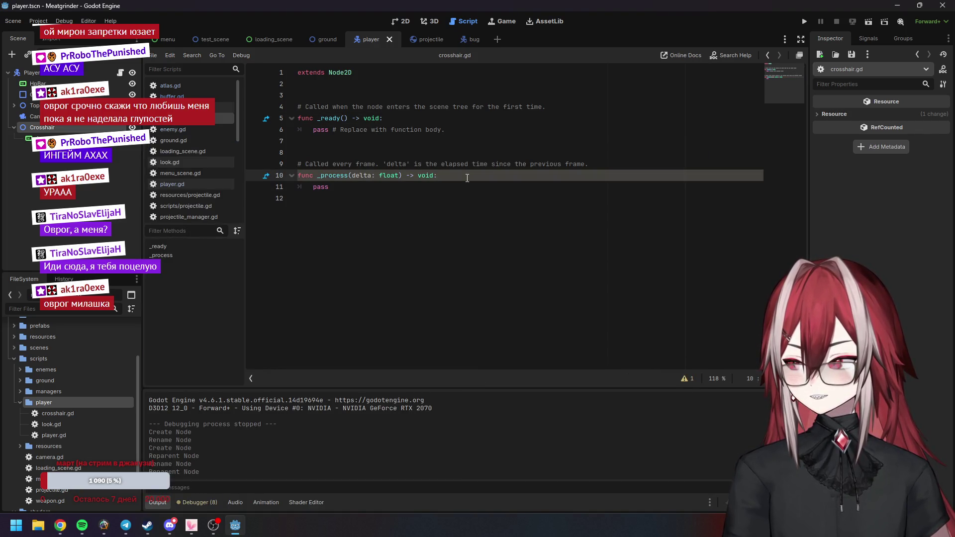
key(Return)
key(ctrl+v)
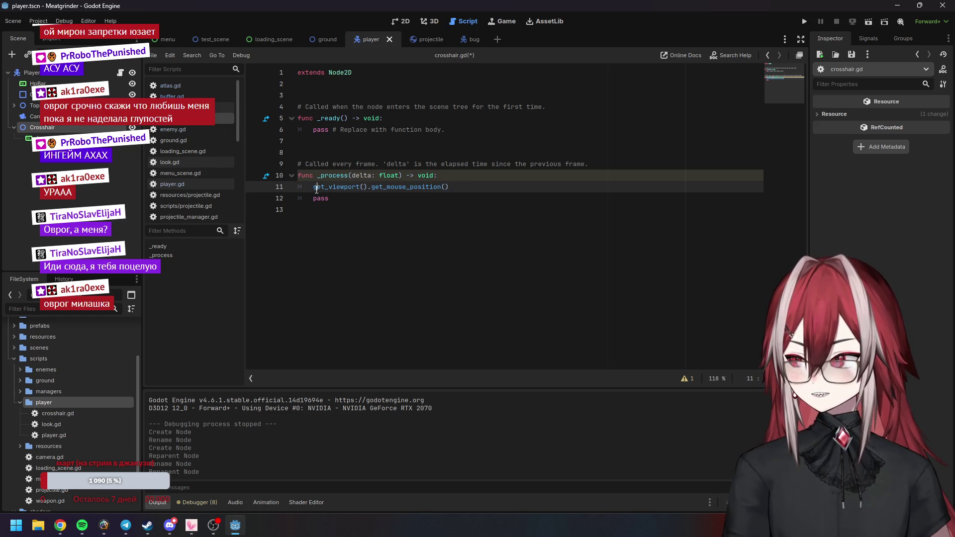
click(314, 188)
text(var pos)
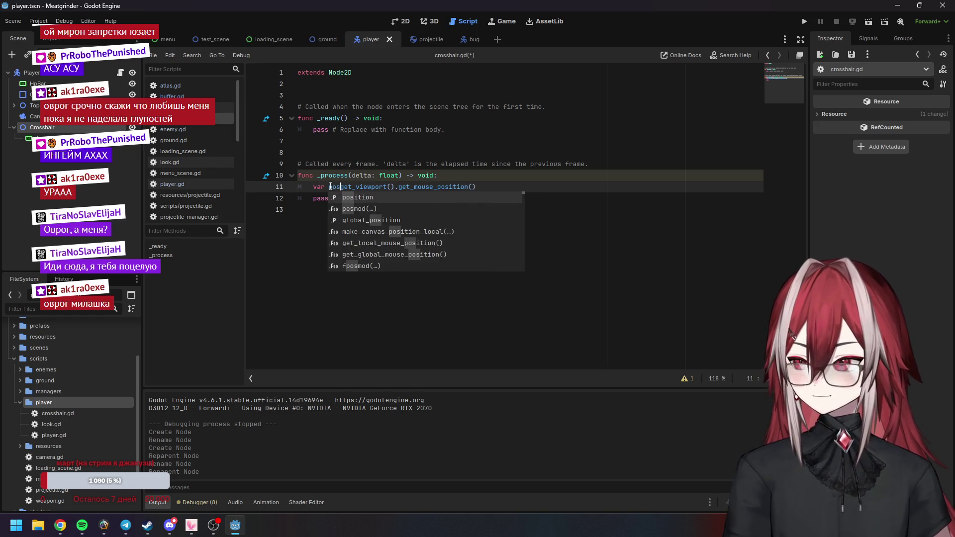
text( =)
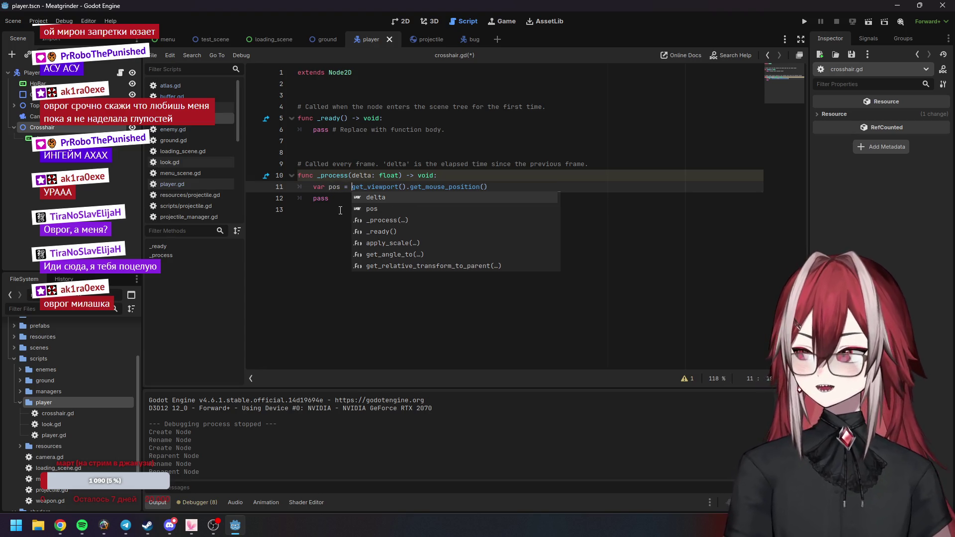
key(Escape)
Delete the leftover pass and its empty line, then bring Chrome back up
double_click(321, 198)
key(BackSpace)
key(BackSpace)
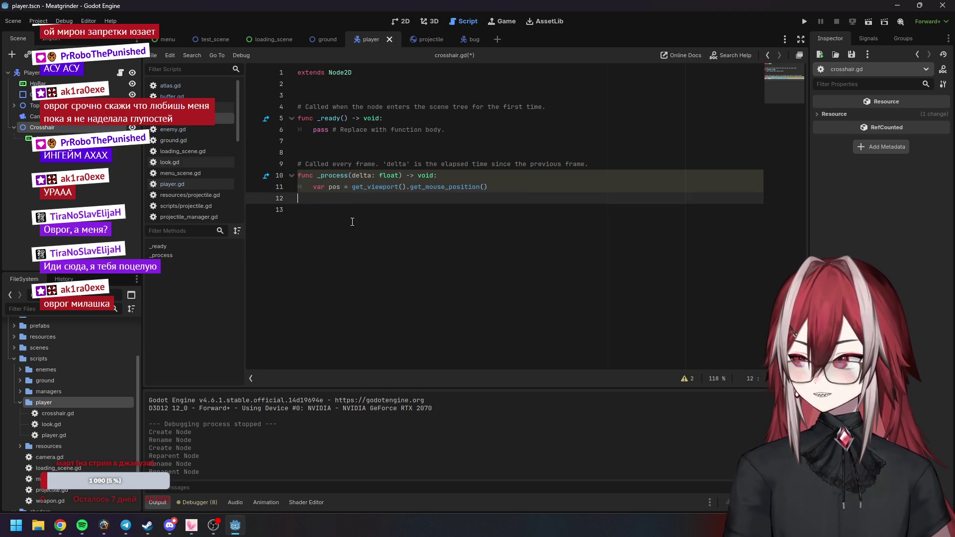
key(BackSpace)
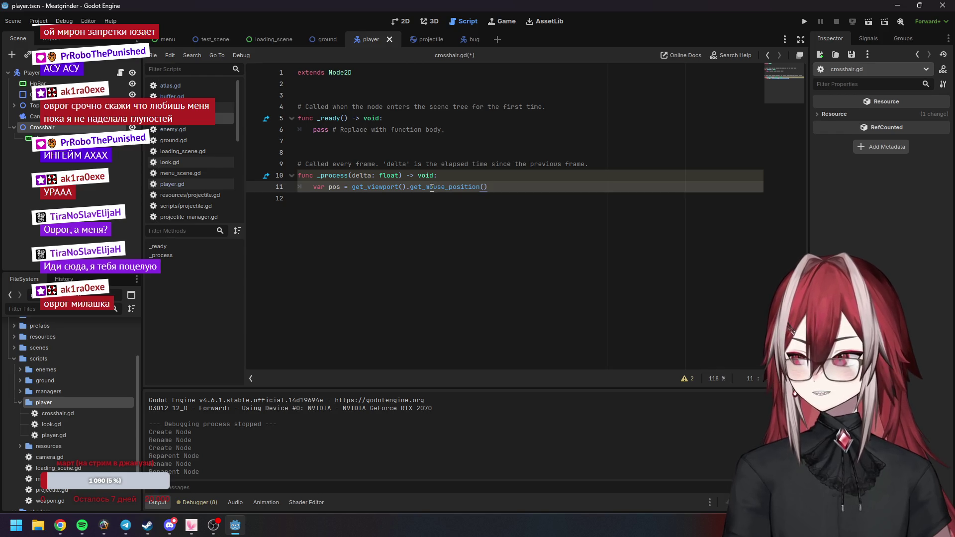
mouse_move(432, 188)
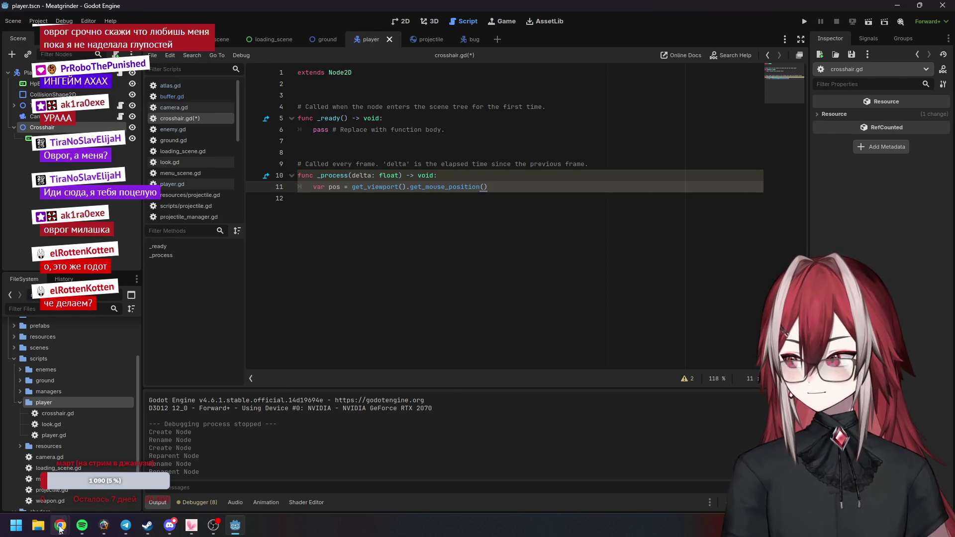
mouse_move(60, 525)
click(92, 494)
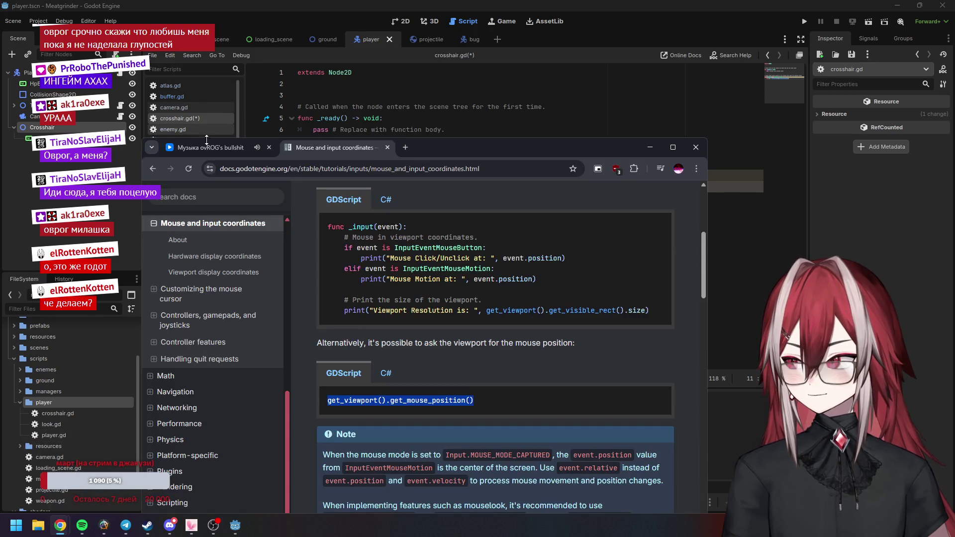
Lower the music tab's volume to about 39% and return to crosshair.gd in Godot
key(ctrl+Tab)
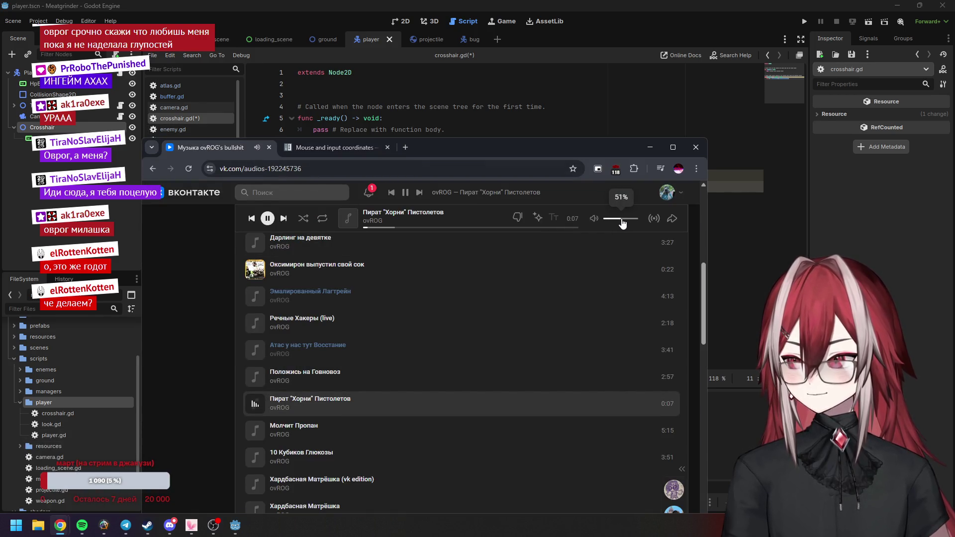
drag(621, 224, 617, 223)
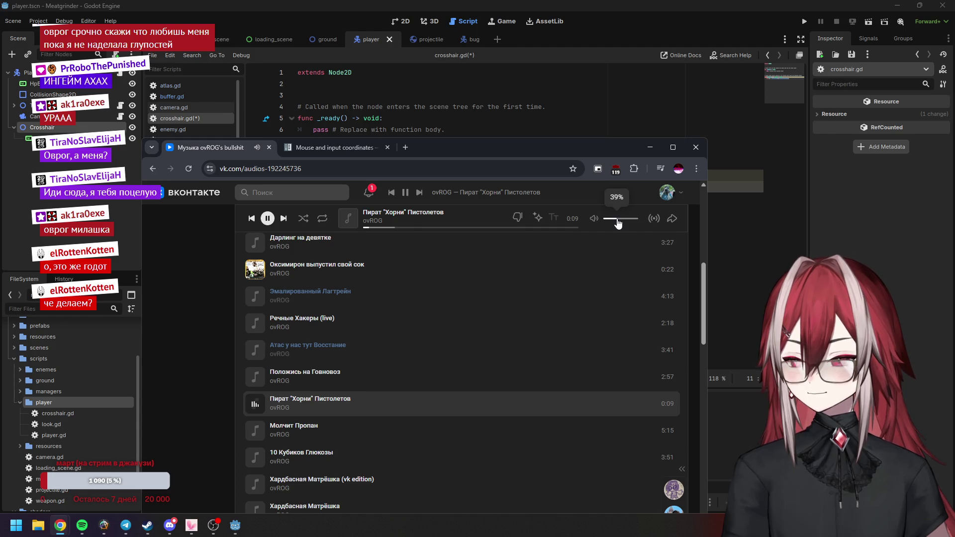
click(432, 135)
click(432, 137)
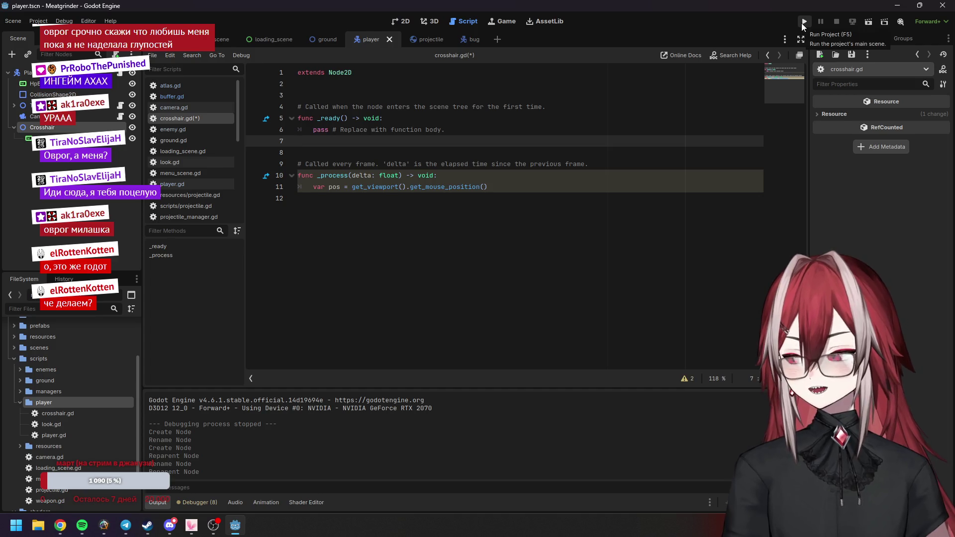
click(454, 179)
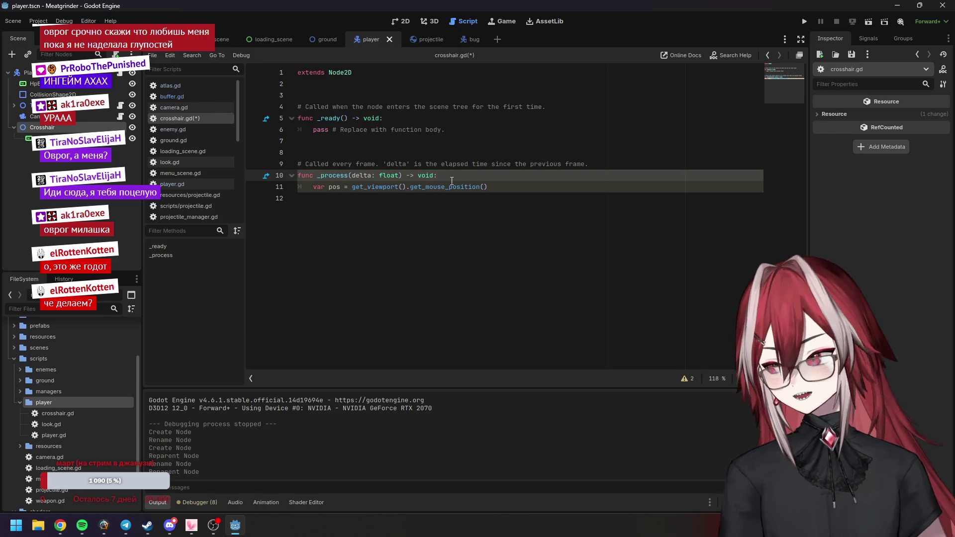
click(804, 21)
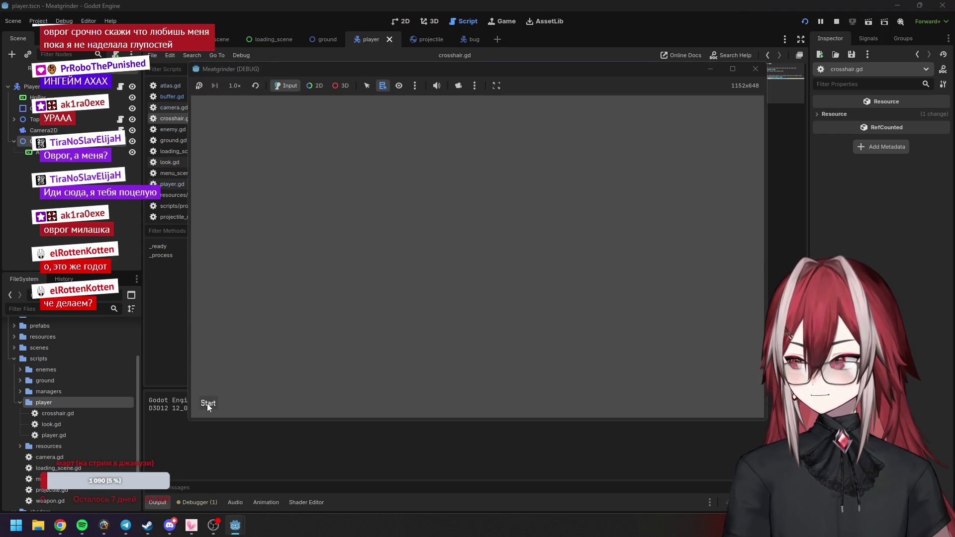
click(207, 404)
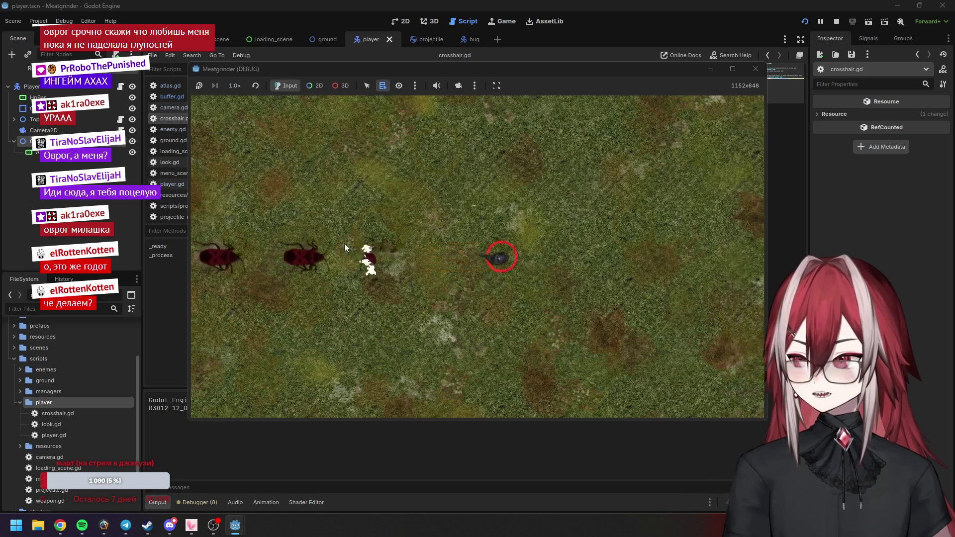
key(d)
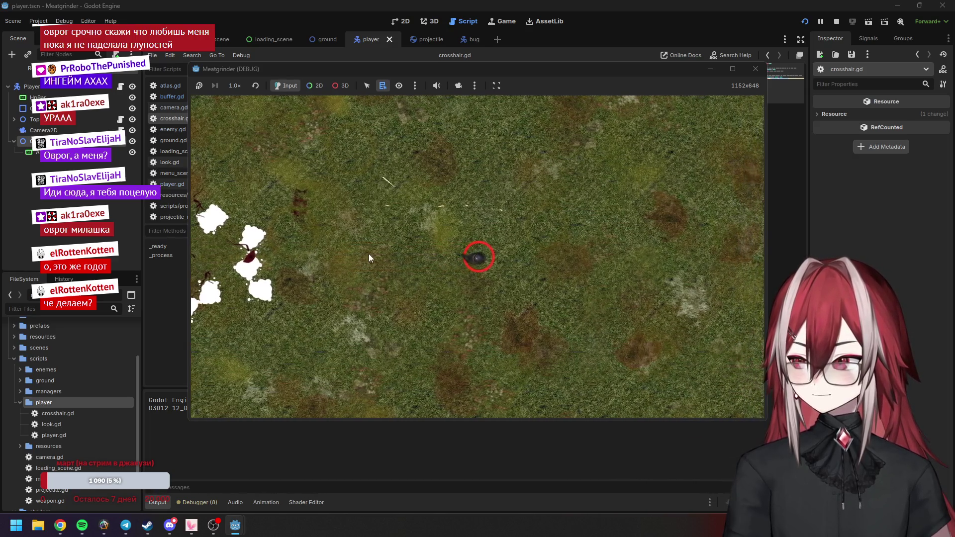
key(a)
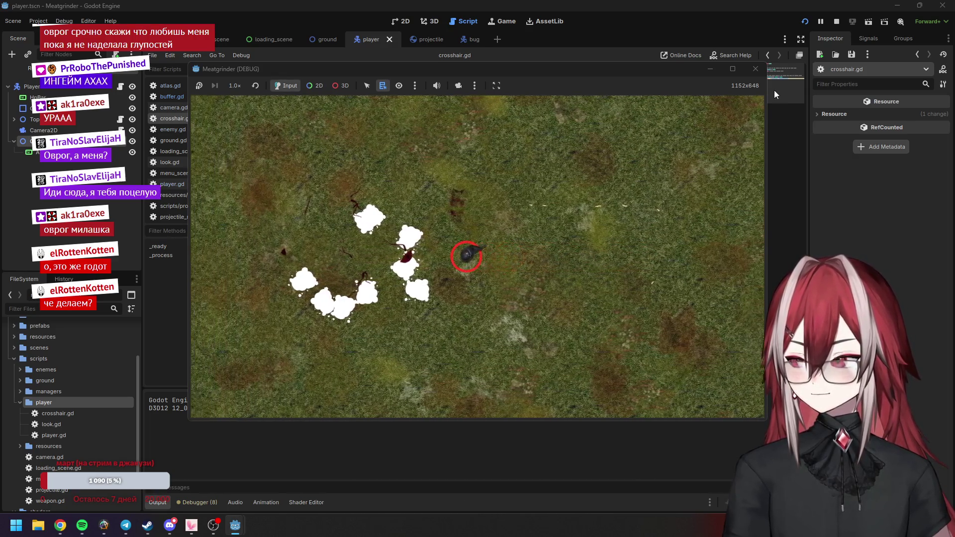
key(F8)
click(374, 200)
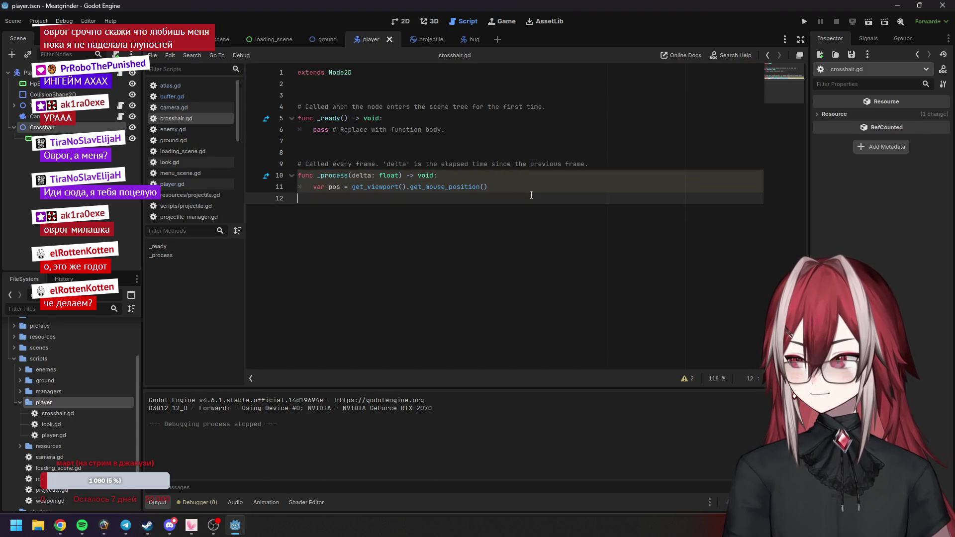
Delete the every-frame and scene-tree '# Called ...' comment lines
click(511, 188)
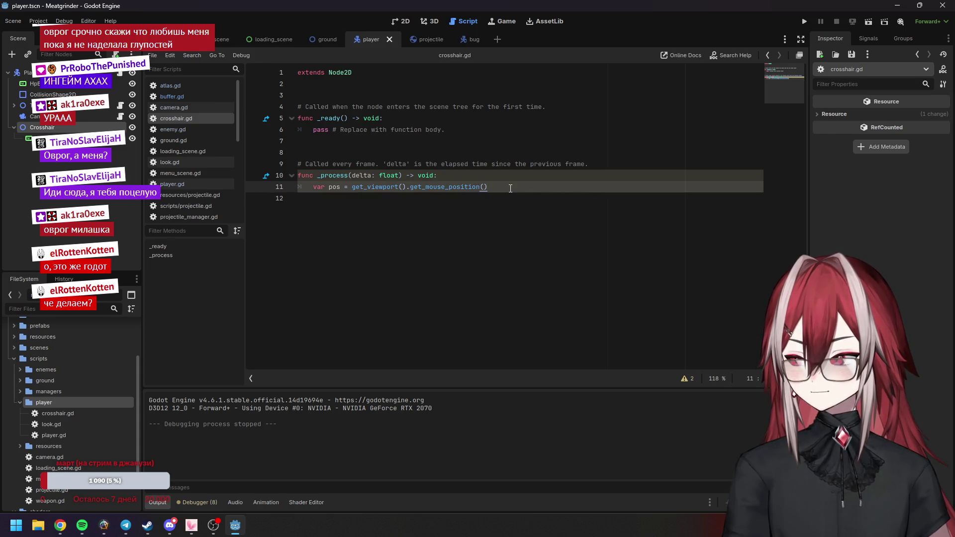
click(475, 177)
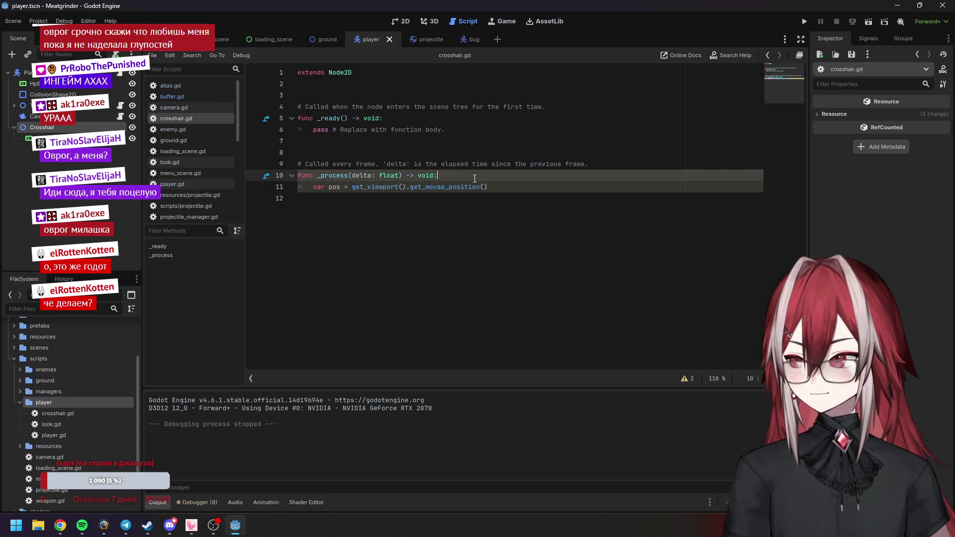
drag(590, 164, 297, 165)
key(BackSpace)
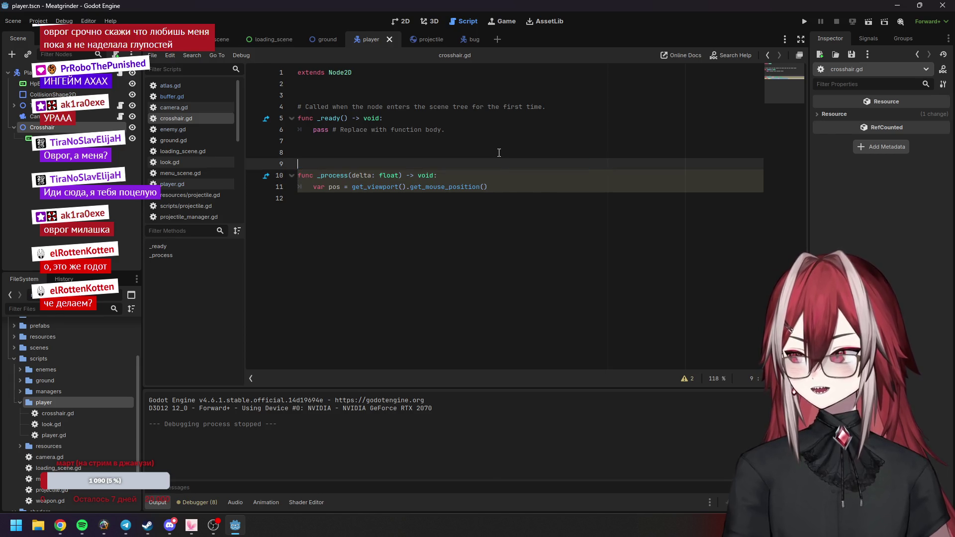
key(BackSpace)
drag(549, 110, 297, 106)
key(BackSpace)
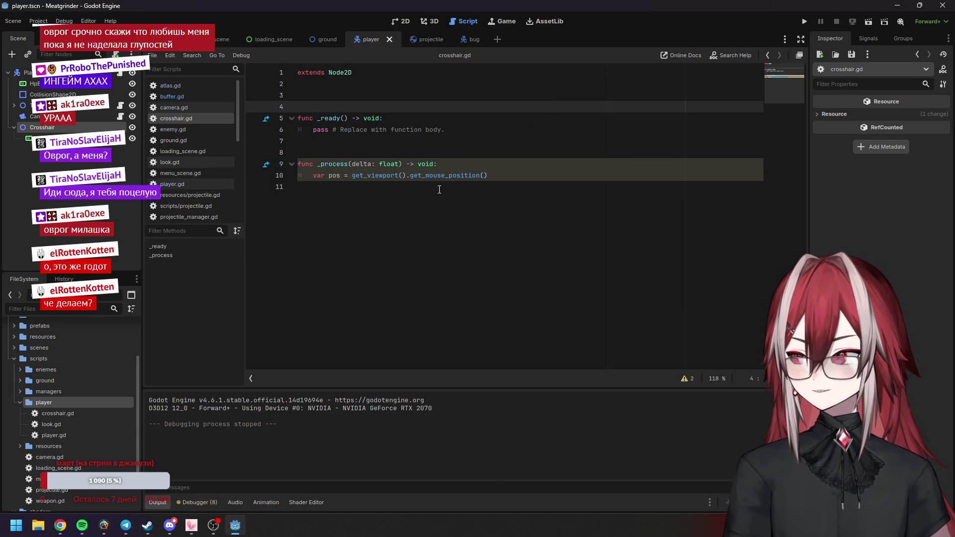
Review the trimmed script around the _process line setting pos to the mouse position
click(439, 190)
mouse_move(452, 176)
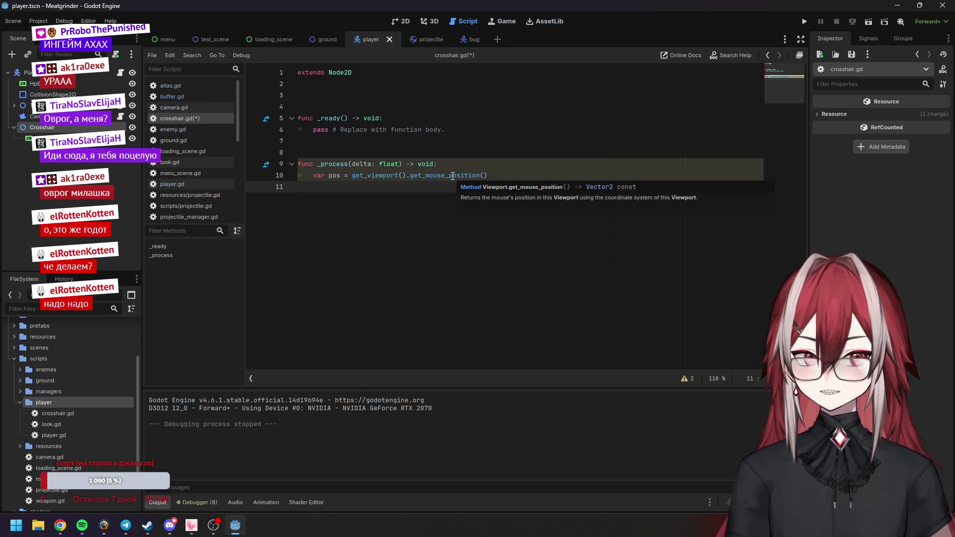
click(453, 177)
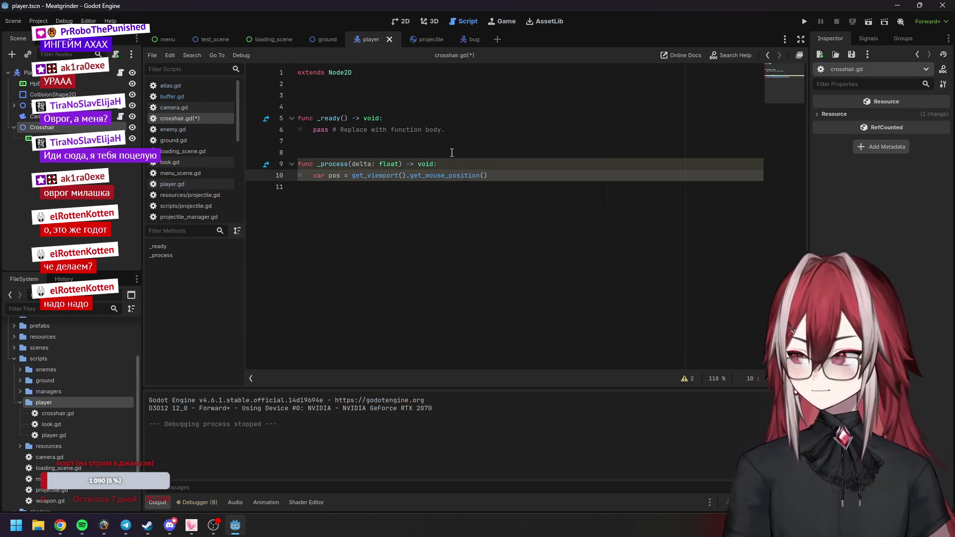
click(404, 164)
scroll(214, 148, down, 3)
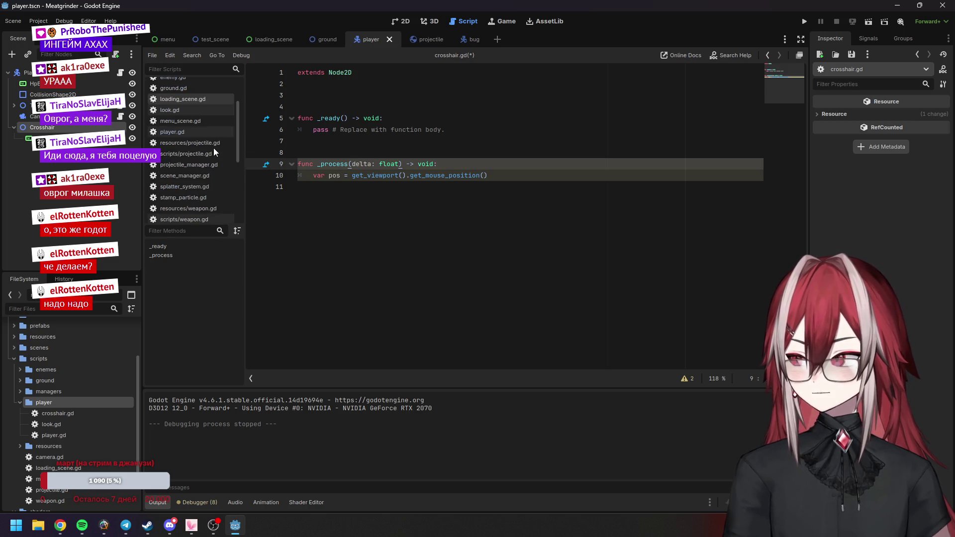
scroll(214, 147, down, 3)
click(392, 176)
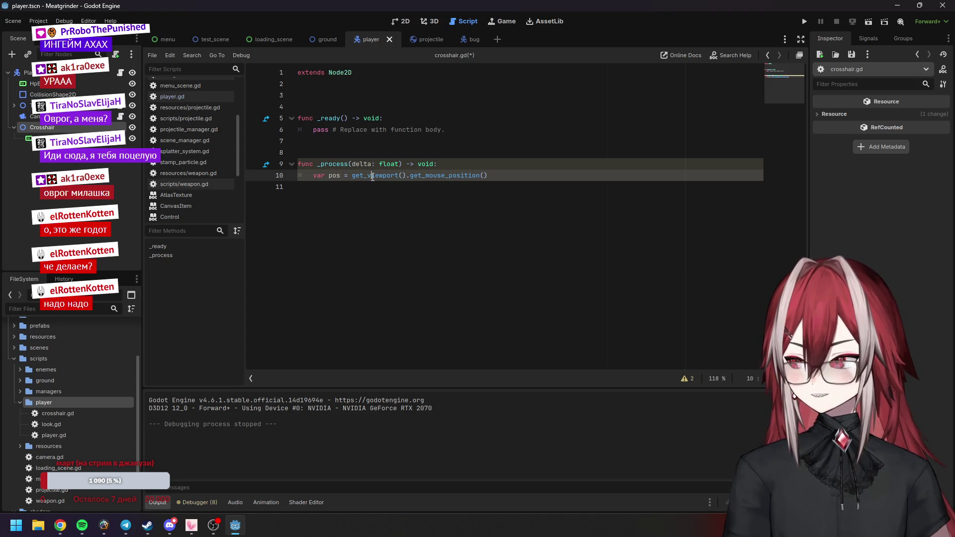
mouse_move(454, 178)
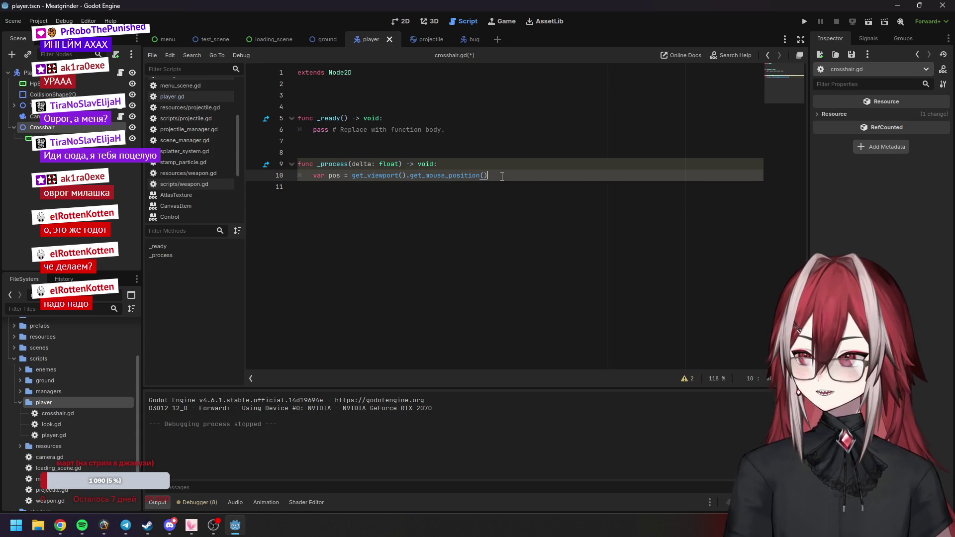
Restore the get_mouse_position call on line 10 and browse its method suggestions
key(BackSpace)
key(BackSpace)
key(BackSpace)
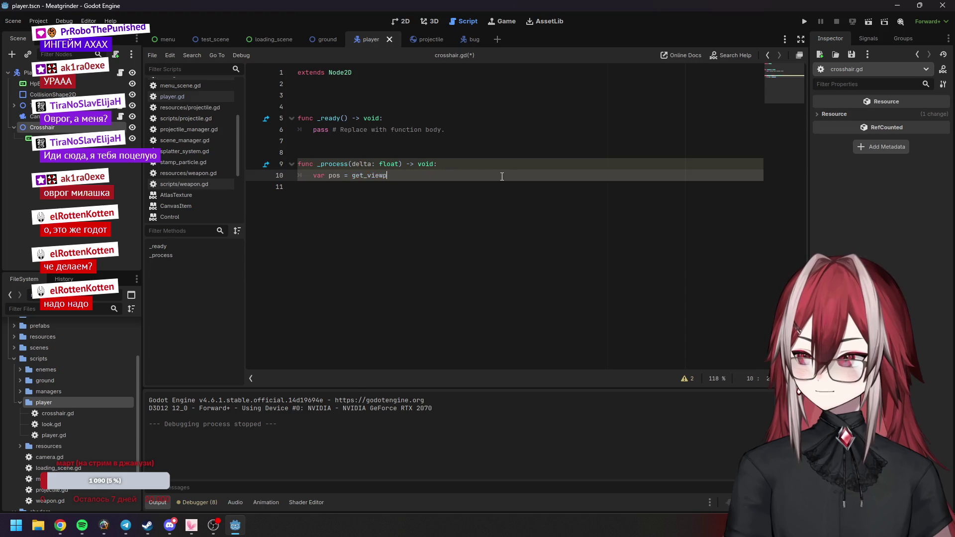
key(ctrl+z)
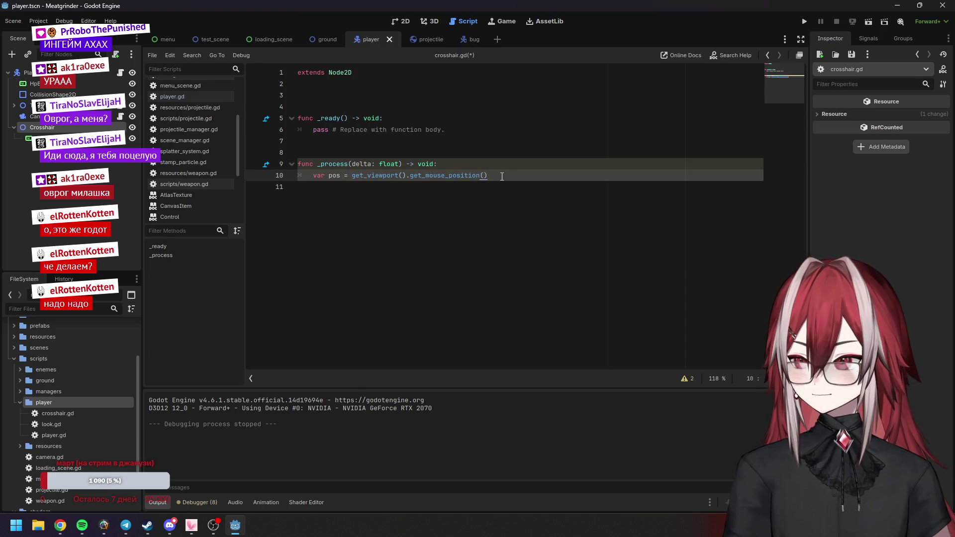
text(.)
key(Down)
key(Down)
key(Down)
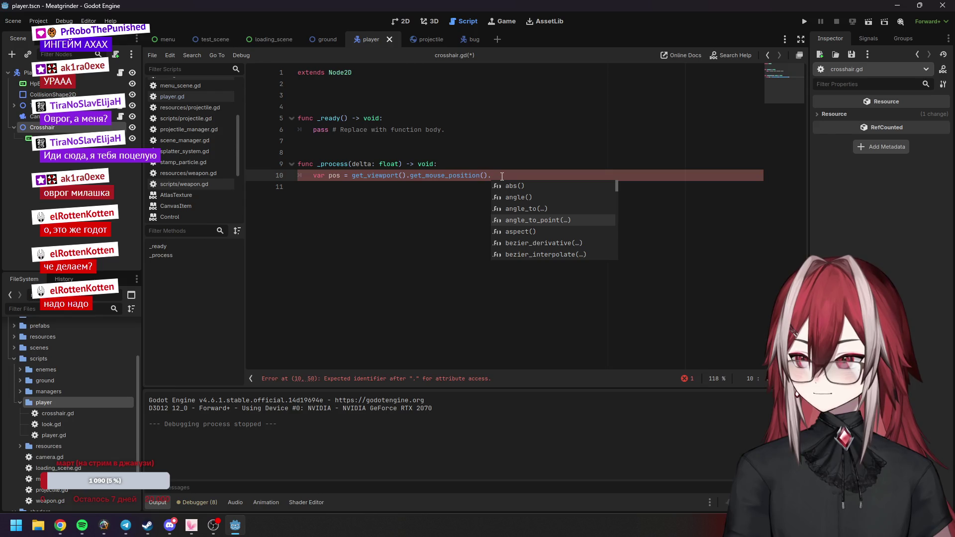
key(Down)
key(Down)
key(Down)
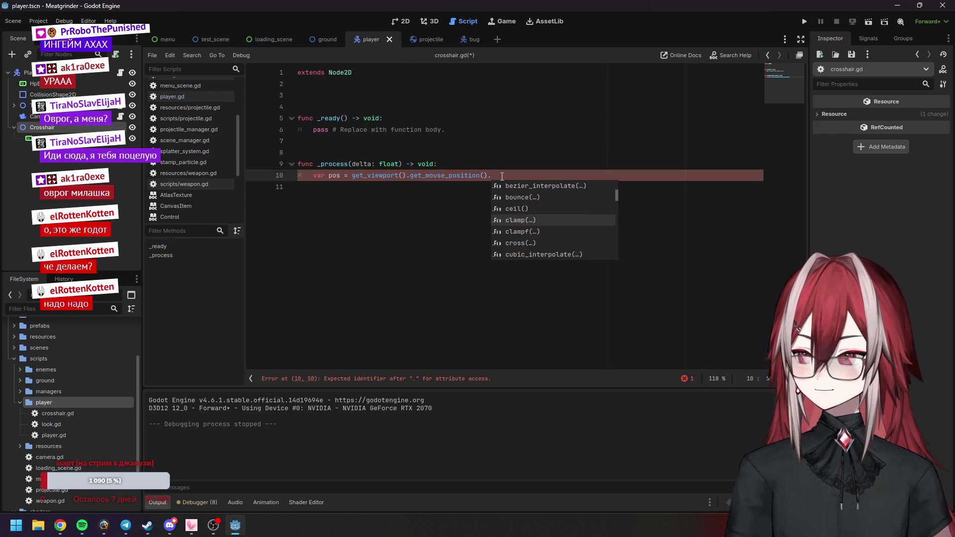
key(Down)
key(Down)
key(Down)
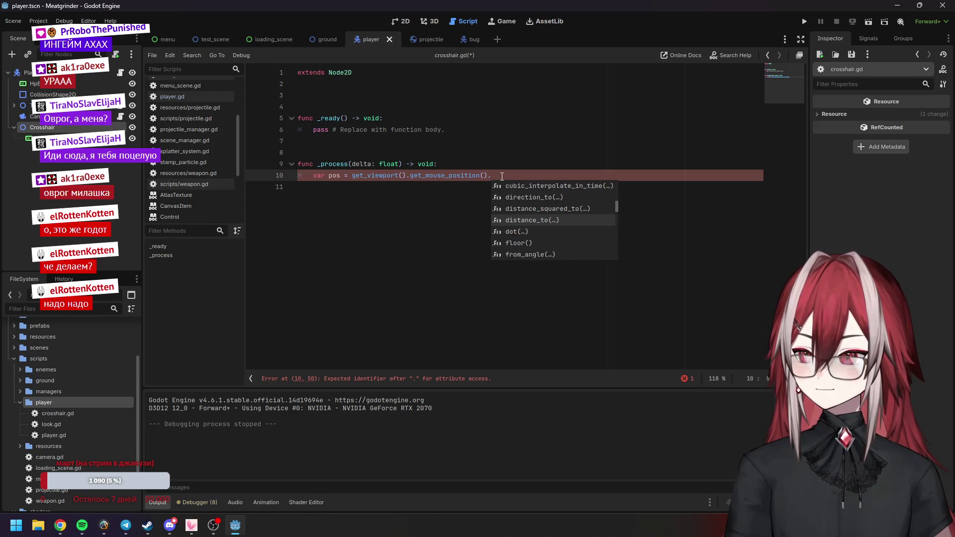
key(Down)
key(Down)
key(Down)
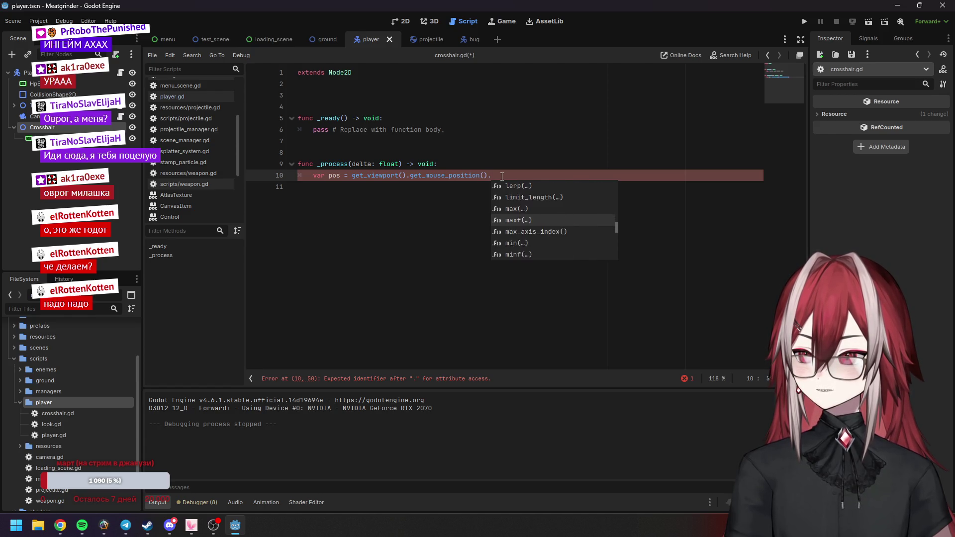
key(Down)
key(Down)
key(Down)
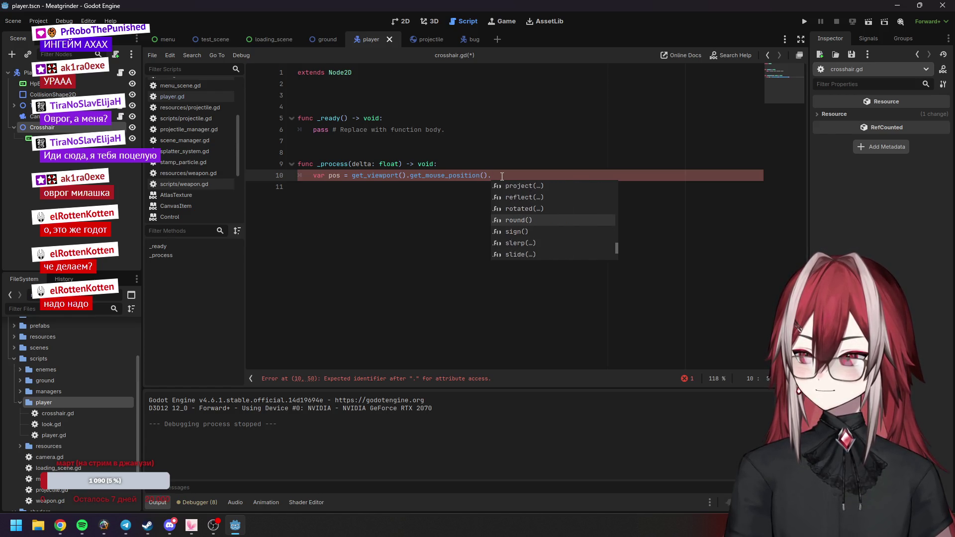
key(Escape)
click(502, 21)
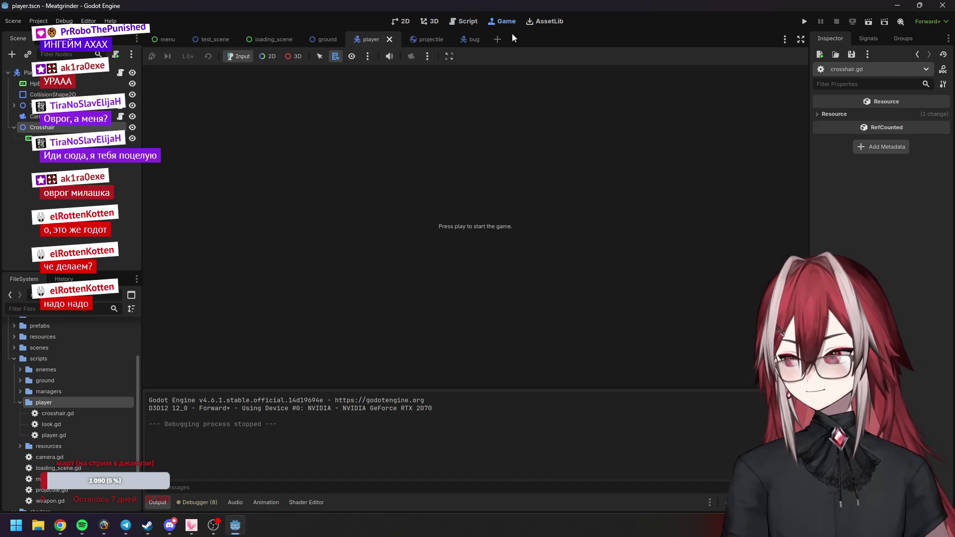
click(463, 20)
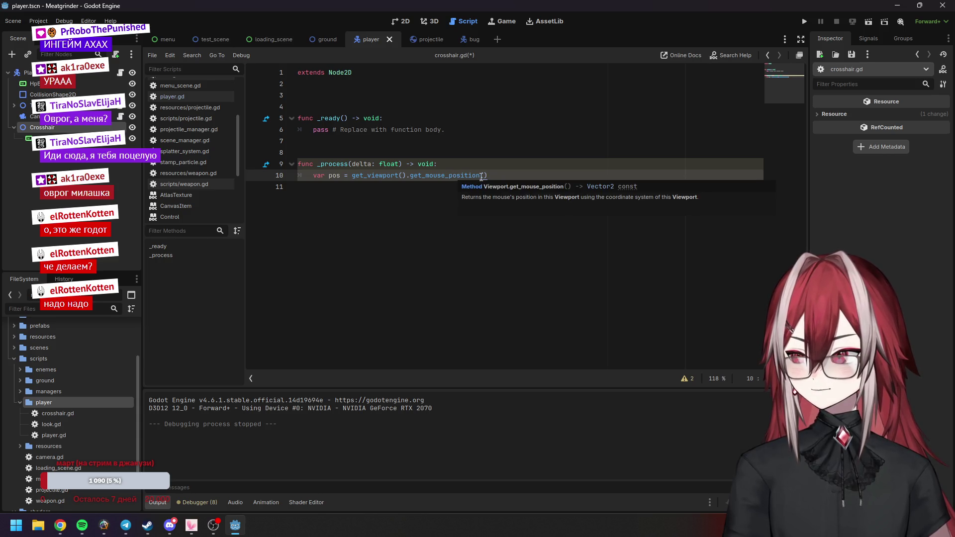
Insert get_viewport_transform() on a new line 11, then undo it
key(Return)
text(get)
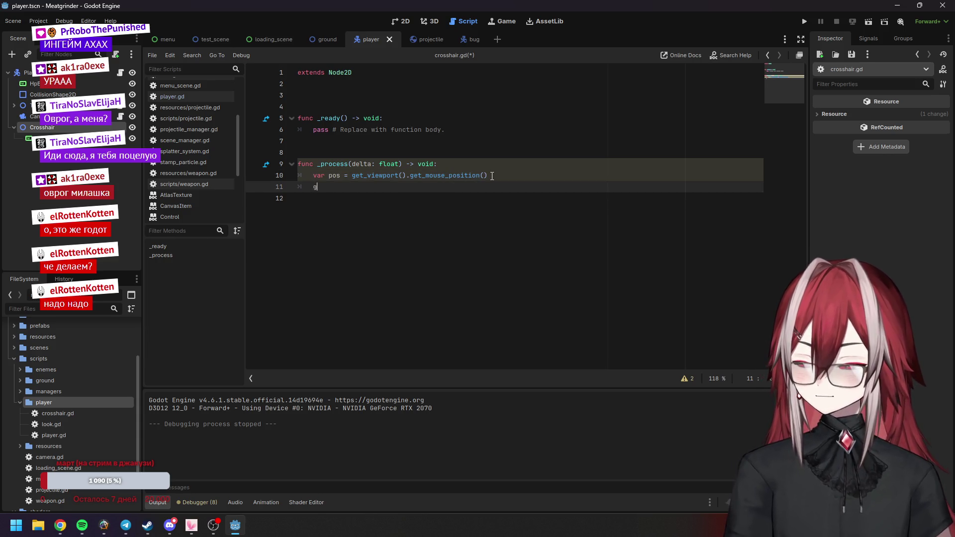
text(_v)
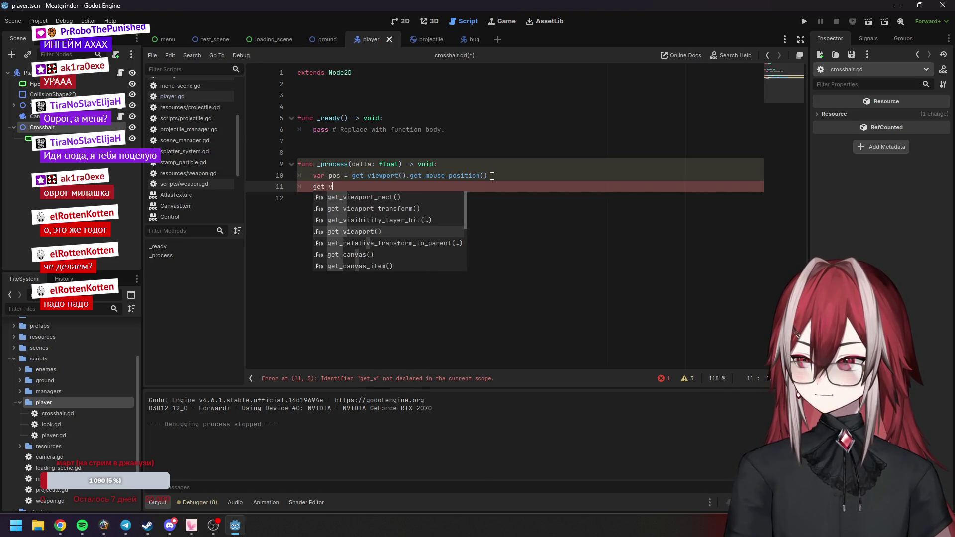
key(Up)
key(Up)
key(Return)
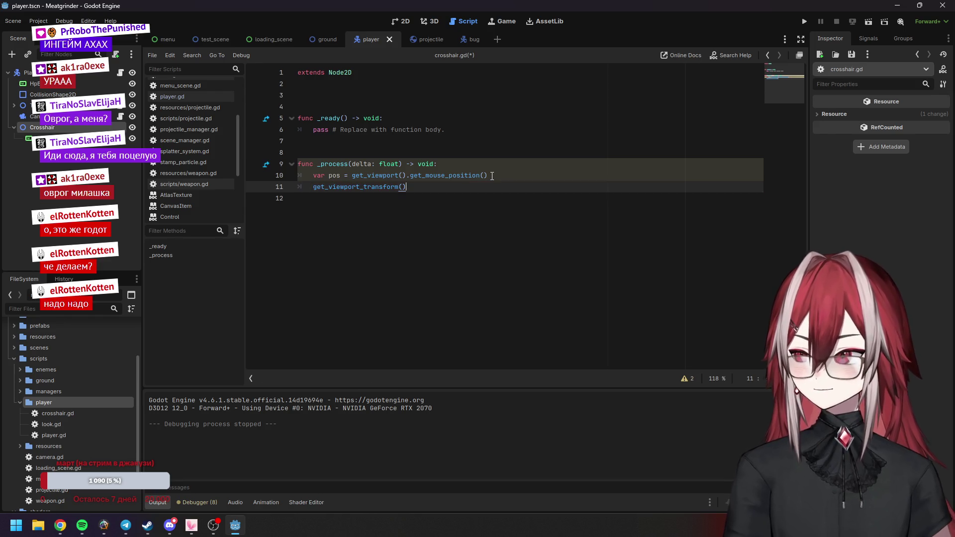
mouse_move(357, 187)
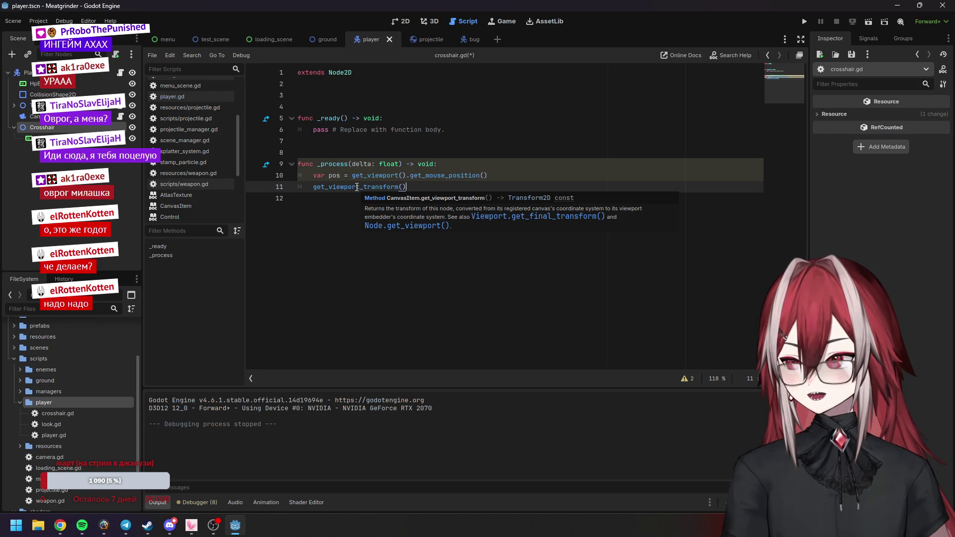
key(ctrl+z)
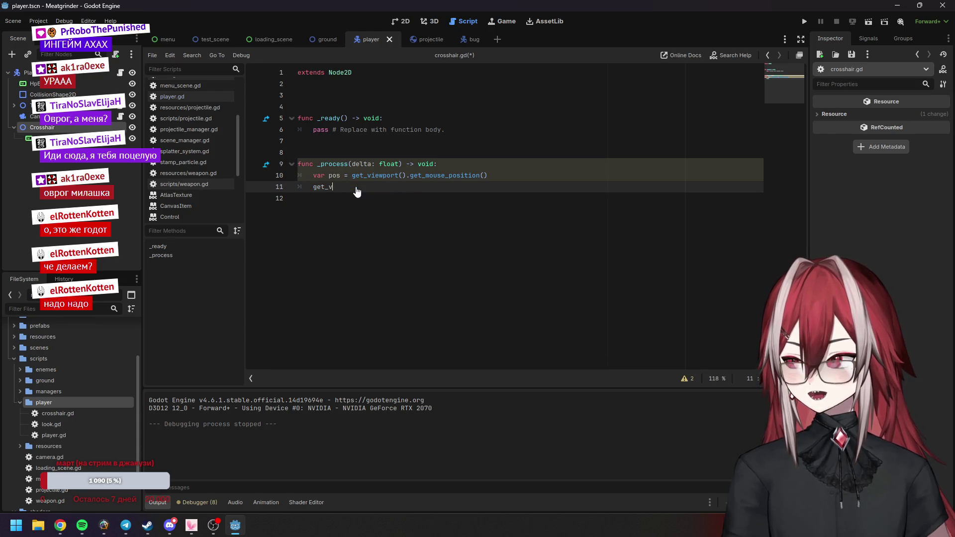
Copy get_viewport() from line 10 into line 11, then delete the unfinished call
drag(406, 175, 352, 175)
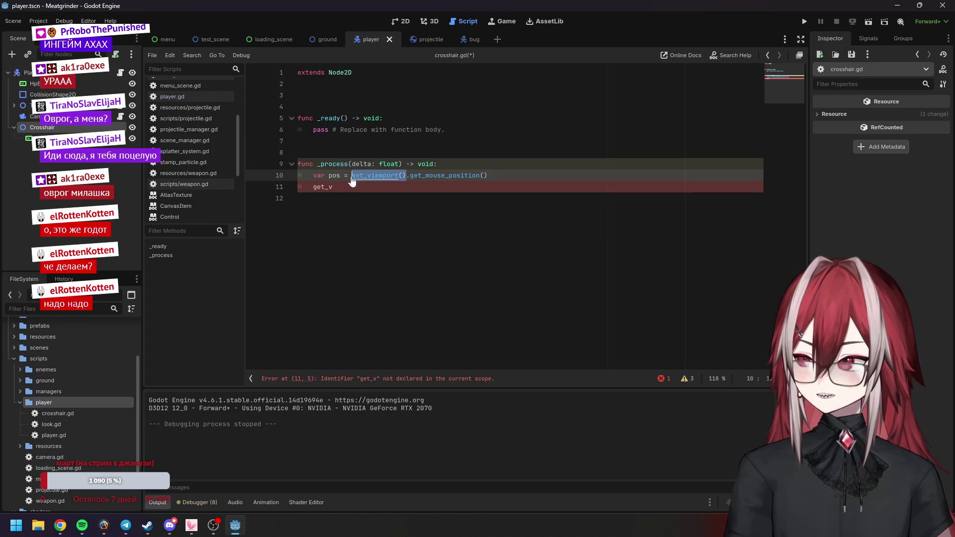
key(ctrl+c)
double_click(323, 187)
key(ctrl+v)
text(.)
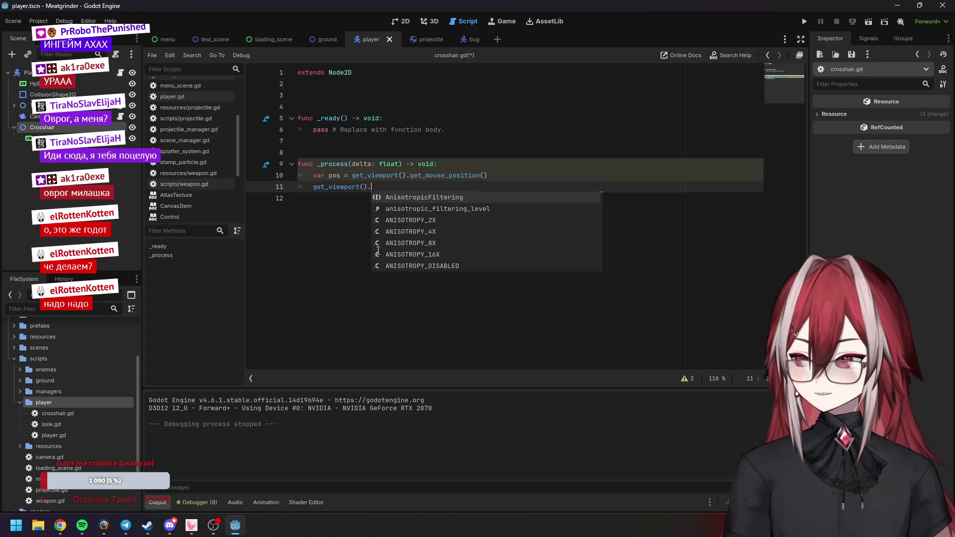
scroll(378, 250, down, 15)
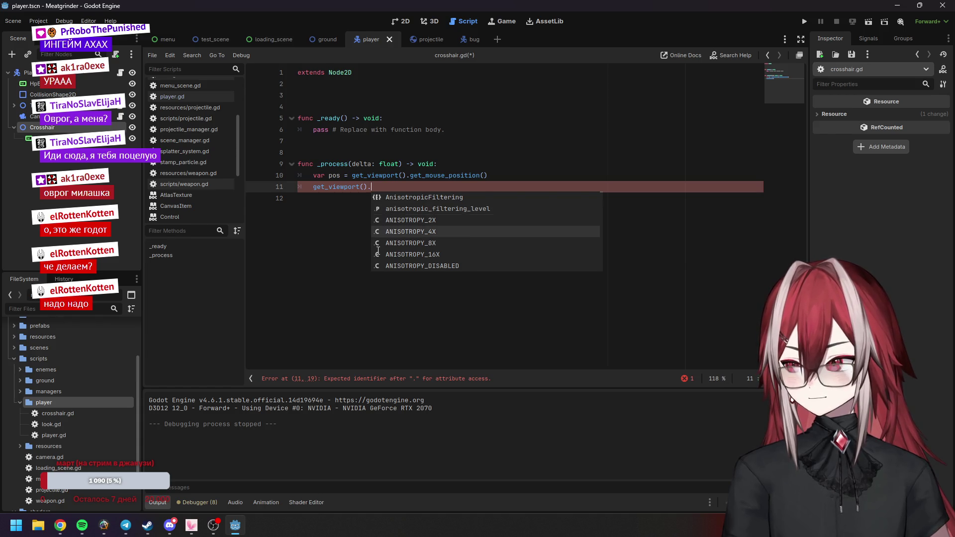
scroll(378, 250, down, 3)
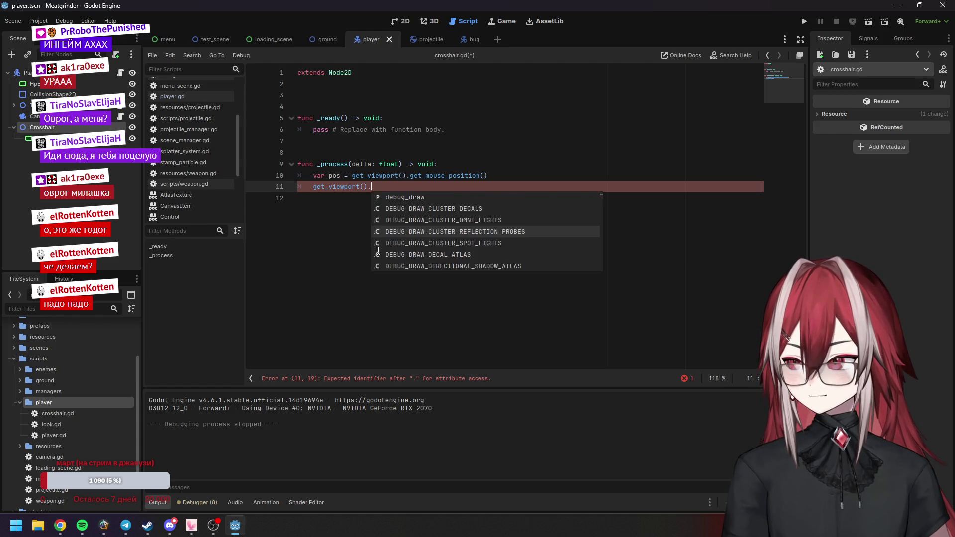
key(BackSpace)
key(BackSpace)
key(BackSpace)
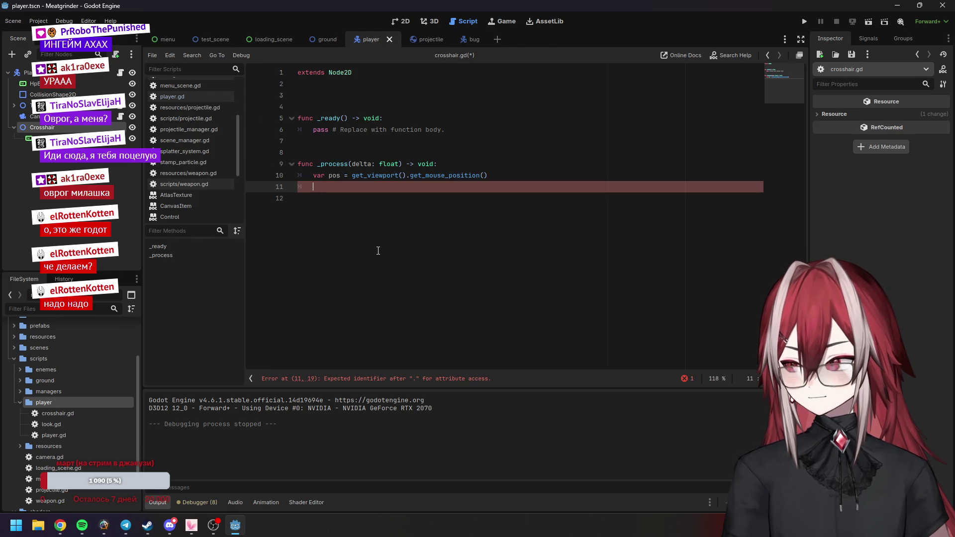
Bring Chrome to the front and open a new Google tab
click(38, 526)
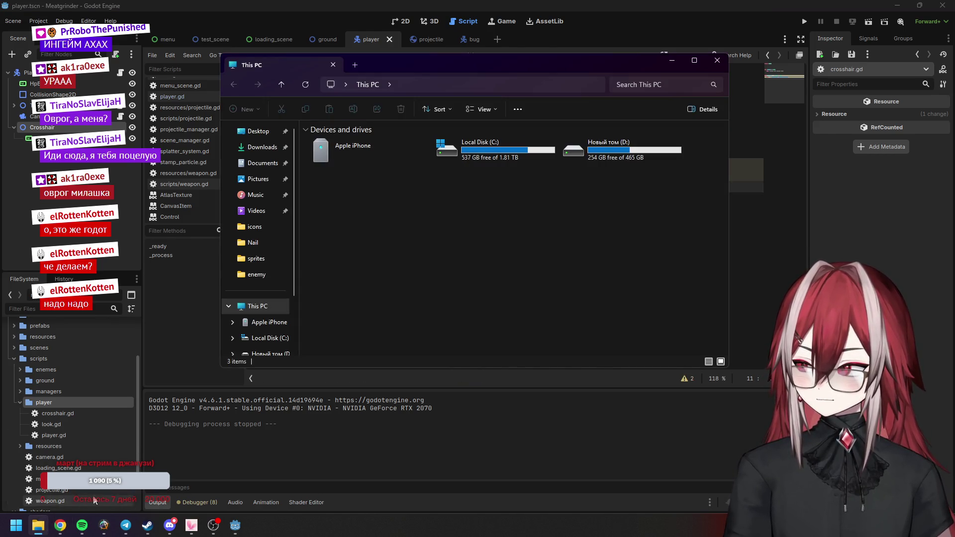
click(722, 61)
mouse_move(70, 527)
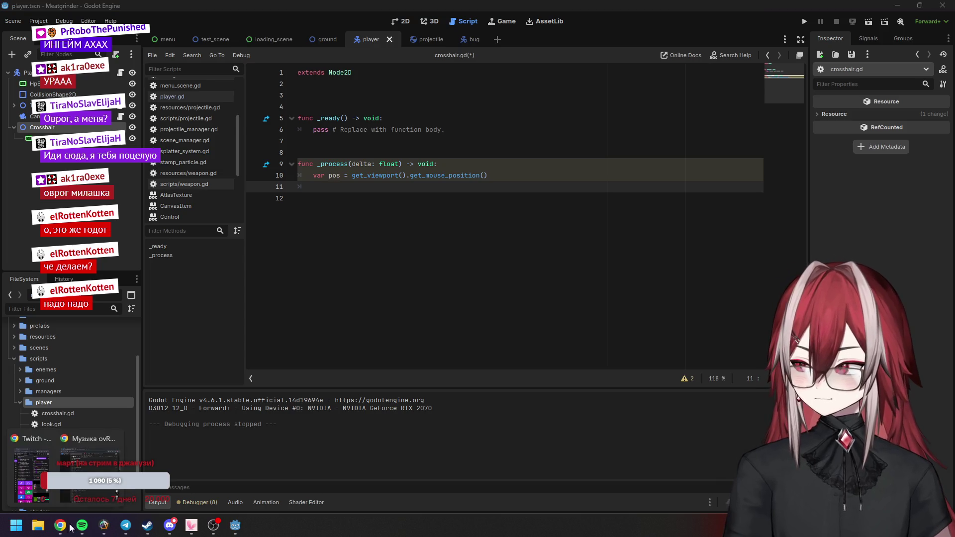
click(90, 472)
click(409, 149)
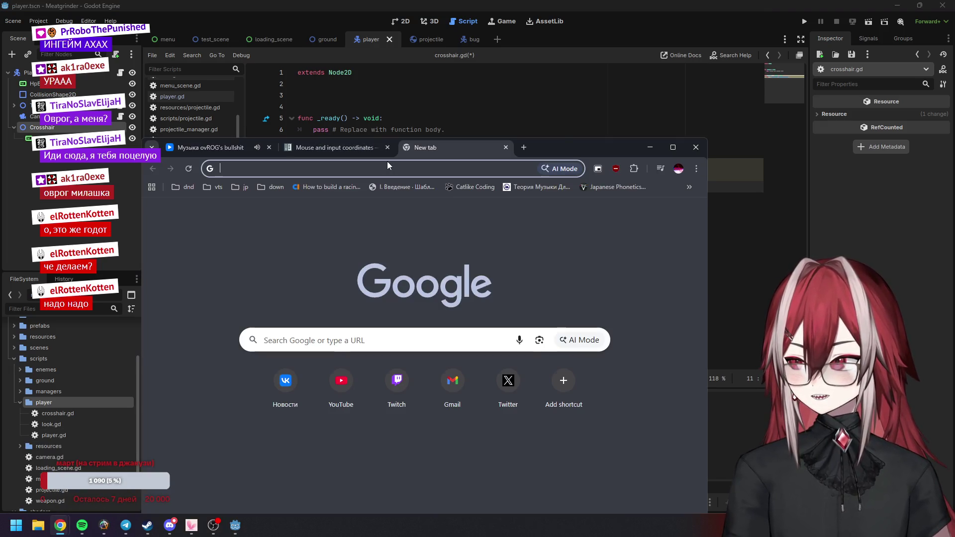
Search Google for 'godot viewport cords to global' and open the first Reddit result in a new tab
text(godot vier)
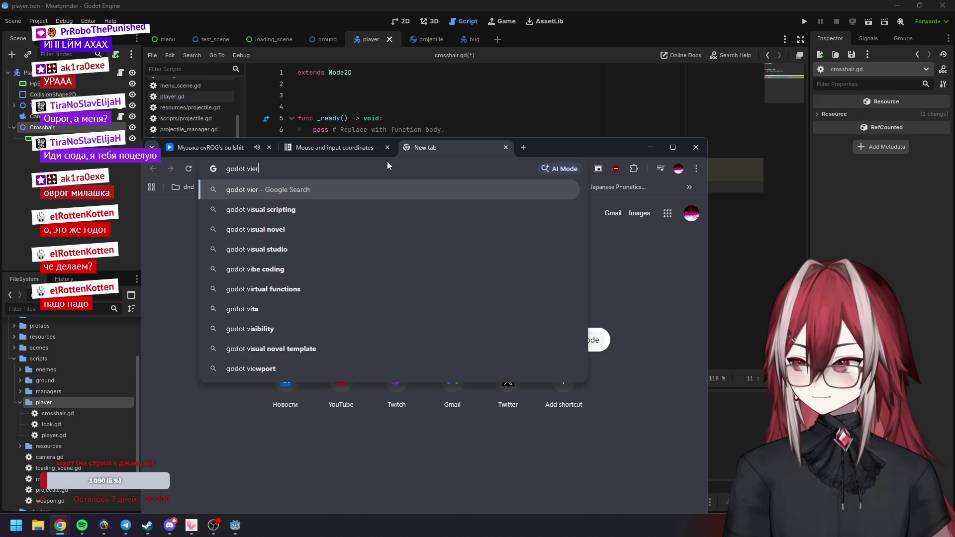
key(BackSpace)
text(wport c)
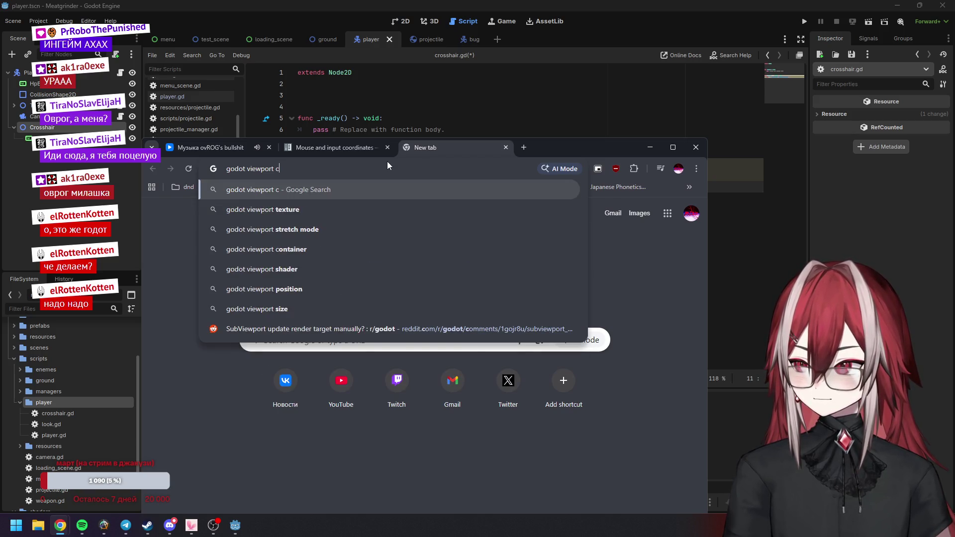
text(ords )
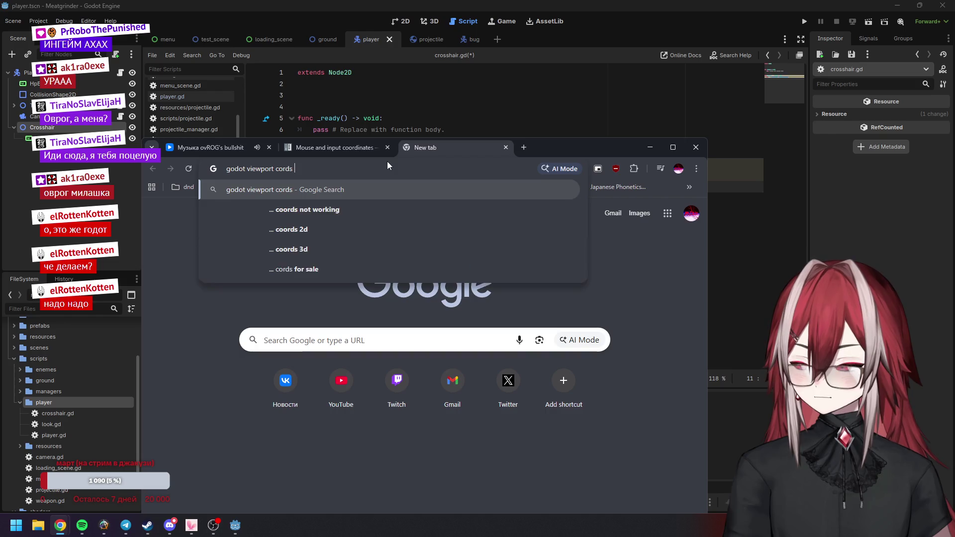
text(to globa)
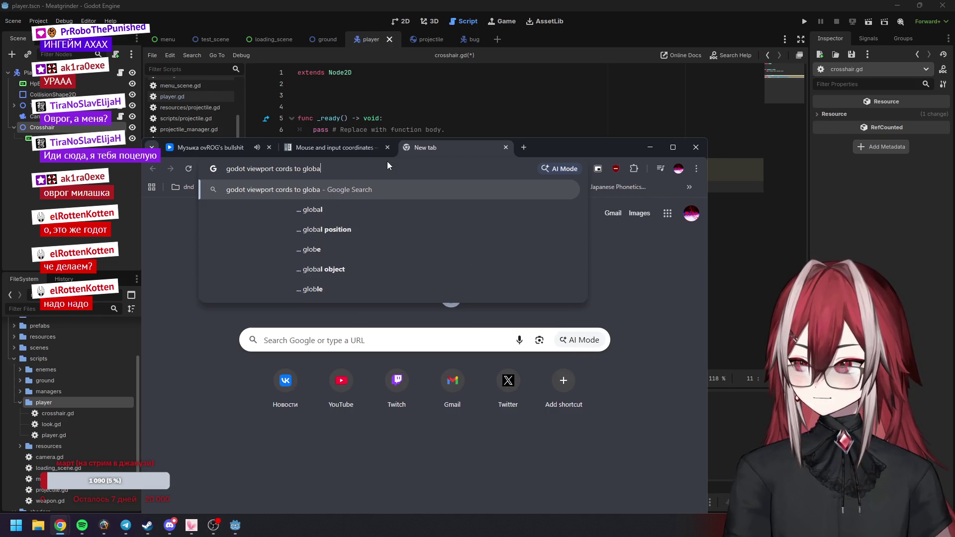
text(l)
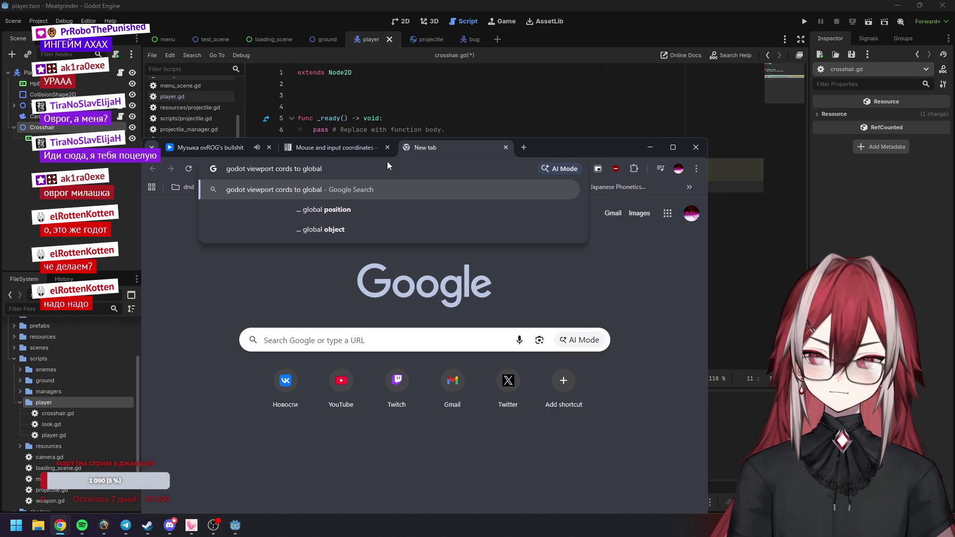
key(Return)
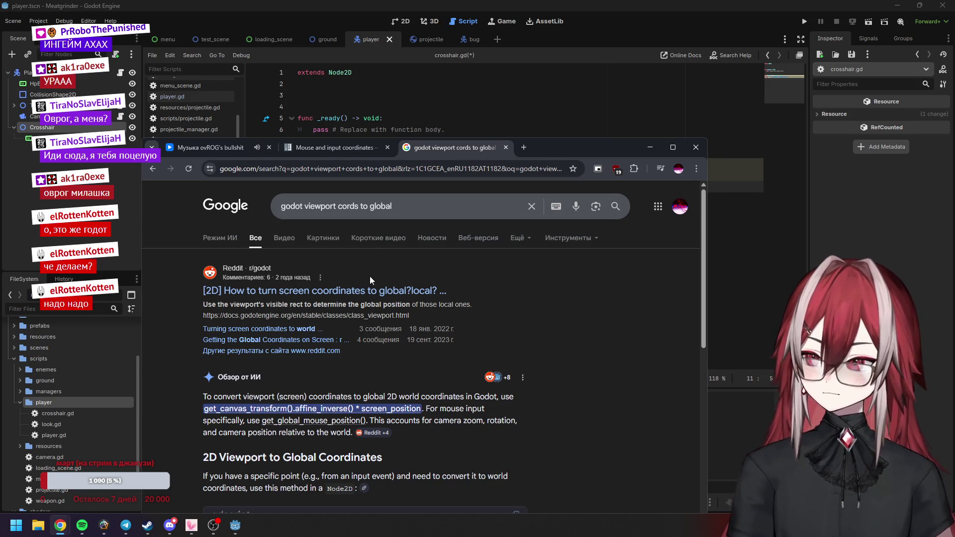
middle_click(393, 291)
Read through the Reddit r/godot thread on converting screen coordinates to global
click(547, 149)
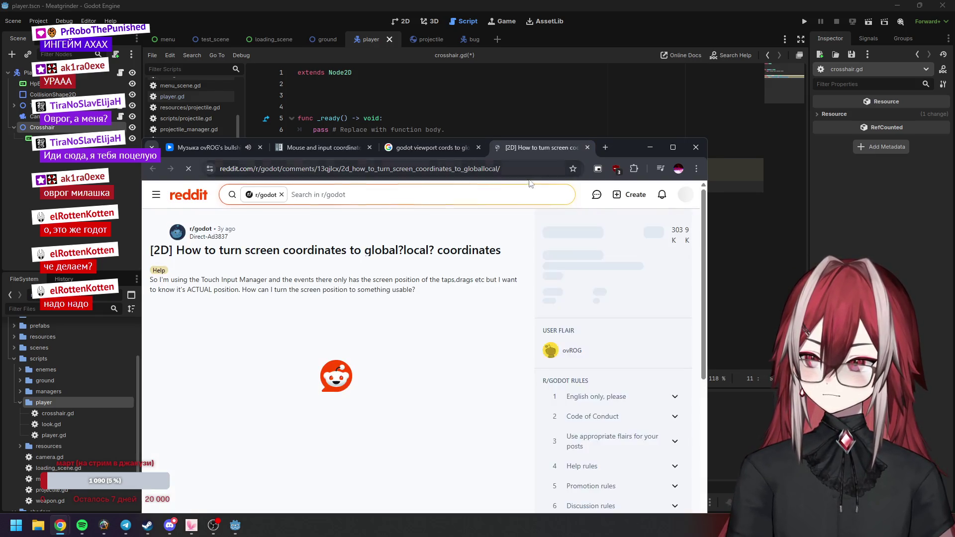
scroll(390, 291, down, 2)
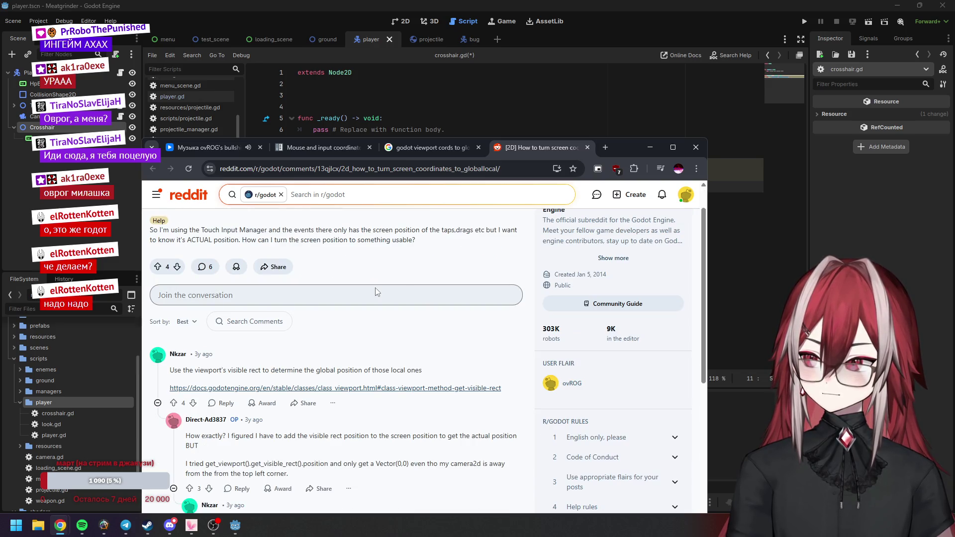
scroll(370, 296, down, 1)
scroll(364, 300, down, 3)
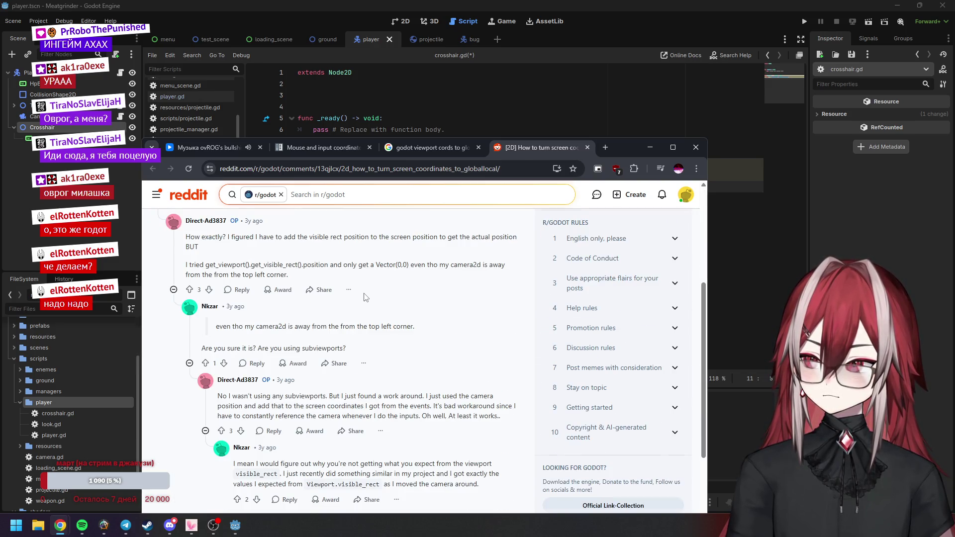
scroll(366, 297, up, 2)
drag(256, 267, 340, 271)
click(397, 269)
click(417, 269)
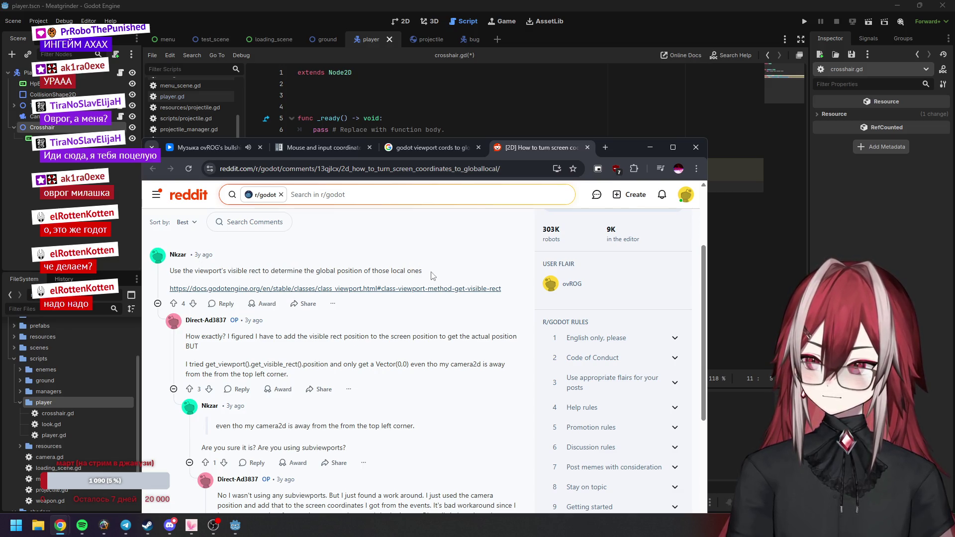
scroll(294, 335, down, 6)
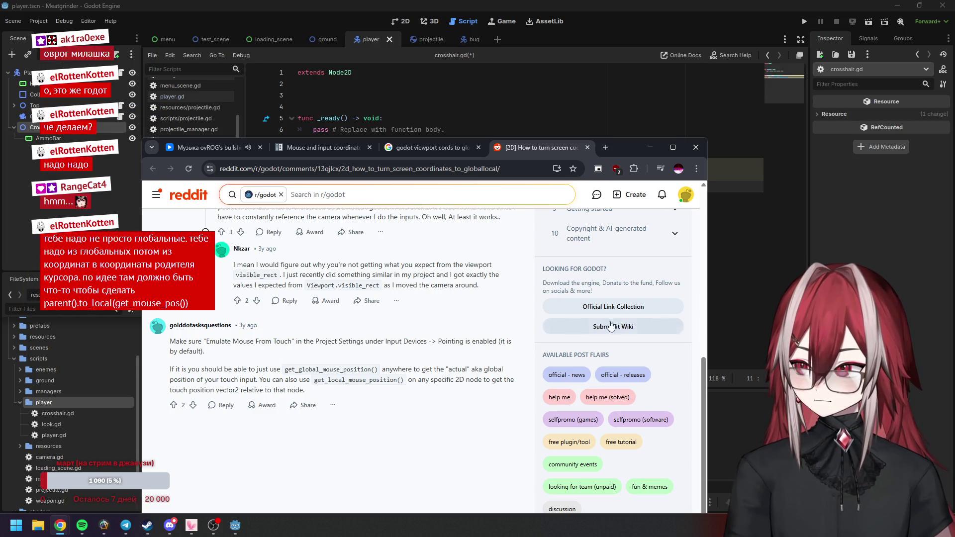
Highlight the get_global_mouse_position() tip, then select .get_mouse_position() on line 10 in Godot
click(740, 295)
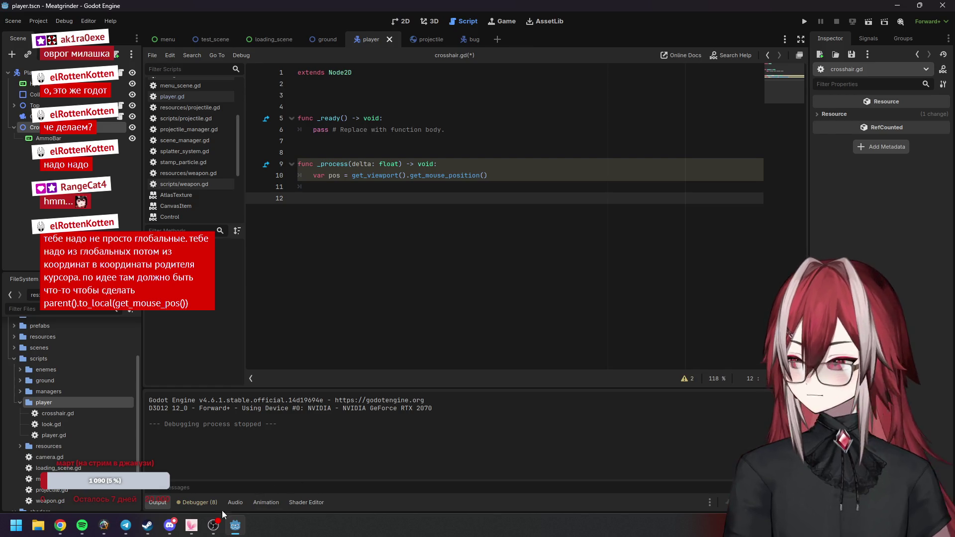
click(60, 525)
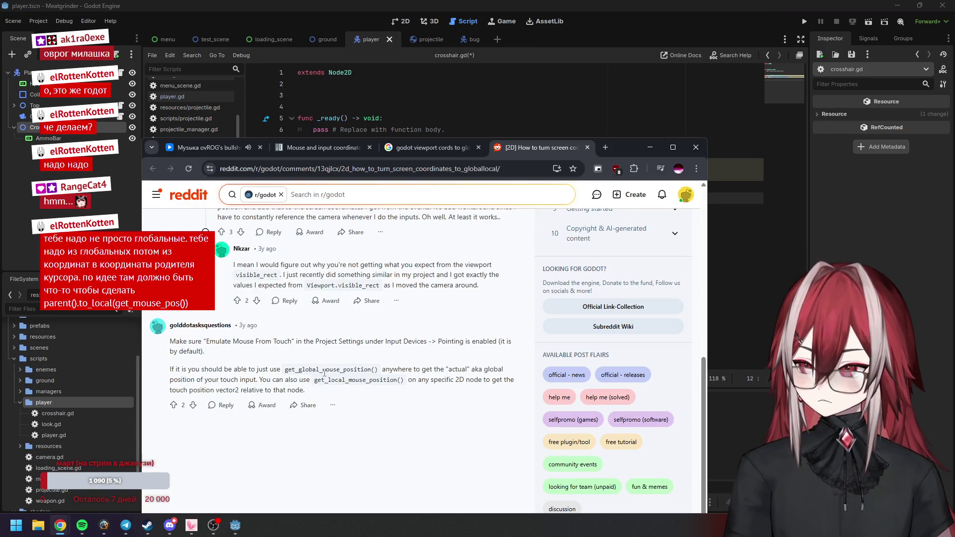
drag(282, 373, 378, 373)
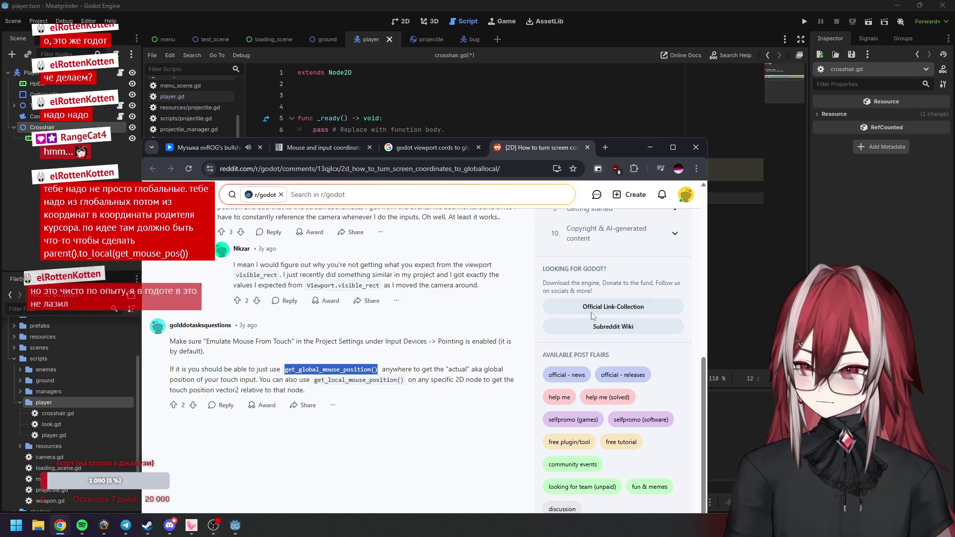
key(alt+Tab)
drag(407, 175, 522, 171)
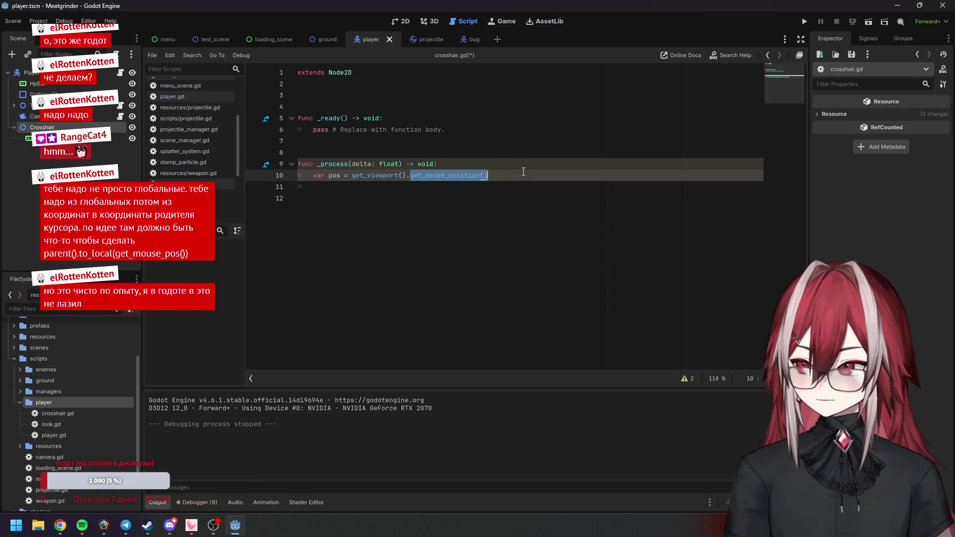
Replace the get_viewport().get_mouse_position() chain on line 10 with get_global_mouse_position()
key(BackSpace)
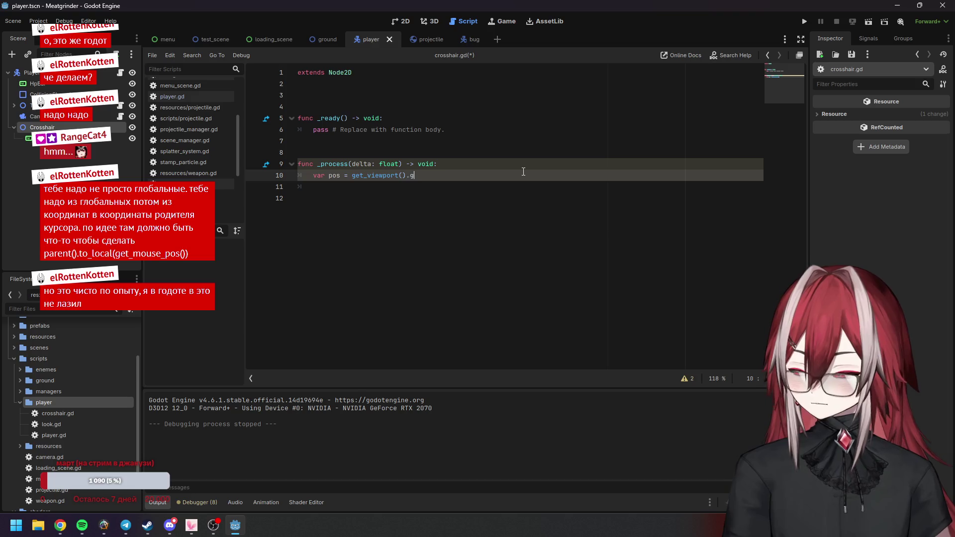
text(.get)
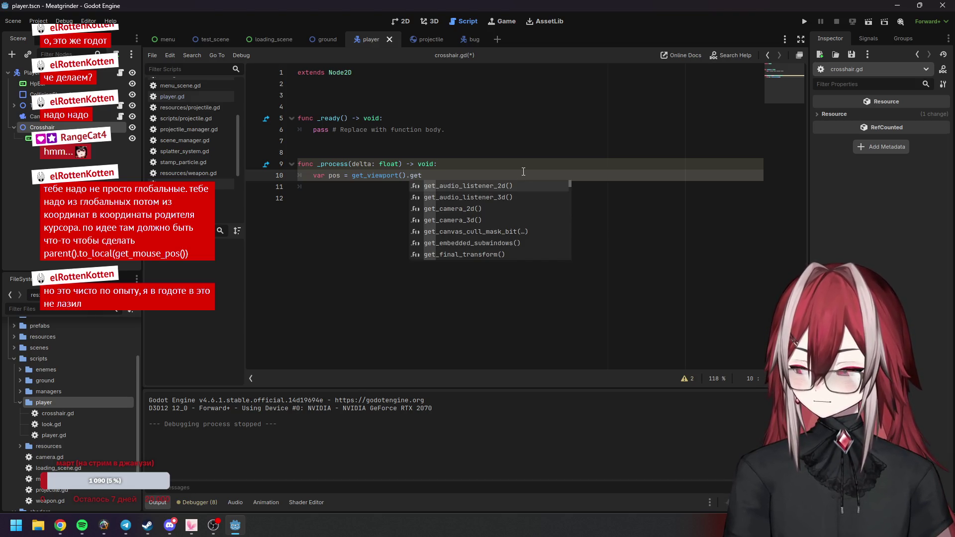
key(BackSpace)
key(BackSpace)
key(BackSpace)
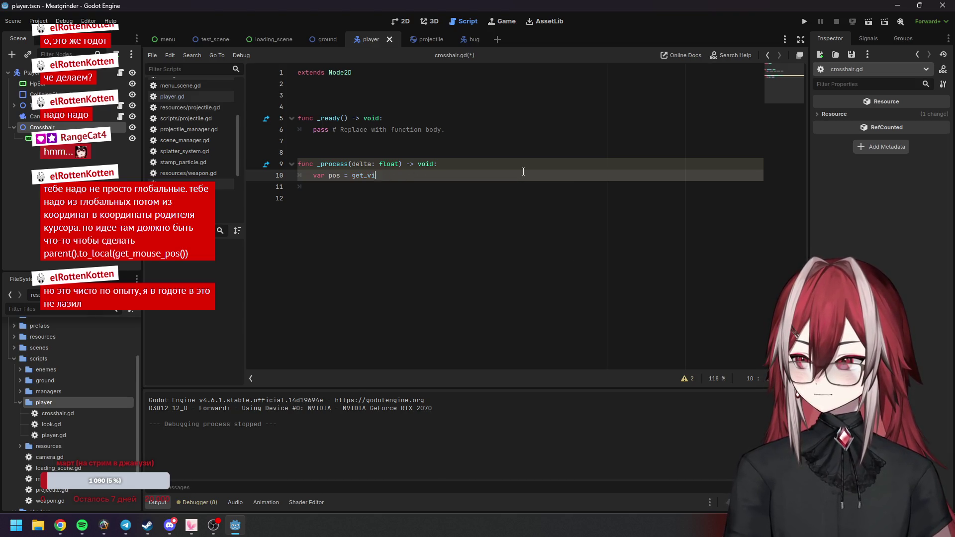
key(BackSpace)
key(BackSpace)
key(BackSpace)
text(get_)
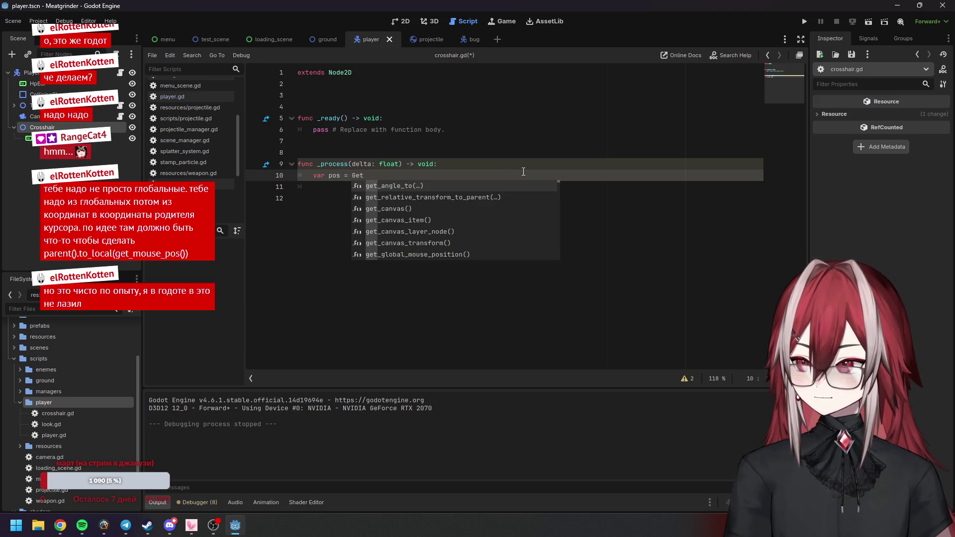
text(glo)
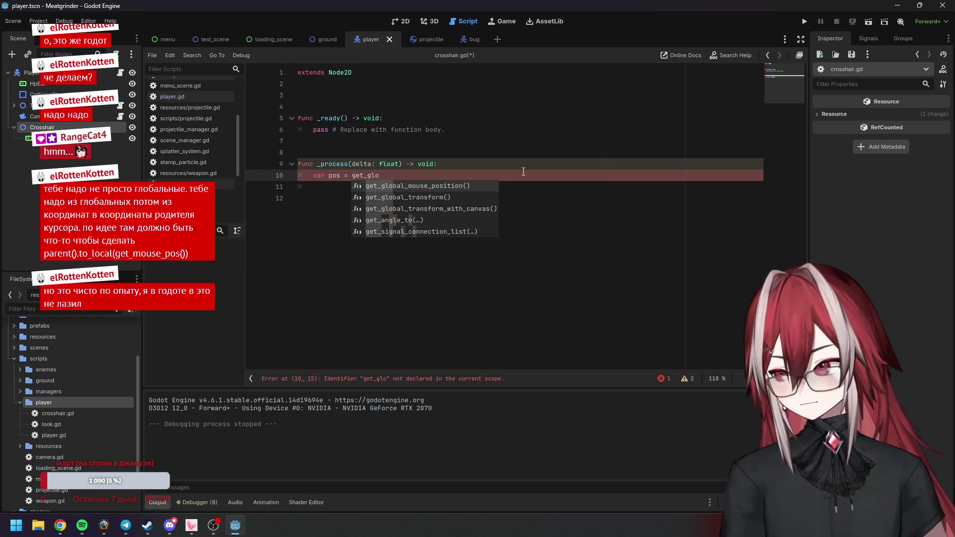
key(Return)
Change 'var pos' on line 10 to 'position' and save the script
click(380, 147)
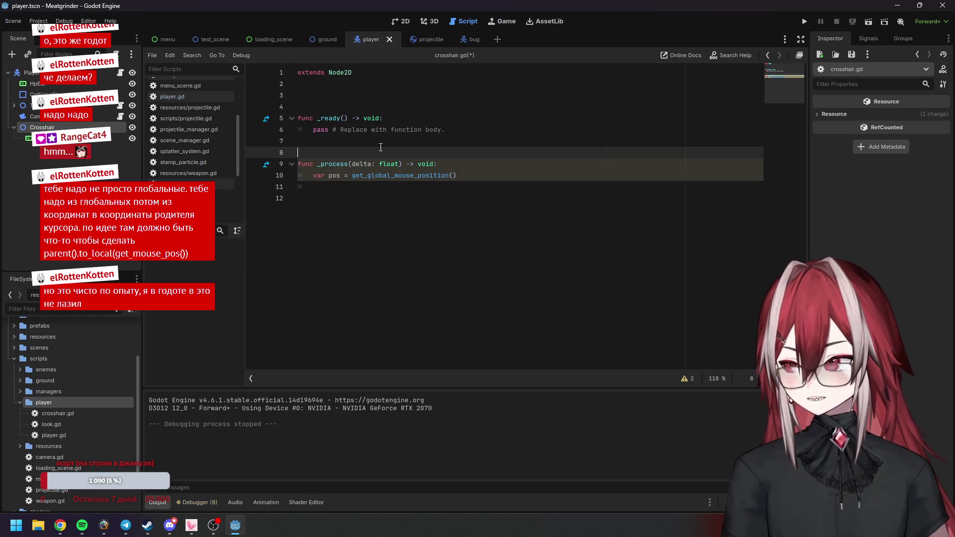
click(371, 193)
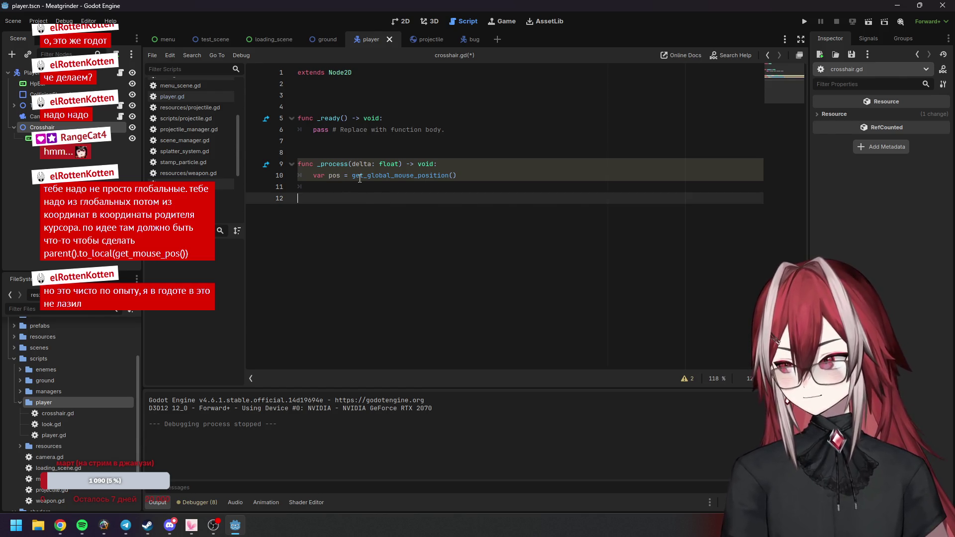
mouse_move(360, 178)
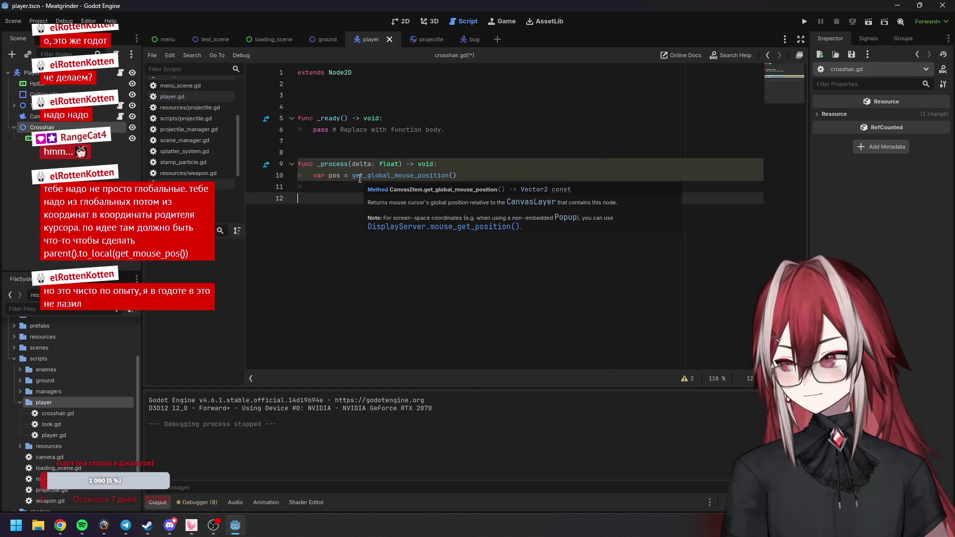
click(341, 178)
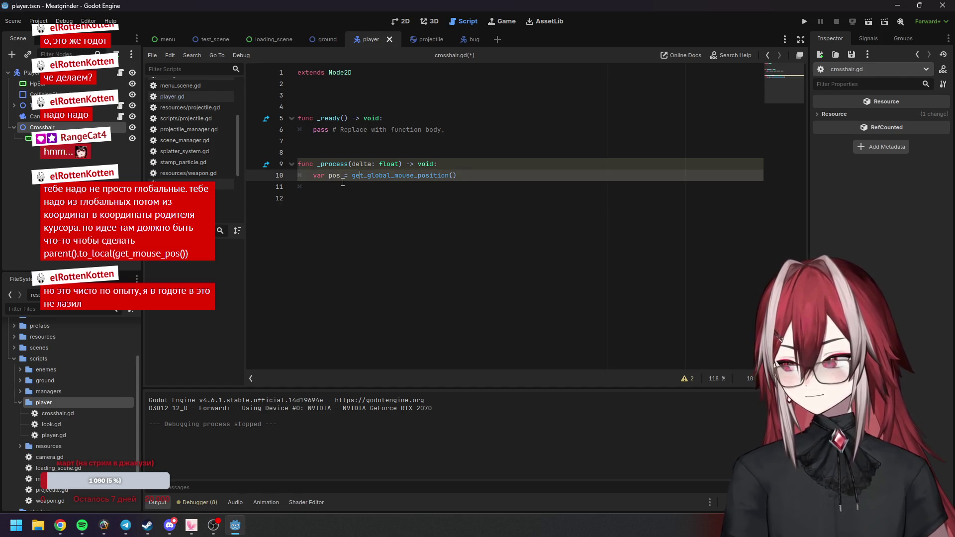
key(Down)
drag(341, 177, 327, 177)
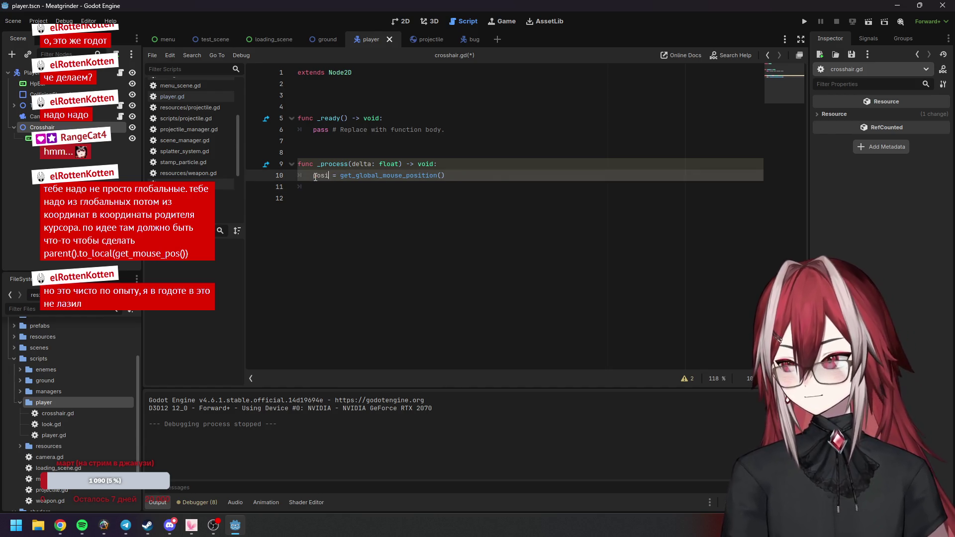
key(Return)
click(530, 155)
key(ctrl+s)
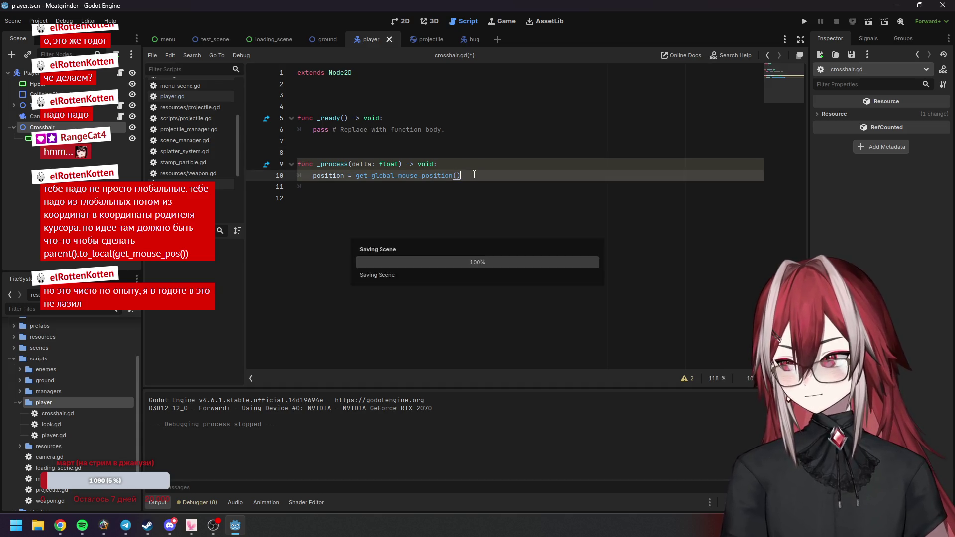
click(75, 139)
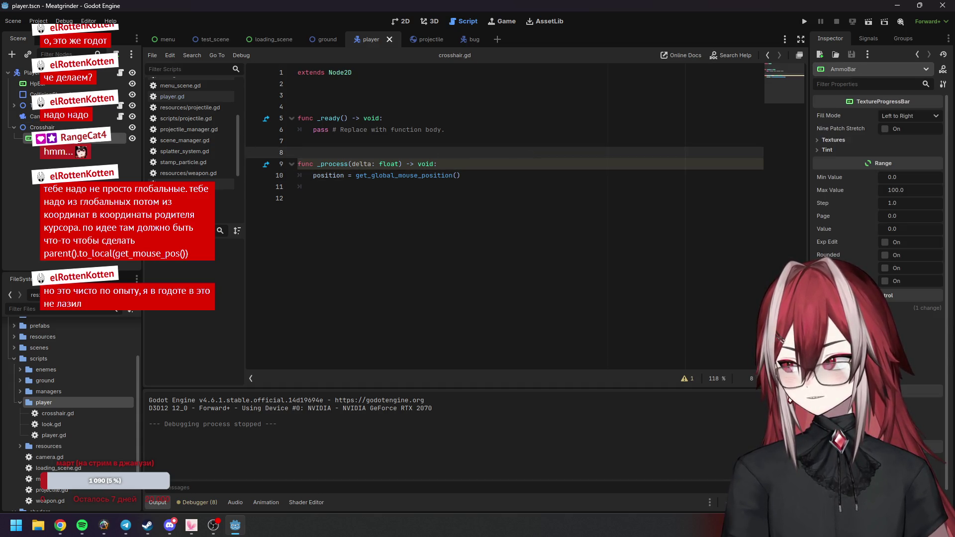
Compare the Textures properties of AmmoBar and HpBar
click(819, 140)
click(34, 84)
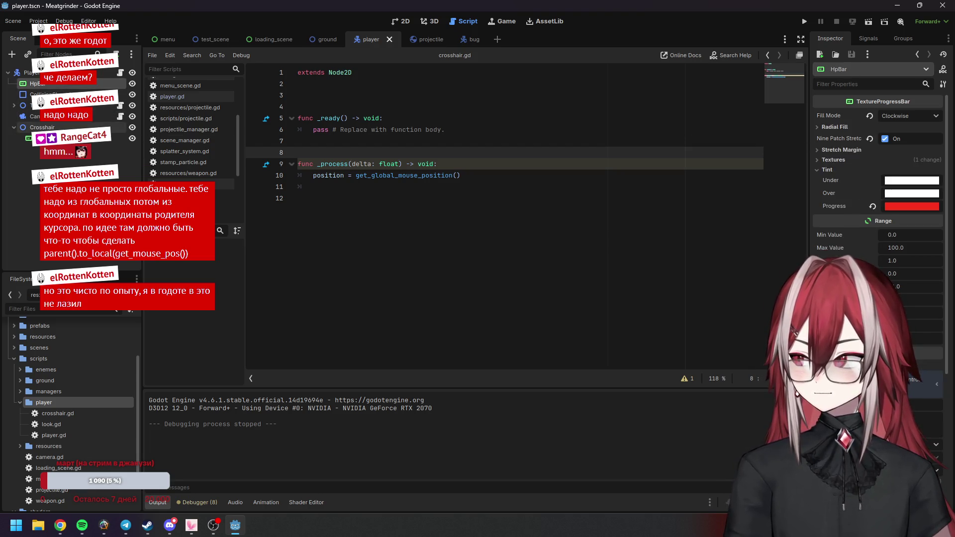
click(834, 160)
click(75, 139)
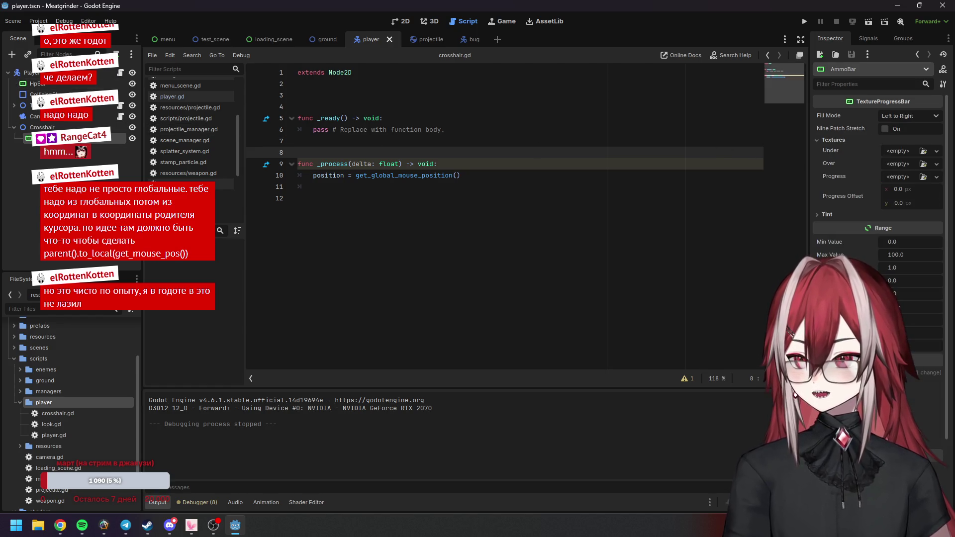
Set AmmoBar's Fill Mode to Clockwise with the circle texture as Progress, and save
click(921, 114)
click(879, 169)
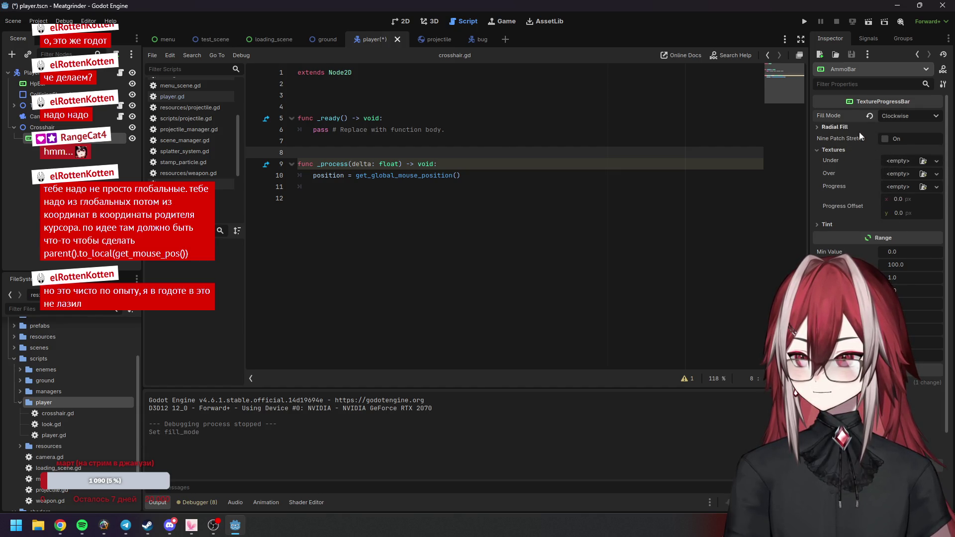
click(923, 187)
double_click(619, 207)
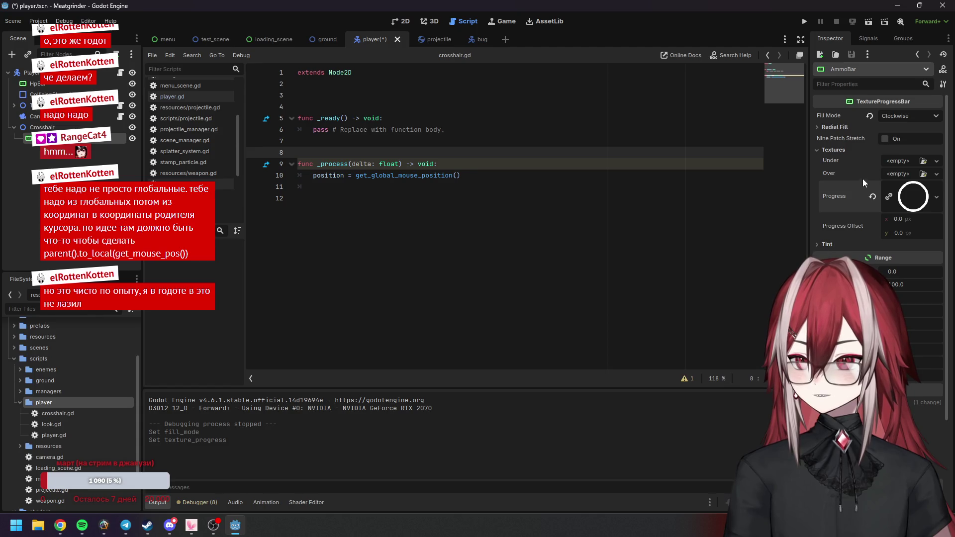
click(552, 241)
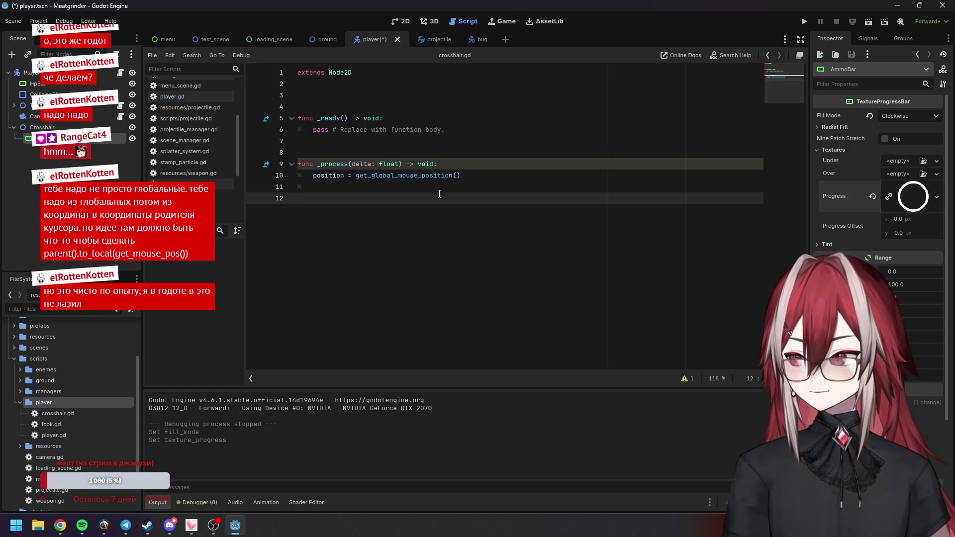
key(Up)
key(ctrl+s)
click(805, 21)
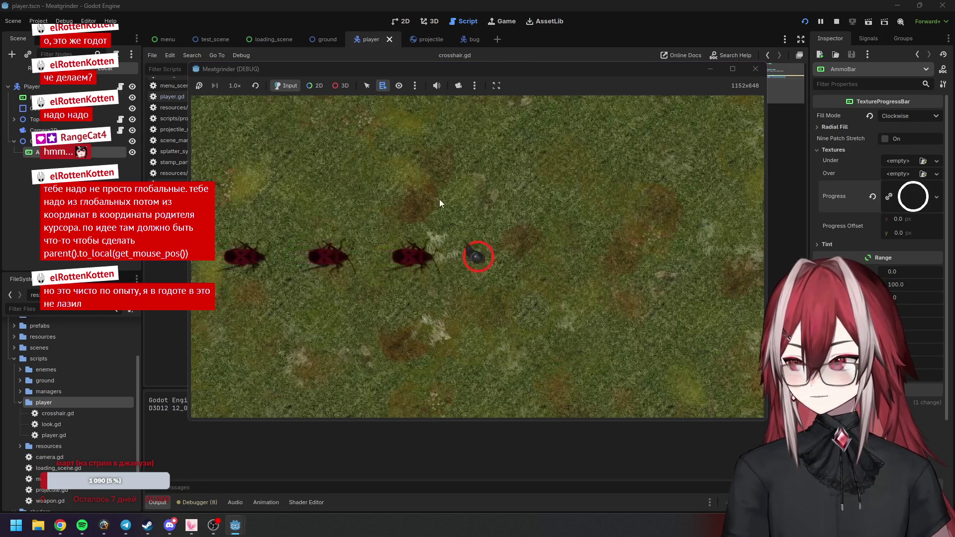
Play-test the crosshair by walking and shooting, then stop the game
key(w)
key(a)
click(384, 327)
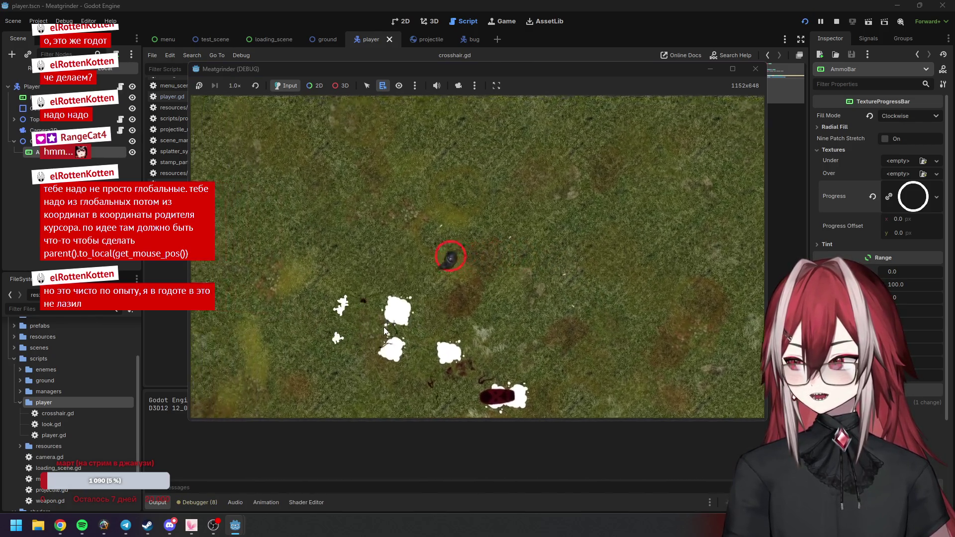
key(w)
key(a)
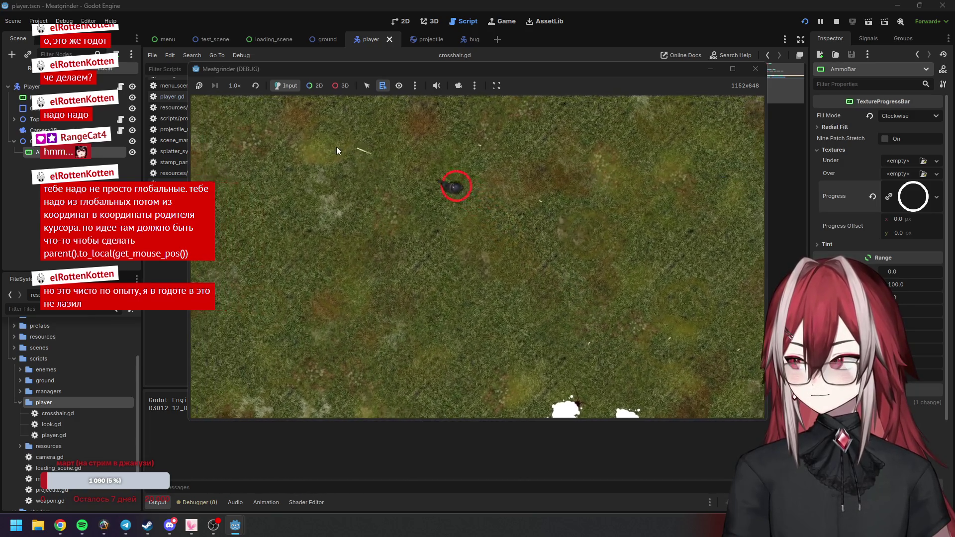
key(s)
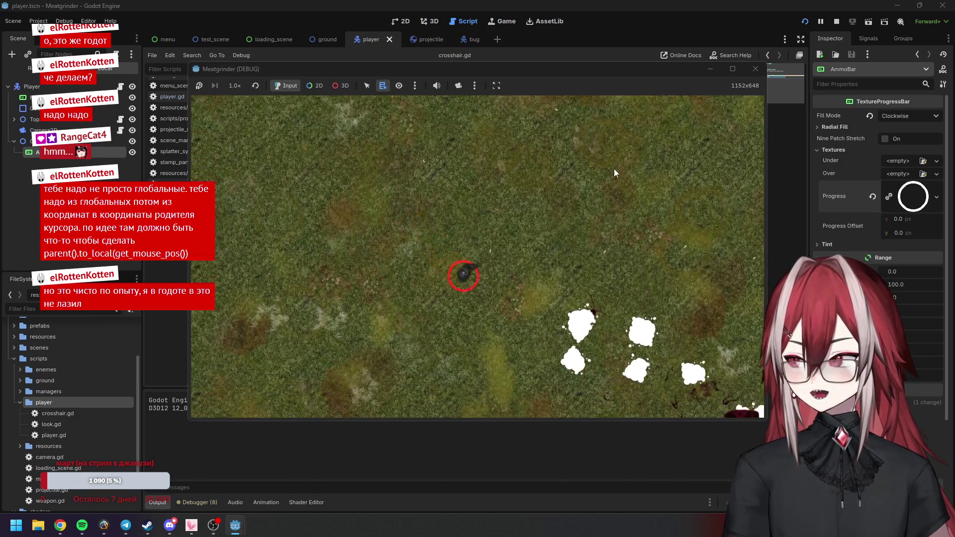
key(F8)
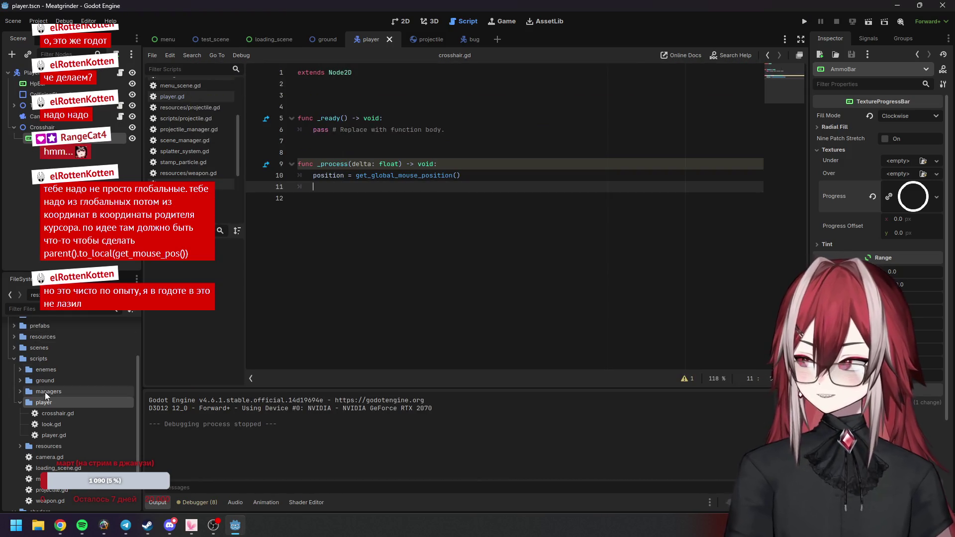
Attach crosshair.gd to the scene tree node and play-test the game again
mouse_move(56, 413)
mouse_down()
mouse_move(92, 156)
mouse_move(75, 128)
mouse_up()
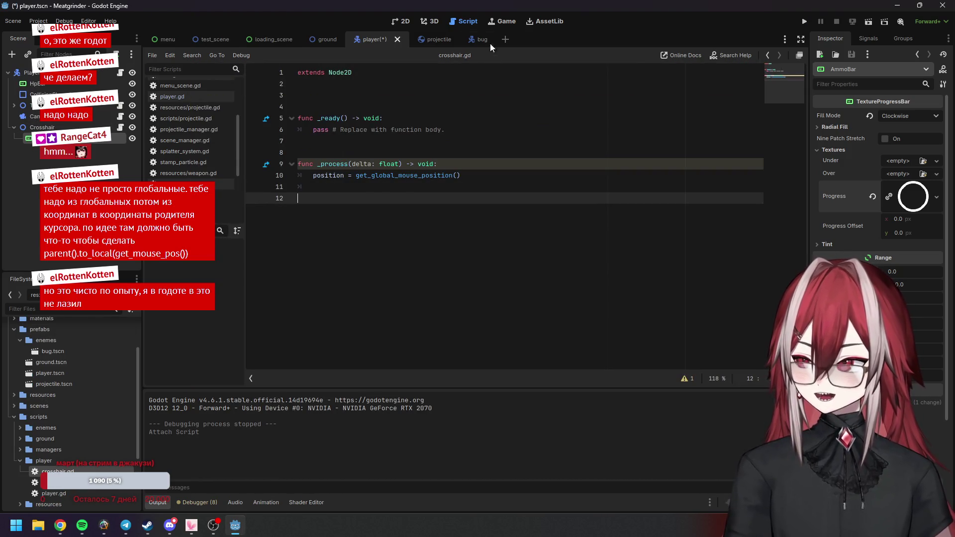
click(805, 21)
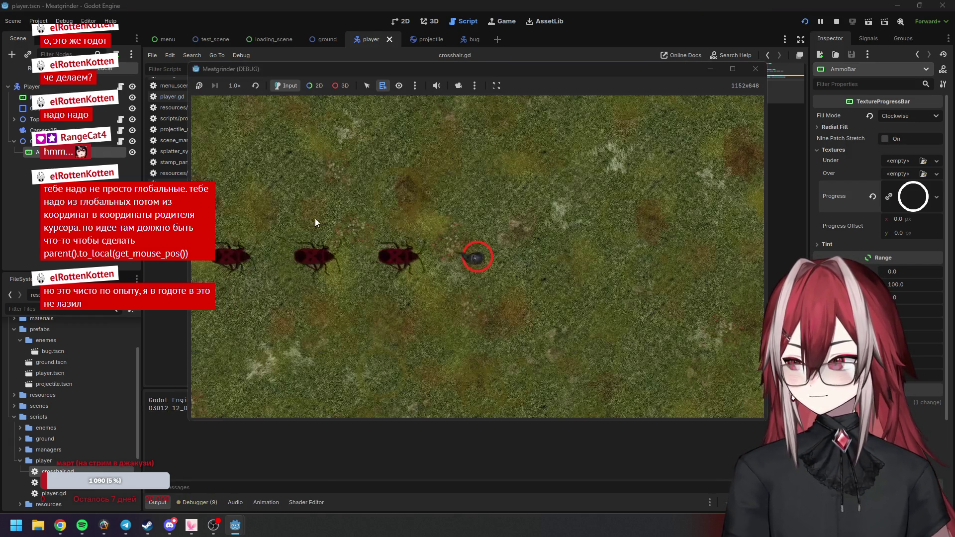
key(d)
click(407, 256)
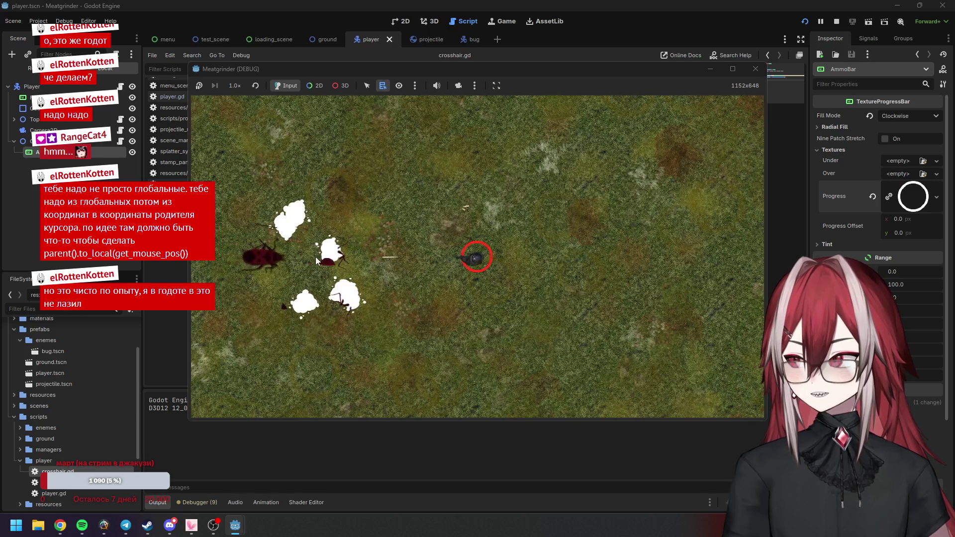
key(a)
key(w)
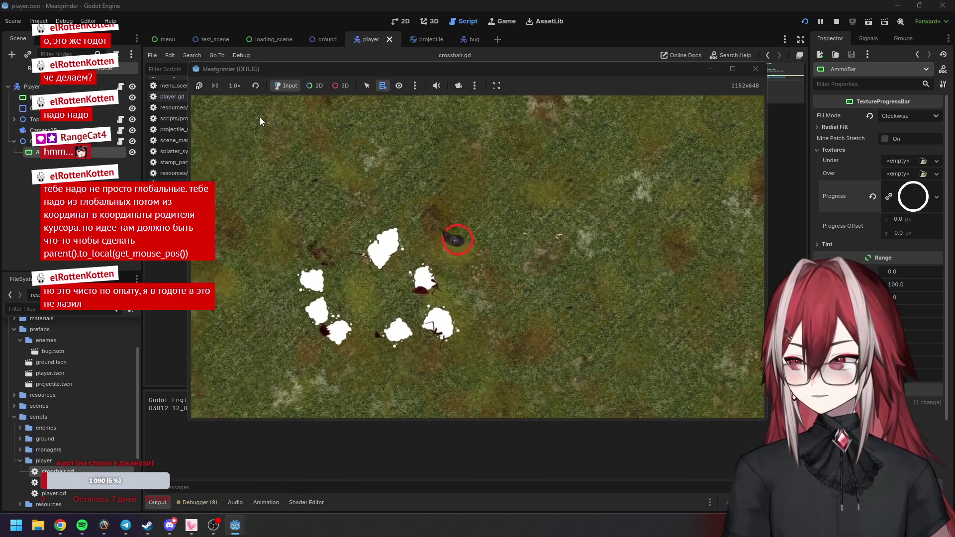
key(a)
key(w)
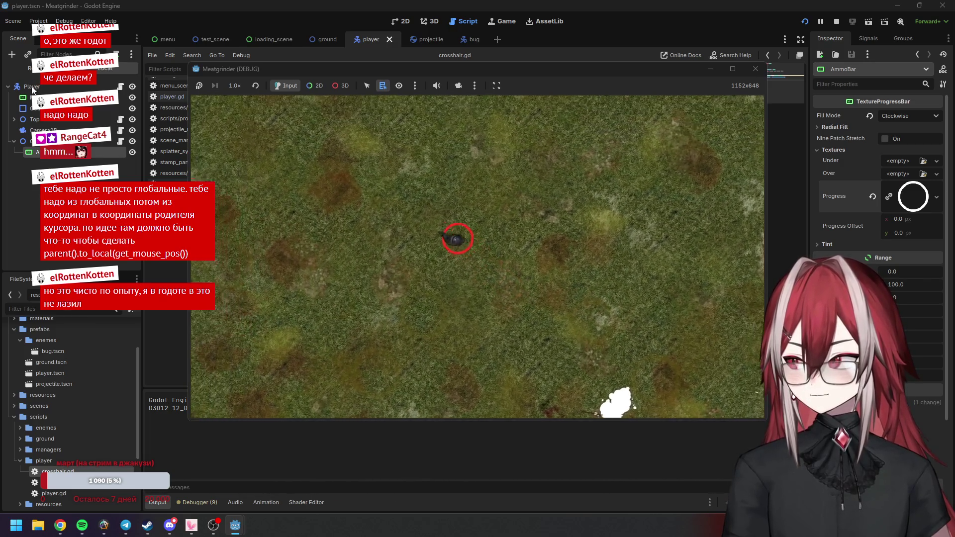
key(d)
key(s)
click(696, 216)
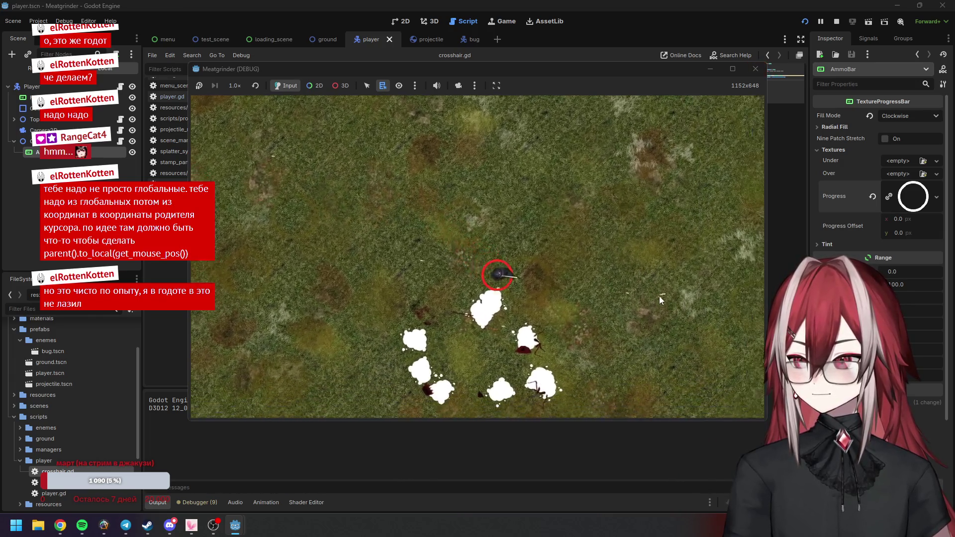
key(d)
key(s)
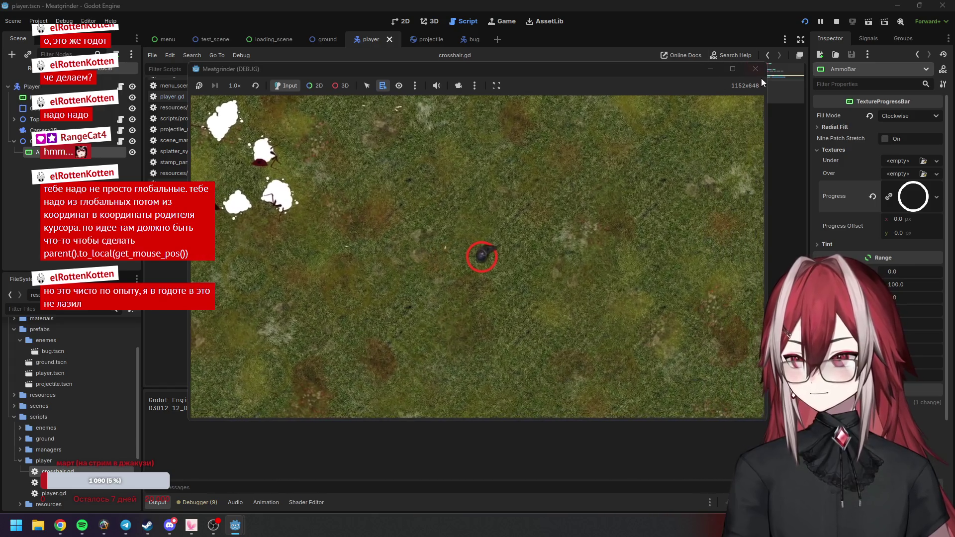
Restart the game, start the level from its menu, then close it
click(804, 21)
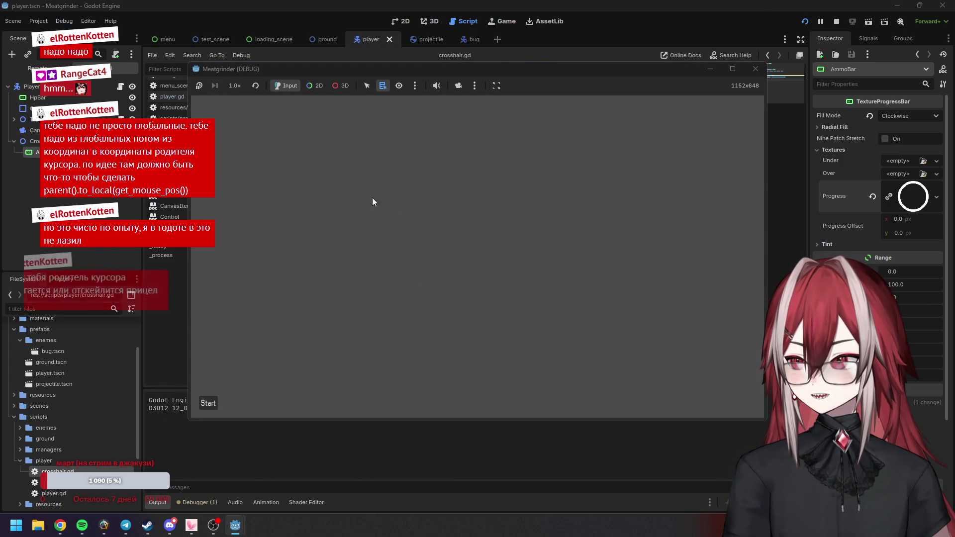
click(212, 407)
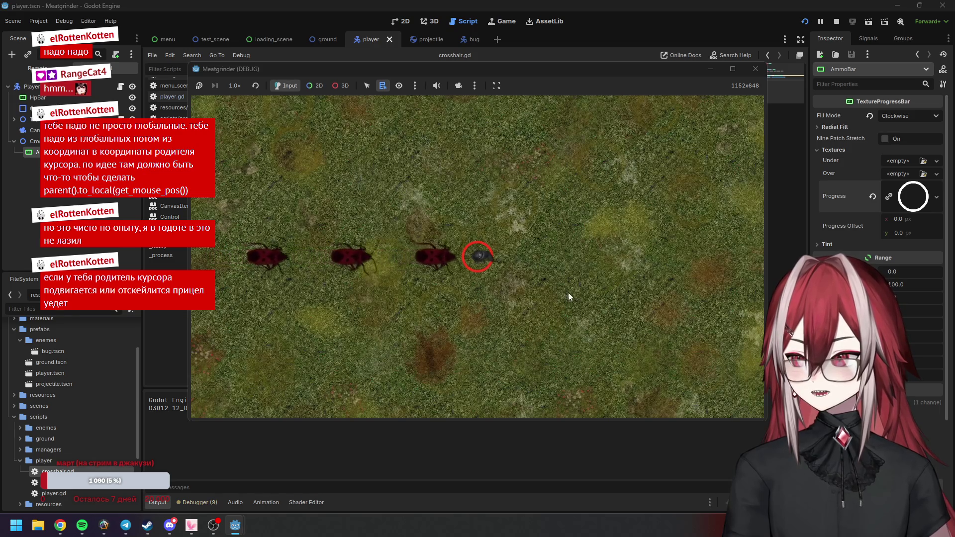
click(755, 70)
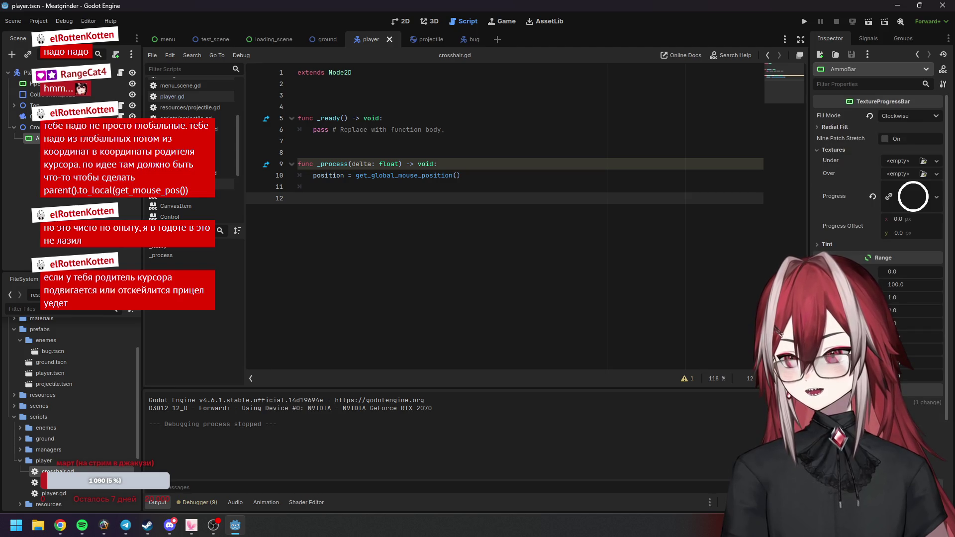
Check the Crosshair's transform and select the AmmoBar in the 2D view
click(34, 127)
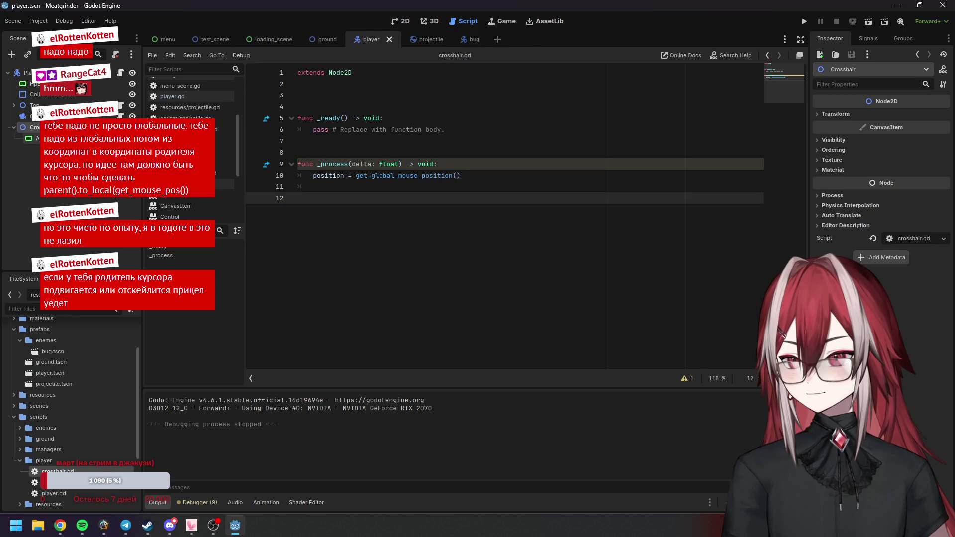
click(842, 114)
click(842, 114)
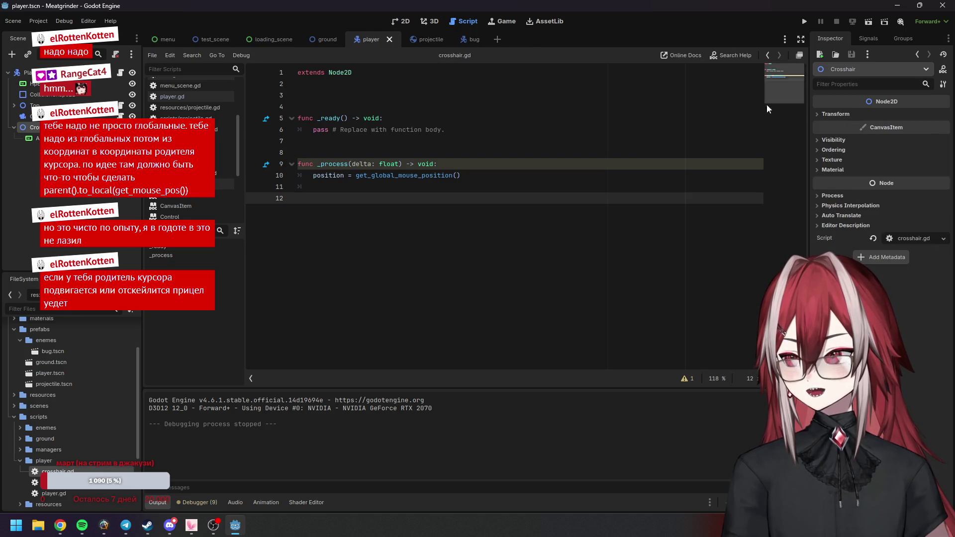
click(401, 20)
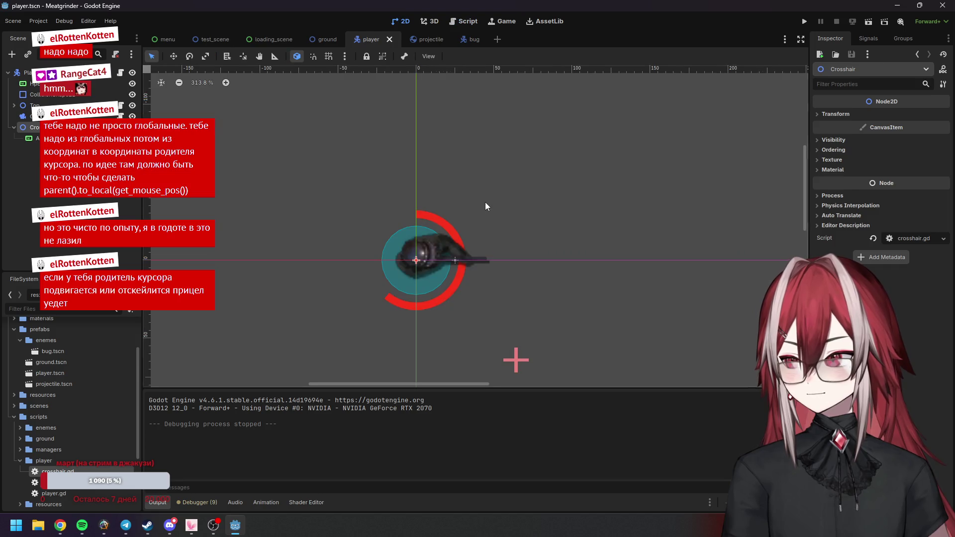
scroll(485, 202, down, 5)
click(478, 210)
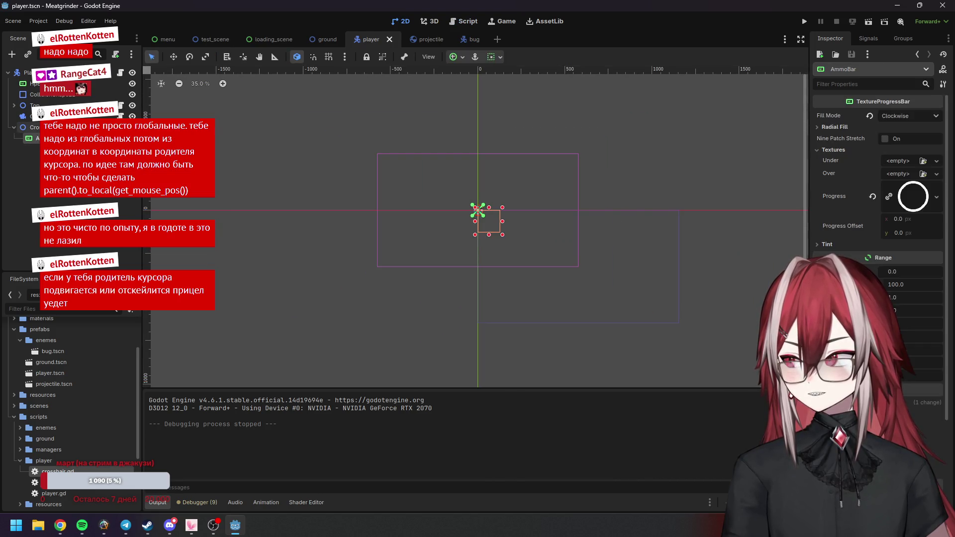
click(479, 210)
click(478, 211)
scroll(504, 209, up, 4)
scroll(438, 225, up, 10)
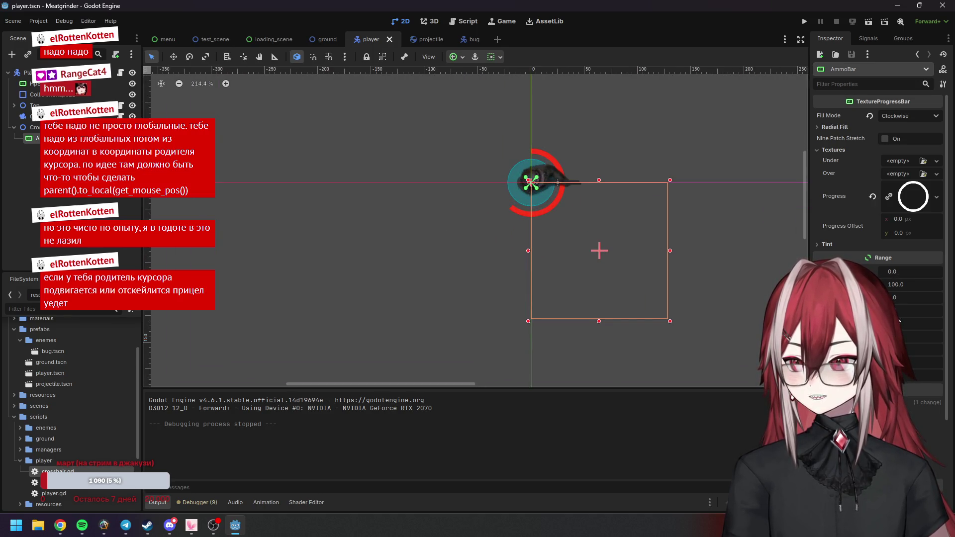
Set the AmmoBar's Range Value to 100, then save and run with F5
drag(899, 322, 914, 324)
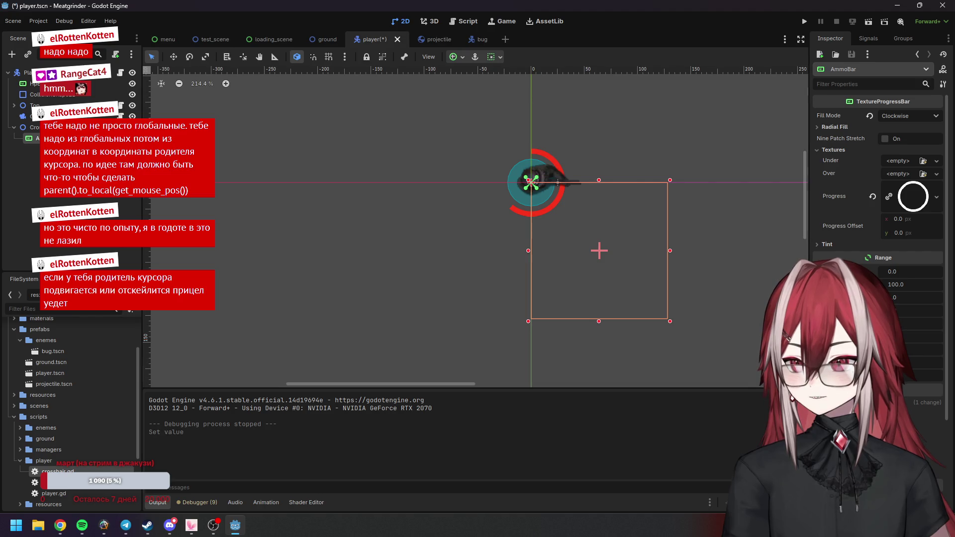
click(915, 323)
text(100)
key(Return)
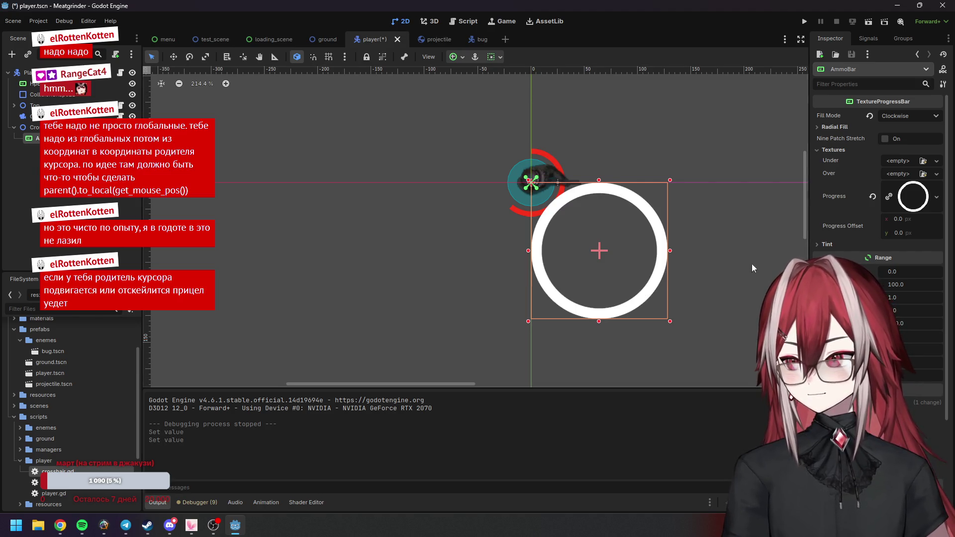
key(F5)
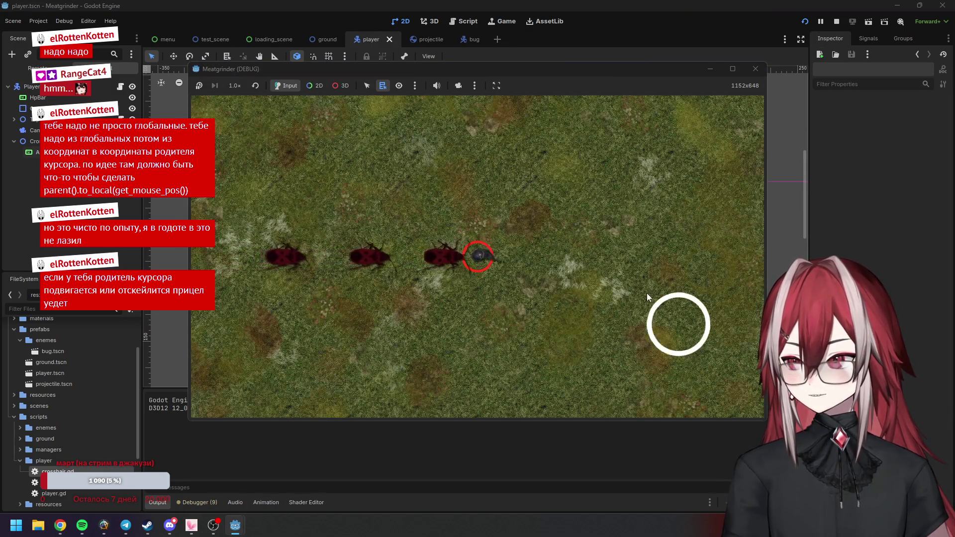
Shoot the approaching bugs with the ring crosshair, then close the Meatgrinder debug window
click(354, 249)
click(353, 249)
click(315, 230)
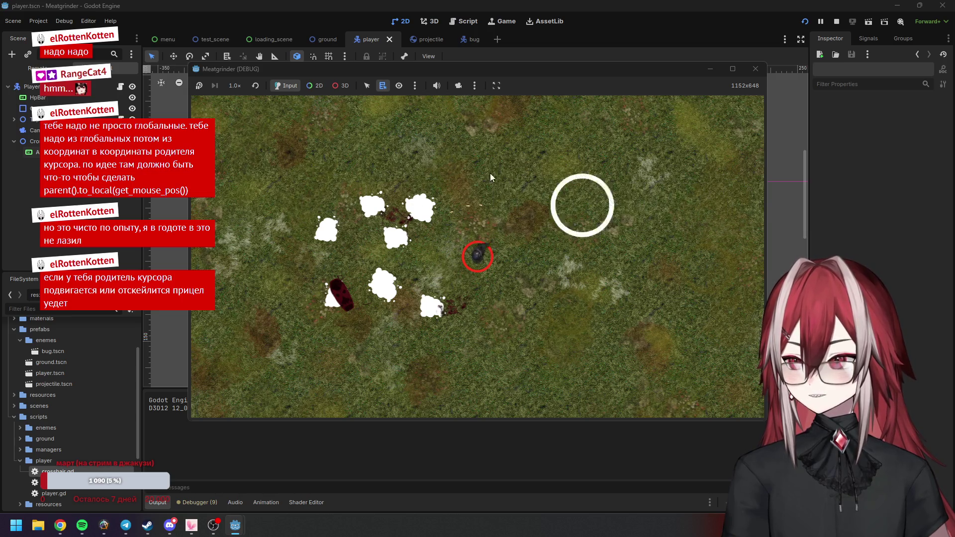
click(755, 70)
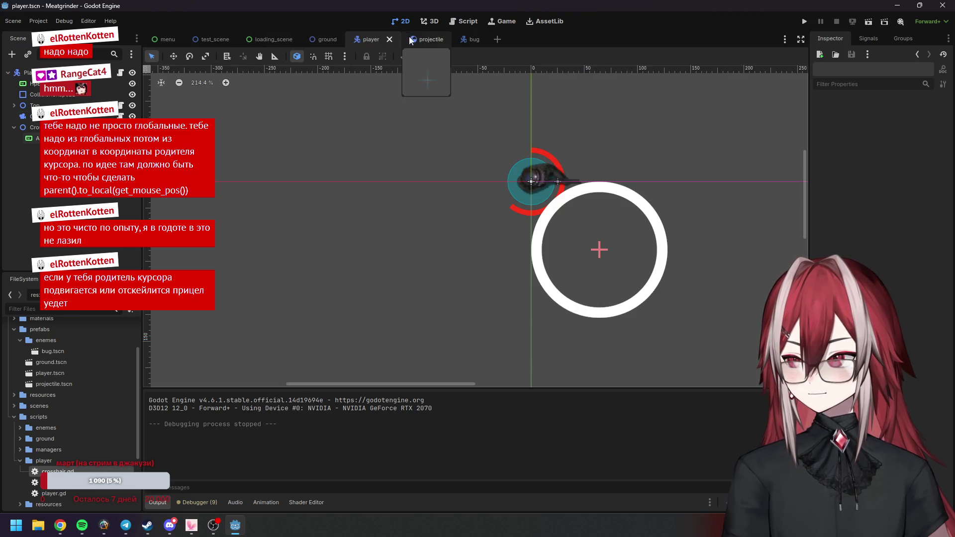
Browse player.gd's _physics_process, the projectile scene, buffer.gd and atlas.gd
click(467, 23)
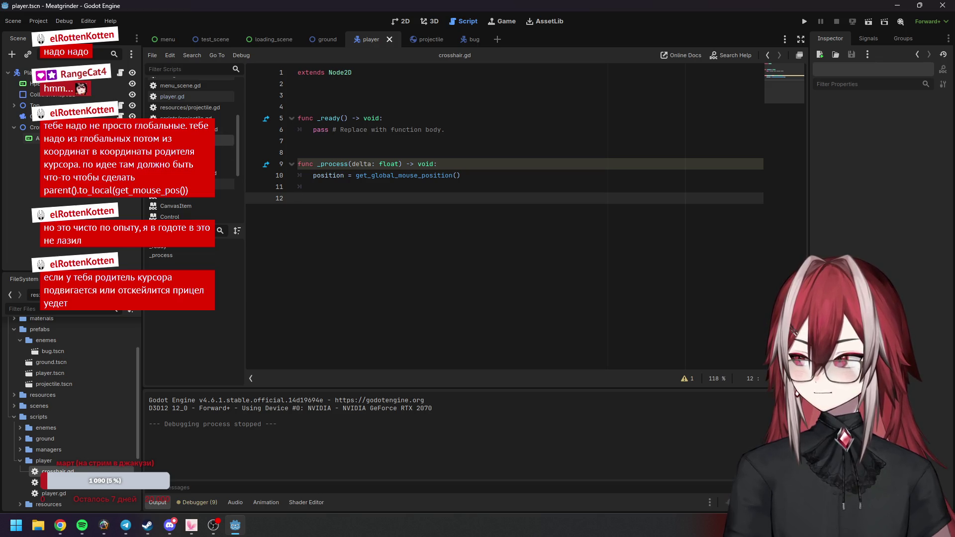
scroll(181, 103, up, 5)
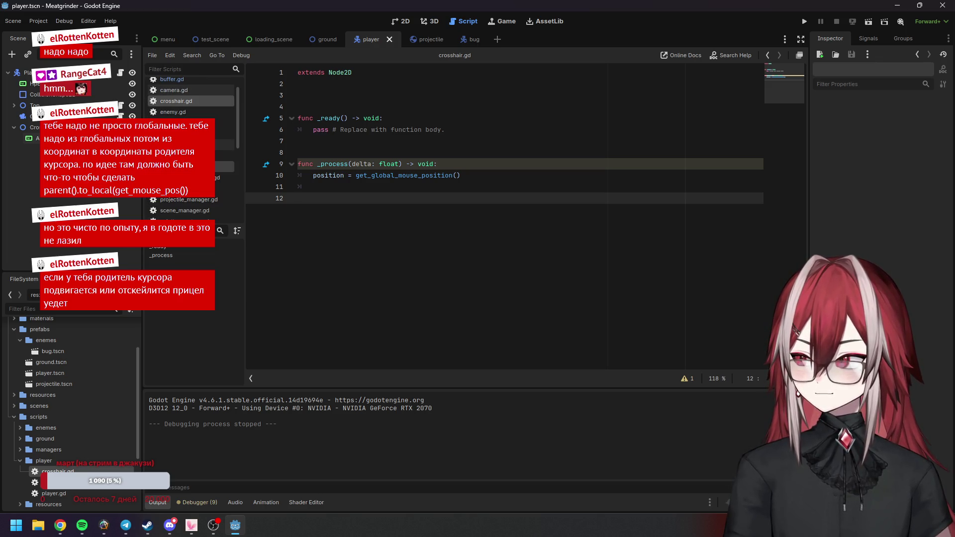
click(189, 167)
click(321, 176)
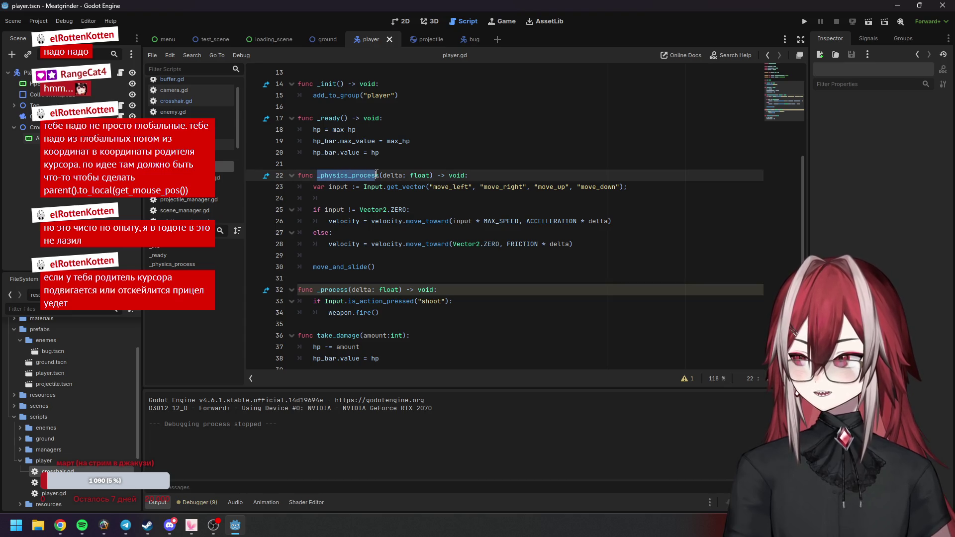
click(443, 106)
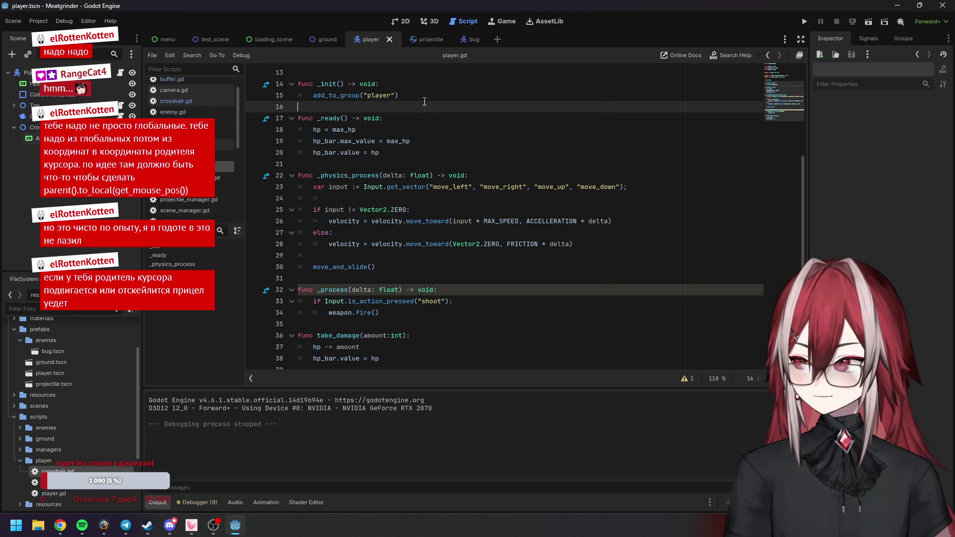
click(428, 43)
click(372, 41)
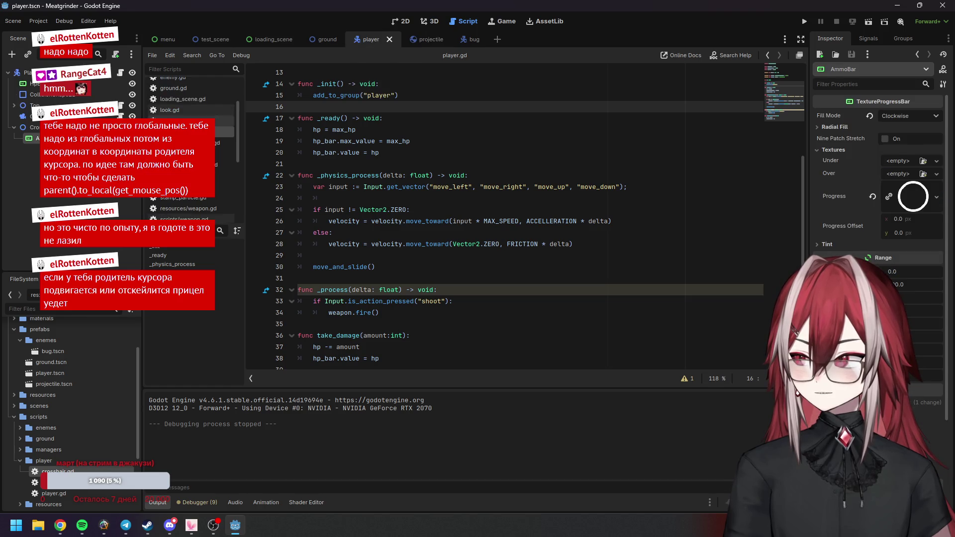
click(35, 127)
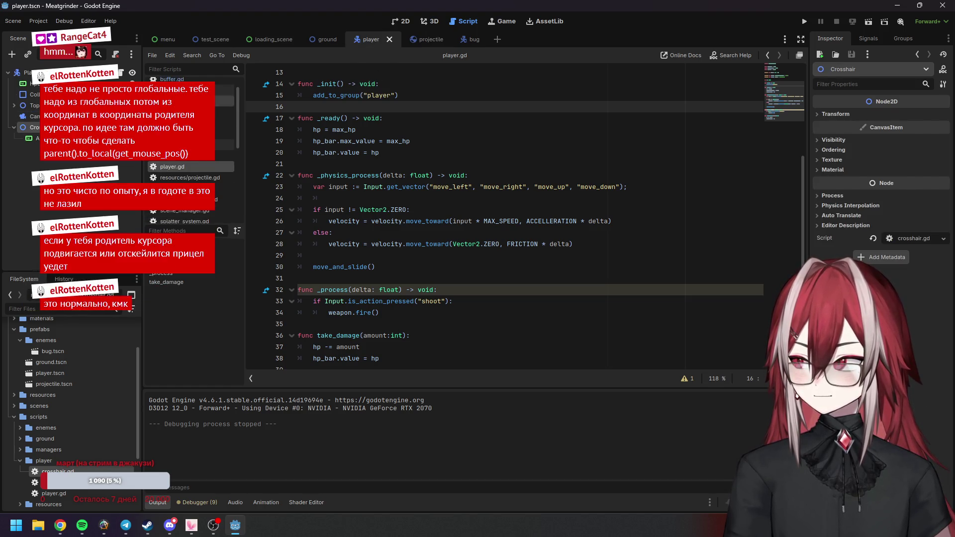
scroll(192, 150, up, 2)
click(199, 96)
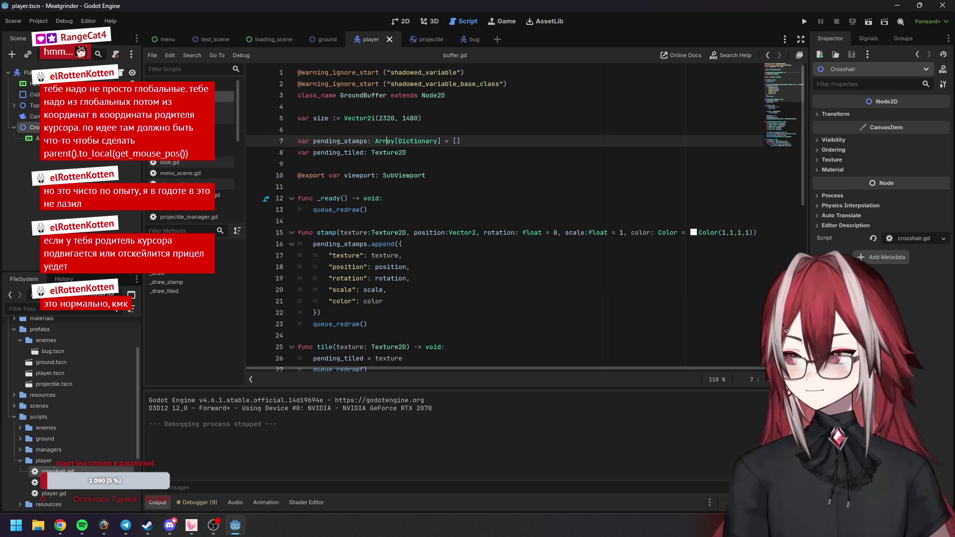
click(199, 85)
Rename _process to _physics_process in crosshair.gd and run the game
click(199, 118)
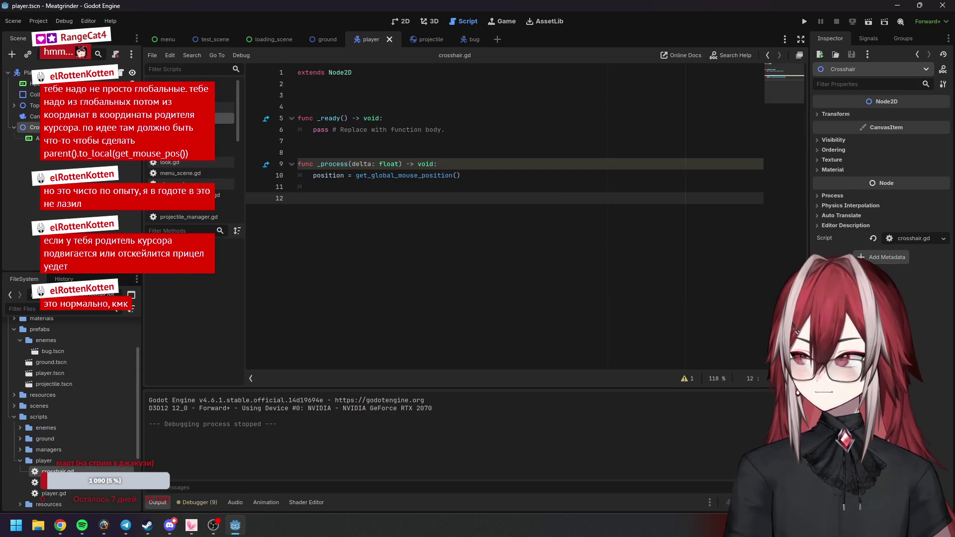
drag(317, 167, 344, 164)
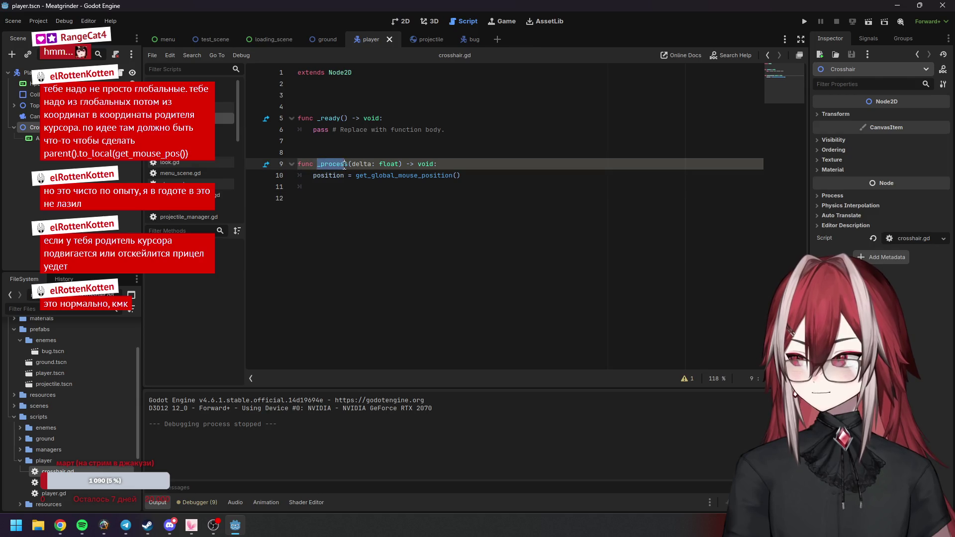
click(428, 148)
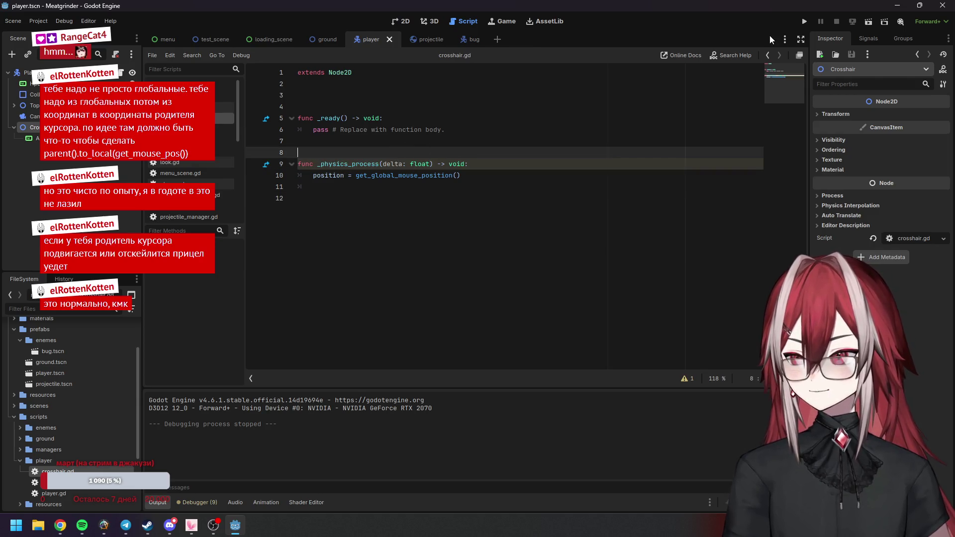
click(805, 22)
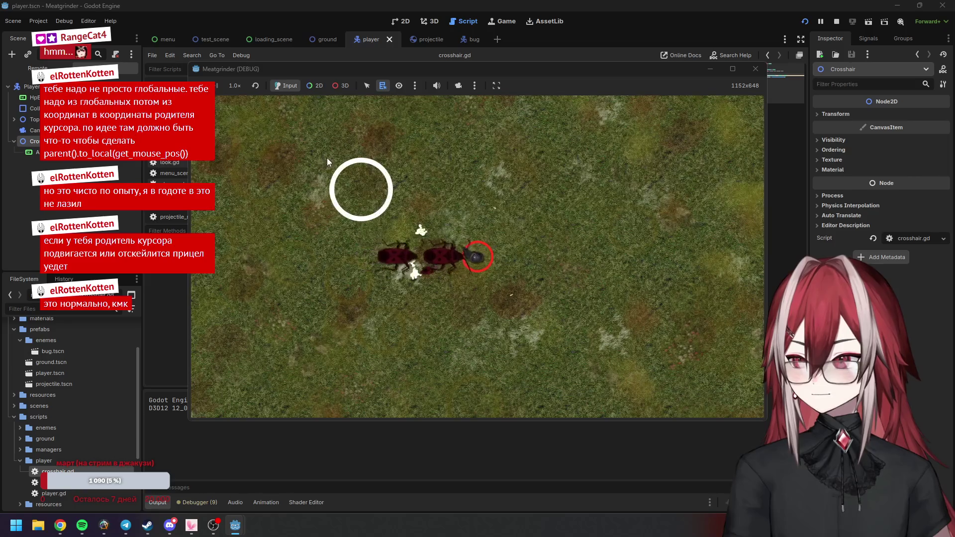
Shoot two bugs near the crosshair, then stop the running game with F8
click(345, 229)
click(488, 164)
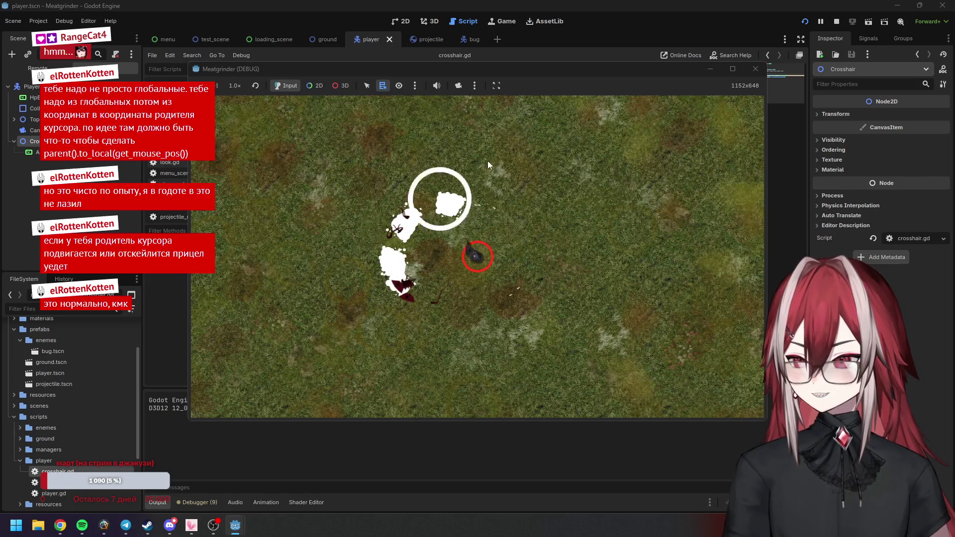
key(F8)
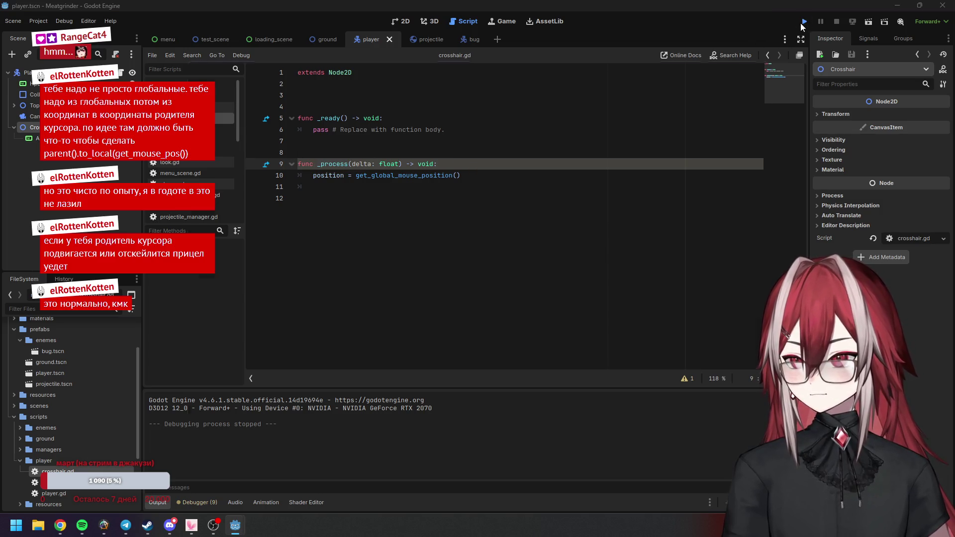
Rerun the game and shoot the approaching bugs
click(803, 23)
click(208, 403)
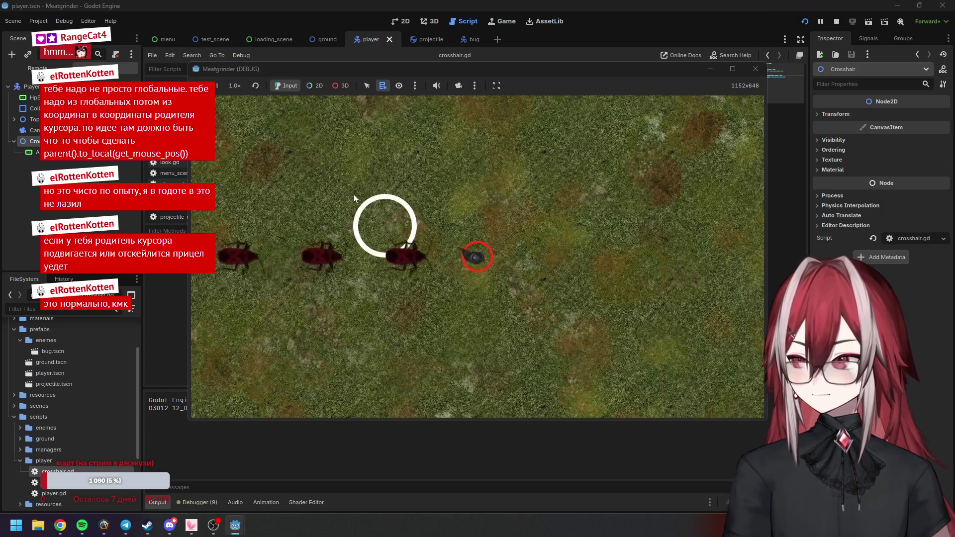
click(307, 246)
click(283, 252)
Walk the player left, down-right and up-left with WASD while watching the crosshair, then close the game
key(a)
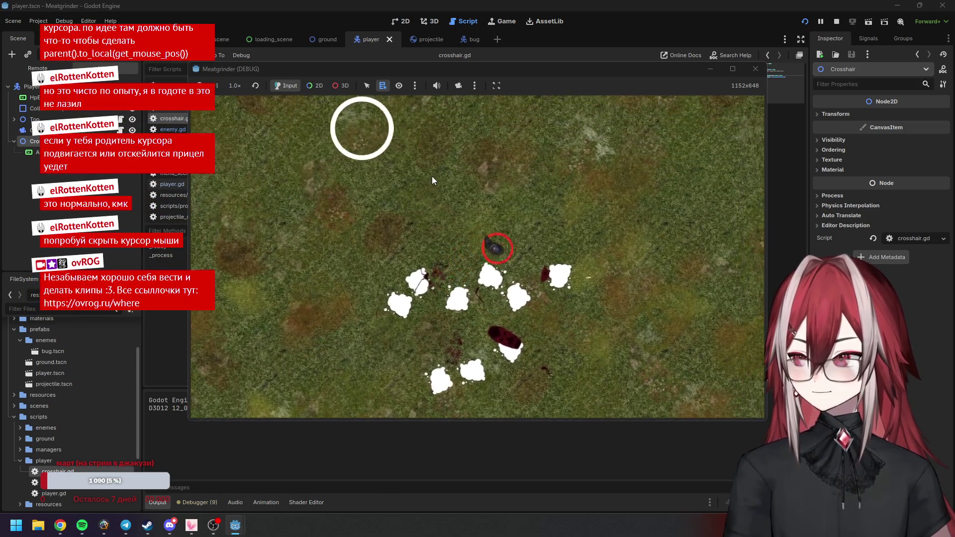
key(d)
key(s)
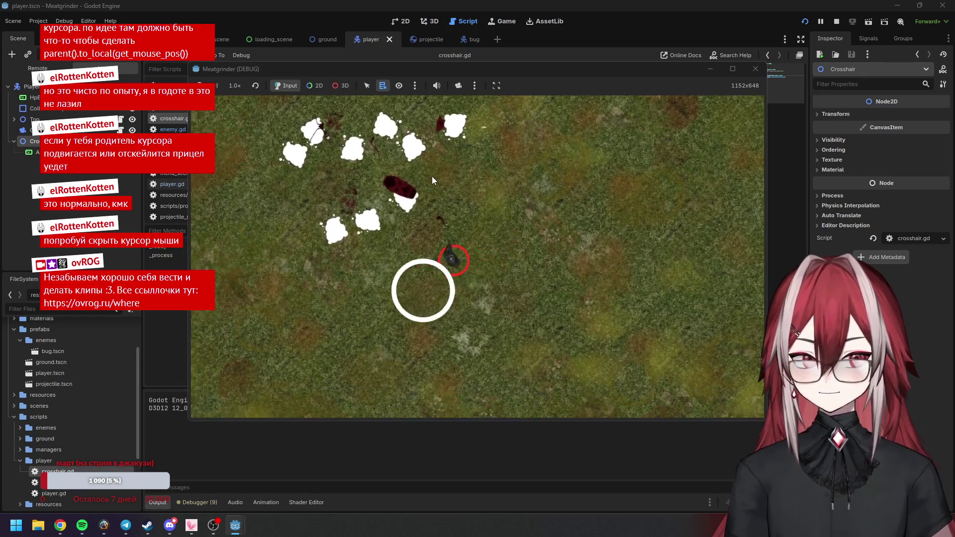
key(a)
key(w)
key(d)
key(s)
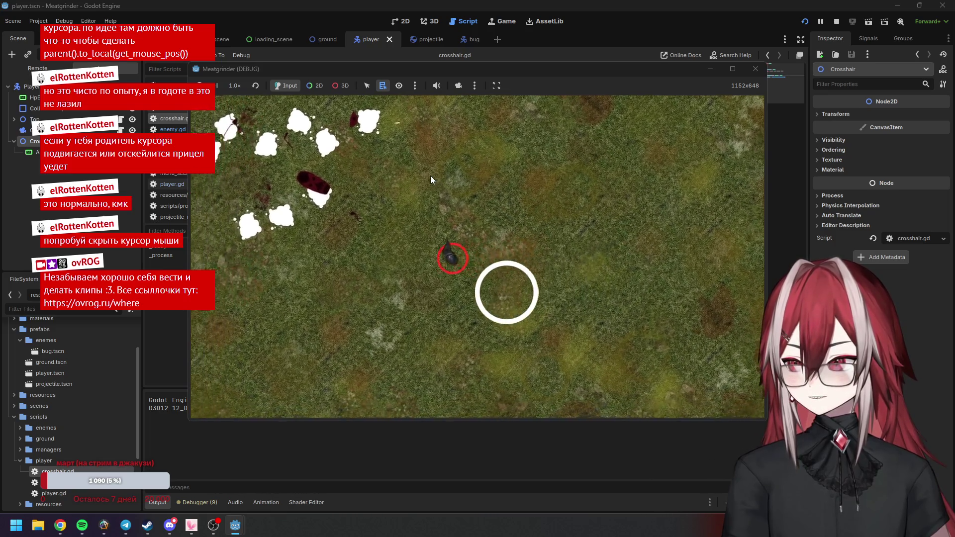
key(a)
key(w)
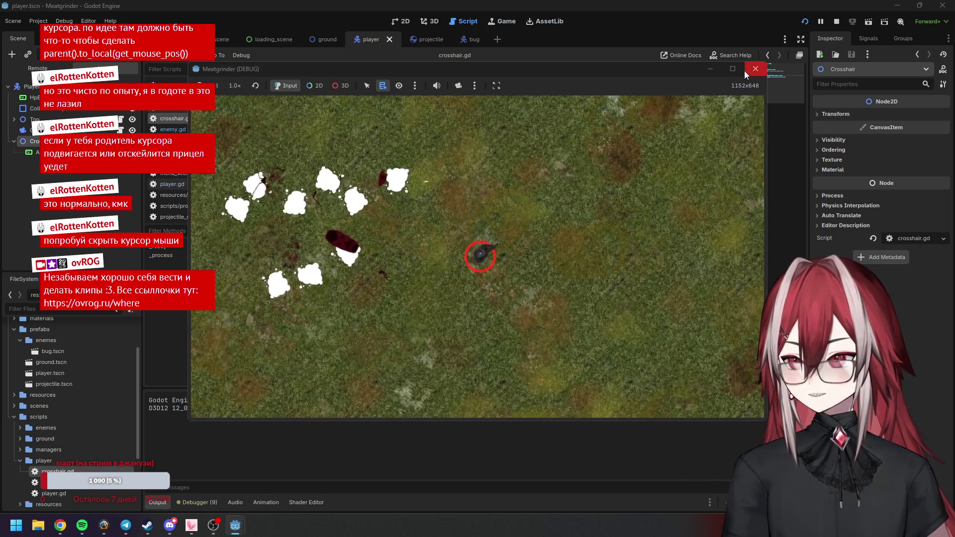
click(756, 69)
click(412, 190)
click(371, 180)
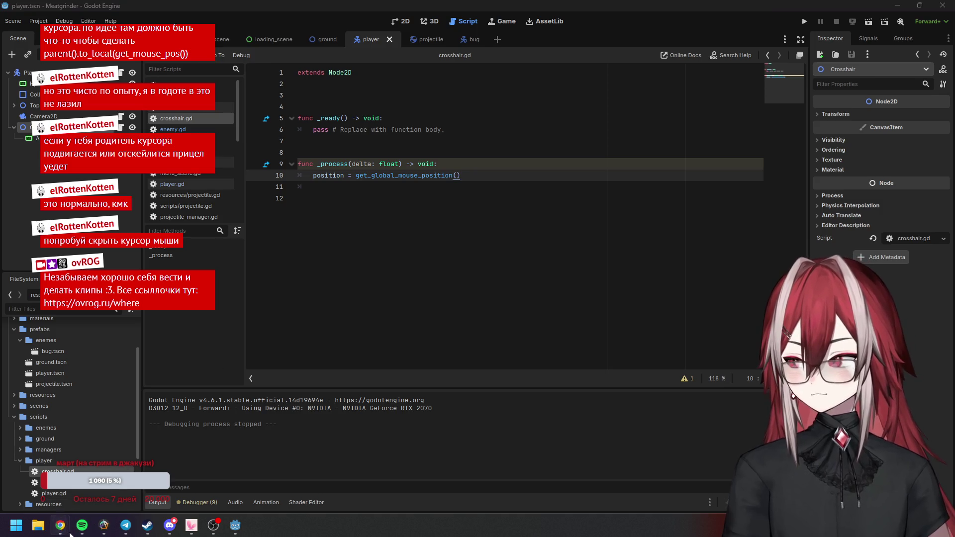
mouse_move(60, 525)
click(90, 475)
click(234, 147)
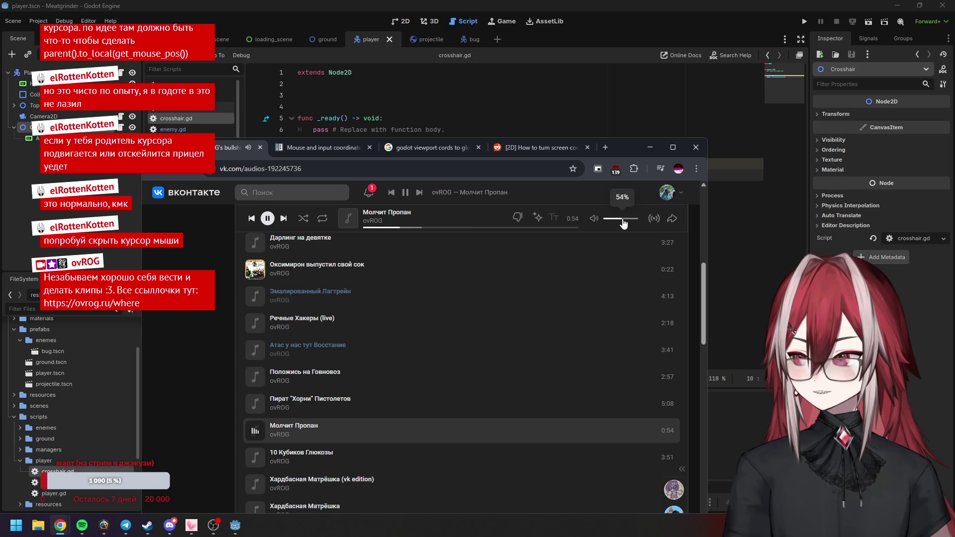
key(alt+Tab)
click(447, 187)
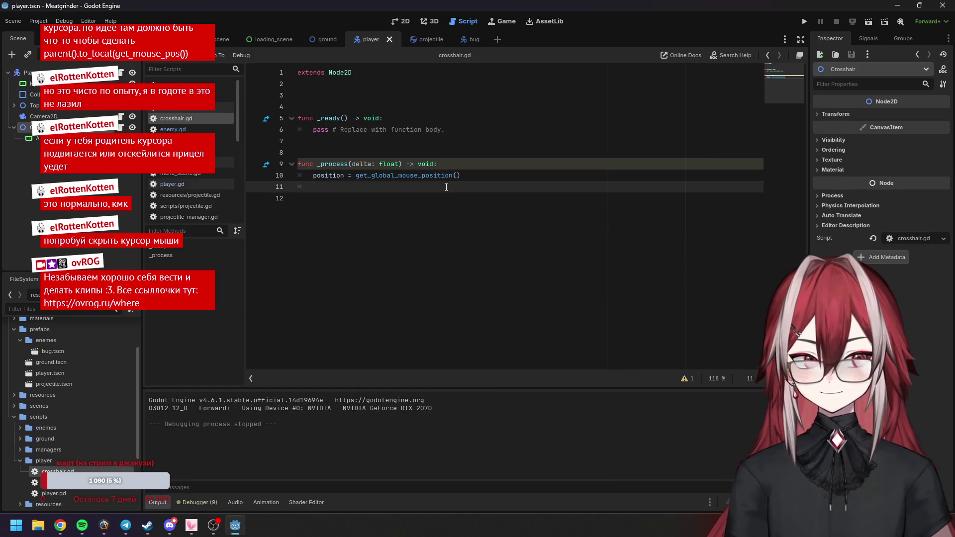
Try inserting get_parent() into the position line, then delete it again
click(468, 175)
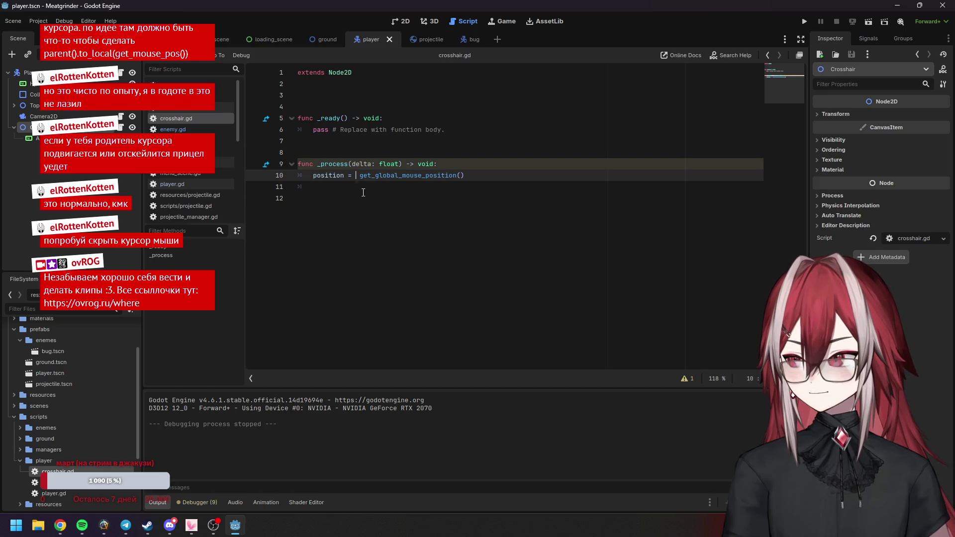
key(BackSpace)
scroll(423, 213, down, 4)
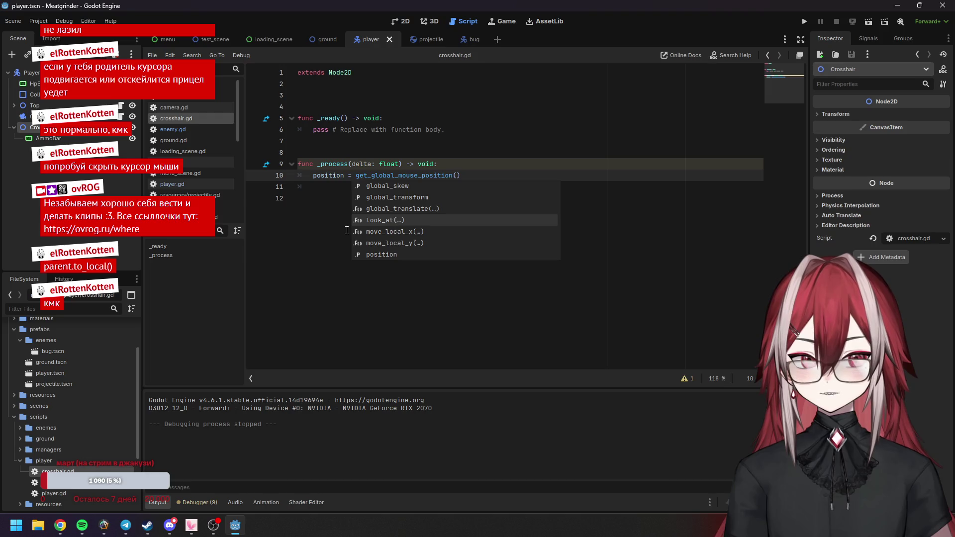
click(341, 233)
text(par)
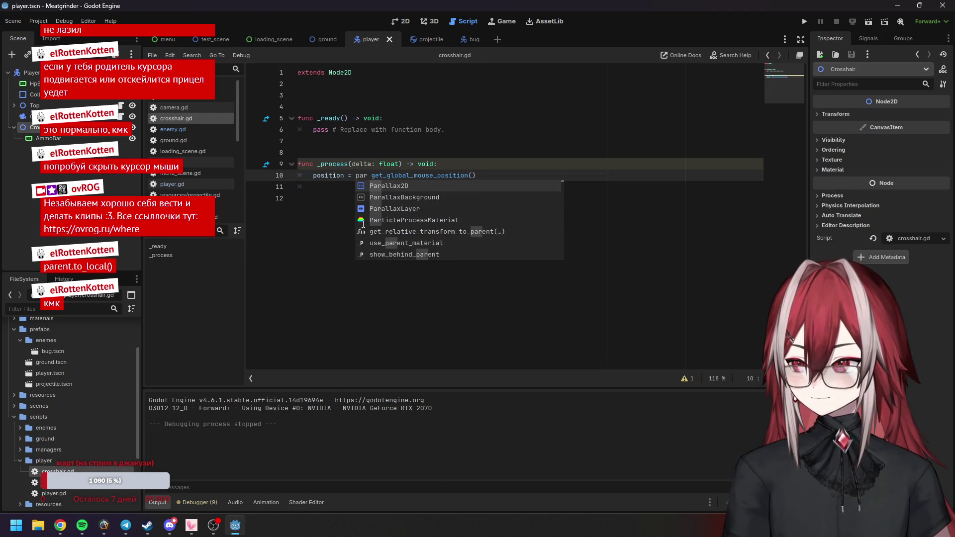
text(re)
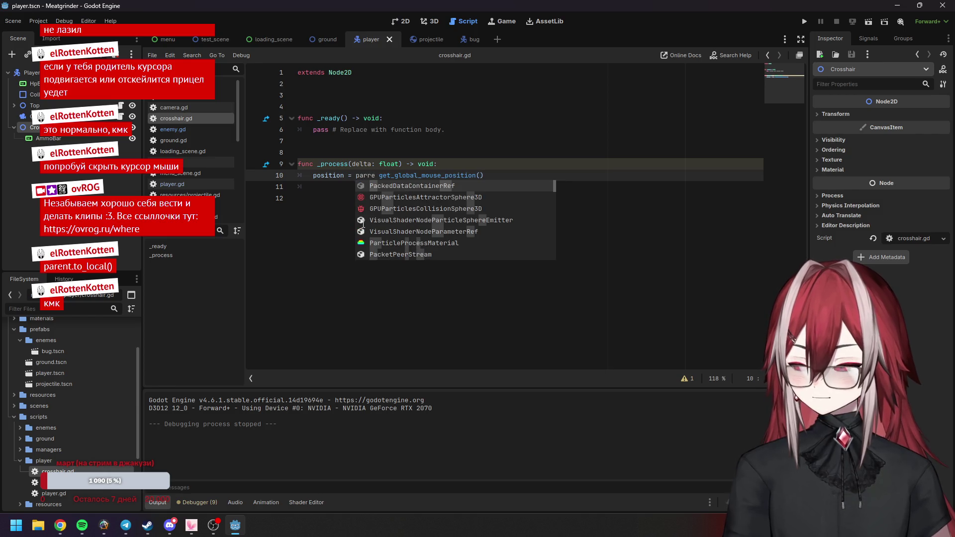
key(BackSpace)
key(BackSpace)
key(BackSpace)
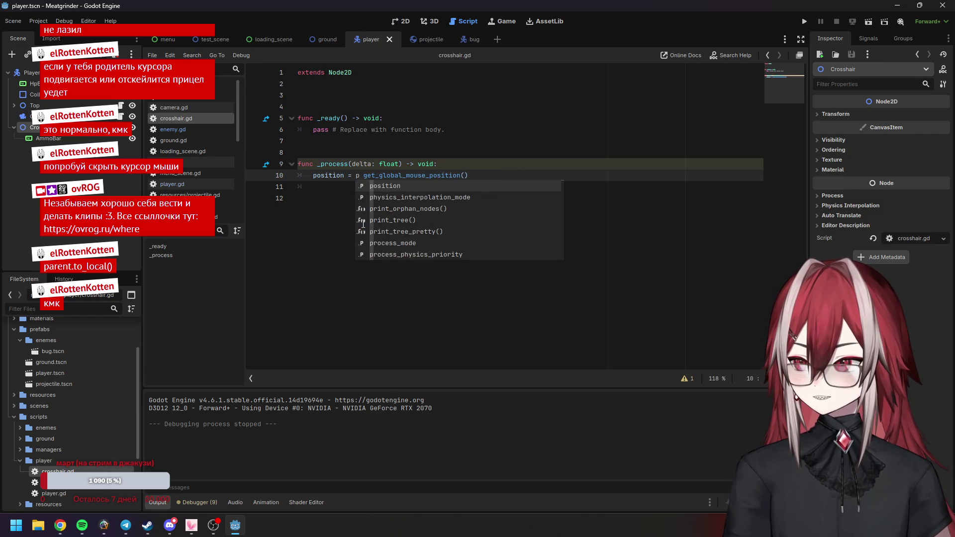
key(BackSpace)
text(get)
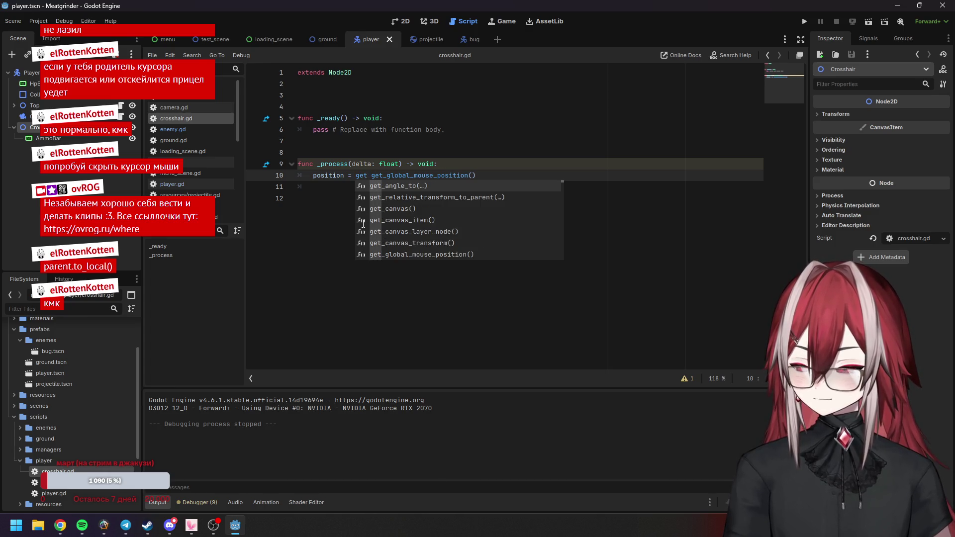
text(_pa)
key(Return)
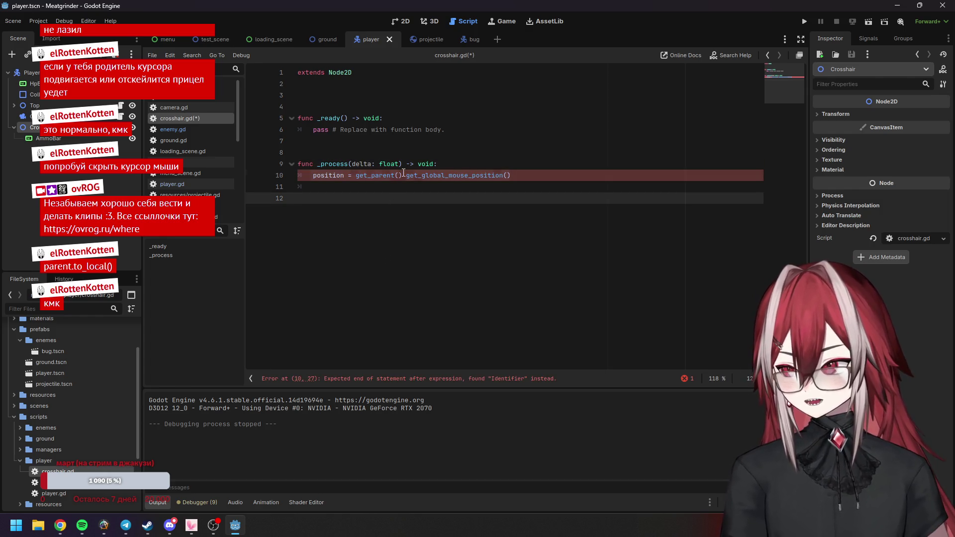
double_click(365, 177)
key(Delete)
key(Delete)
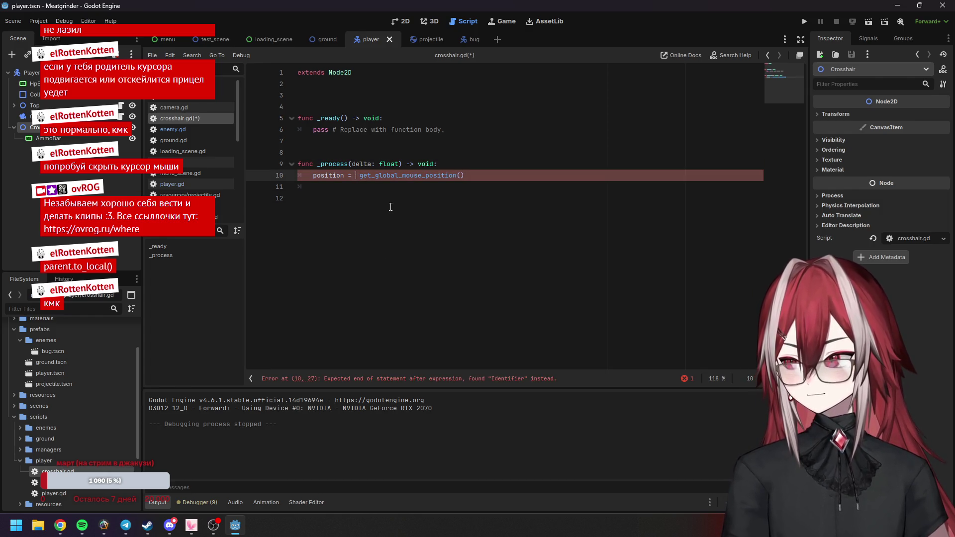
Add a 'var p = get_parent()' line above the position line
click(466, 163)
key(Return)
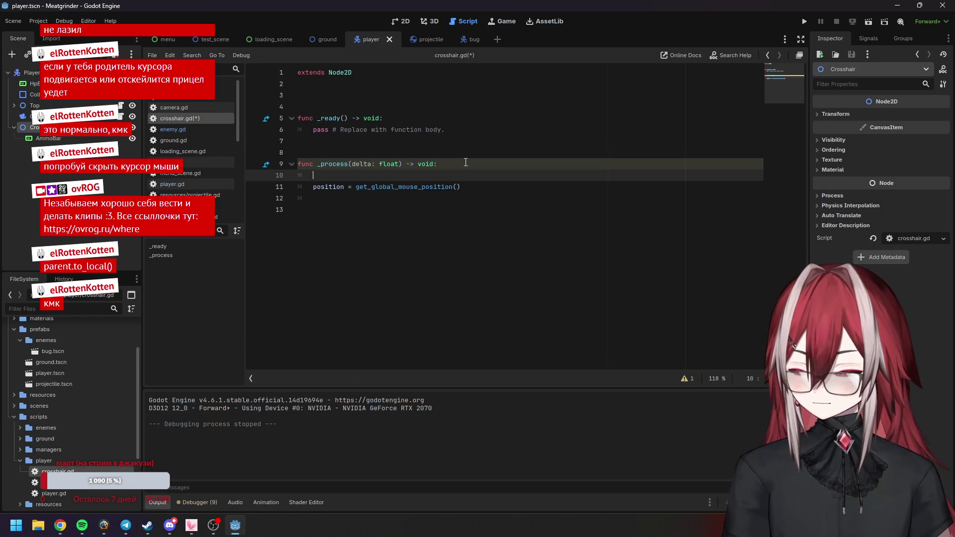
text(ar p = )
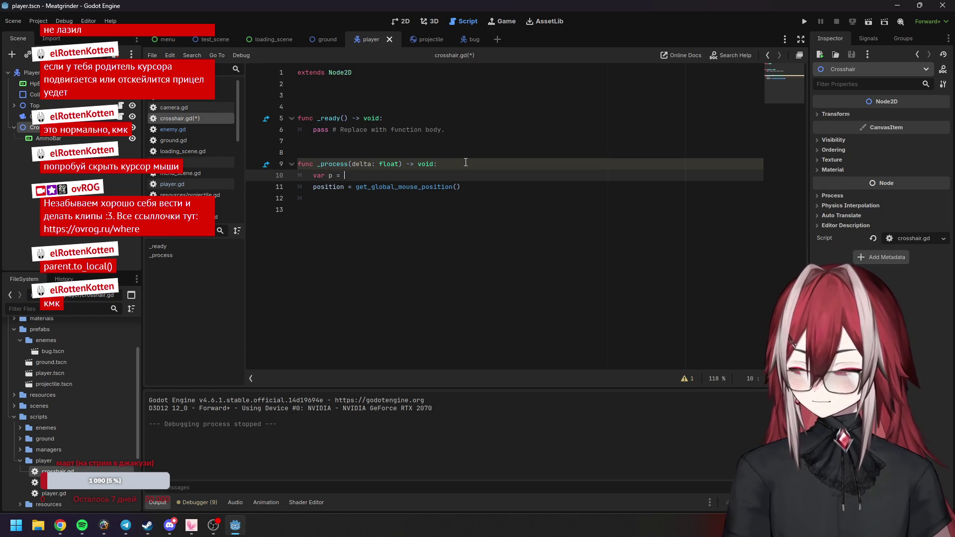
text(get_parent())
key(Up)
key(Up)
key(Up)
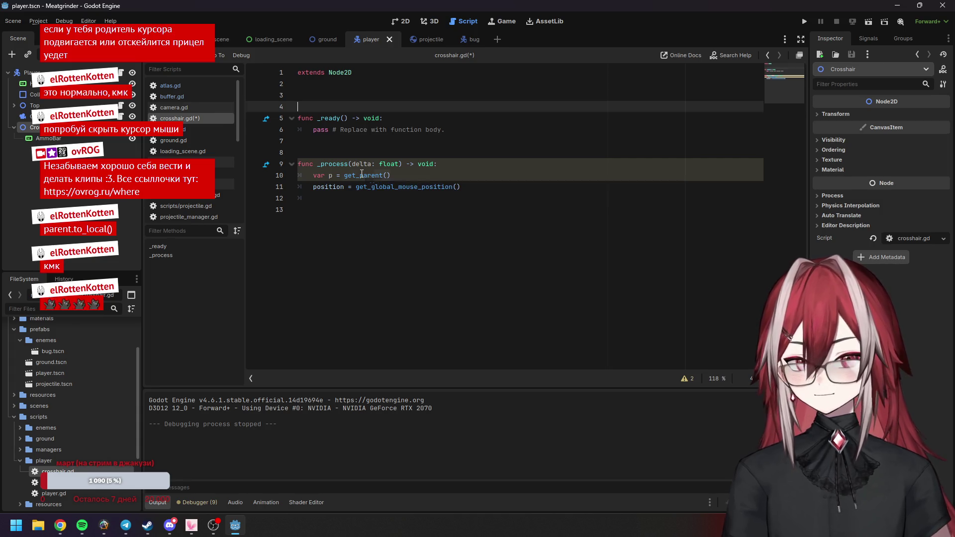
click(362, 174)
key(Up)
key(Up)
key(Up)
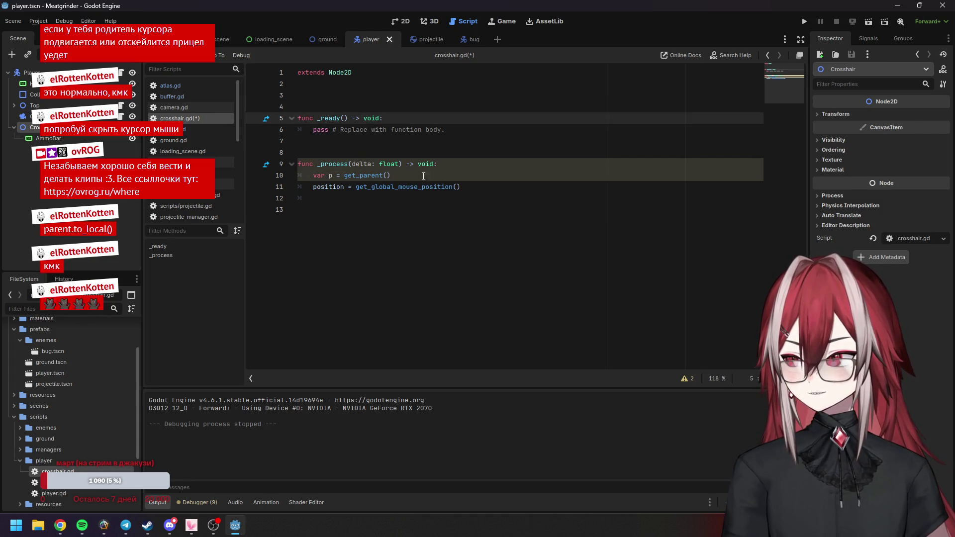
click(471, 187)
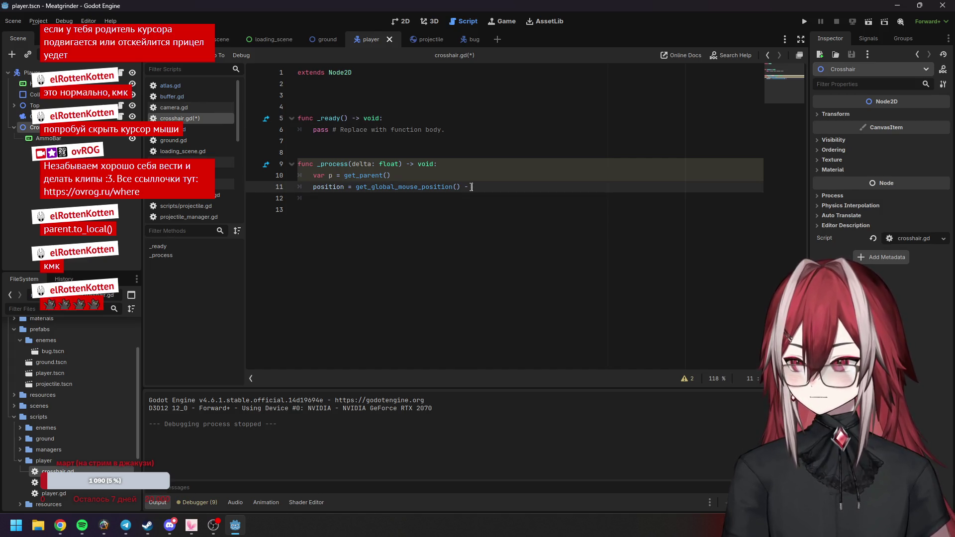
Experiment with to_local and .tra calls after get_parent(), then undo back to 'var p = get_parent()'
key(Up)
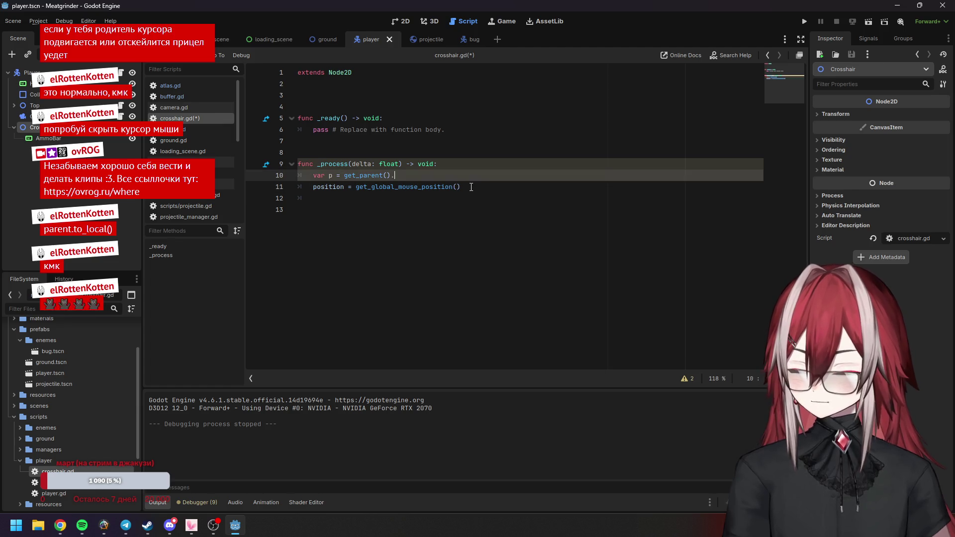
text(to)
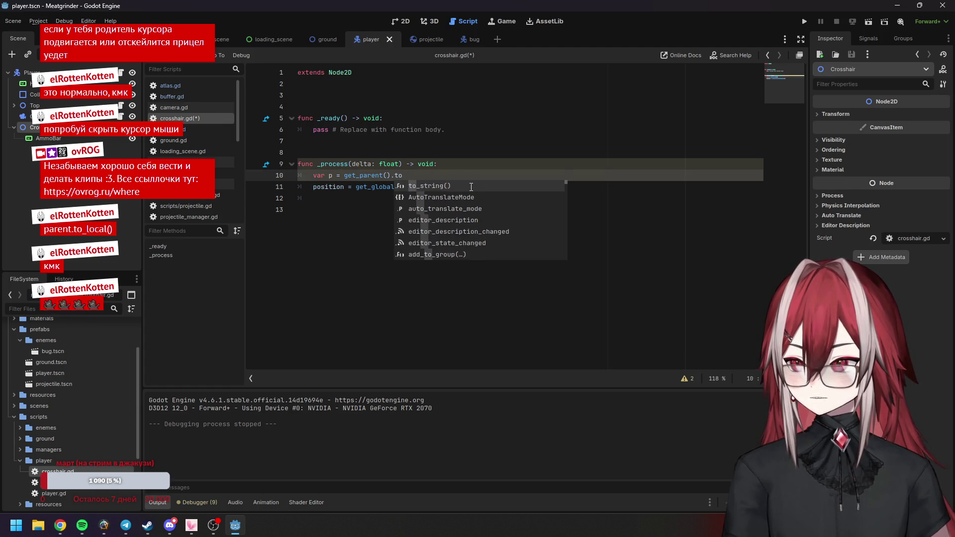
text(_lo)
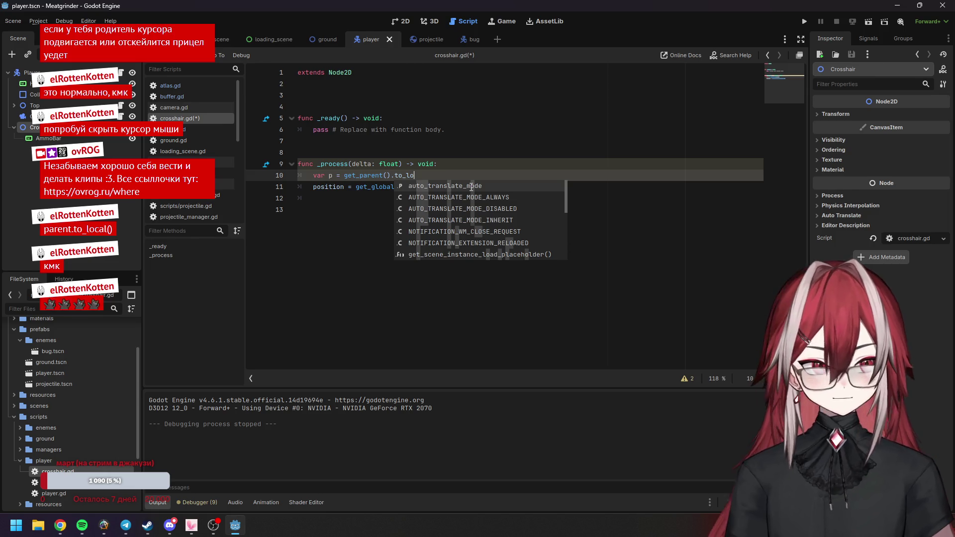
text(c)
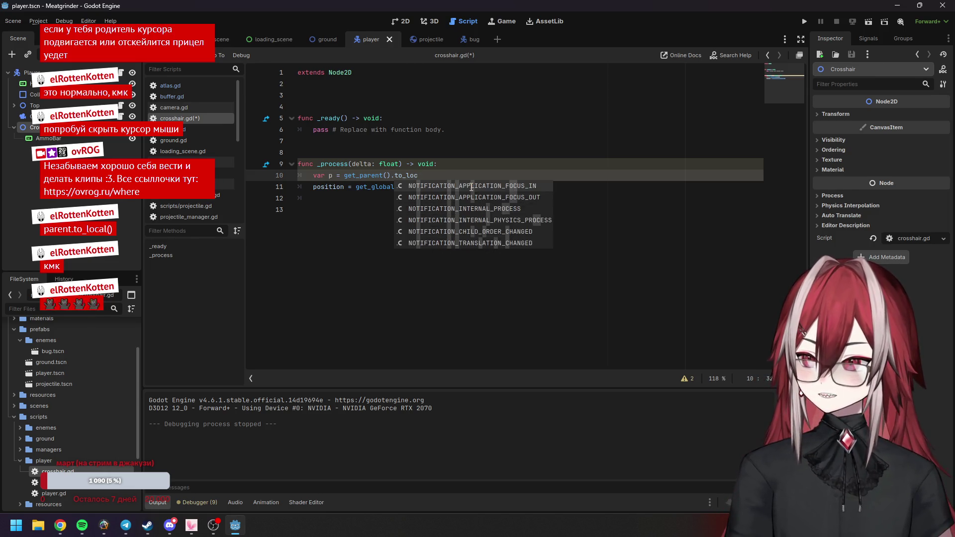
key(BackSpace)
key(BackSpace)
key(BackSpace)
key(BackSpace)
key(BackSpace)
key(BackSpace)
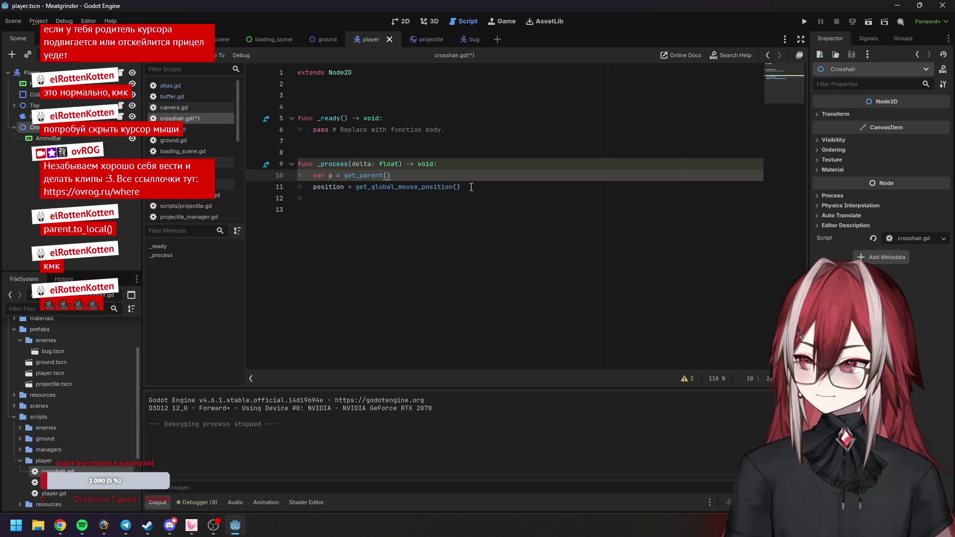
text(.trasf)
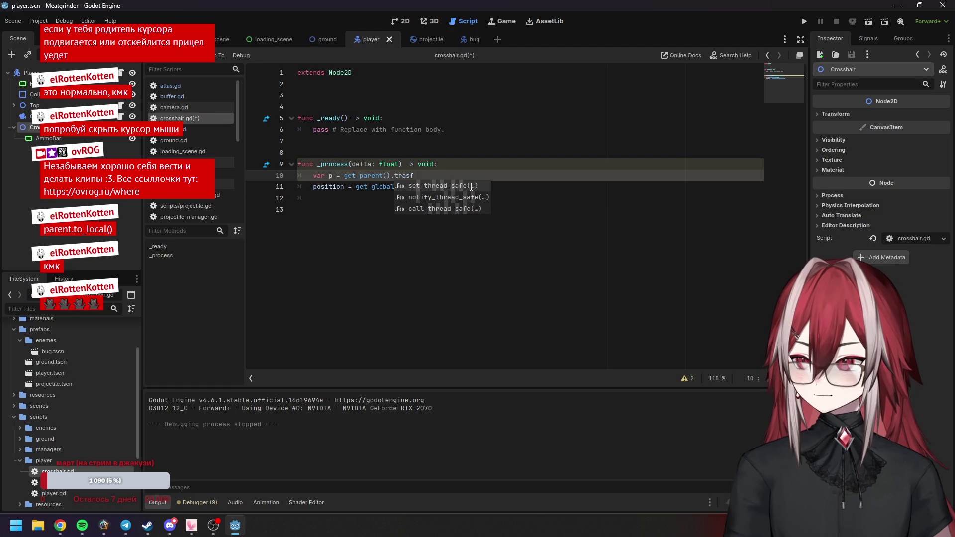
key(BackSpace)
key(BackSpace)
key(BackSpace)
text(.to)
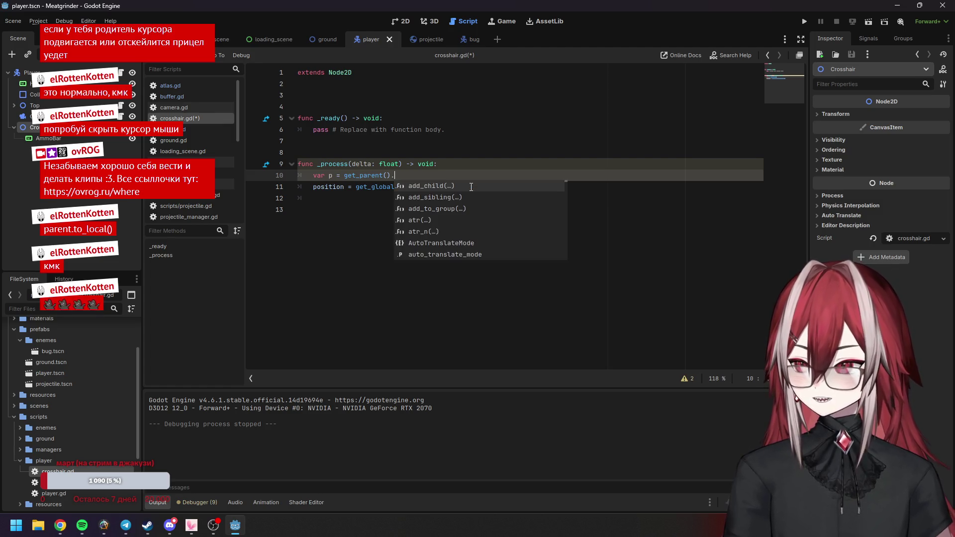
key(BackSpace)
key(BackSpace)
key(BackSpace)
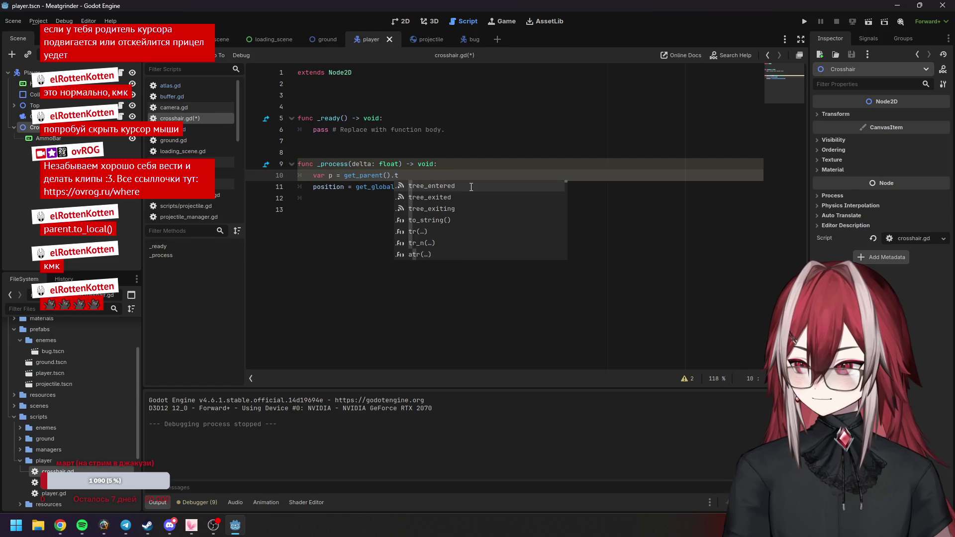
key(BackSpace)
key(BackSpace)
key(BackSpace)
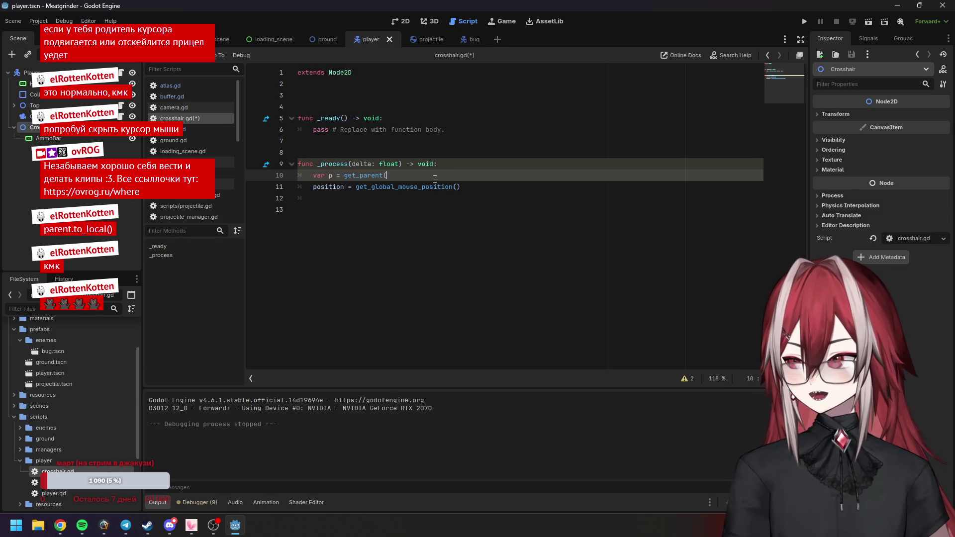
key(BackSpace)
key(BackSpace)
key(BackSpace)
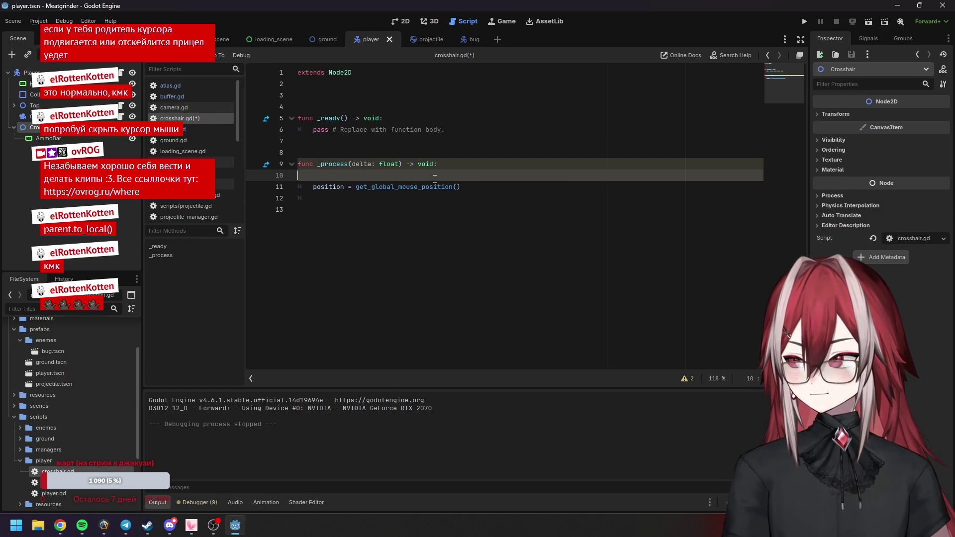
key(Up)
key(Down)
key(Down)
key(alt+Up)
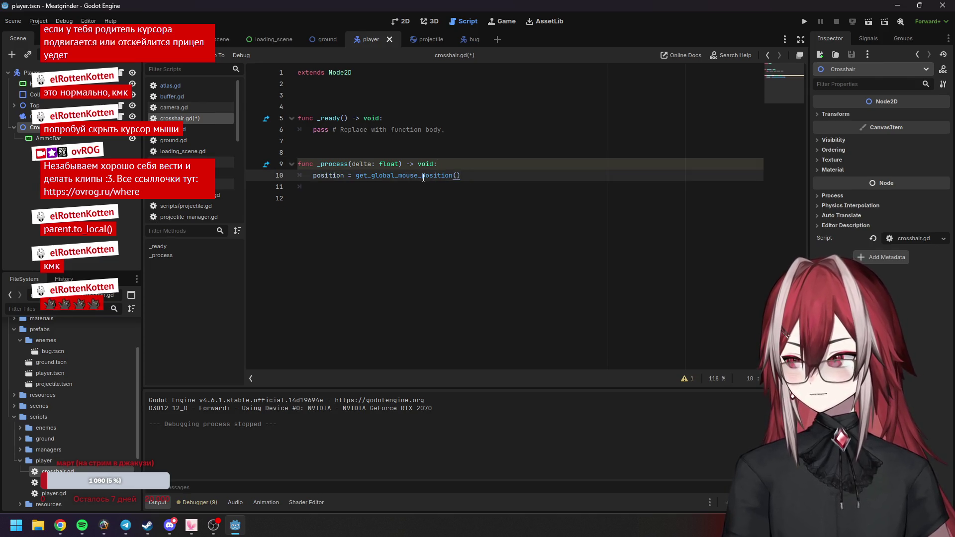
mouse_move(423, 178)
key(ctrl+z)
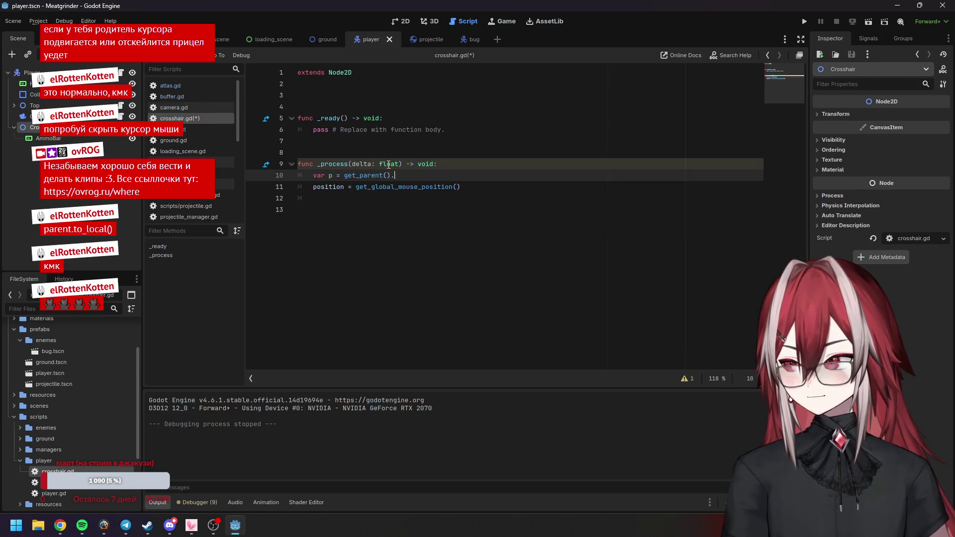
Append '- p.position' so position becomes get_global_mouse_position() minus p.position
click(481, 191)
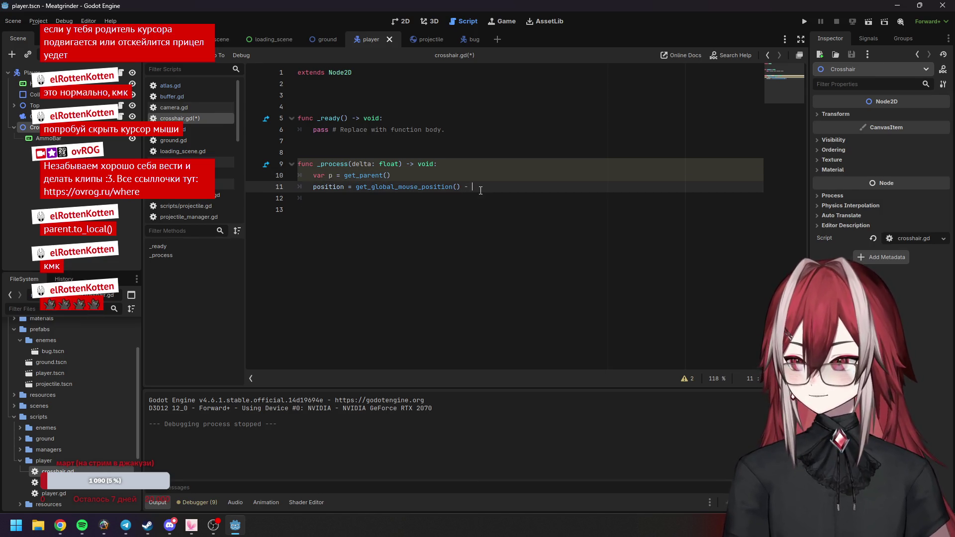
text(p.pos)
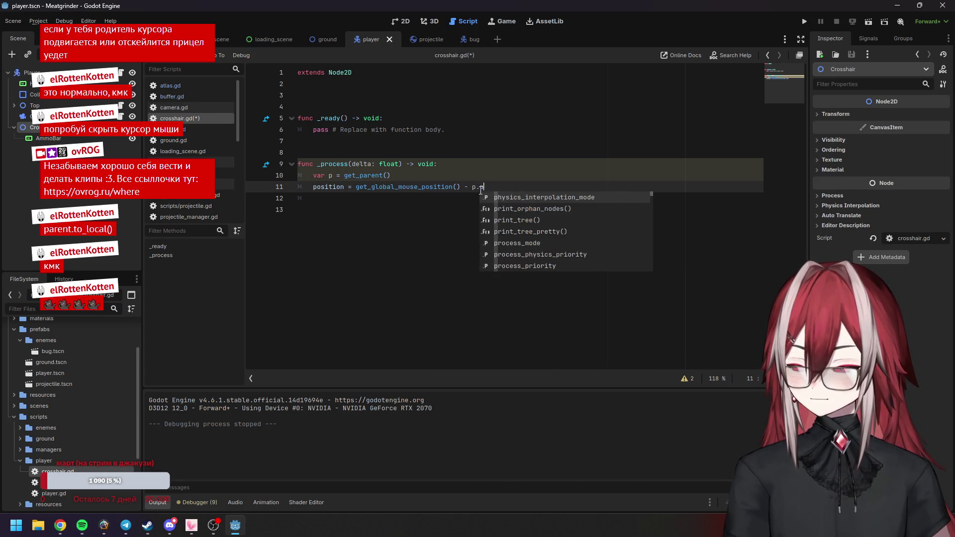
text(ition)
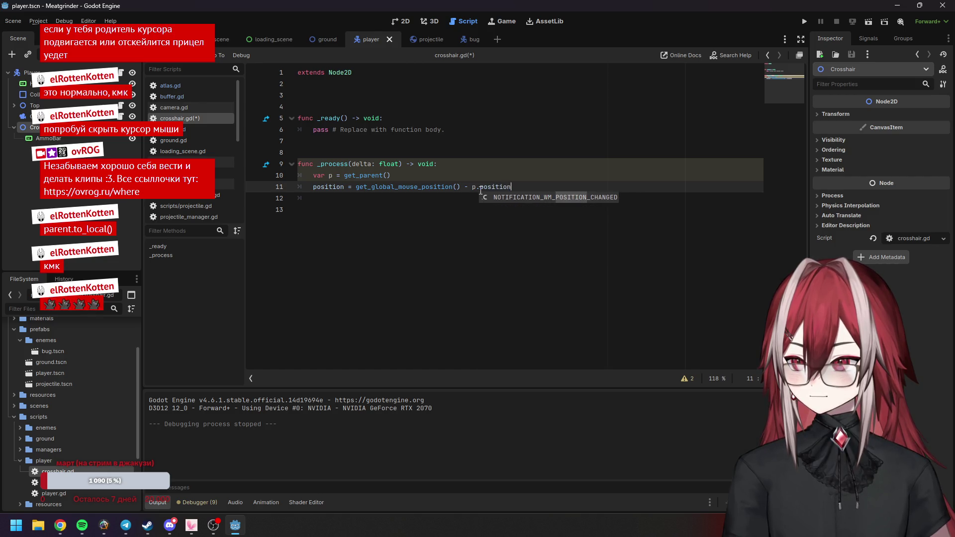
click(329, 175)
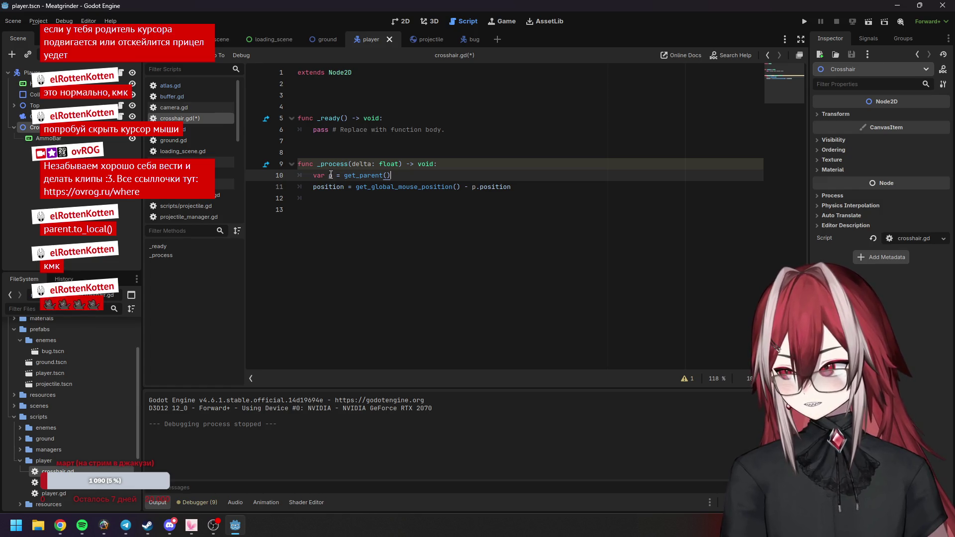
key(End)
mouse_move(354, 172)
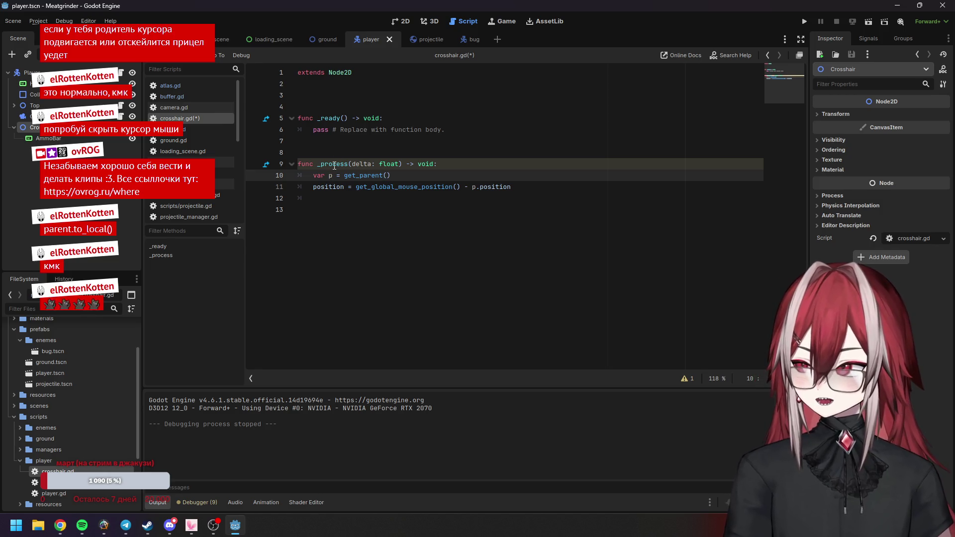
click(345, 100)
text(par)
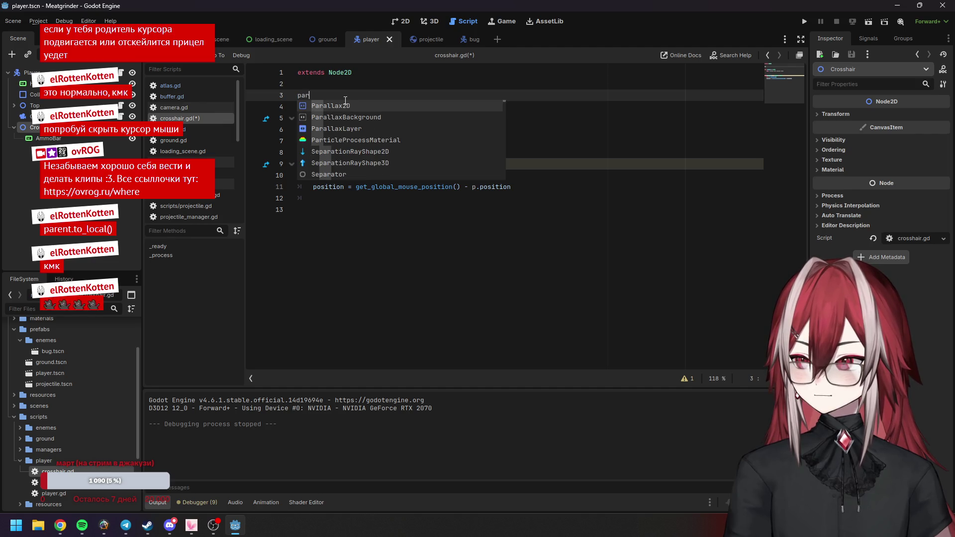
key(BackSpace)
key(BackSpace)
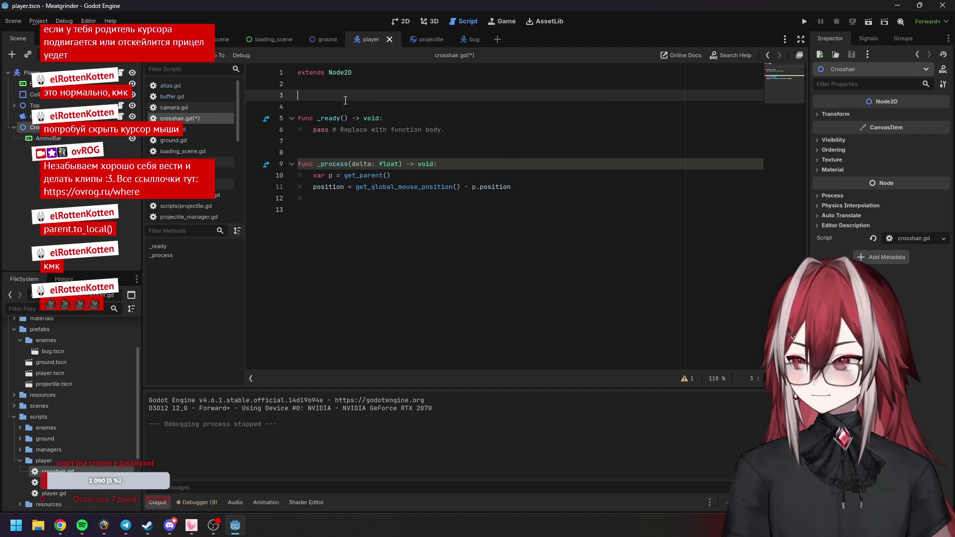
text(onready )
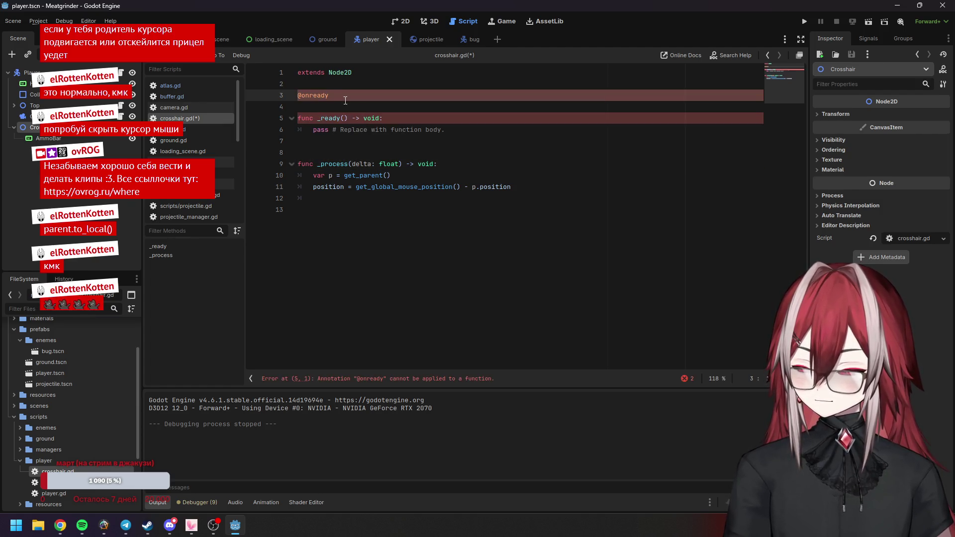
text(parrent $)
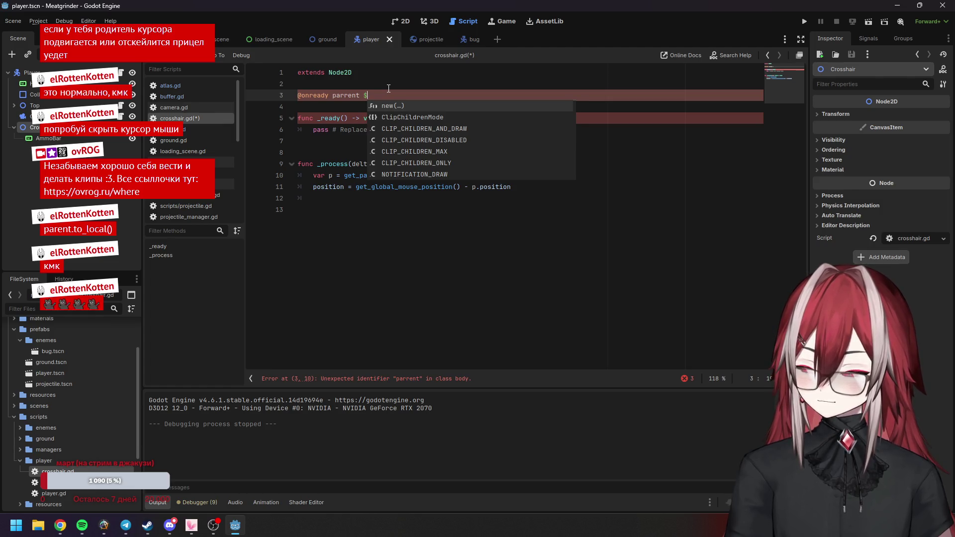
key(Escape)
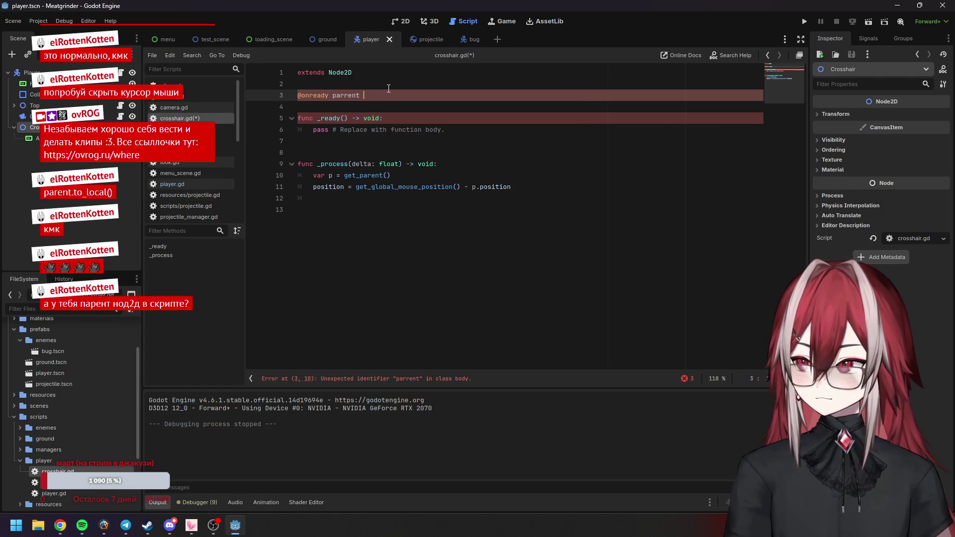
key(BackSpace)
text(: node2)
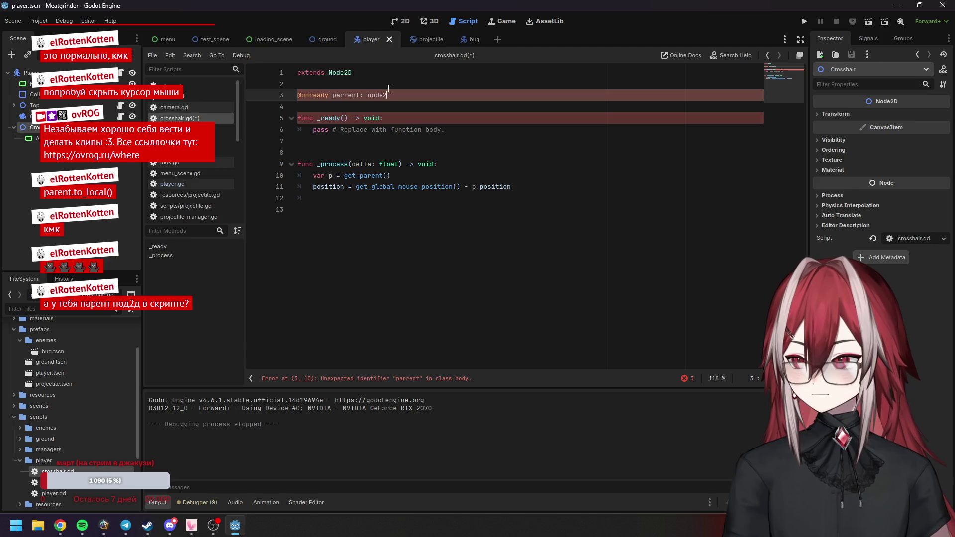
key(BackSpace)
key(BackSpace)
key(BackSpace)
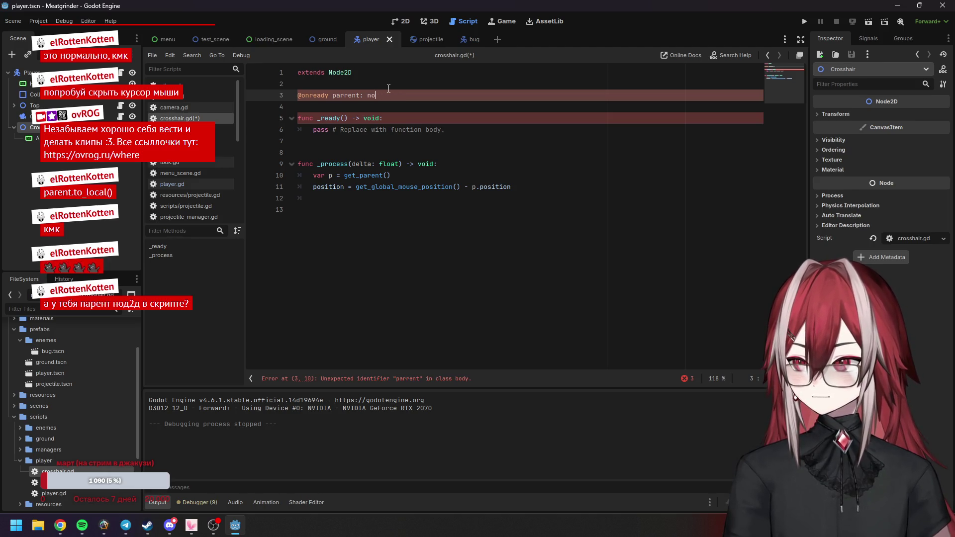
key(BackSpace)
key(BackSpace)
text(NO)
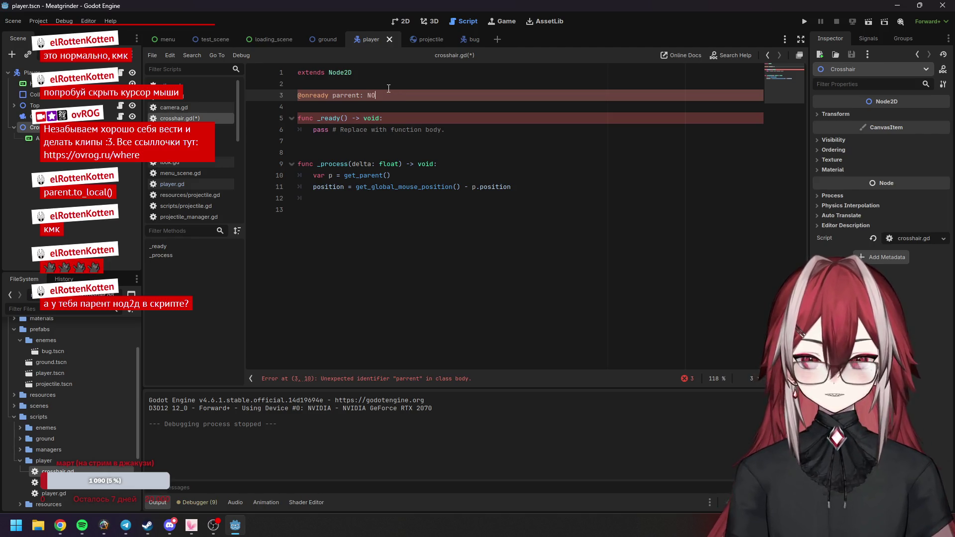
key(BackSpace)
text(ode2)
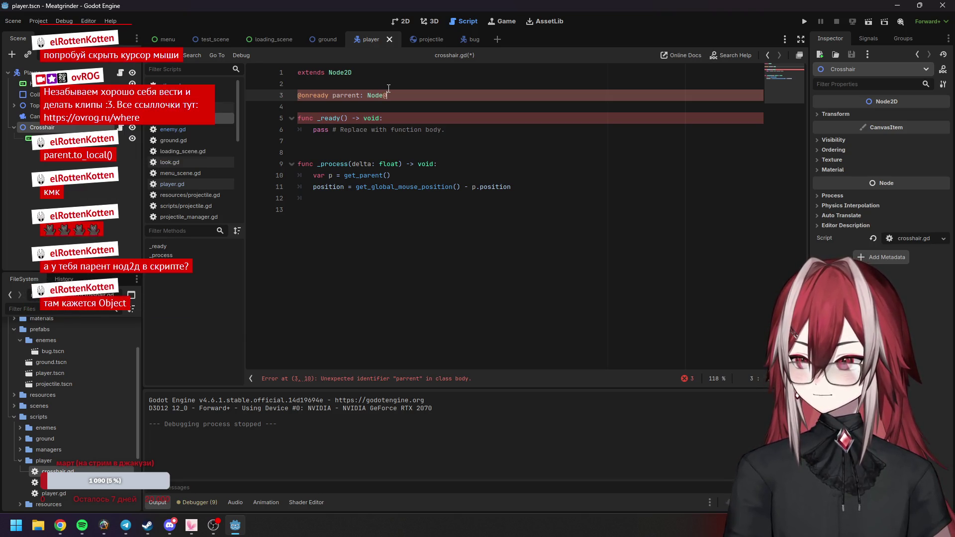
text(d)
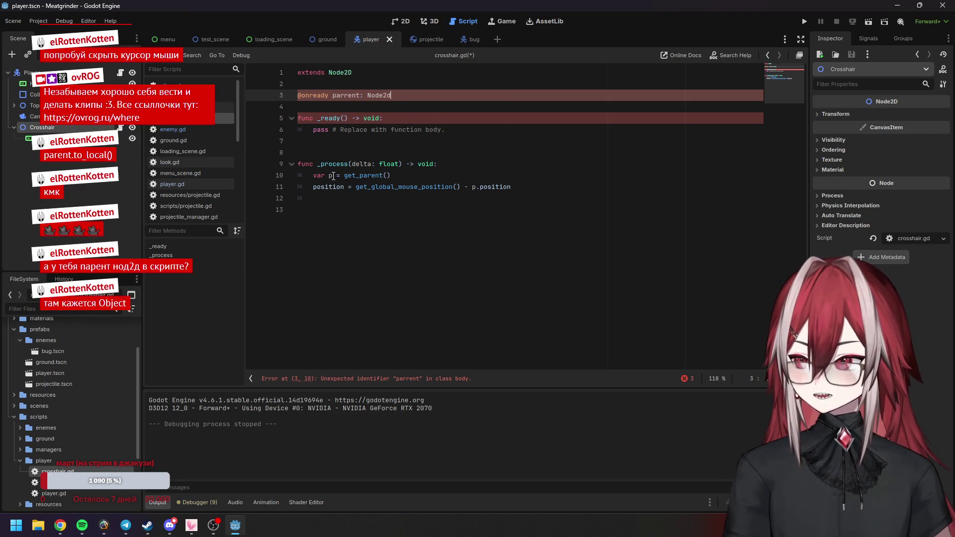
key(BackSpace)
text(D)
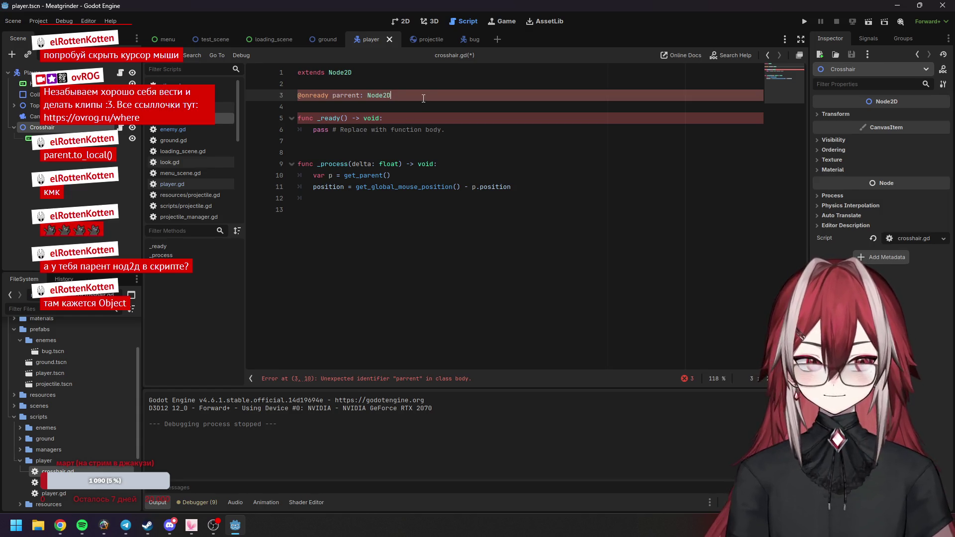
text( :)
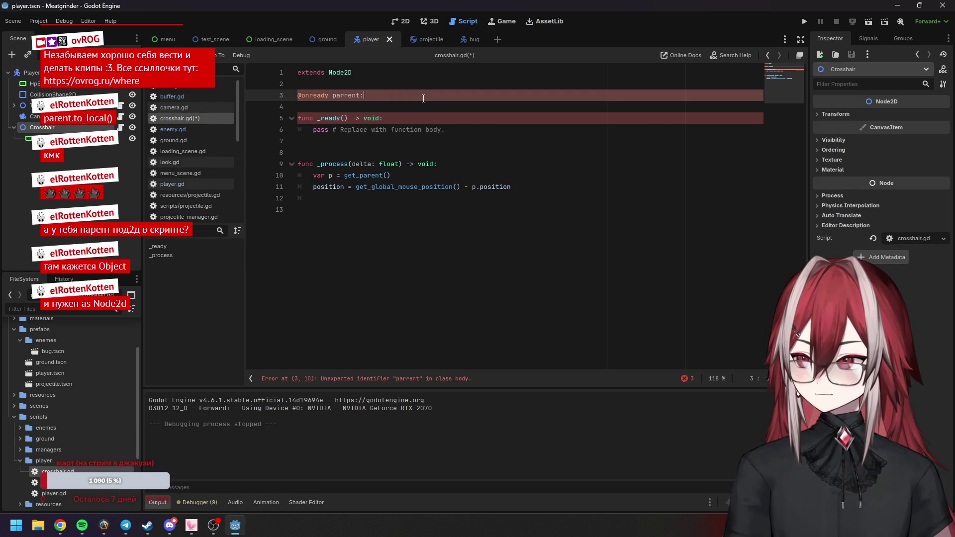
Rework the line-3 declaration into 'var player: Node2D' using the Node2D completion
key(BackSpace)
key(BackSpace)
key(BackSpace)
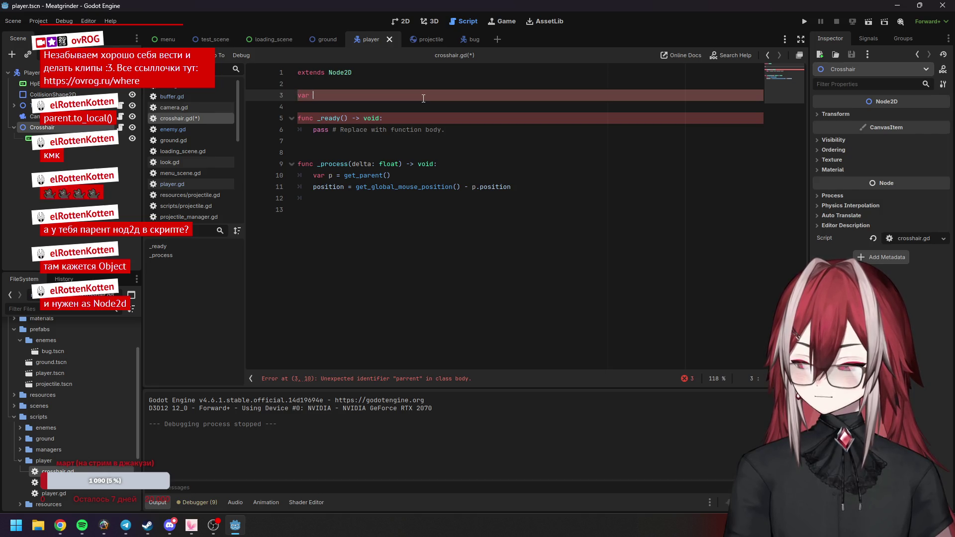
text(renm)
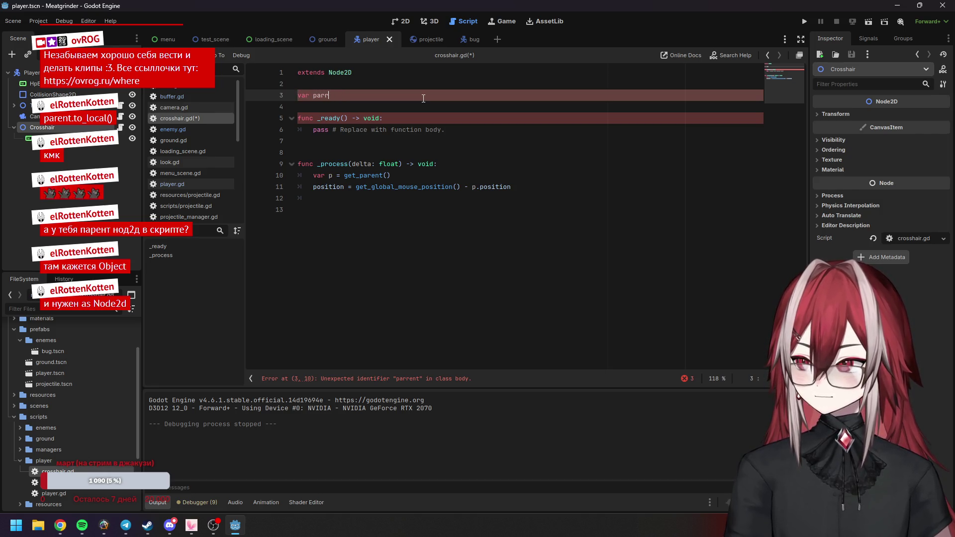
key(BackSpace)
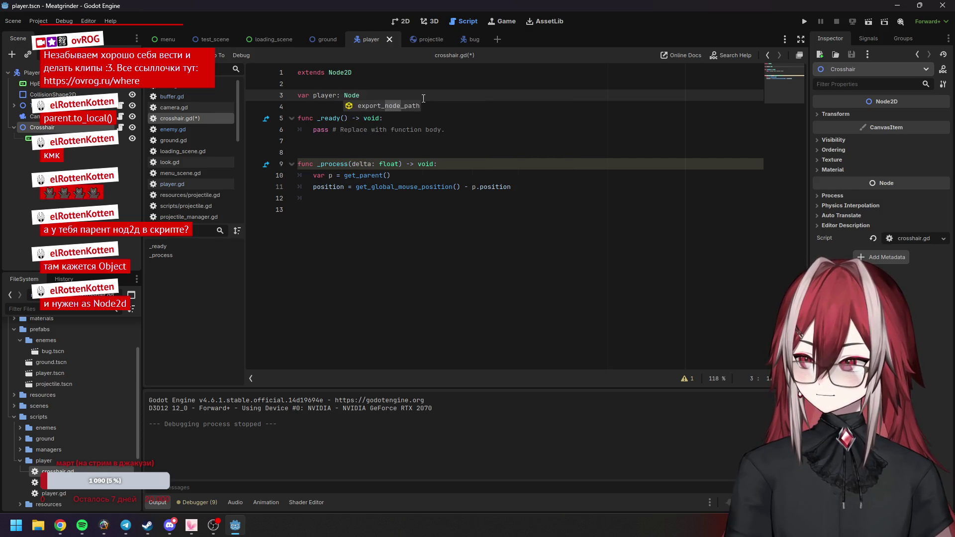
text(2)
key(Return)
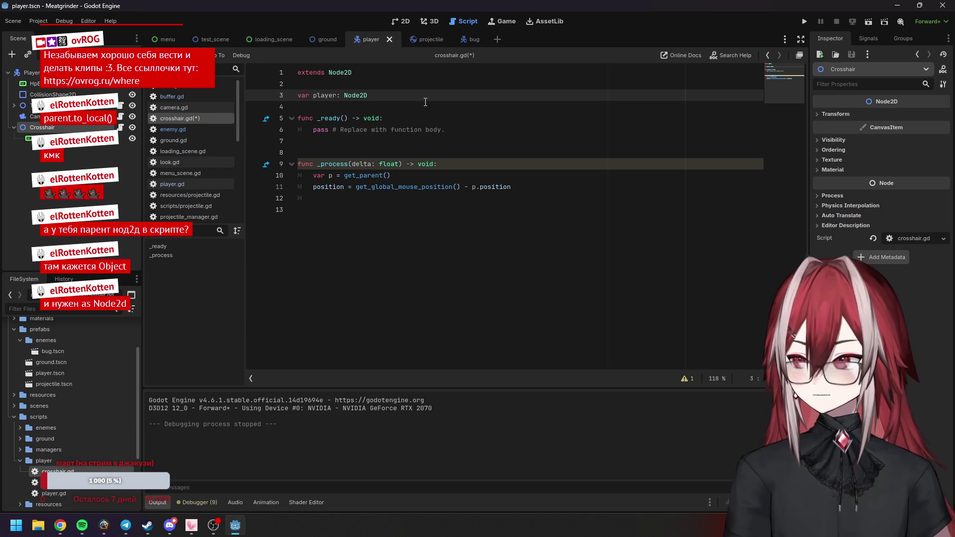
key(Down)
key(Down)
key(Down)
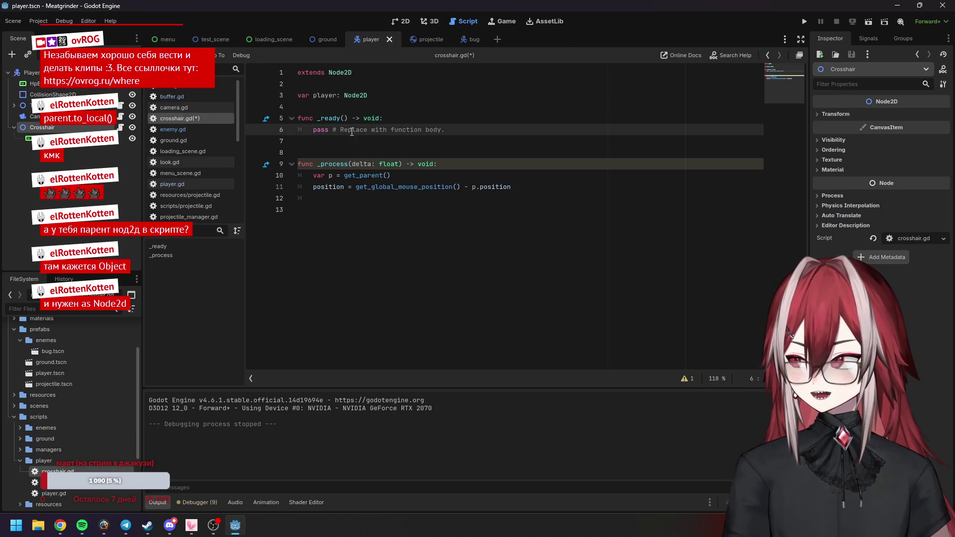
Start a 'player' line under func _ready() and copy the get_parent() call from _process
drag(315, 96, 336, 98)
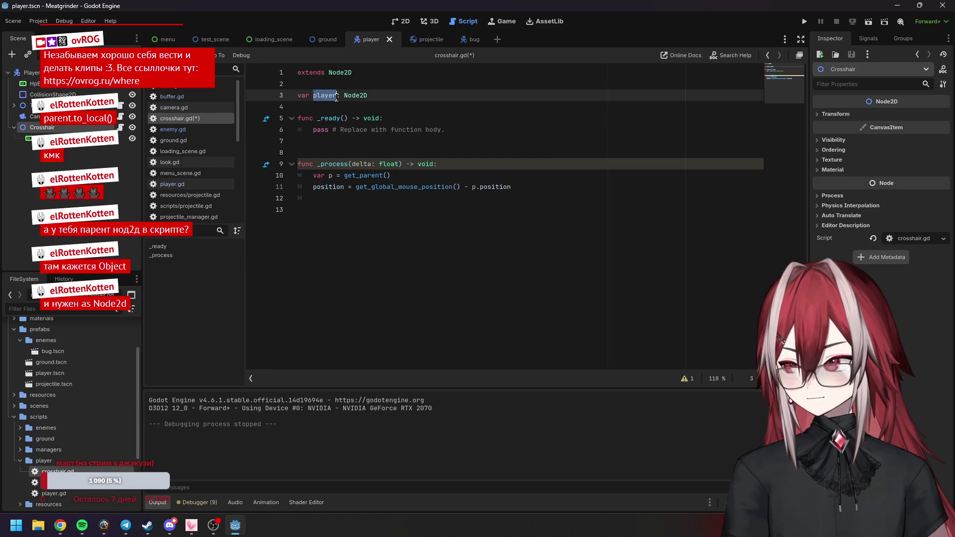
click(385, 136)
click(347, 151)
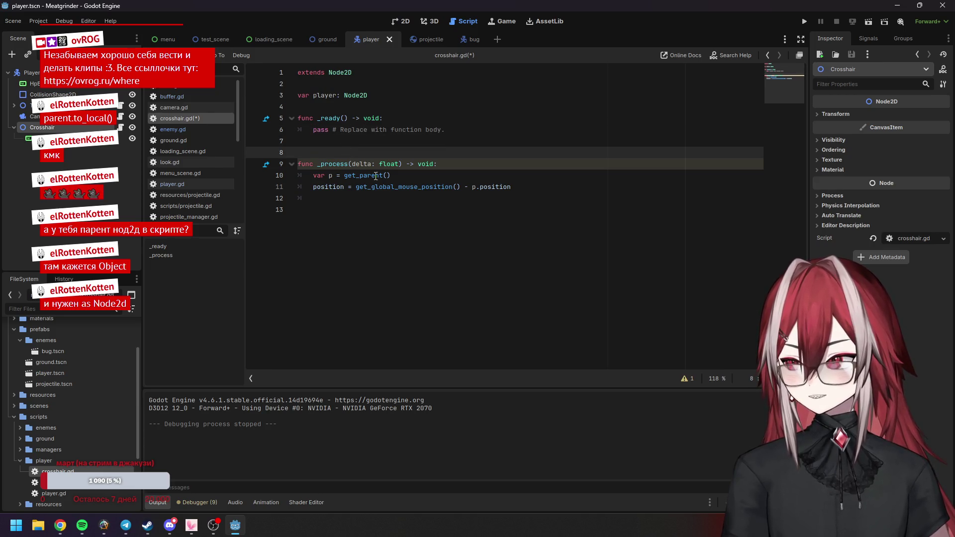
click(445, 123)
key(Return)
text(player)
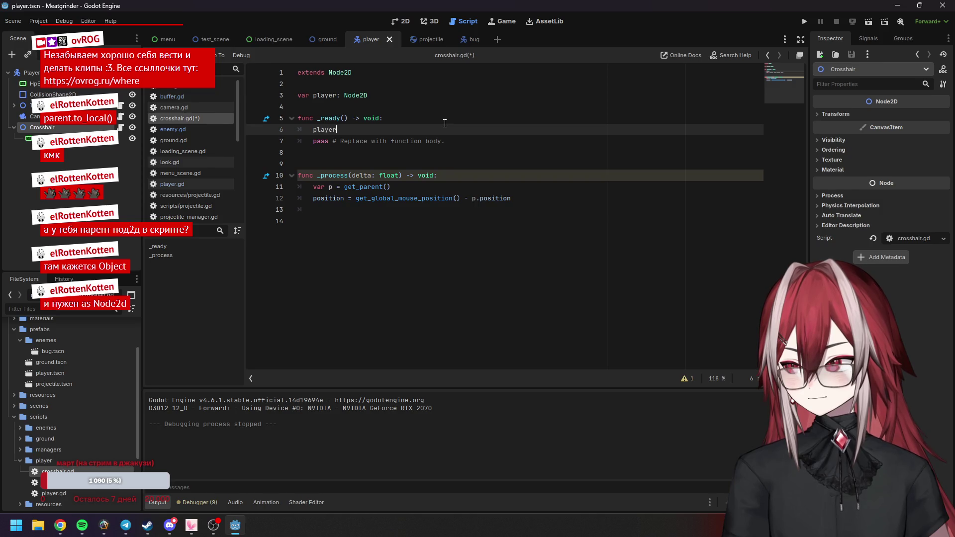
drag(345, 187, 391, 187)
key(ctrl+c)
click(362, 130)
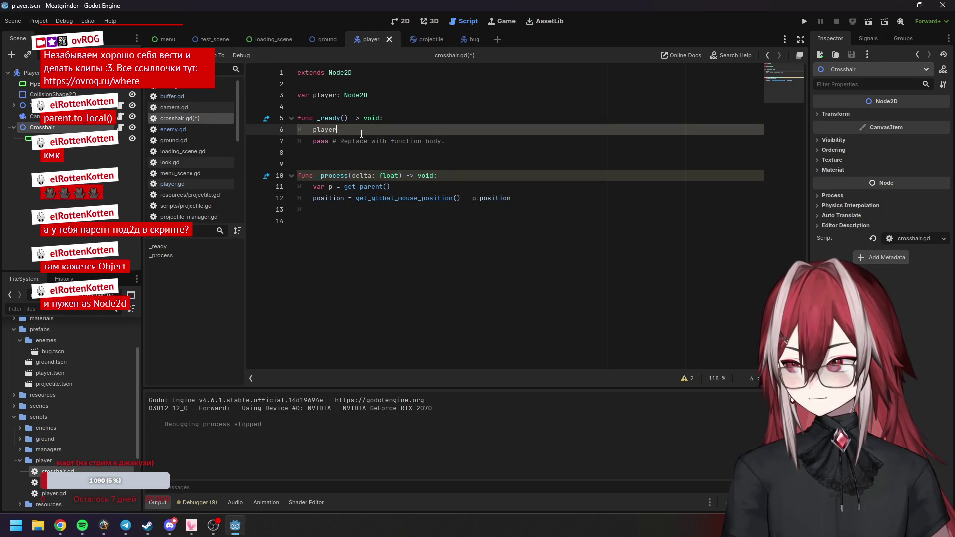
Set player = get_parent() in _ready, briefly adding then removing a $"." default on the declaration
text(=)
key(ctrl+v)
click(392, 100)
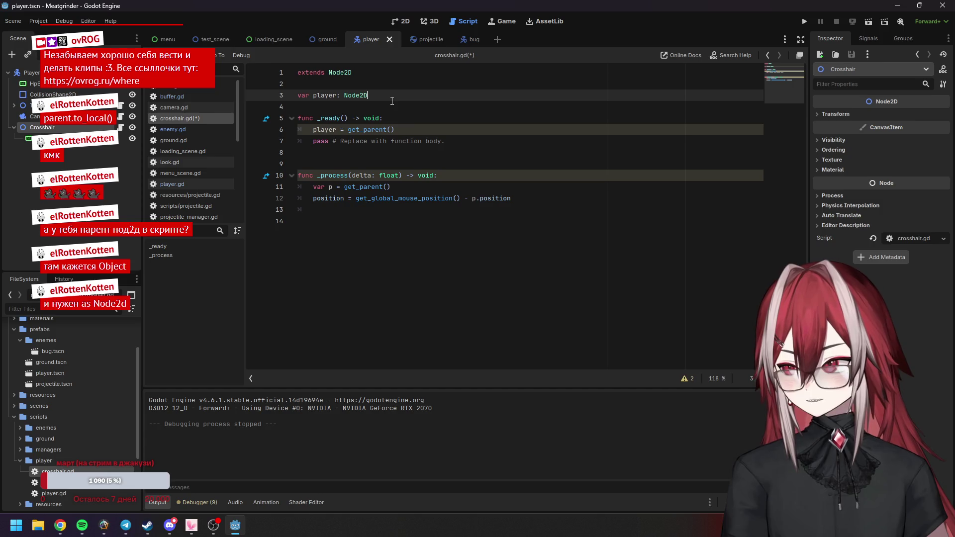
text($)
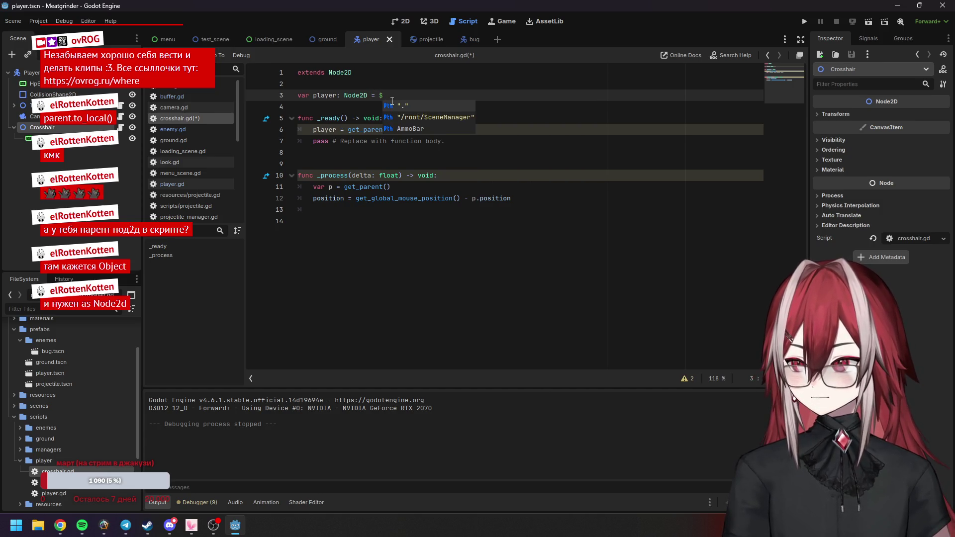
key(Return)
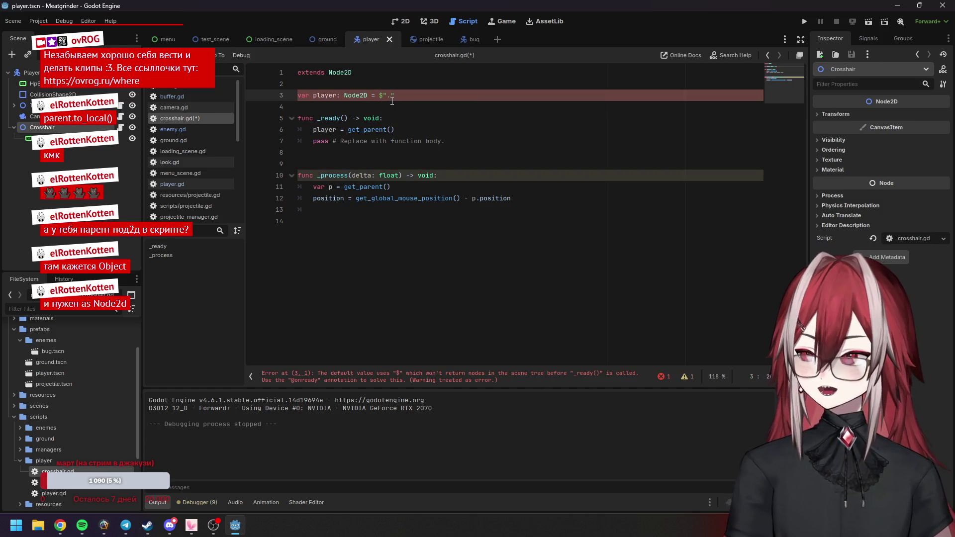
click(425, 86)
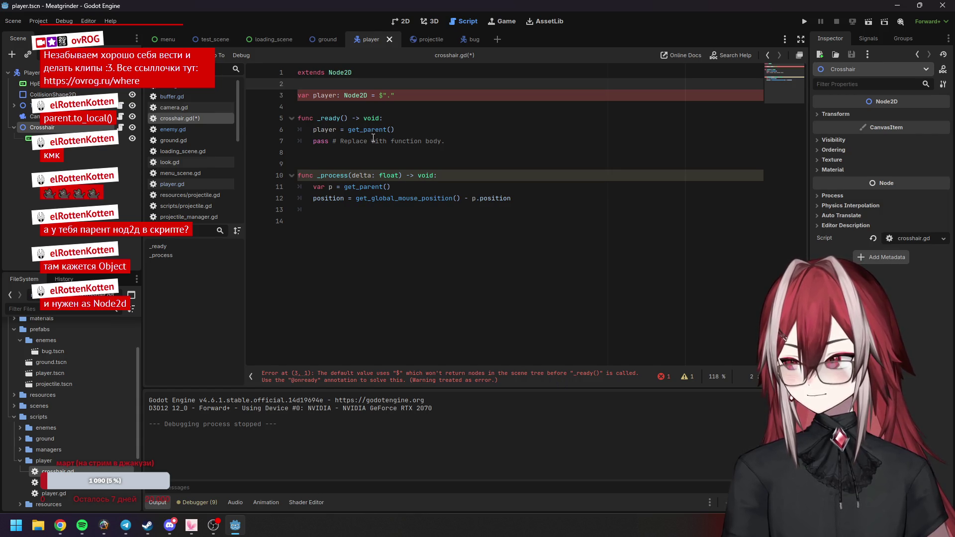
click(394, 96)
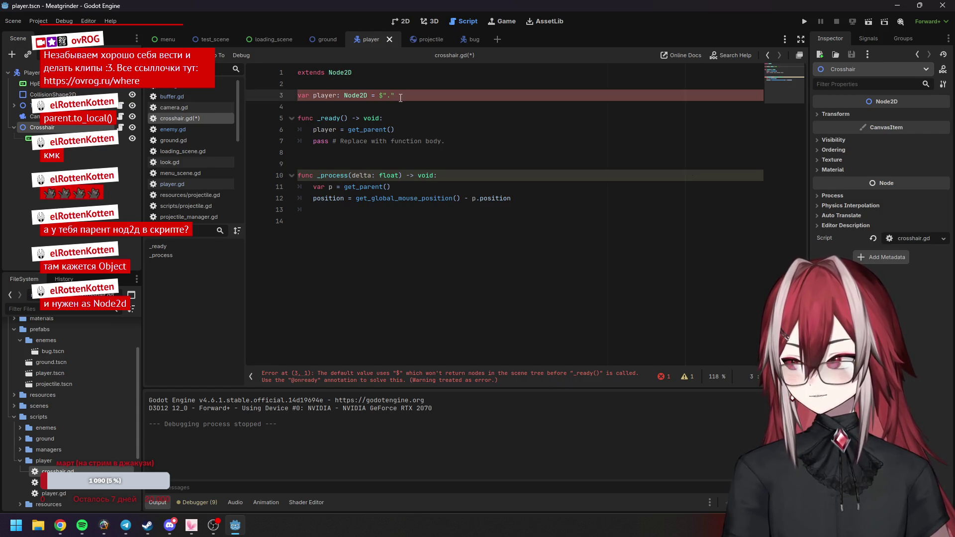
key(BackSpace)
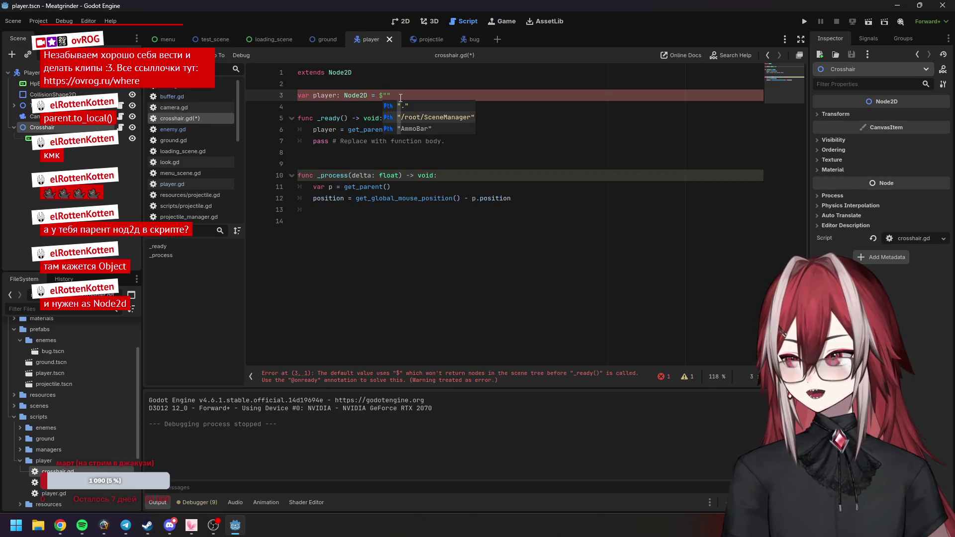
key(BackSpace)
key(BackSpace)
key(BackSpace)
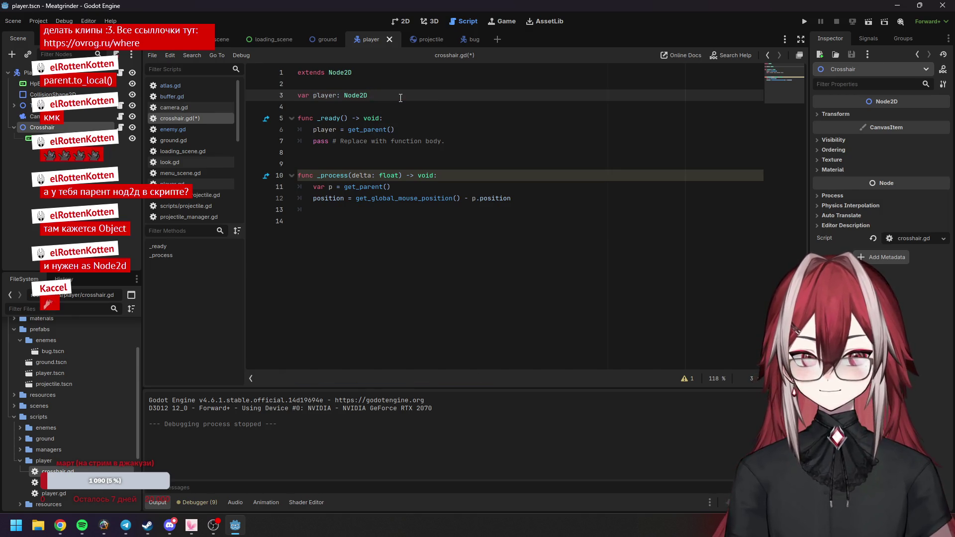
key(Down)
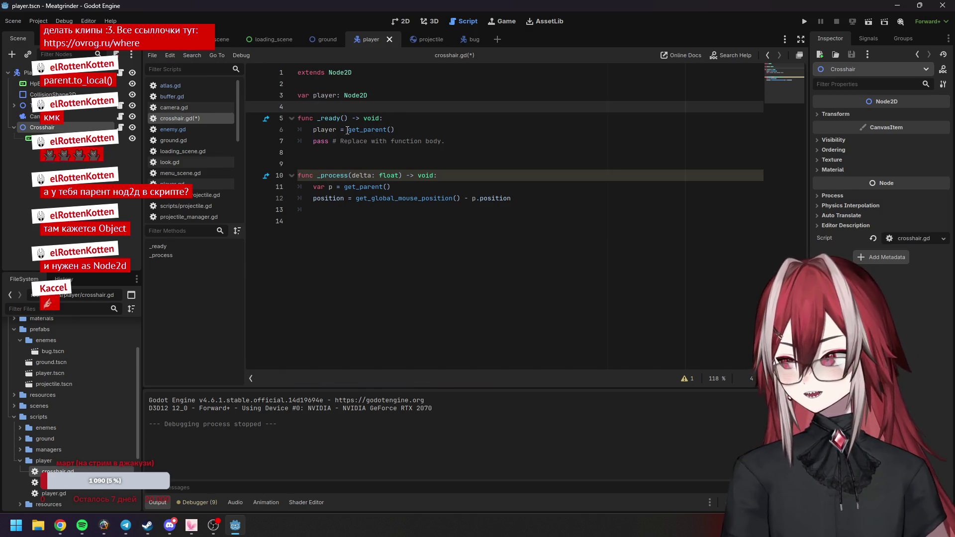
click(356, 148)
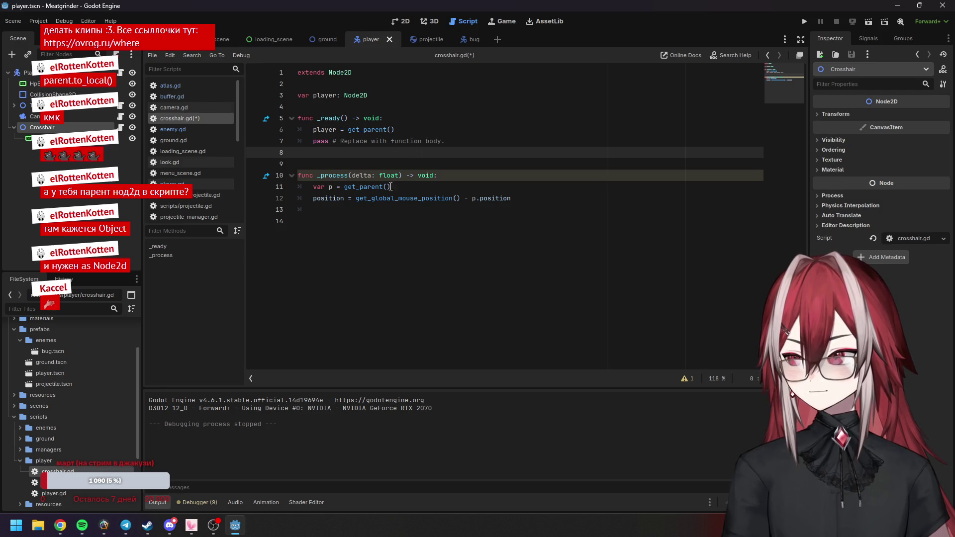
Delete the old 'var p' line and replace p.position with player
drag(390, 187, 288, 187)
key(BackSpace)
key(BackSpace)
double_click(332, 130)
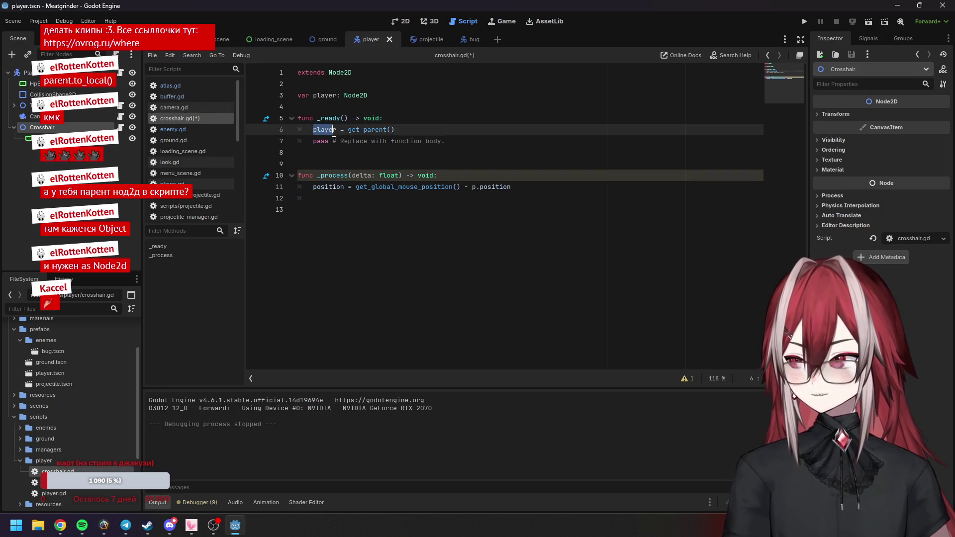
key(ctrl+c)
drag(471, 187, 543, 191)
key(ctrl+v)
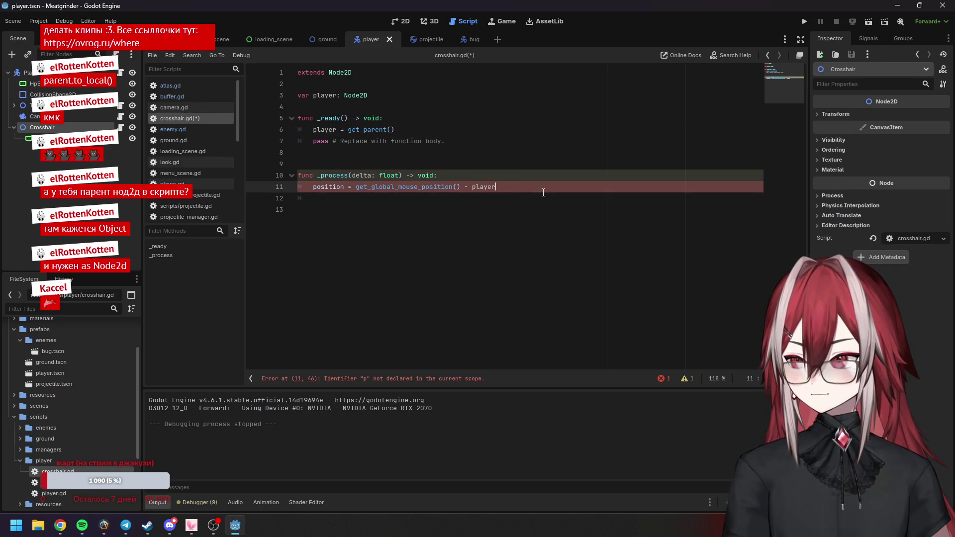
Move get_global_mouse_position() inside player.to_local(), dropping the minus sign, and save with Ctrl+S
text(.p)
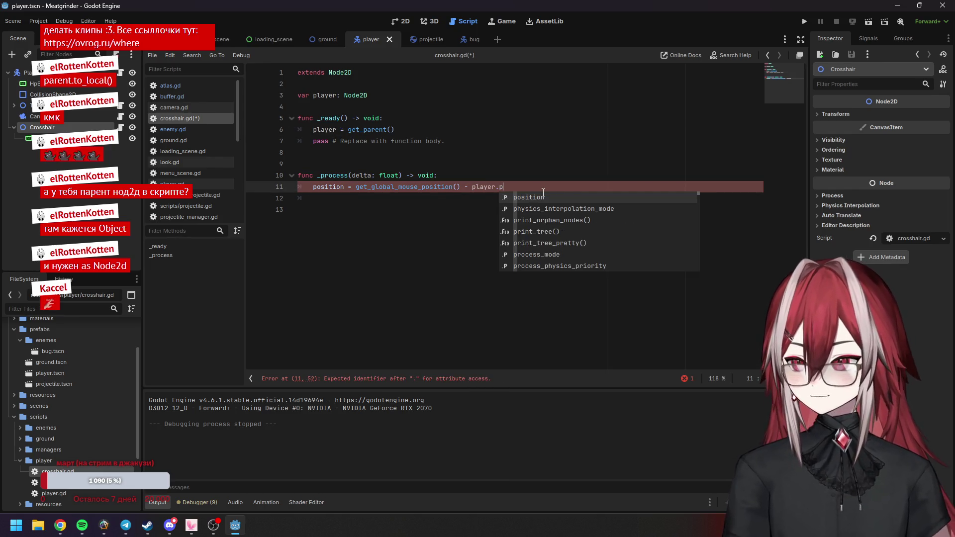
text(to_l)
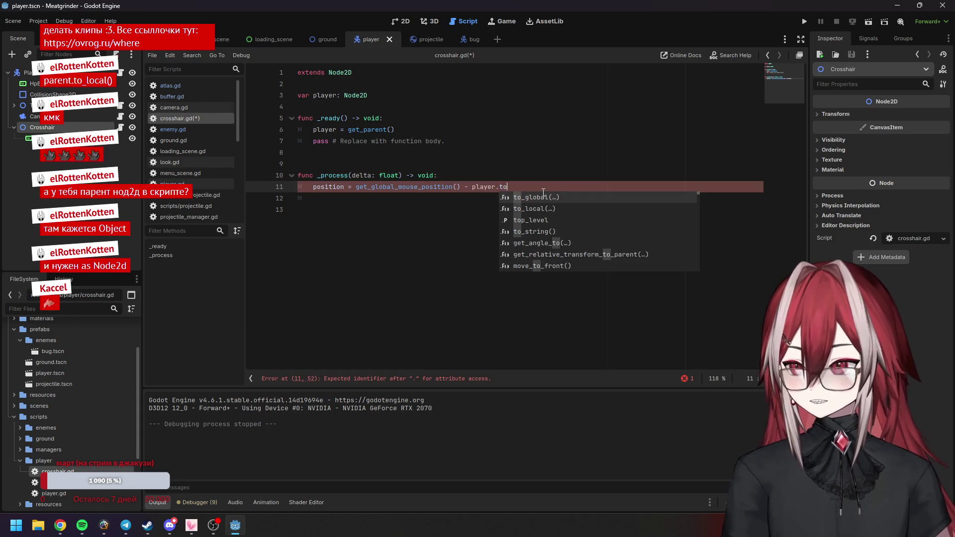
key(Return)
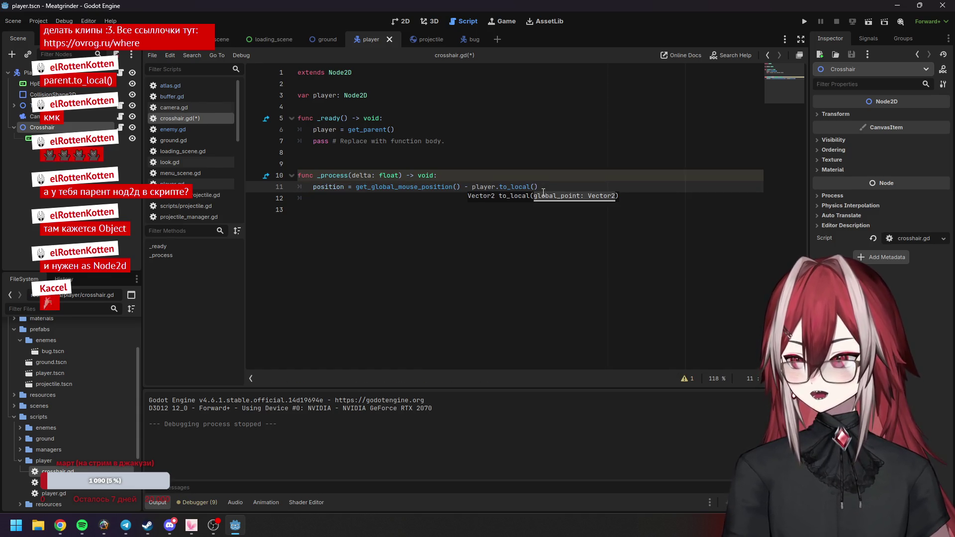
drag(461, 188, 357, 191)
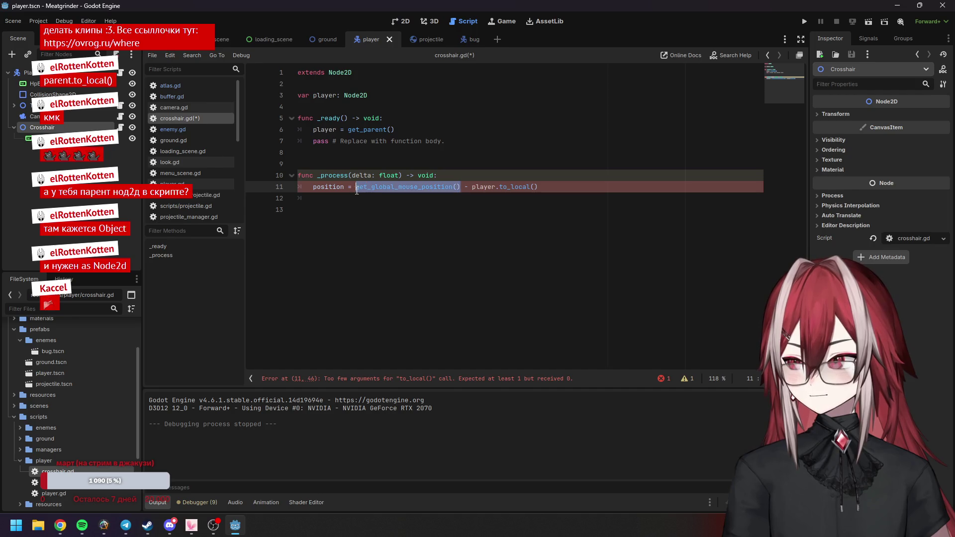
key(Delete)
key(Delete)
key(Delete)
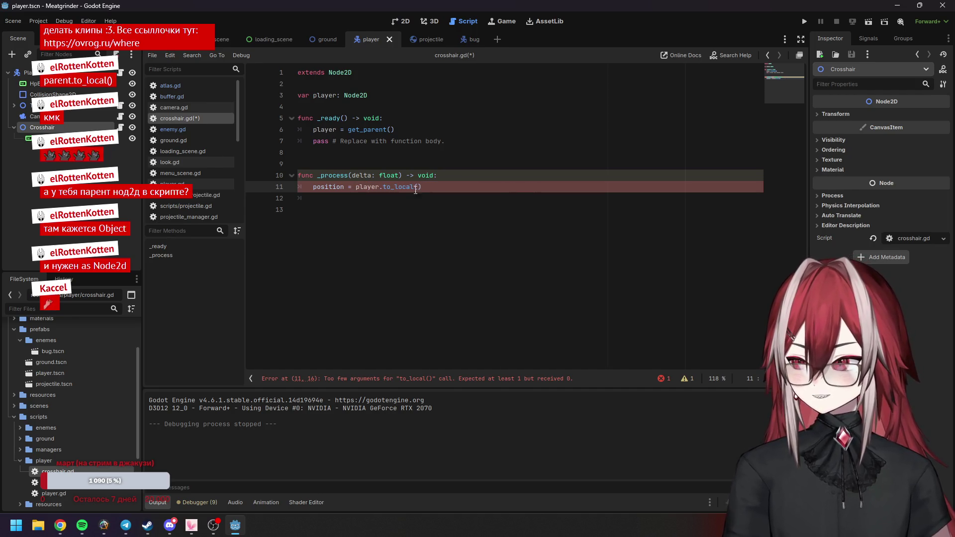
key(ctrl+v)
click(477, 211)
key(ctrl+s)
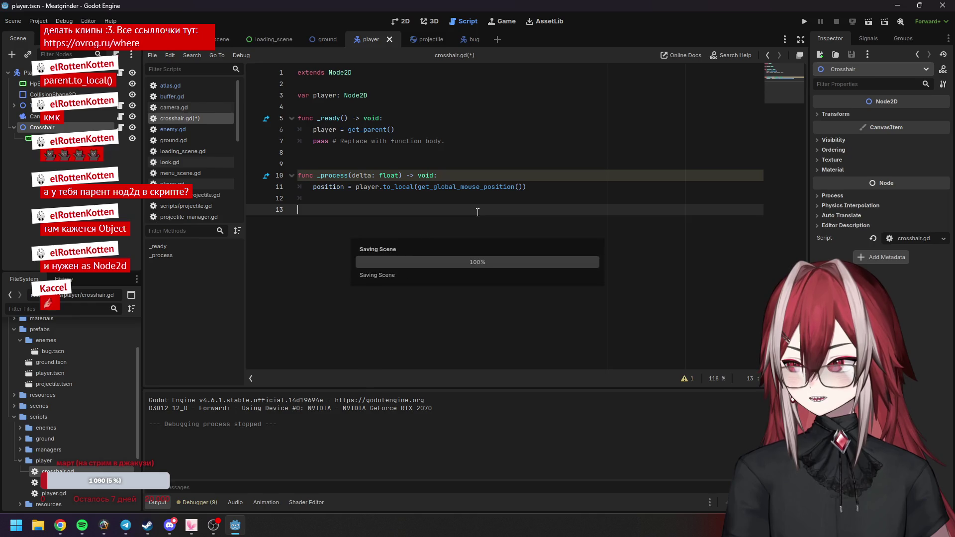
click(560, 164)
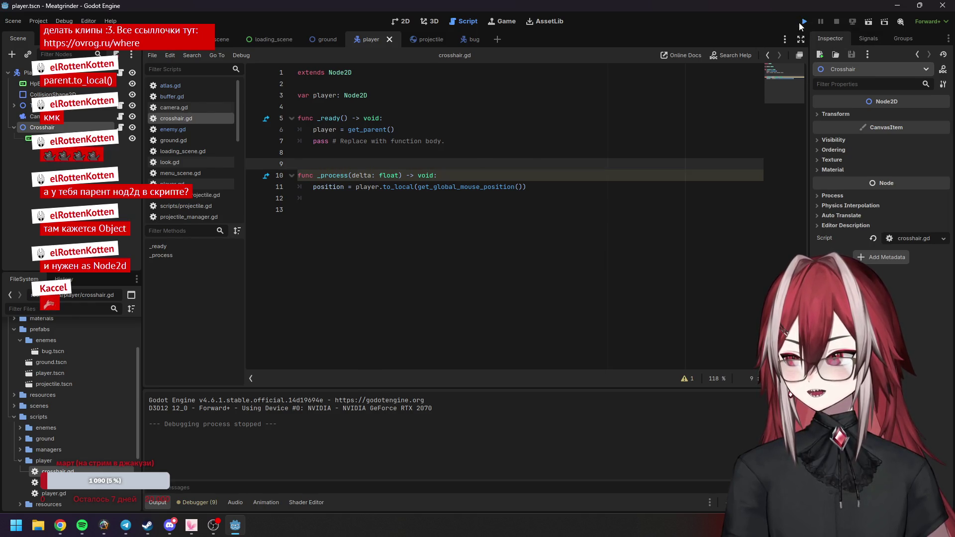
click(803, 22)
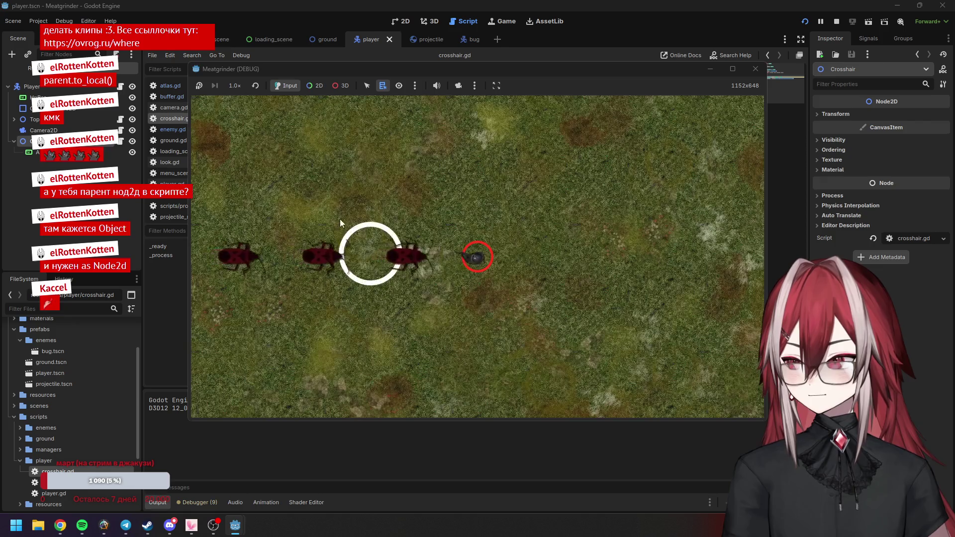
key(d)
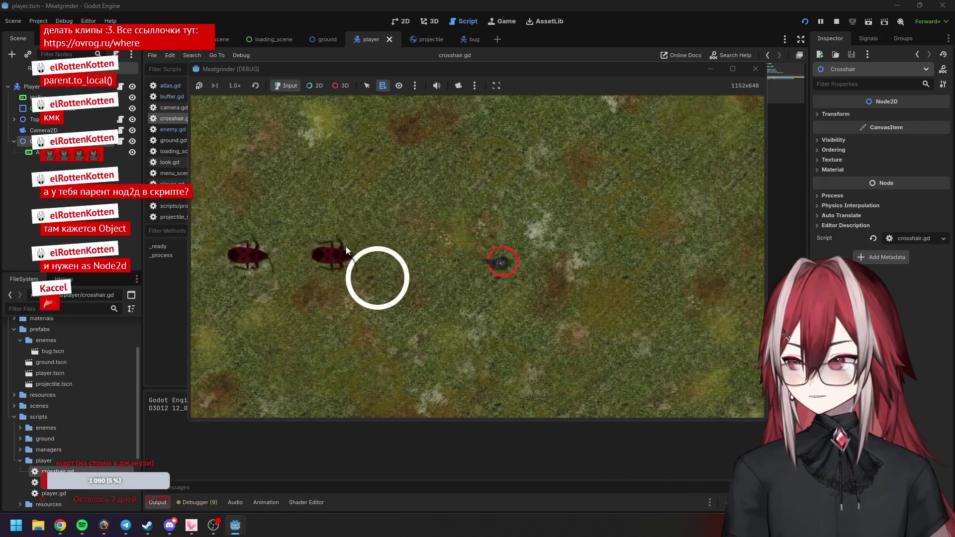
key(w)
key(a)
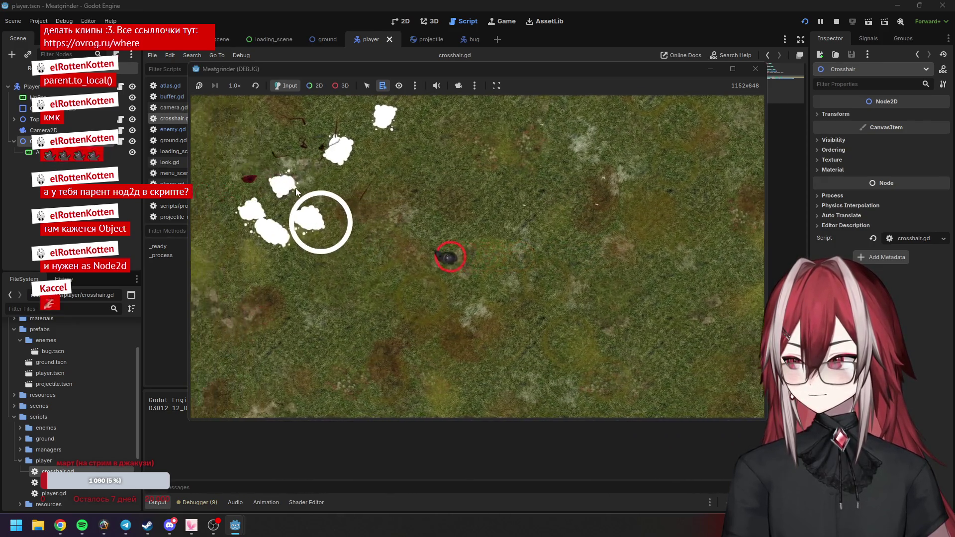
key(w)
key(a)
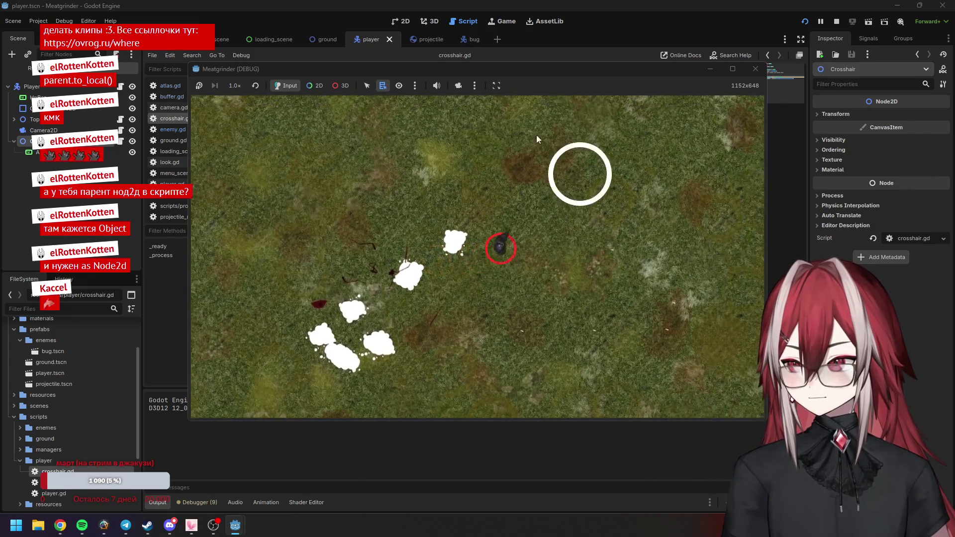
key(s)
key(a)
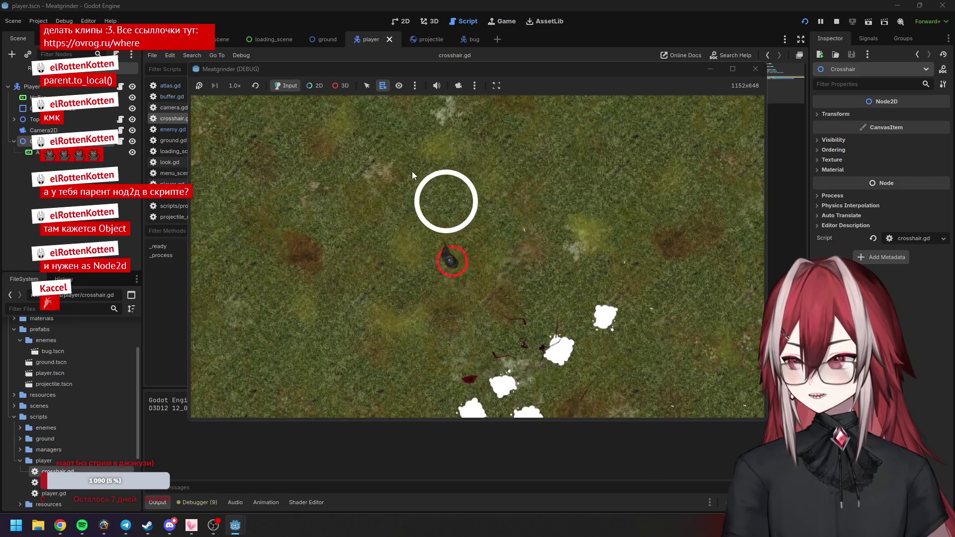
key(w)
key(d)
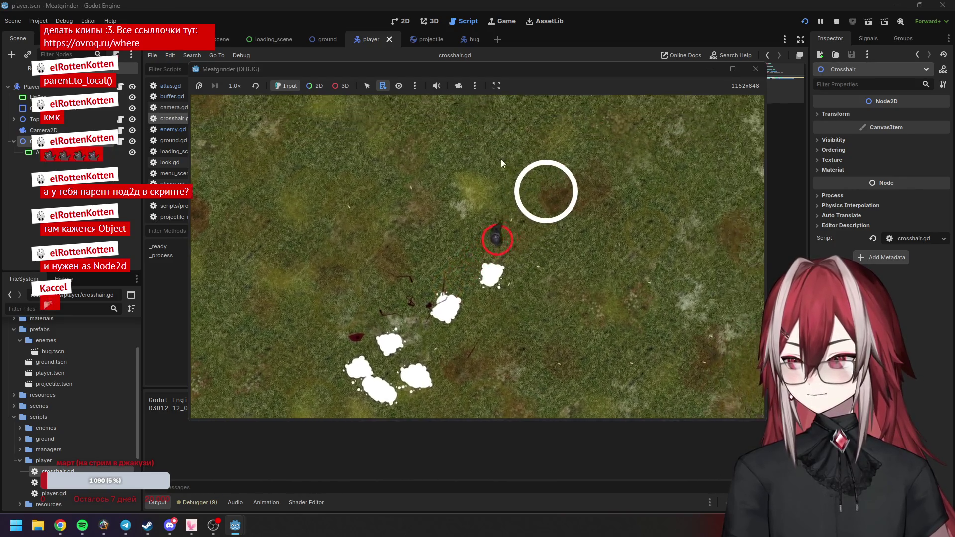
click(755, 68)
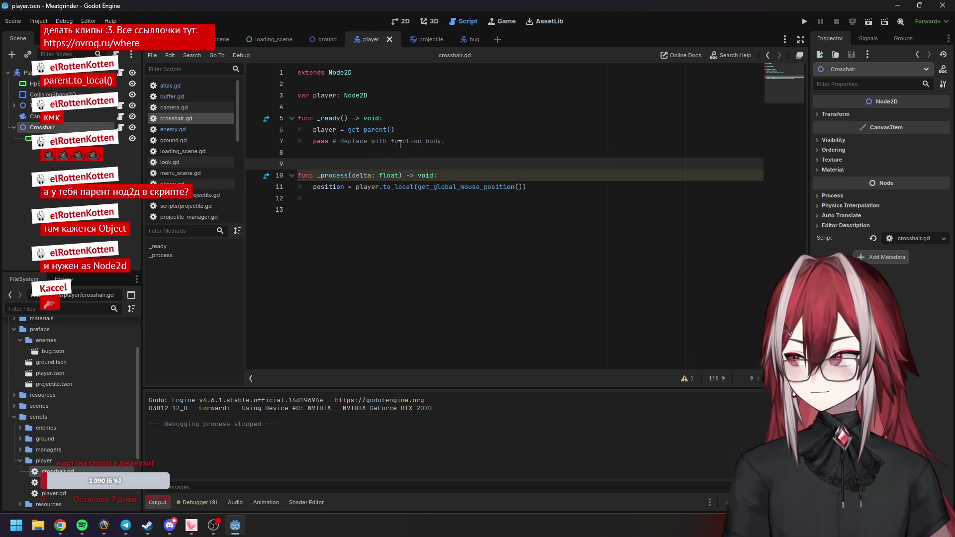
Delete the leftover pass line from _ready
click(442, 140)
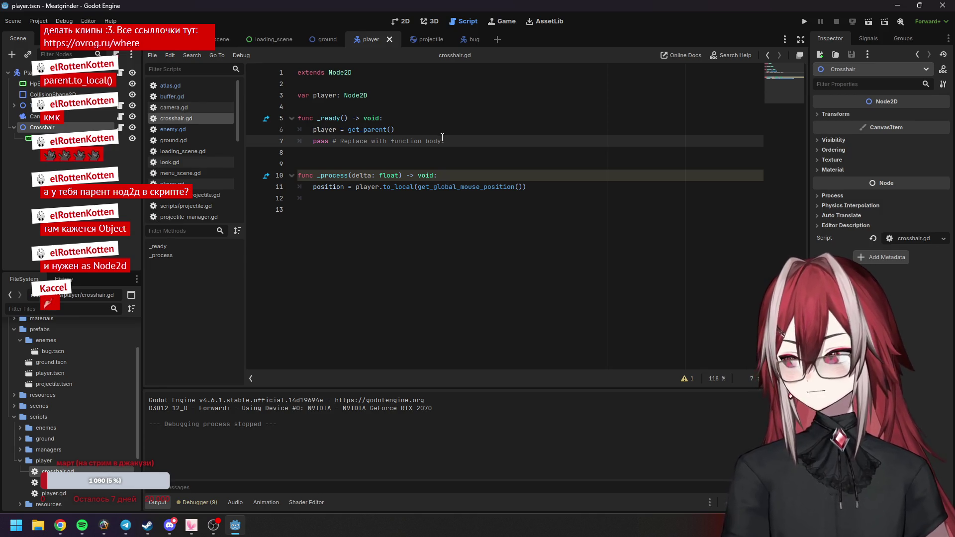
key(ctrl+shift+Left)
key(ctrl+shift+Left)
key(ctrl+shift+Left)
key(BackSpace)
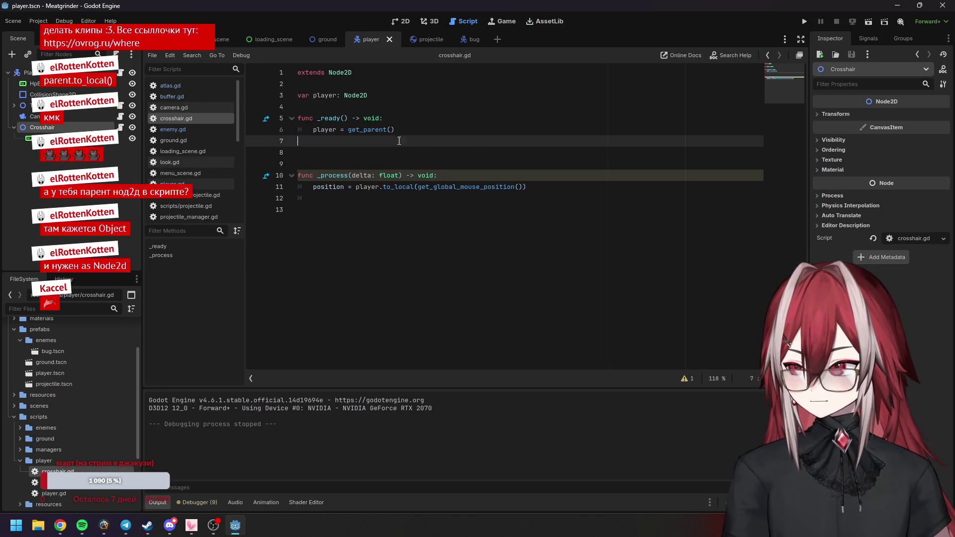
key(BackSpace)
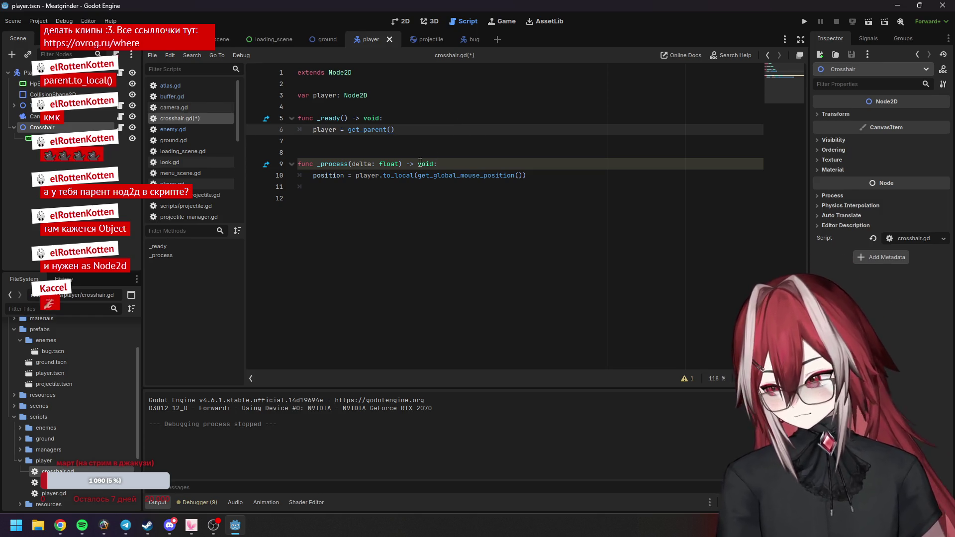
click(379, 186)
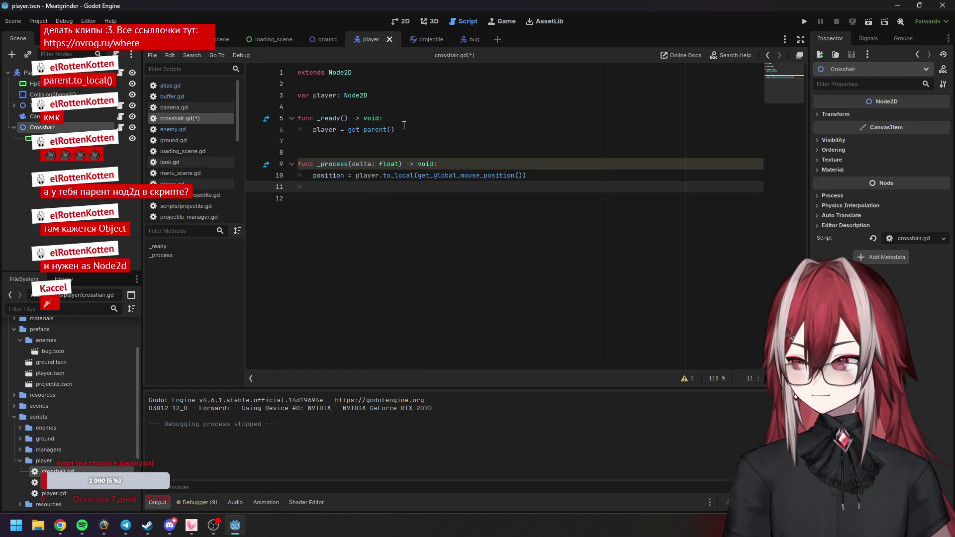
Change the player variable's type from Node2D to CharacterBody2D and save the script
double_click(345, 95)
key(BackSpace)
text(Char)
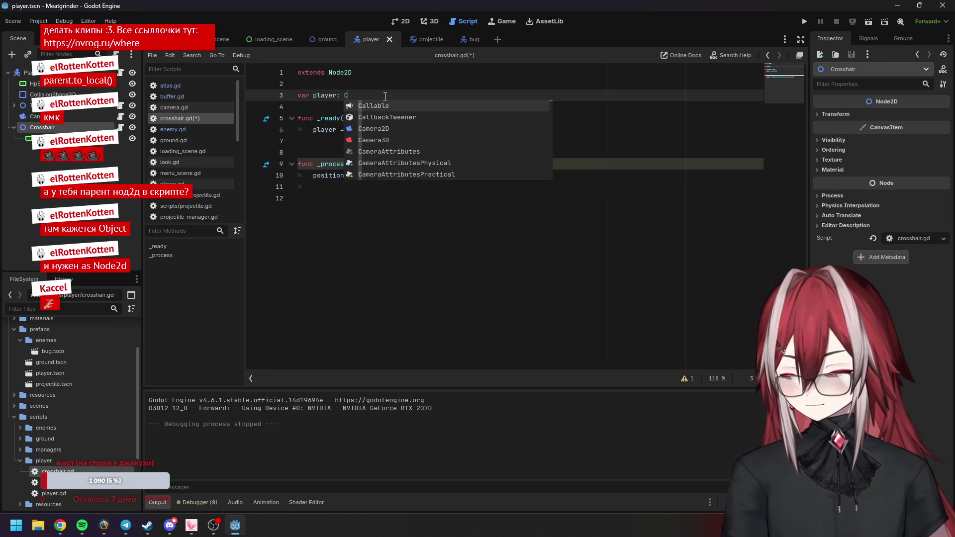
key(Return)
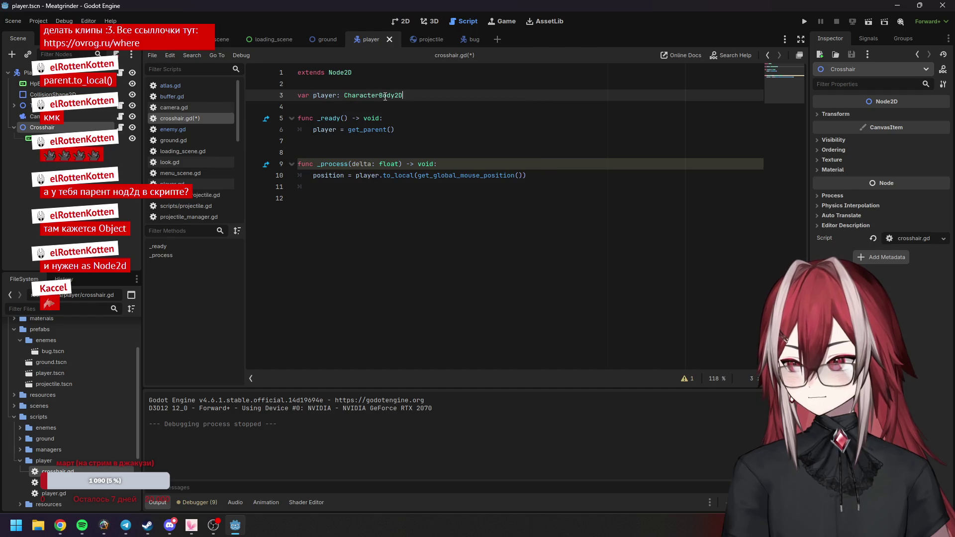
click(438, 123)
key(ctrl+s)
click(355, 187)
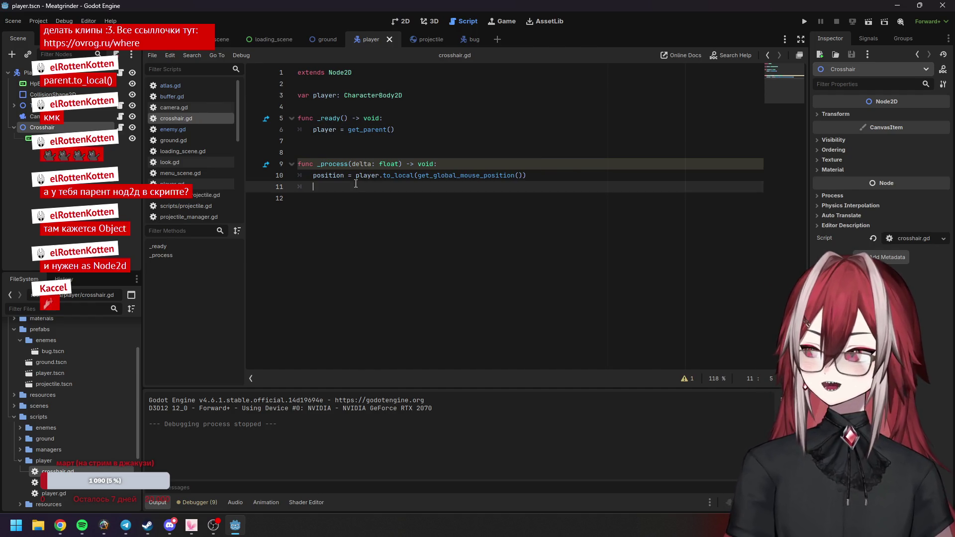
click(337, 211)
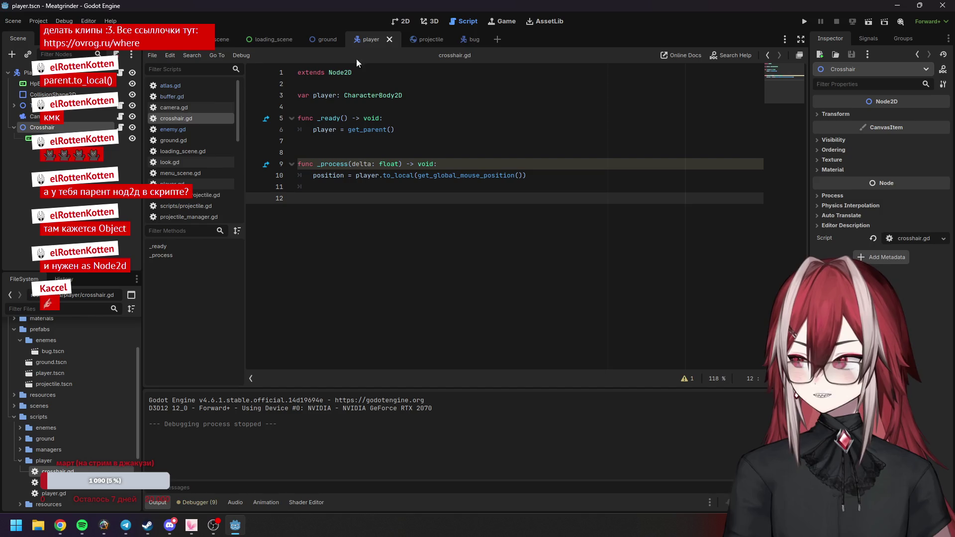
Switch to the 2D view, select AmmoBar and pan to centre its ring
click(404, 23)
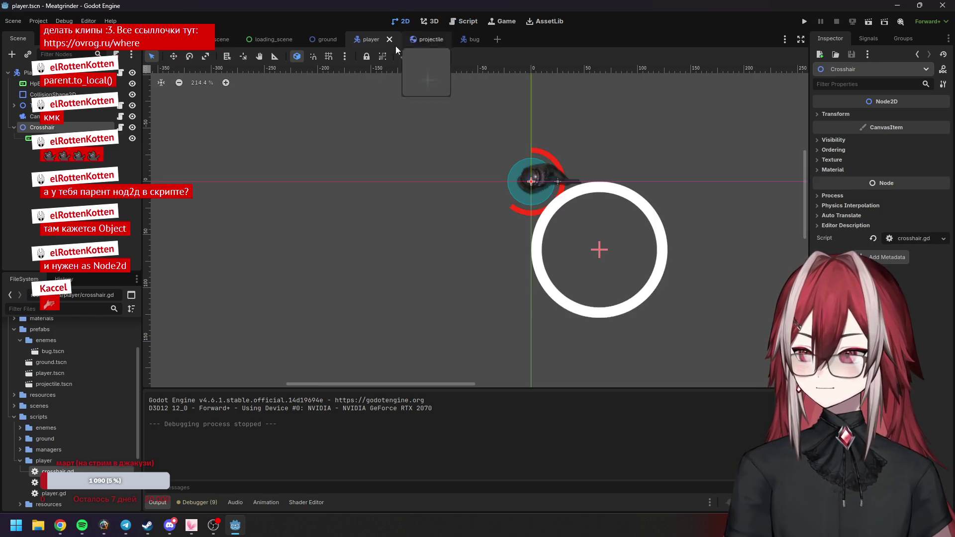
click(623, 234)
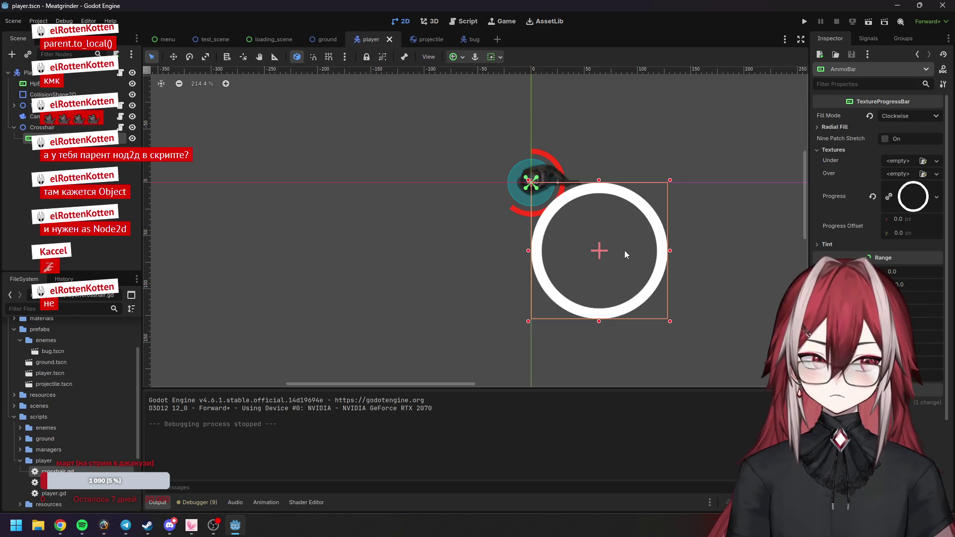
drag(701, 301, 591, 270)
drag(669, 279, 667, 283)
Inspect AmmoBar's Textures and Radial Fill property groups in the Inspector
click(844, 151)
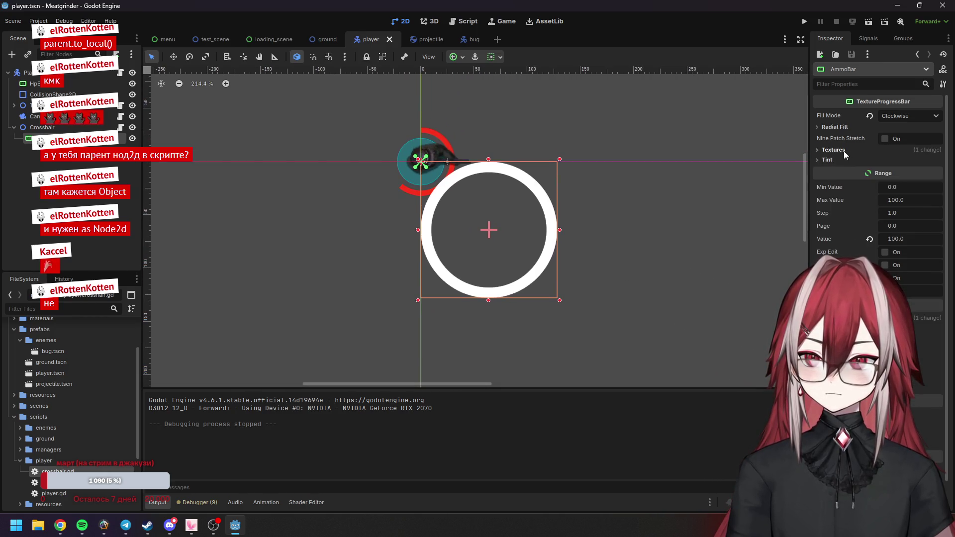
click(844, 151)
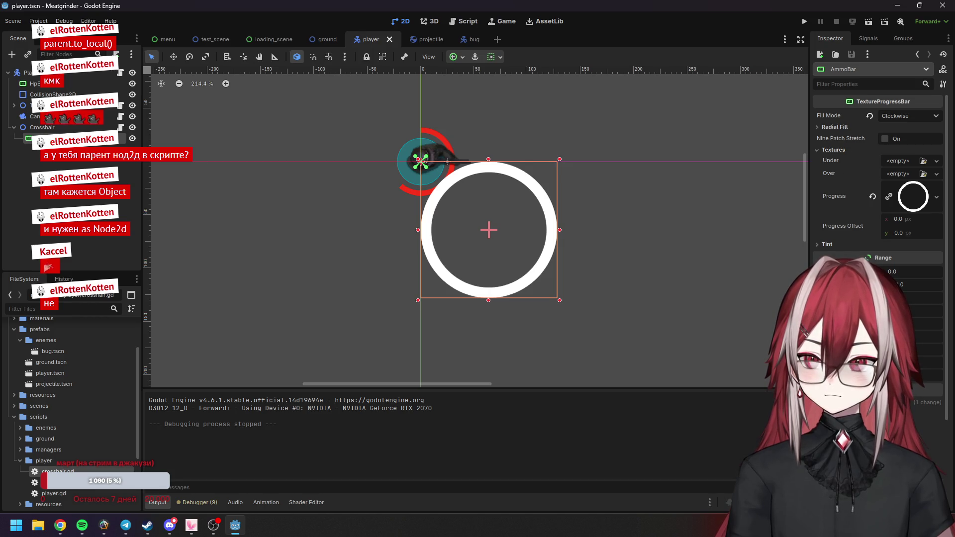
scroll(845, 174, down, 3)
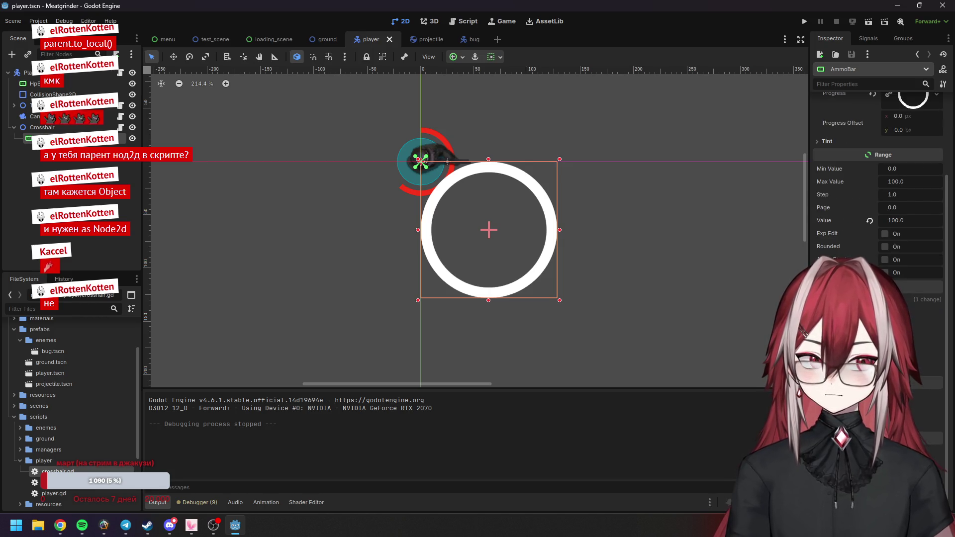
scroll(878, 199, up, 3)
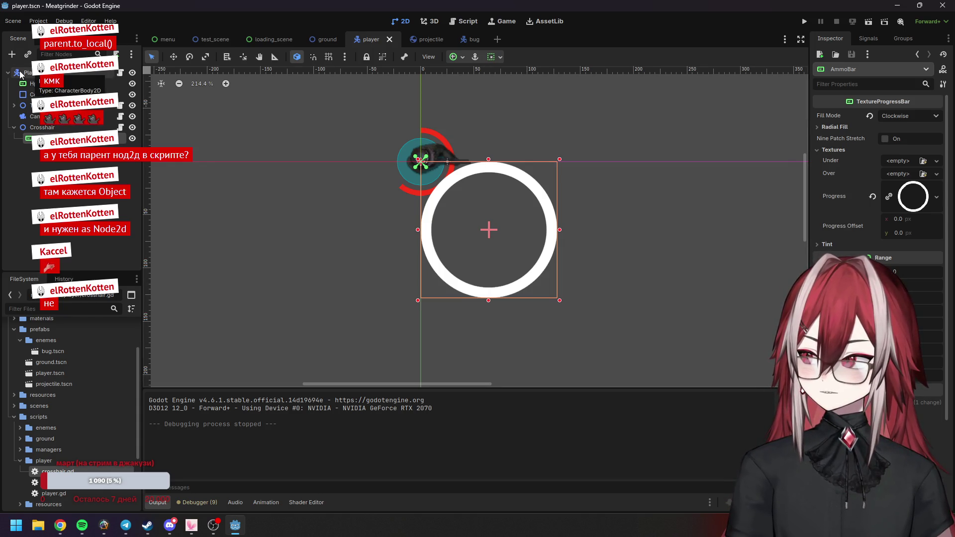
click(837, 128)
click(838, 128)
click(837, 128)
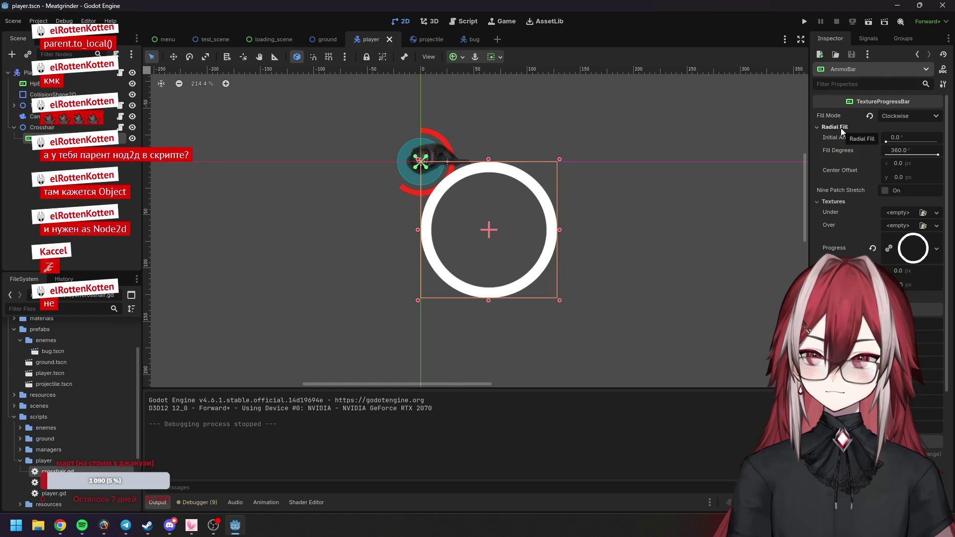
click(841, 129)
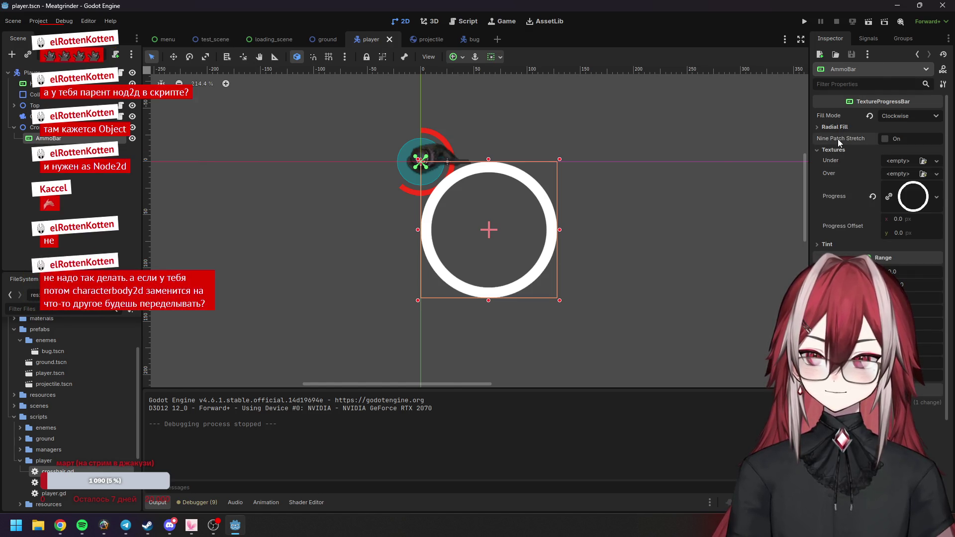
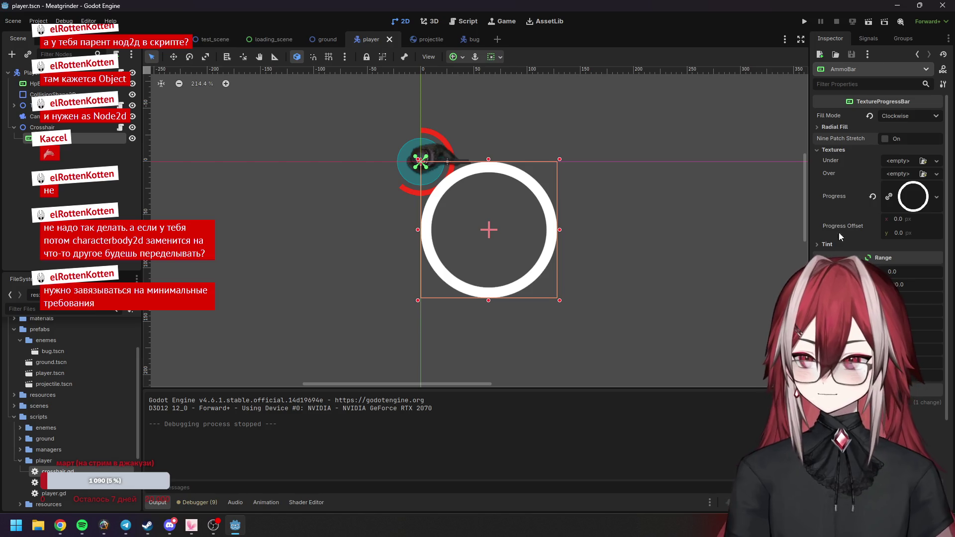
Expand and collapse AmmoBar's Tint and Textures sections in the Inspector to review them
scroll(841, 239, down, 5)
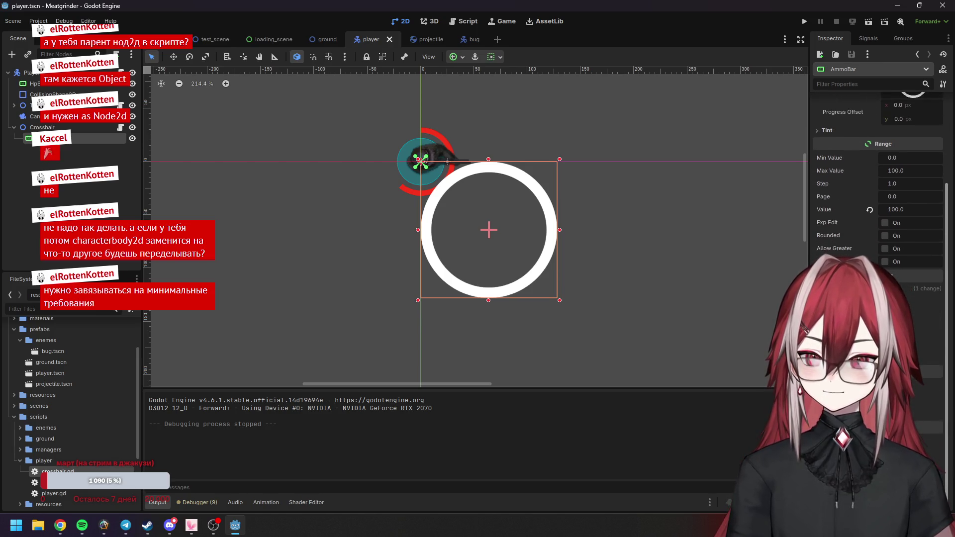
scroll(845, 150, up, 3)
click(835, 127)
click(836, 160)
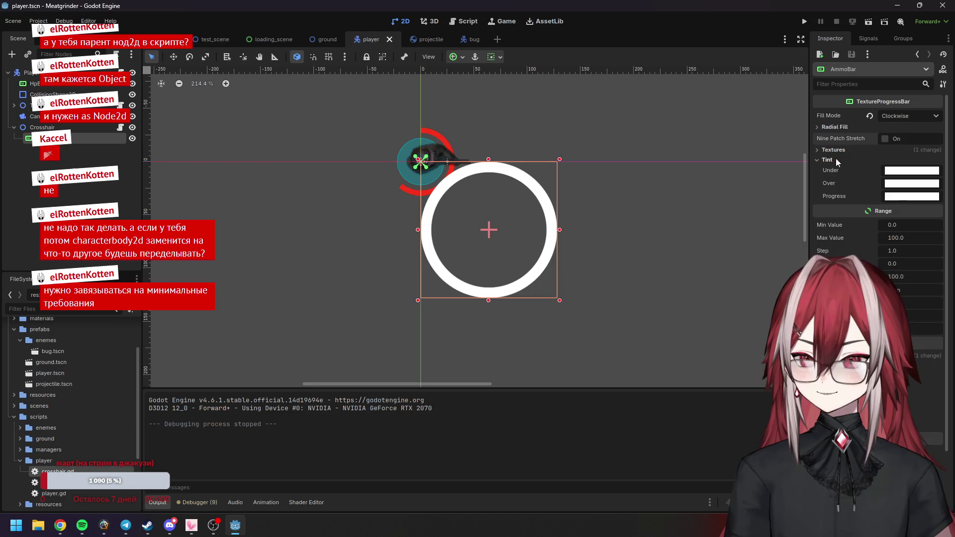
click(827, 159)
click(833, 150)
click(834, 150)
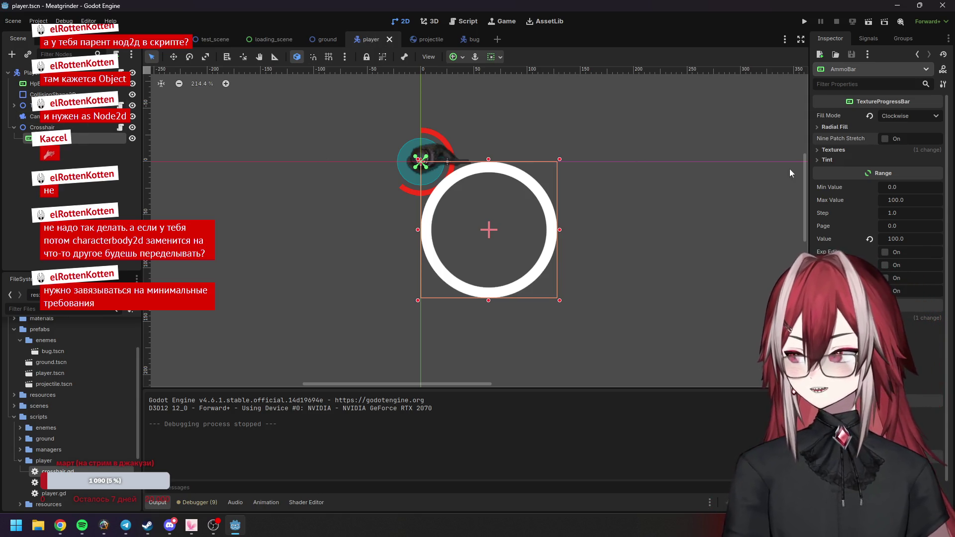
click(835, 150)
click(835, 150)
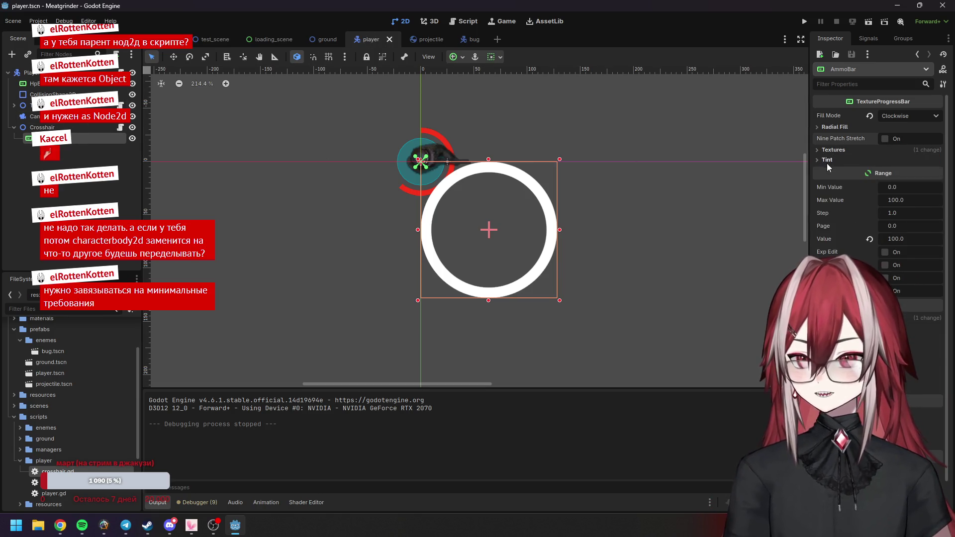
click(828, 165)
click(828, 164)
click(828, 163)
click(831, 162)
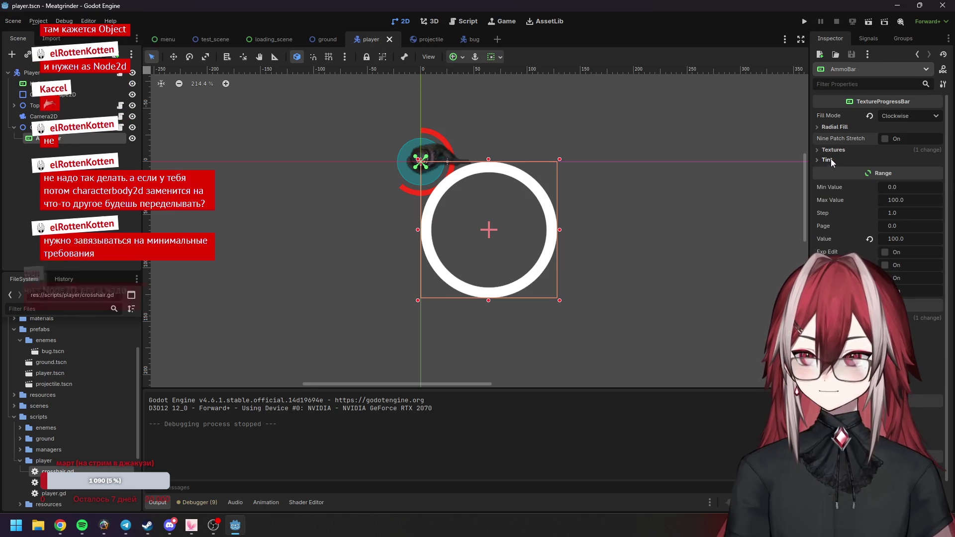
Check the Radial Fill settings, then apply the centered anchors preset to AmmoBar
mouse_move(841, 184)
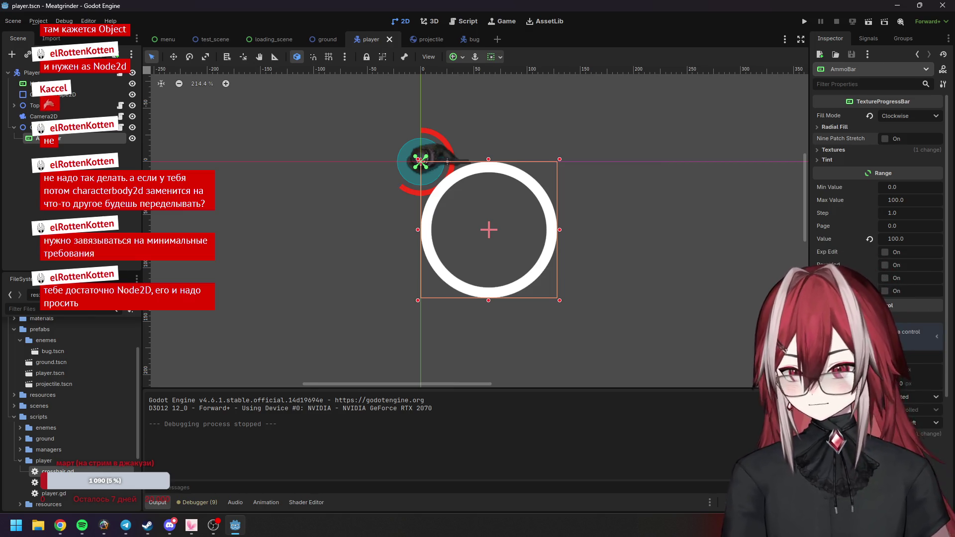
scroll(878, 249, down, 1)
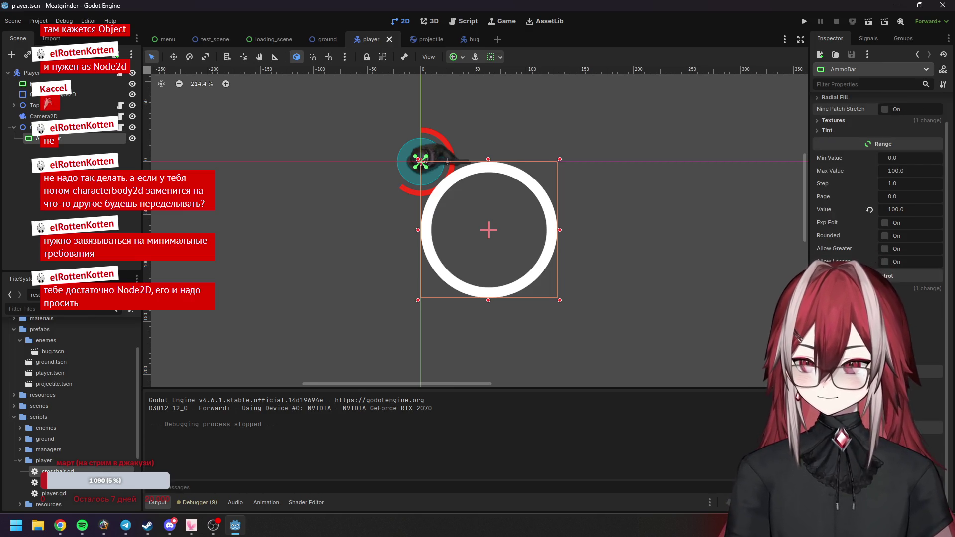
scroll(835, 164, up, 1)
click(828, 159)
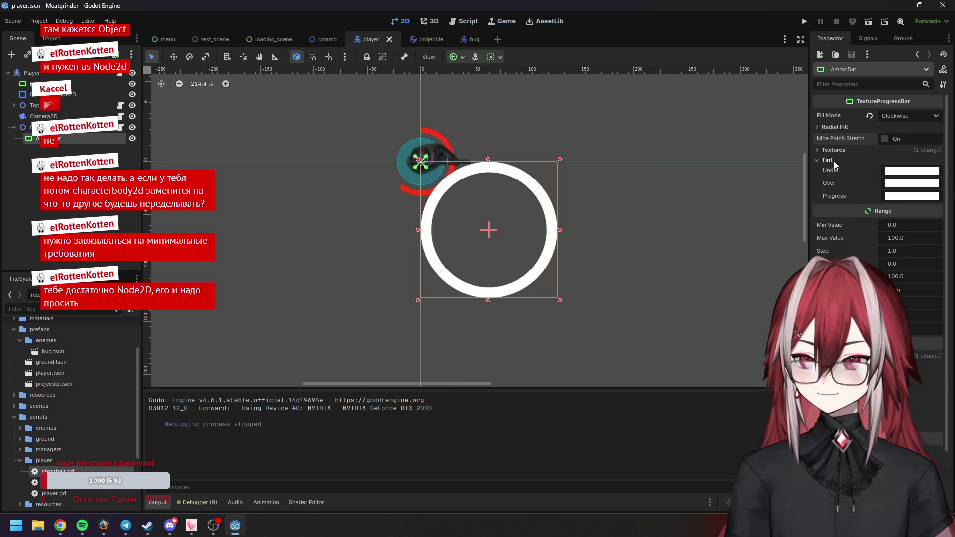
click(831, 160)
click(836, 150)
click(840, 150)
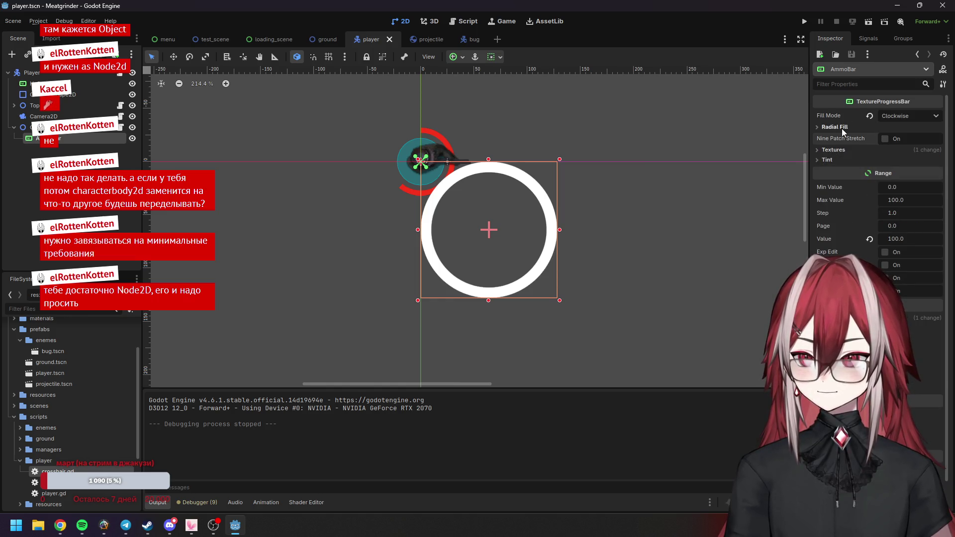
click(842, 130)
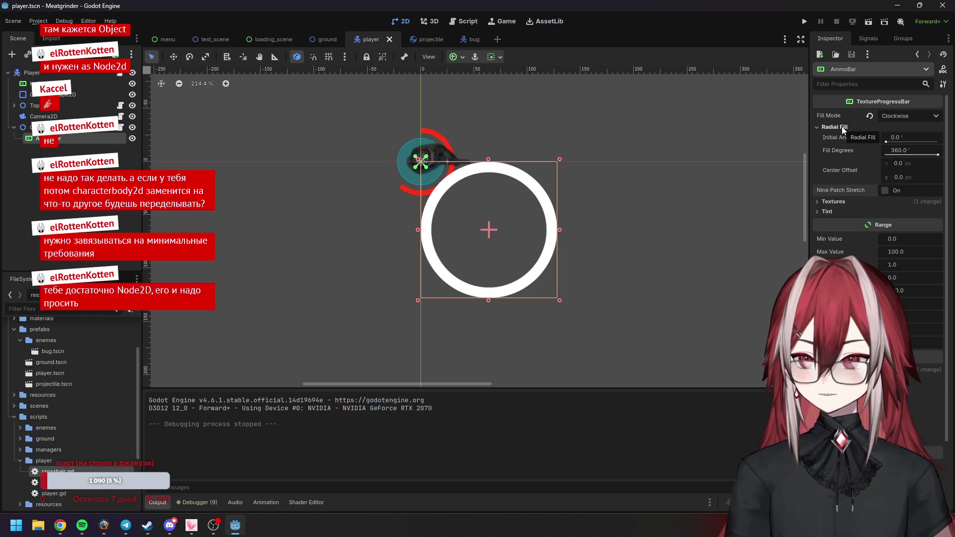
click(842, 128)
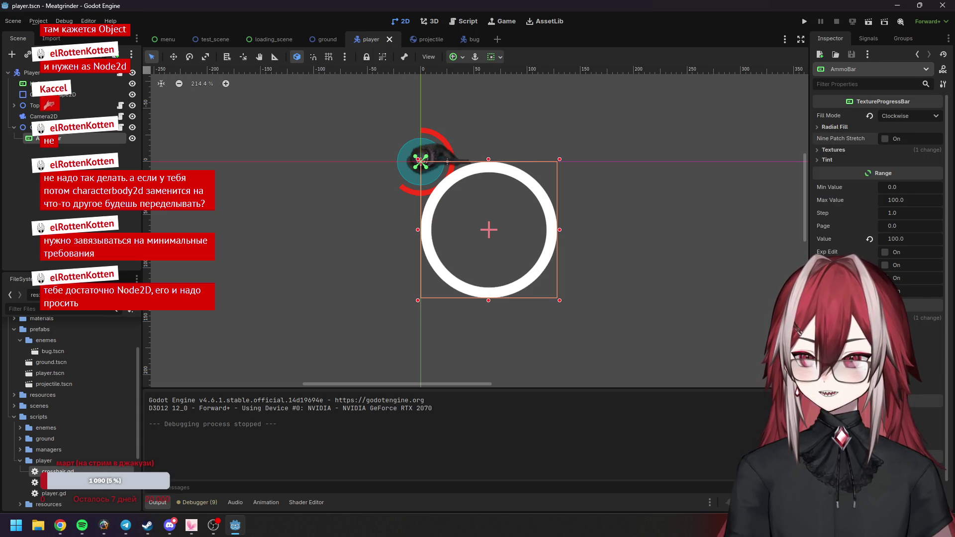
scroll(876, 224, down, 4)
click(916, 294)
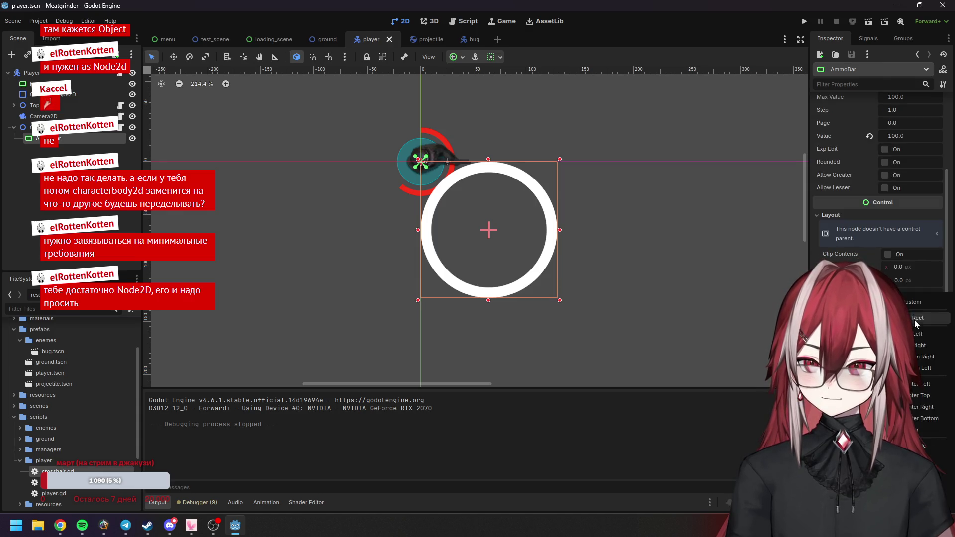
click(919, 431)
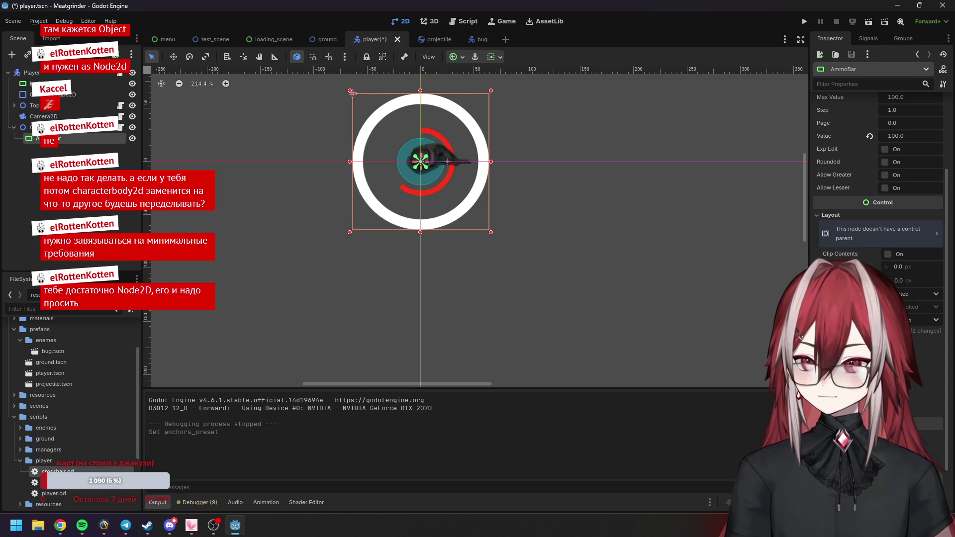
Recentre the view on the player, deselect AmmoBar, and save and launch the game with F5
drag(587, 222, 631, 268)
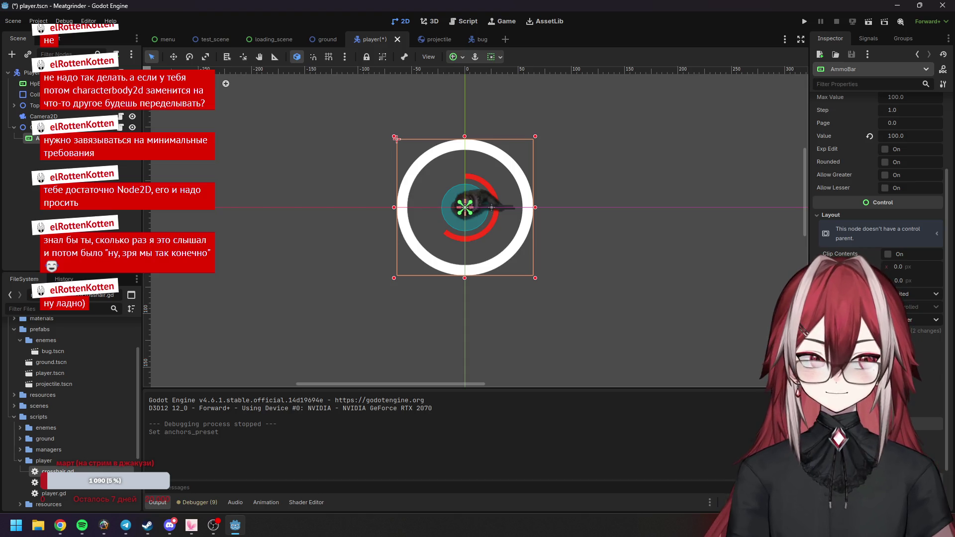
click(671, 291)
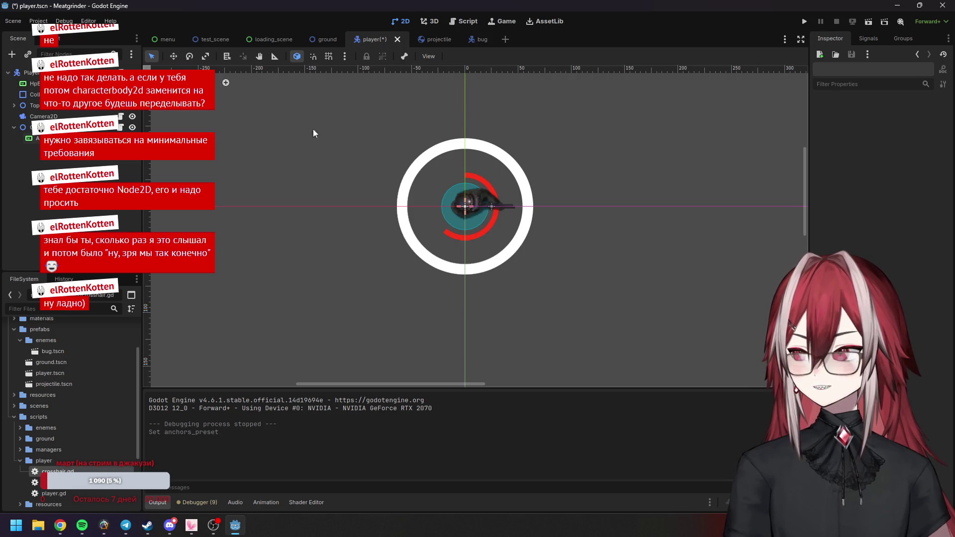
key(F5)
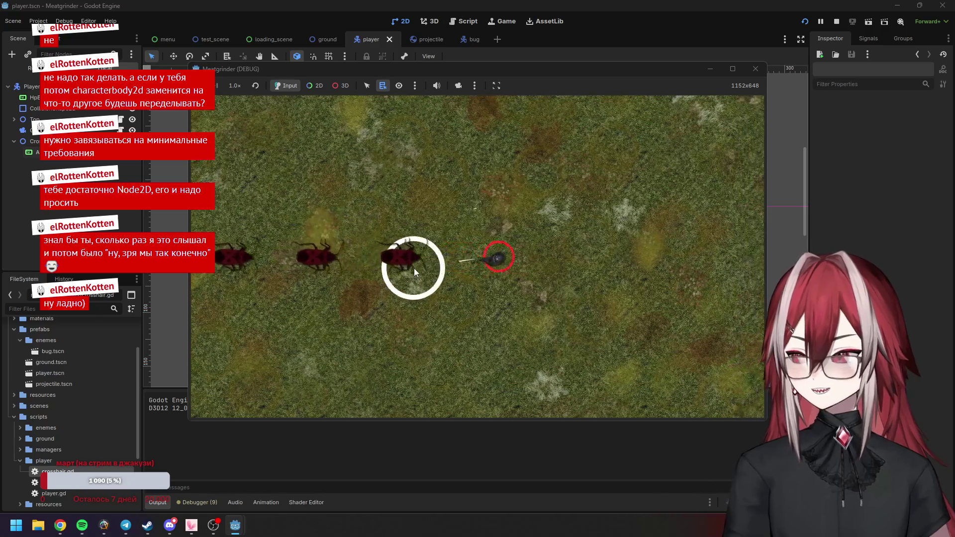
Playtest by moving with W/A and shooting the bugs, then stop the game
click(324, 262)
click(284, 254)
key(w)
key(a)
click(284, 254)
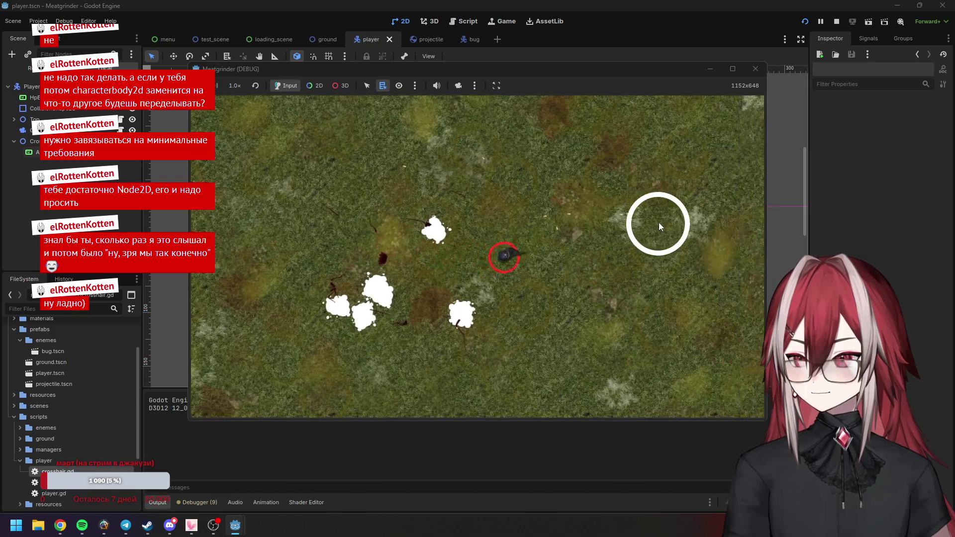
click(756, 69)
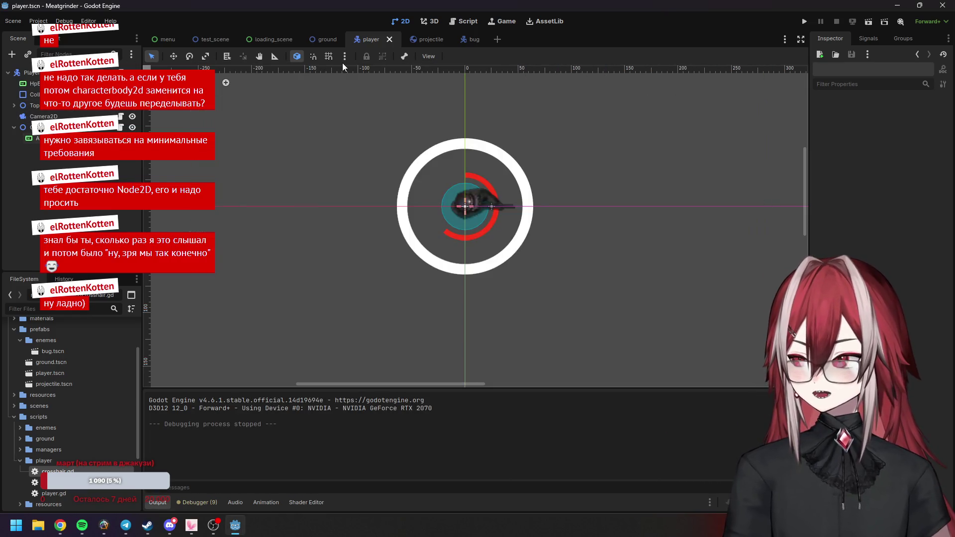
In crosshair.gd, add a blank line in _ready after player = get_parent(), then switch to Chrome
click(455, 23)
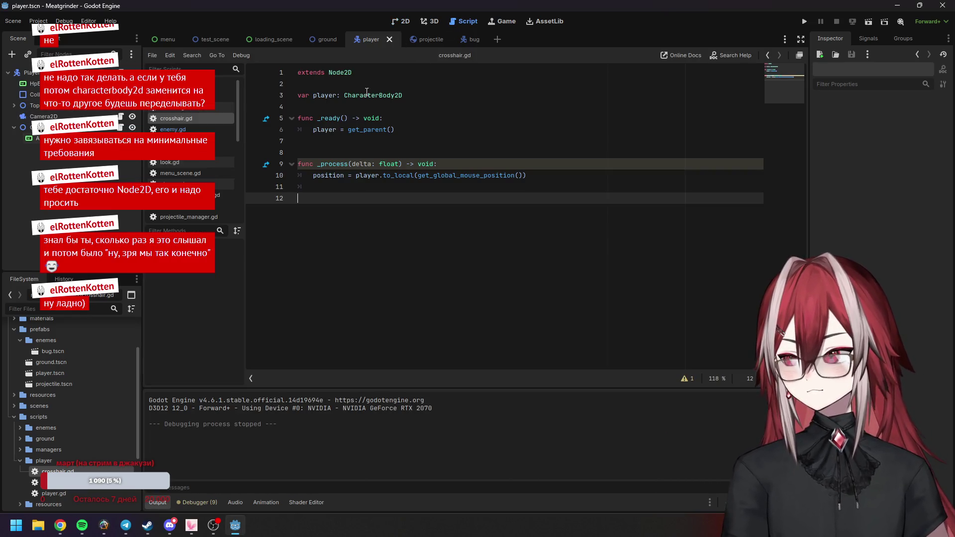
click(437, 121)
click(436, 126)
key(Return)
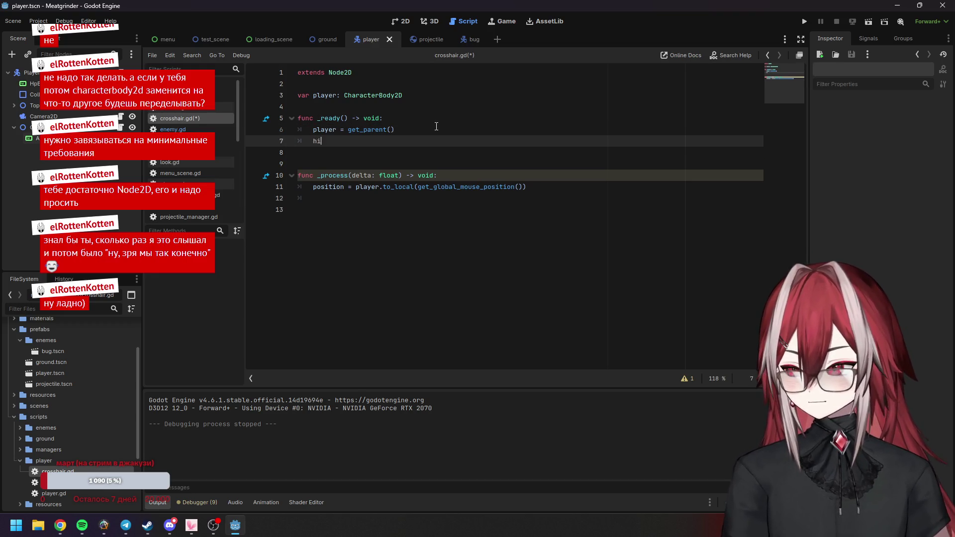
key(BackSpace)
key(BackSpace)
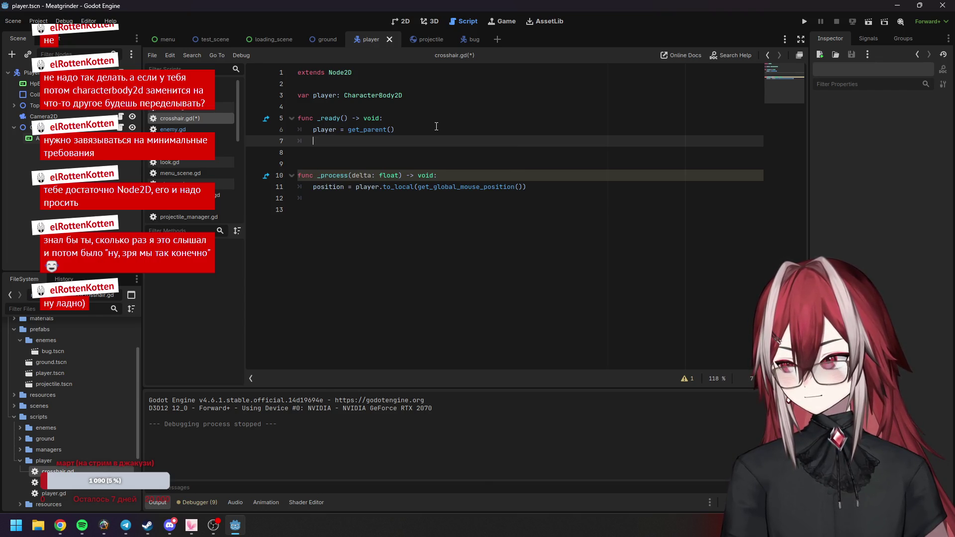
click(61, 525)
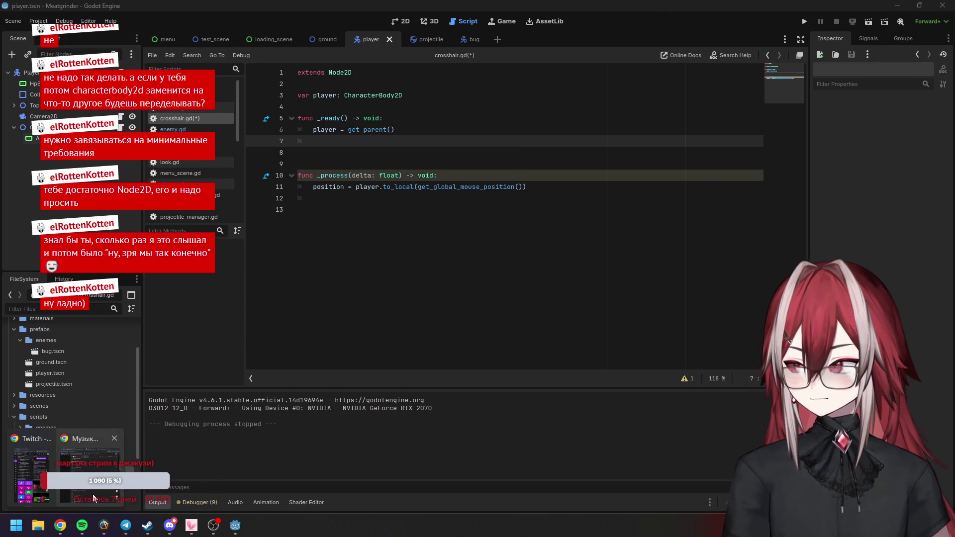
click(94, 498)
Close the Reddit tab and search Google for 'godot hide mouse cursor'
click(547, 148)
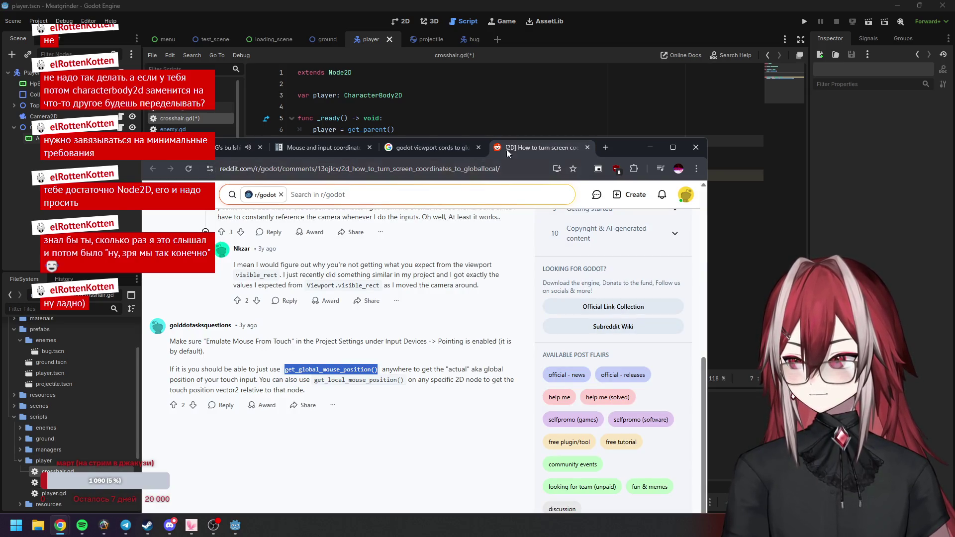
middle_click(506, 149)
drag(303, 206, 517, 222)
key(BackSpace)
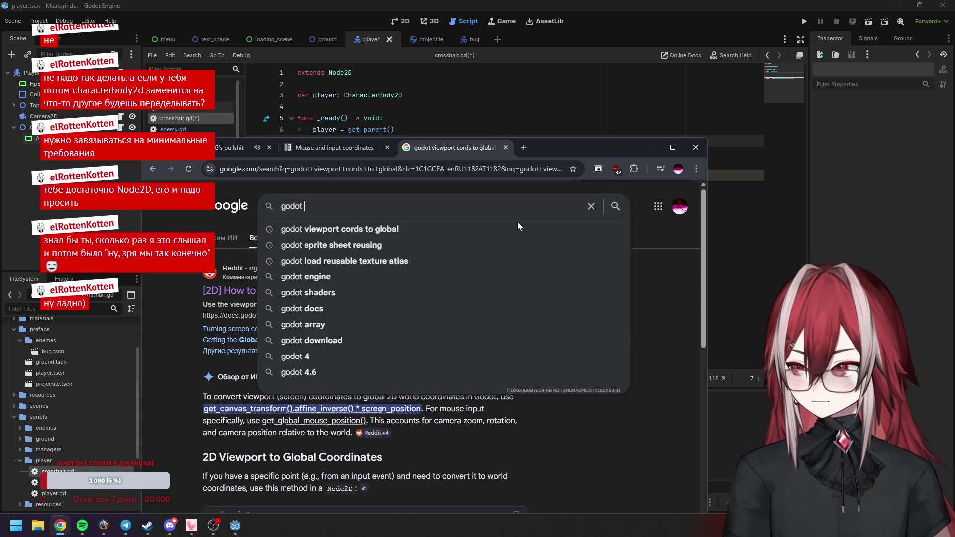
text(hide c)
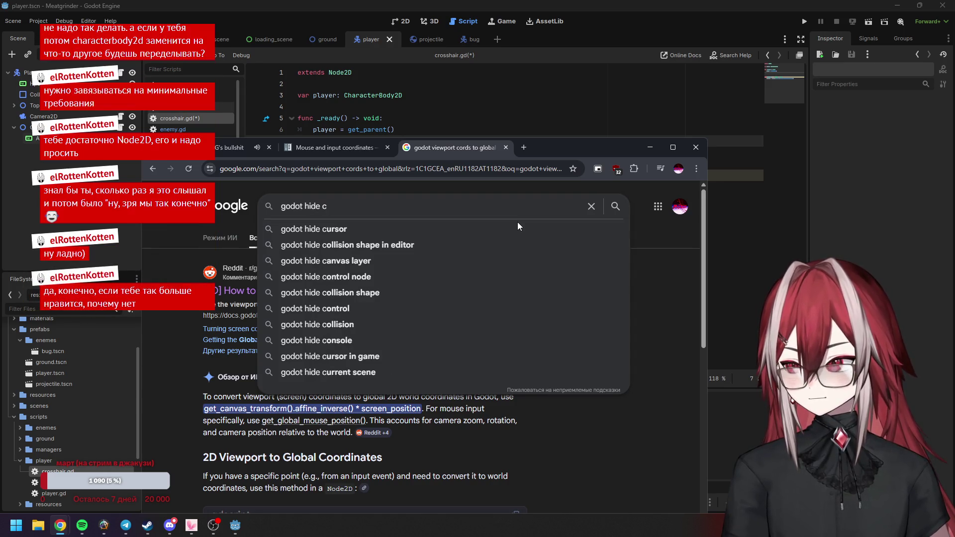
key(BackSpace)
text(mouse cursor)
key(Return)
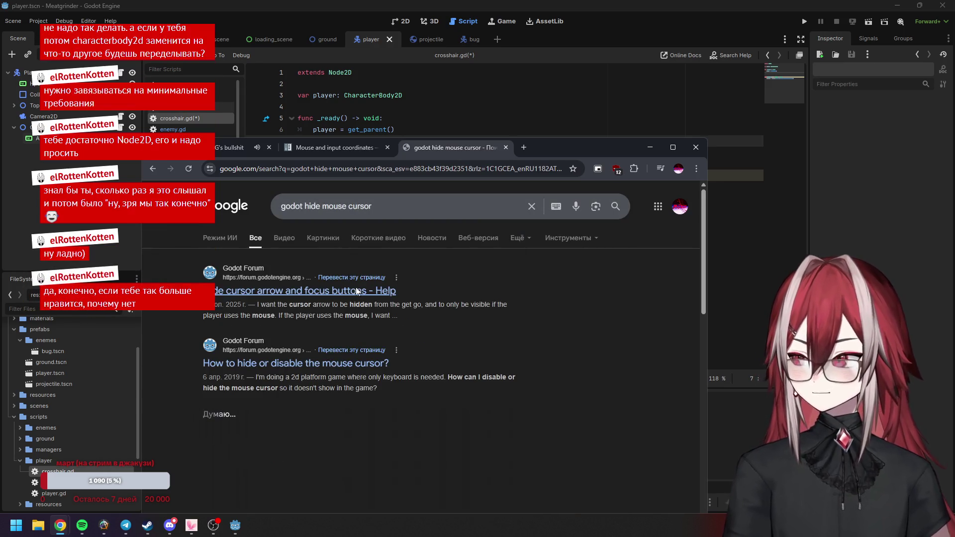
Open the Godot Forum result and read the replies about Input.mouse_mode
click(357, 291)
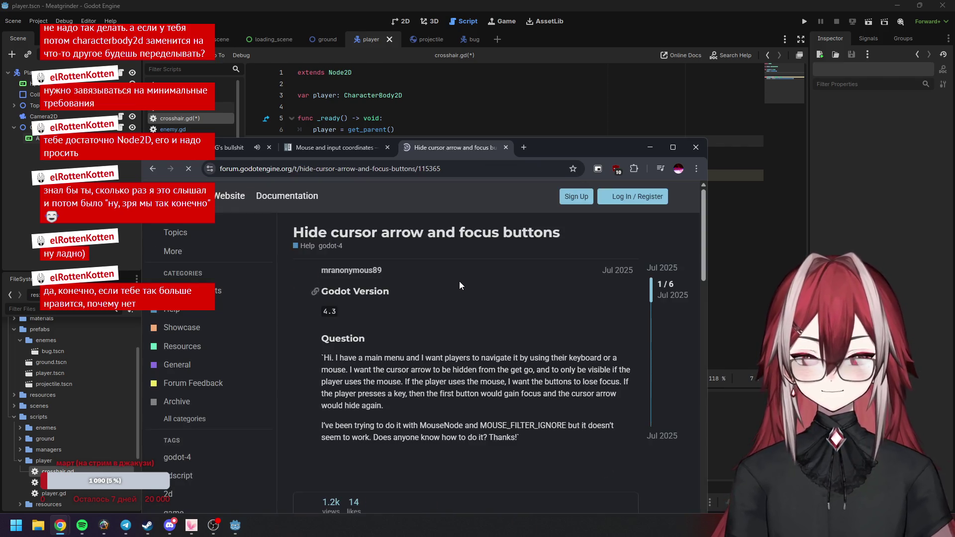
scroll(460, 282, down, 6)
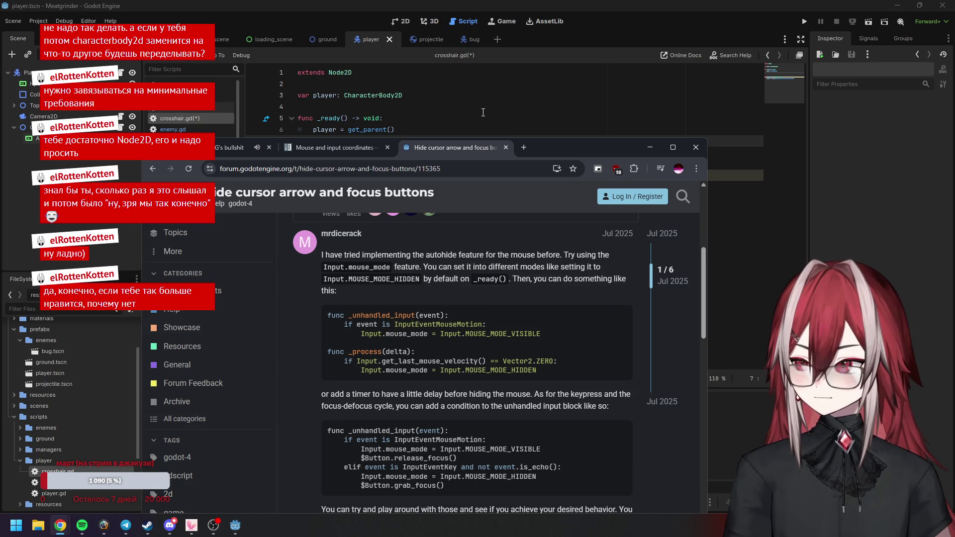
scroll(476, 287, down, 5)
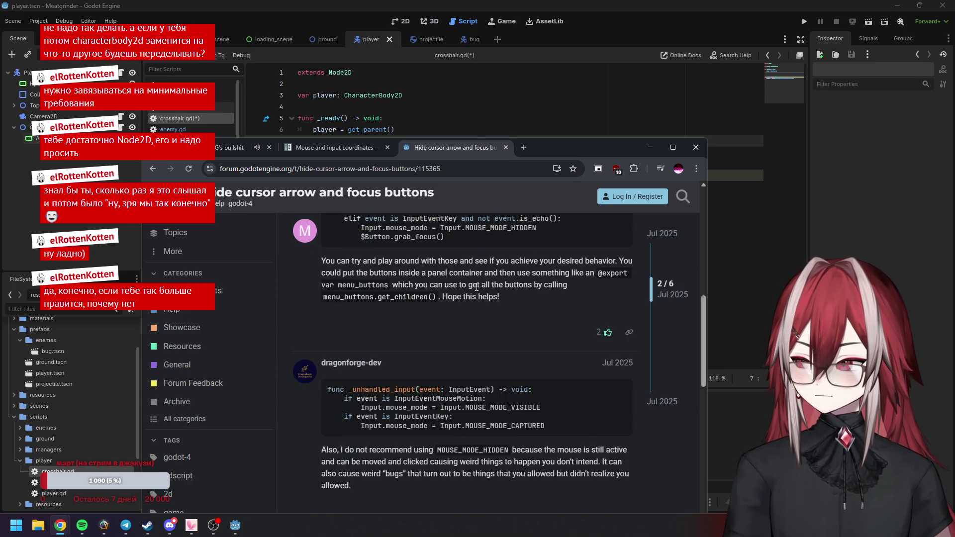
Back in Godot, add a new line inside _ready in crosshair.gd
click(471, 88)
click(414, 130)
key(Return)
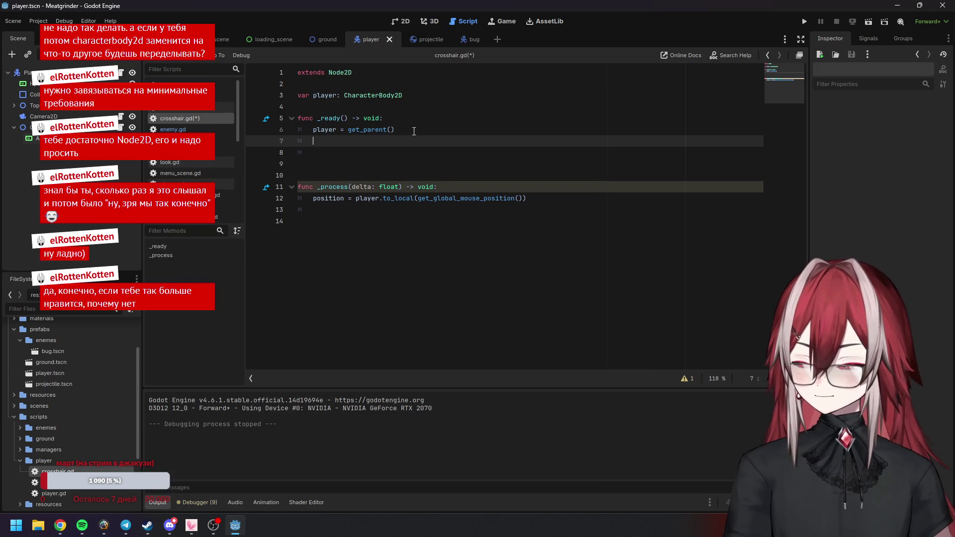
Start typing Input on line 7, undo a wrong MouseMode guess, and check the forum syntax
text(n)
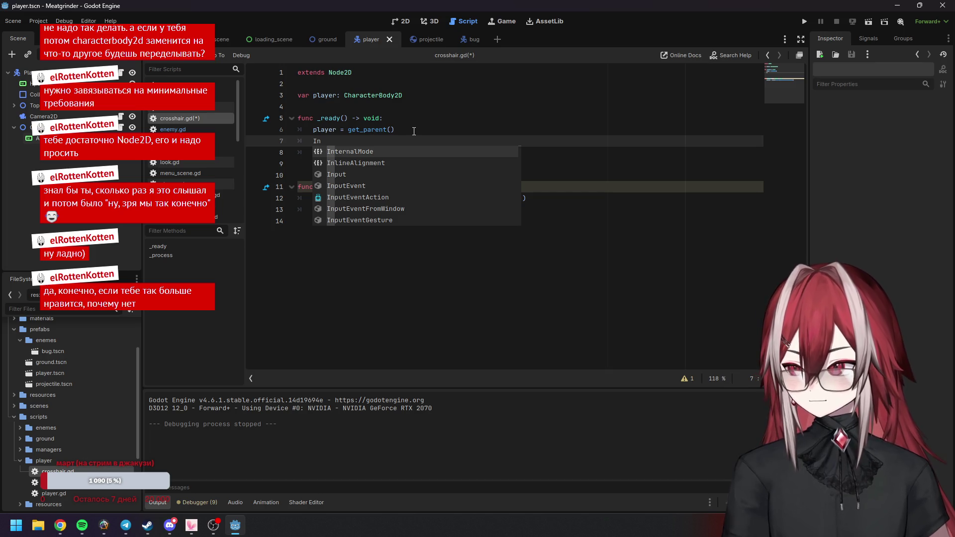
text(p)
key(Return)
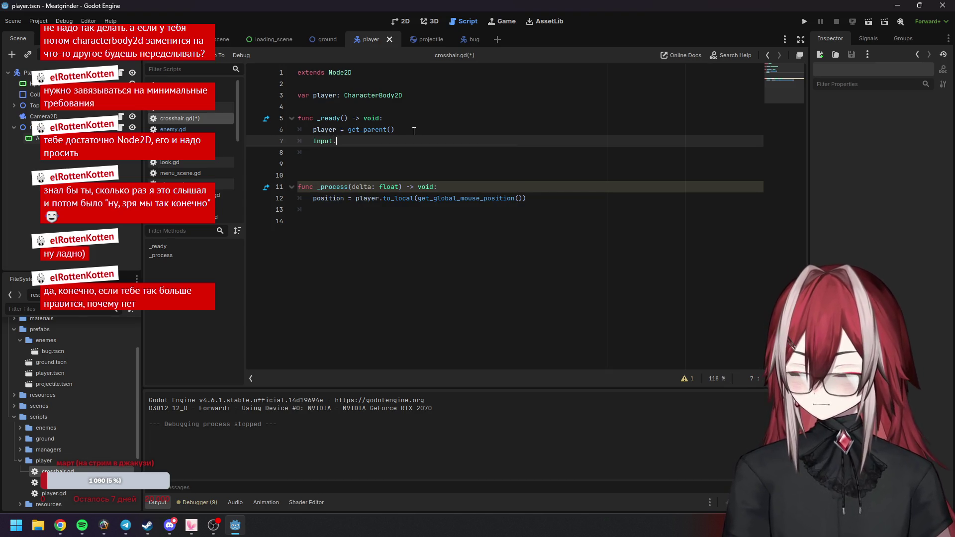
text(m)
key(Down)
key(Return)
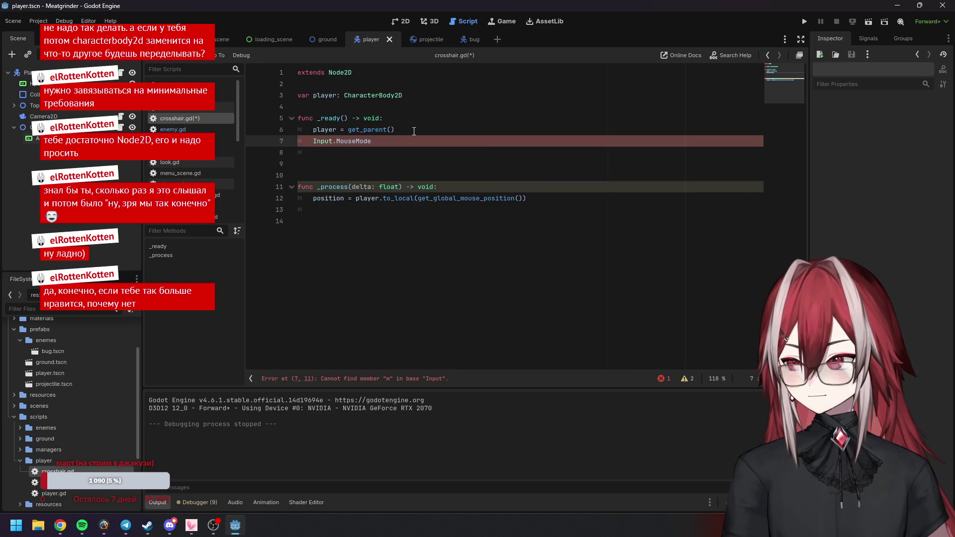
text(.)
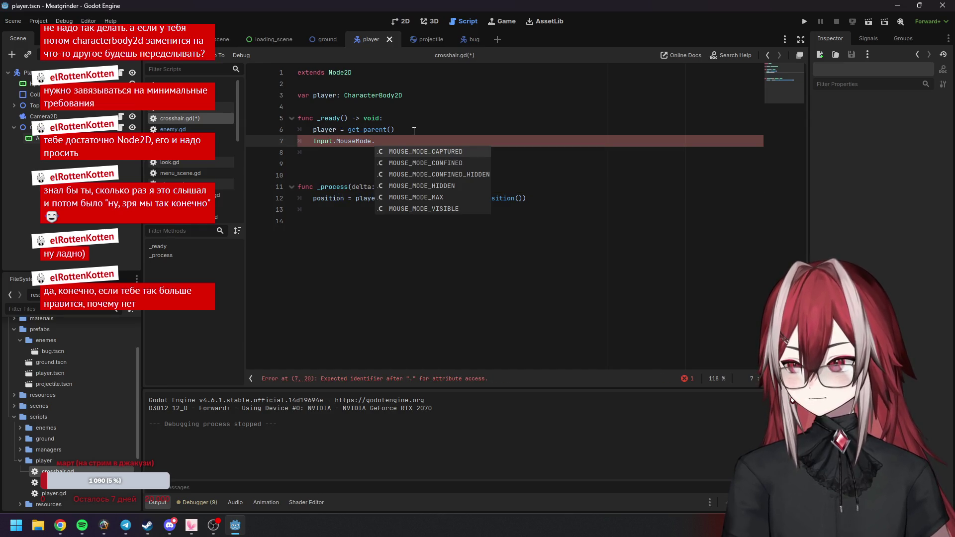
key(BackSpace)
key(BackSpace)
key(BackSpace)
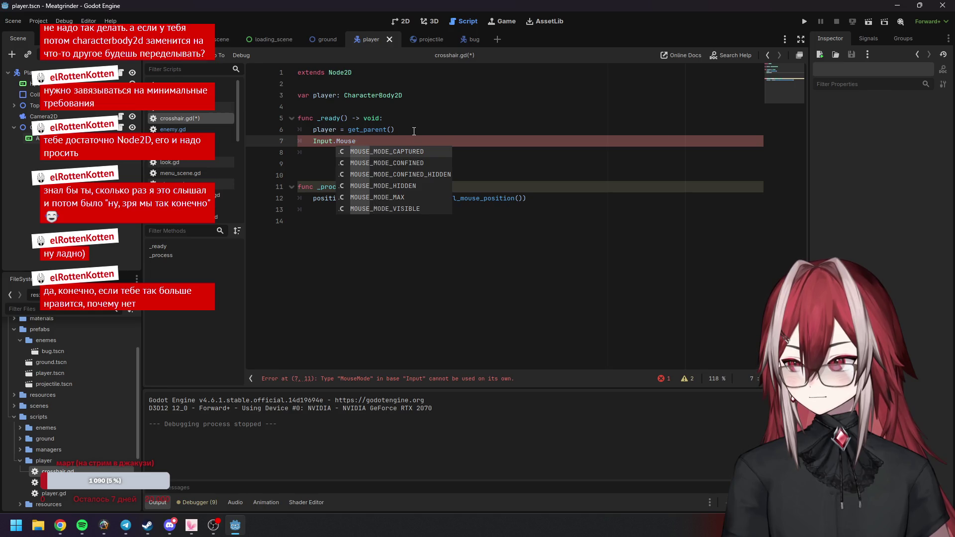
key(BackSpace)
key(BackSpace)
key(alt+Tab)
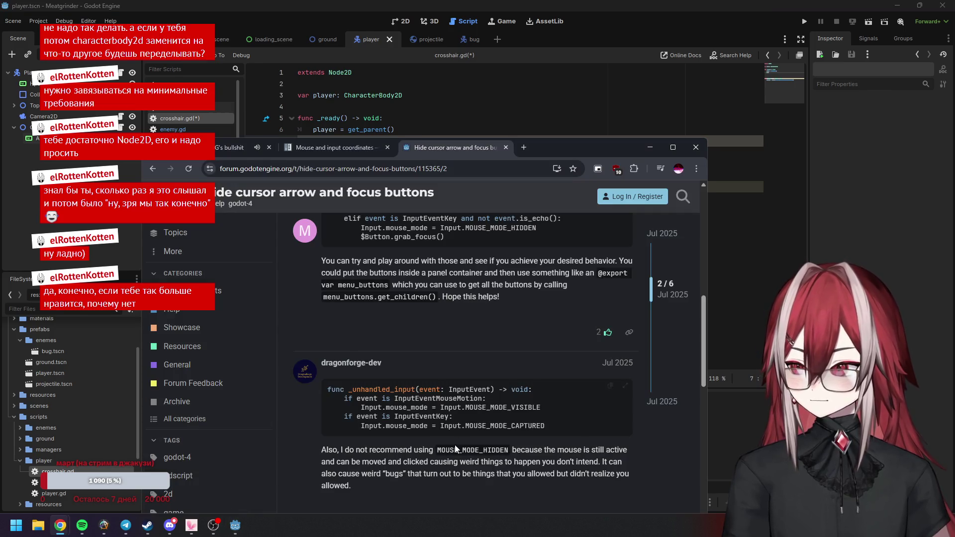
key(alt+Tab)
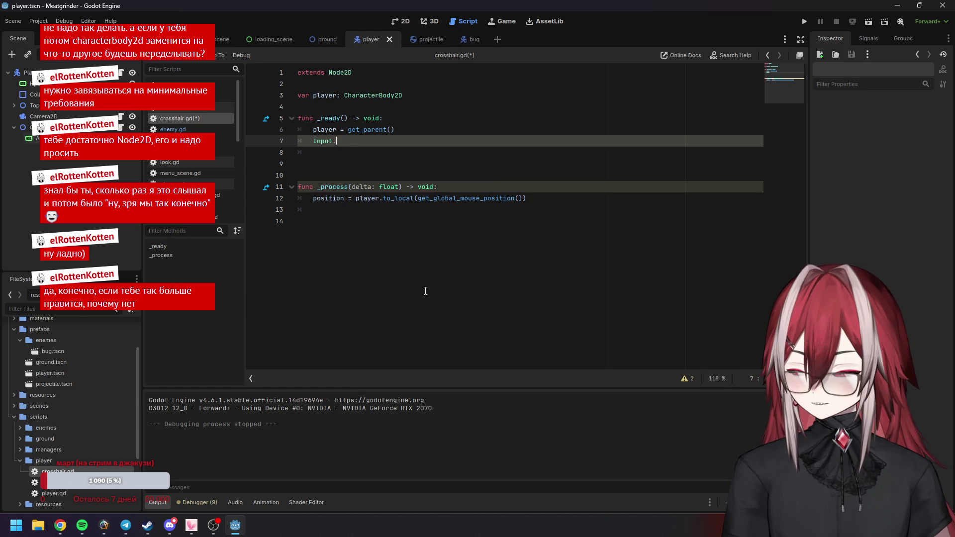
Complete line 7 as Input.mouse_mode = Input.MOUSE_MODE_HIDDEN
text(mouse_mode)
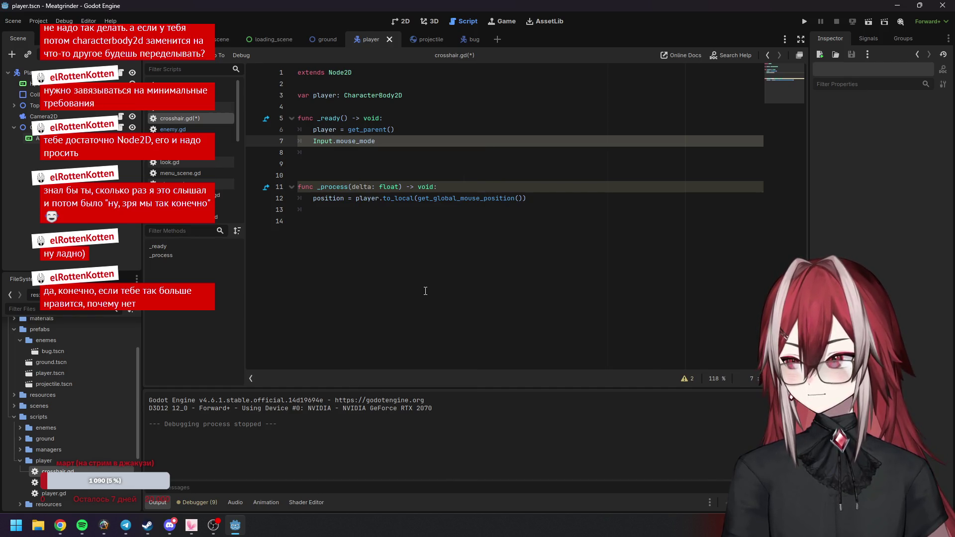
key(alt+Tab)
key(alt+Tab)
text(= )
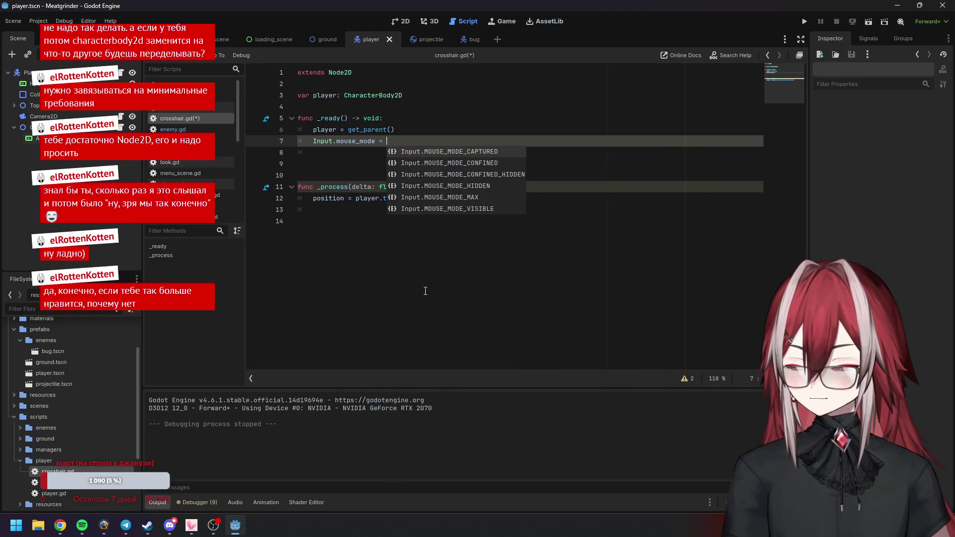
text(Inp)
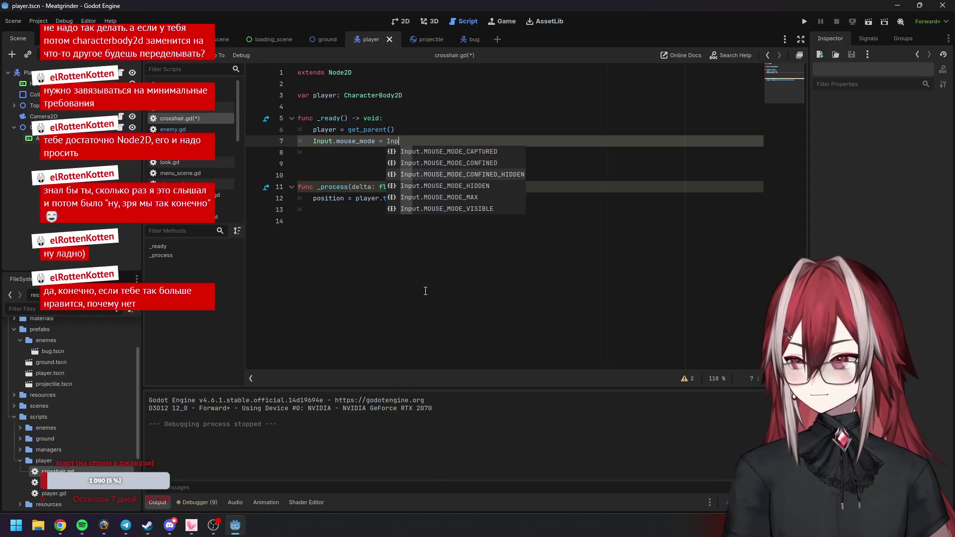
key(Down)
key(Down)
key(Down)
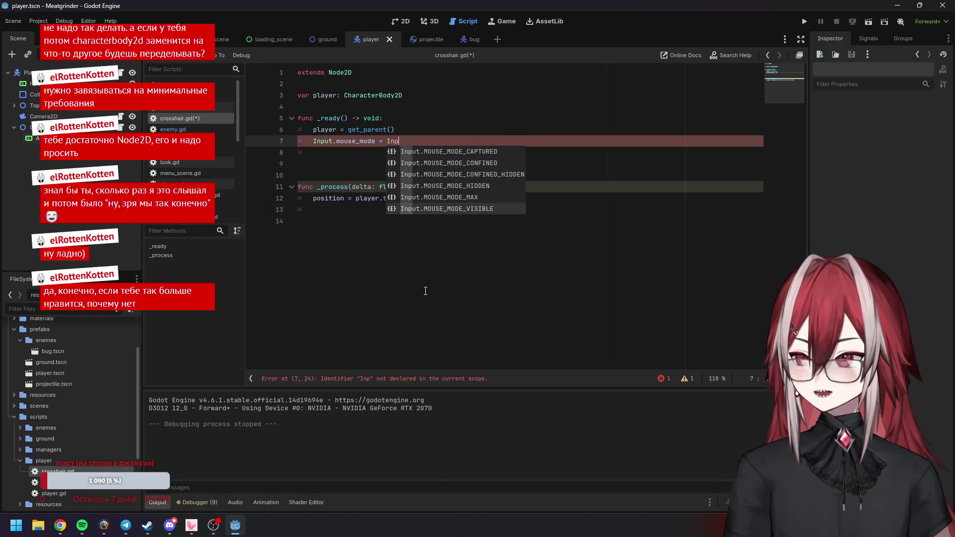
key(Down)
key(Down)
key(Return)
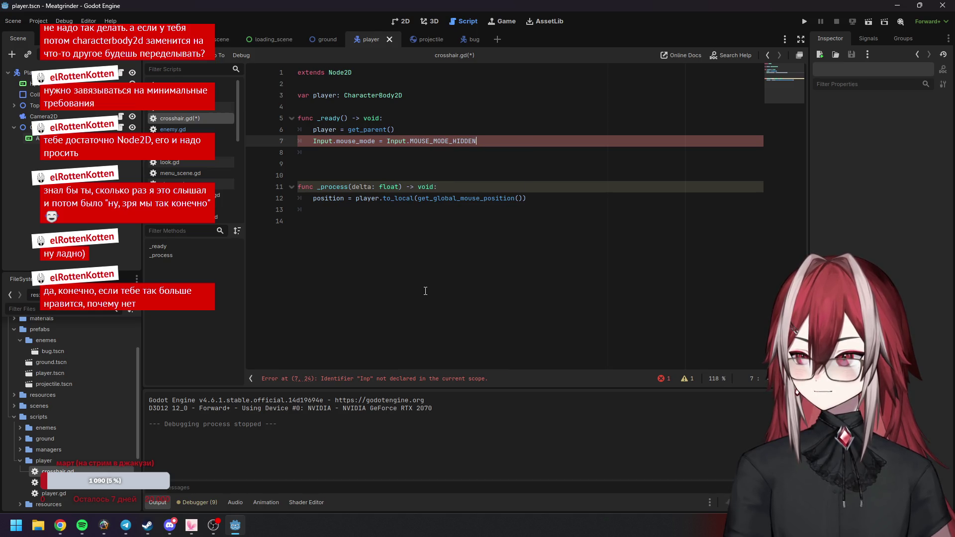
Save and run with F5, start from the menu, shoot some enemies, then close the game
key(F5)
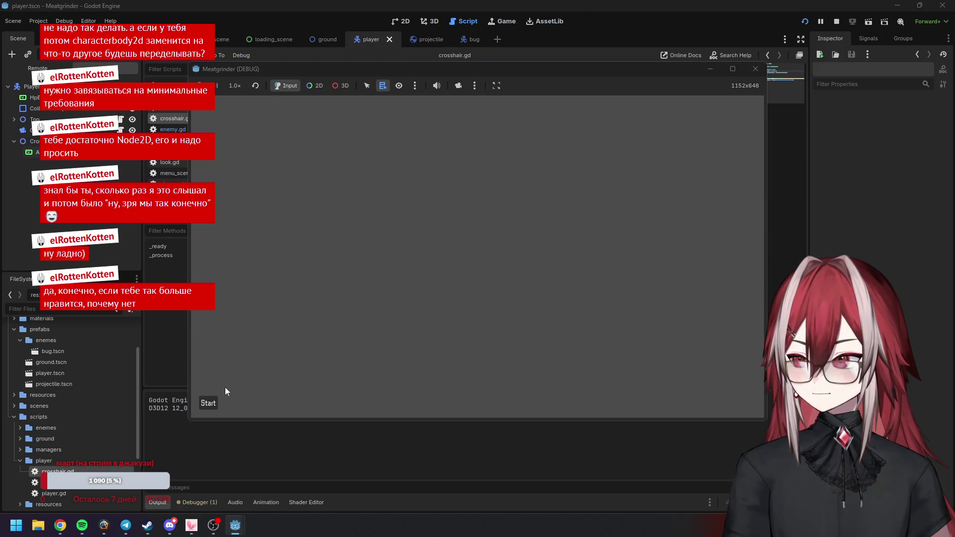
click(208, 403)
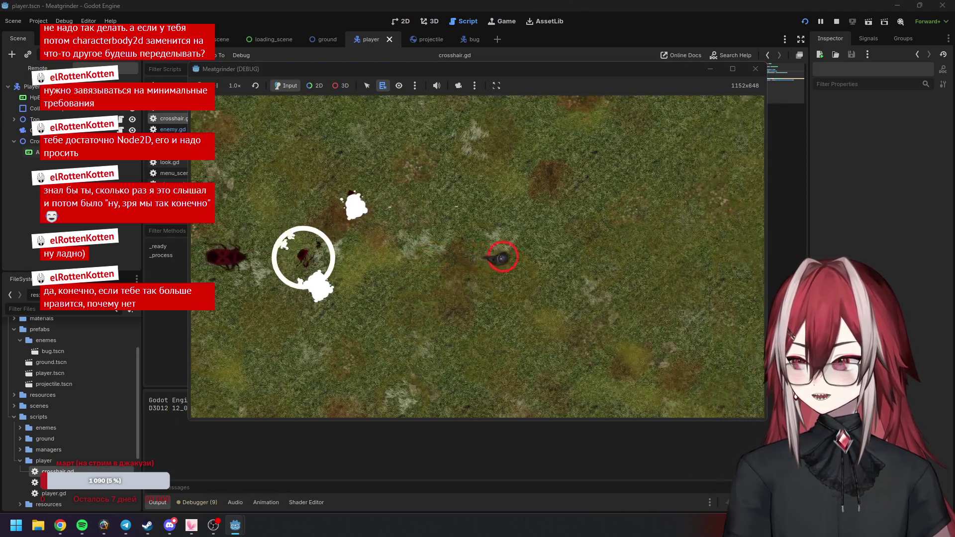
mouse_move(303, 257)
mouse_down()
mouse_move(234, 256)
mouse_move(310, 161)
mouse_up()
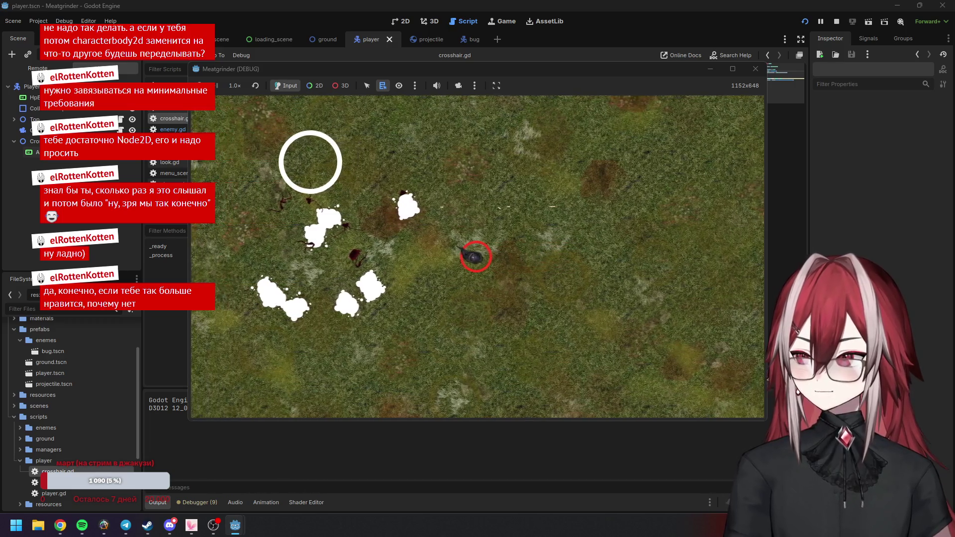
click(755, 69)
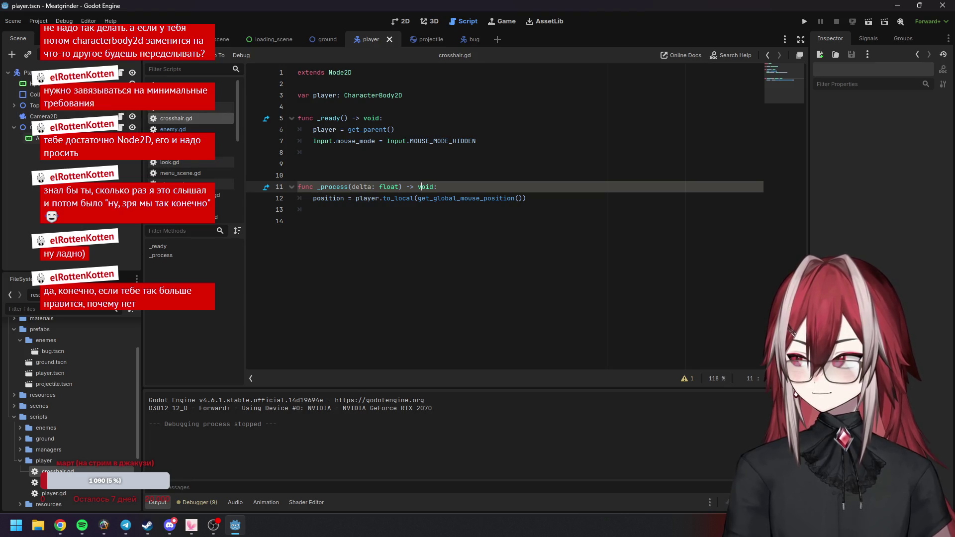
Switch to test_scene, open player.gd, and look through its movement code
click(222, 39)
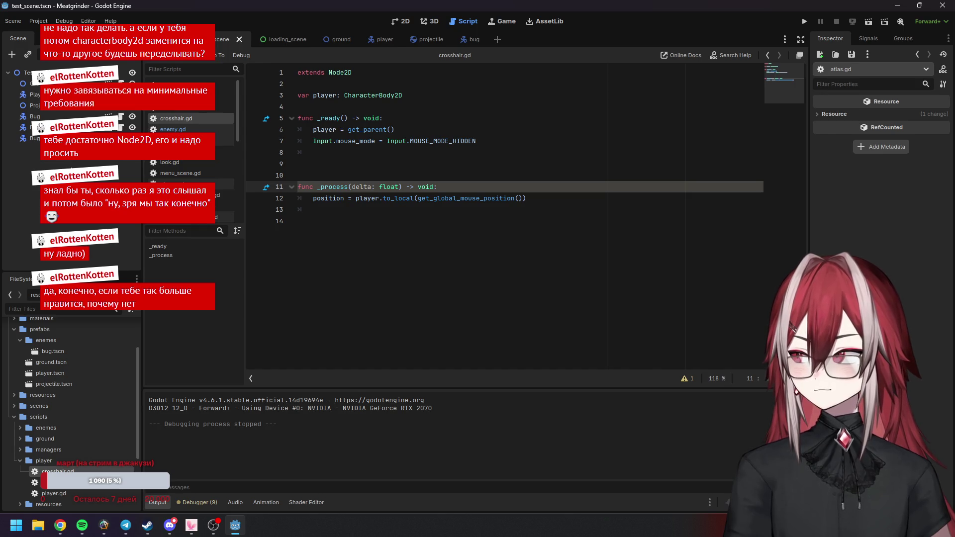
click(425, 154)
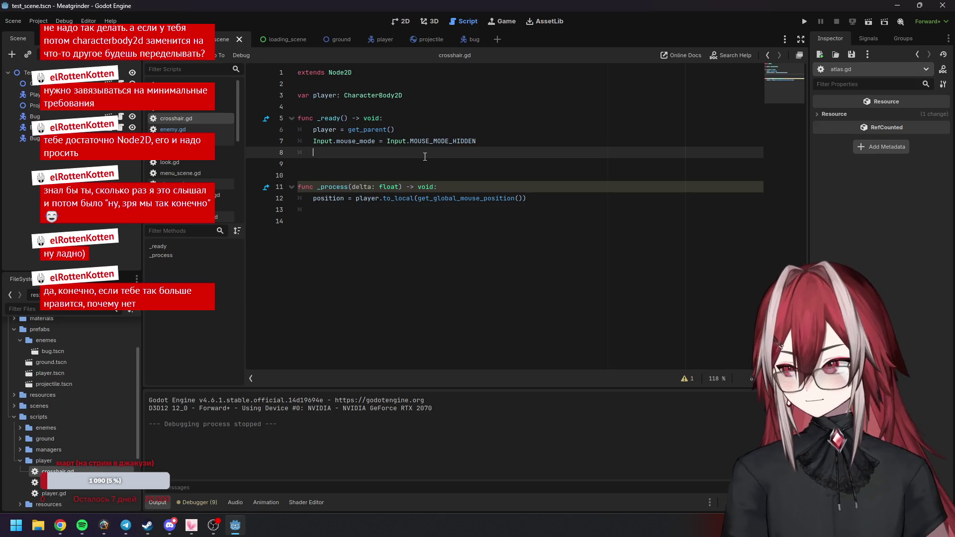
key(alt+Tab)
key(alt+Tab)
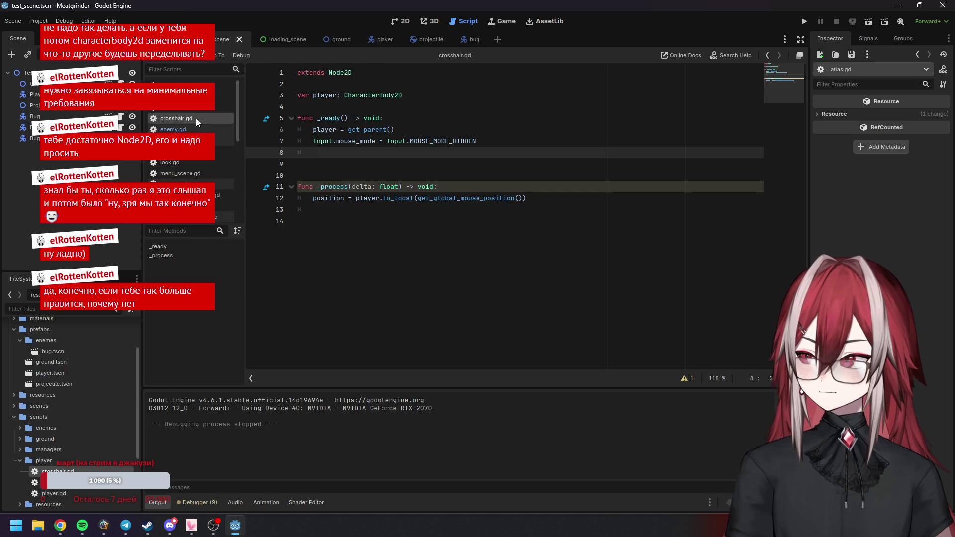
click(224, 184)
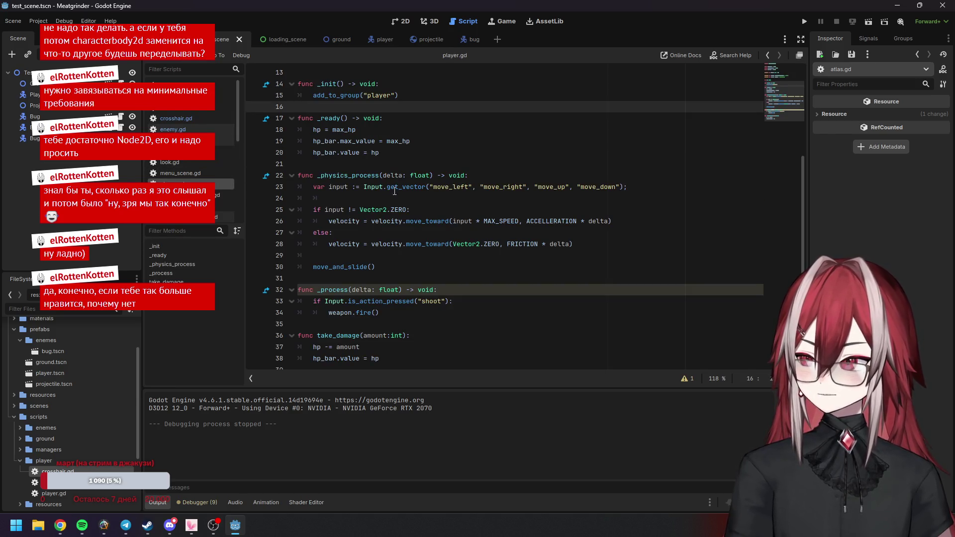
click(347, 198)
click(345, 210)
click(340, 221)
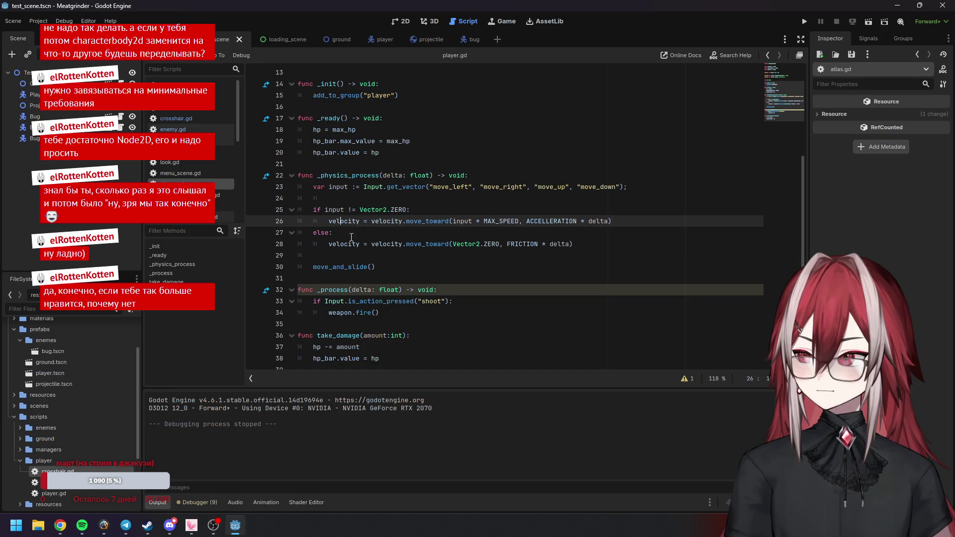
scroll(353, 240, down, 1)
click(354, 238)
click(384, 257)
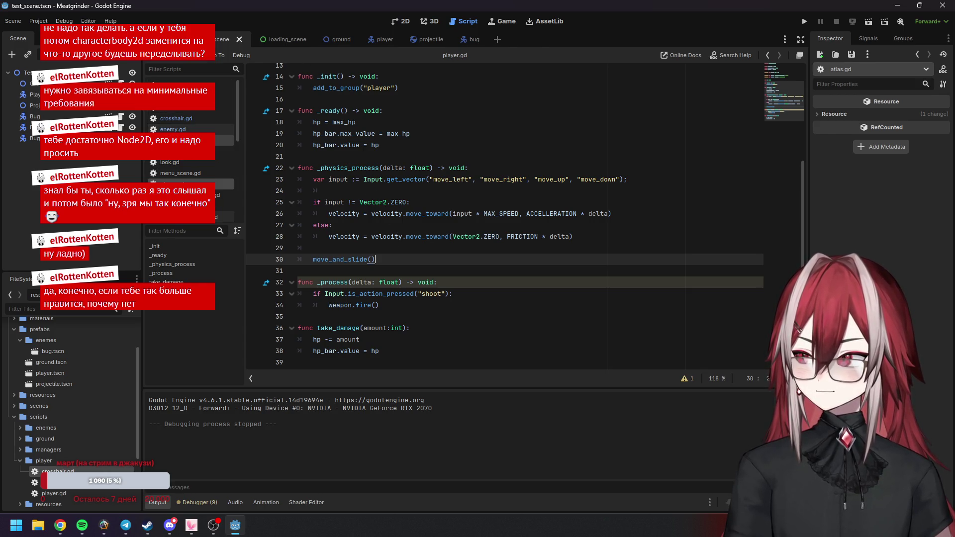
Remove extra blank lines in crosshair.gd and make room below the player variable
click(189, 120)
key(BackSpace)
key(Delete)
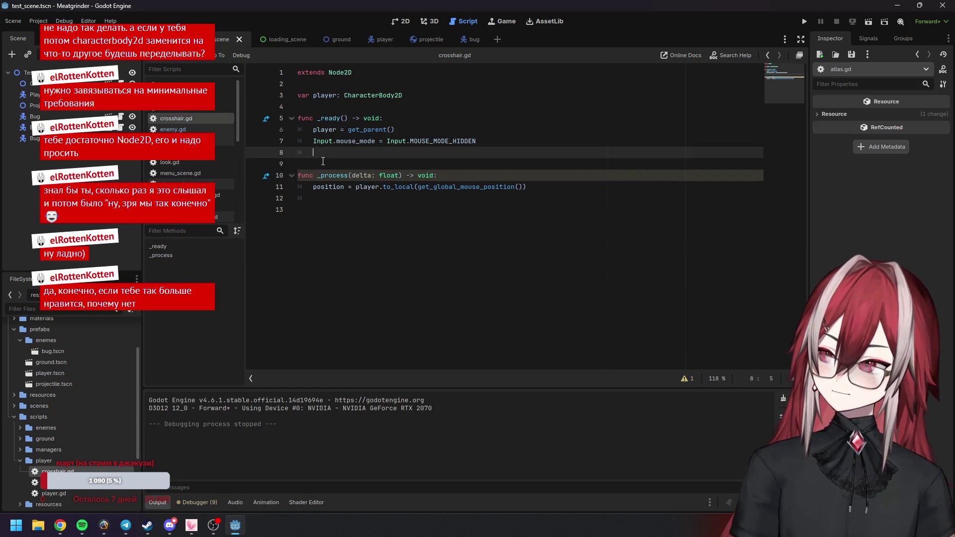
key(BackSpace)
click(407, 95)
key(Return)
key(Return)
key(Return)
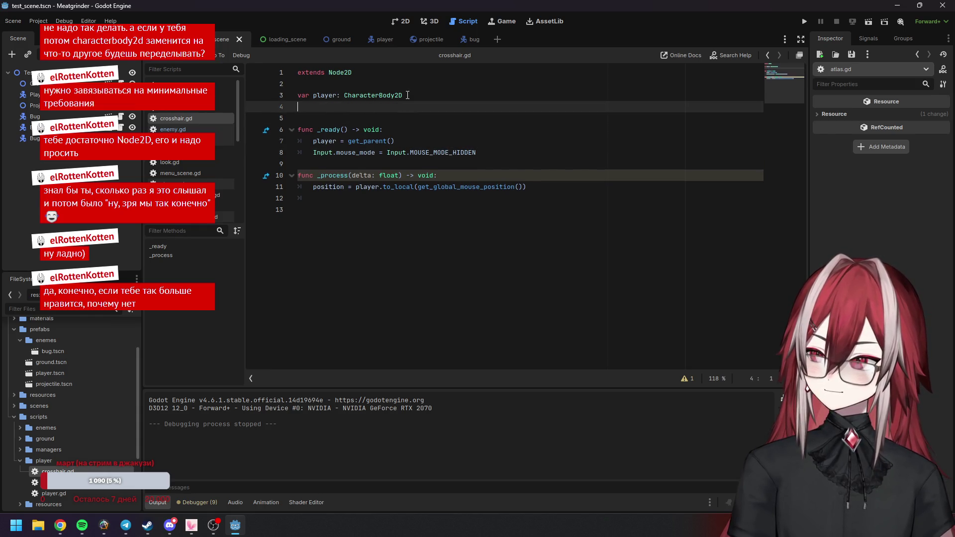
key(BackSpace)
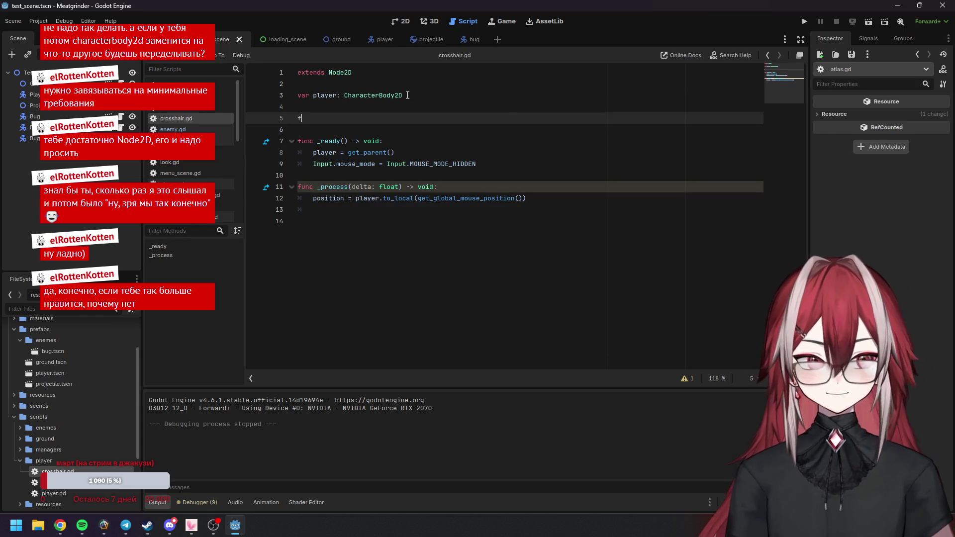
Add func _input(event: InputEvent) -> void: and begin its body with event ==
text(func  _)
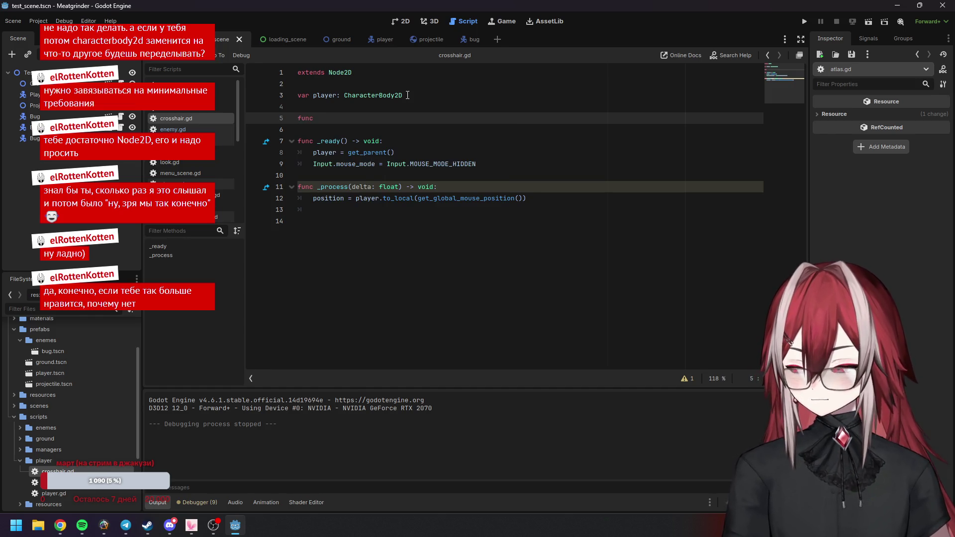
text(in)
key(Return)
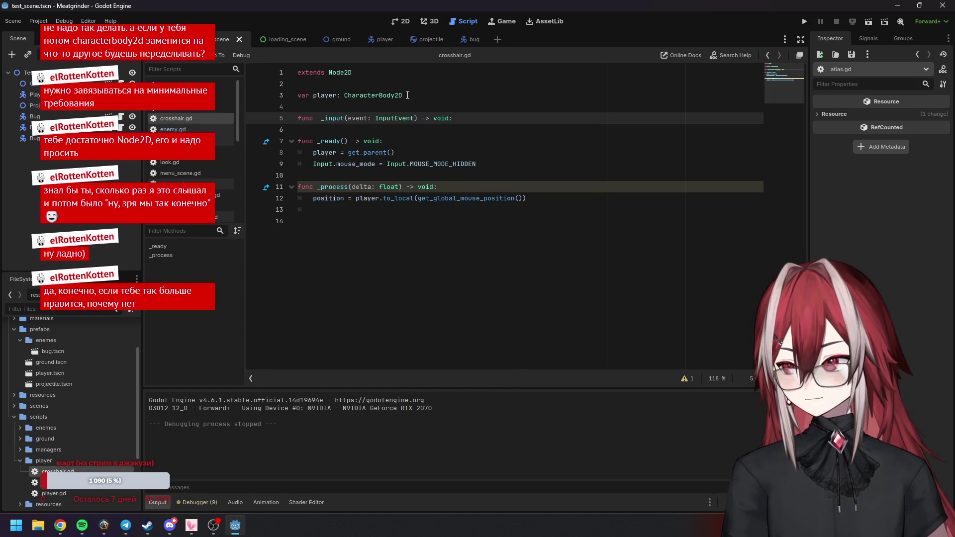
key(Return)
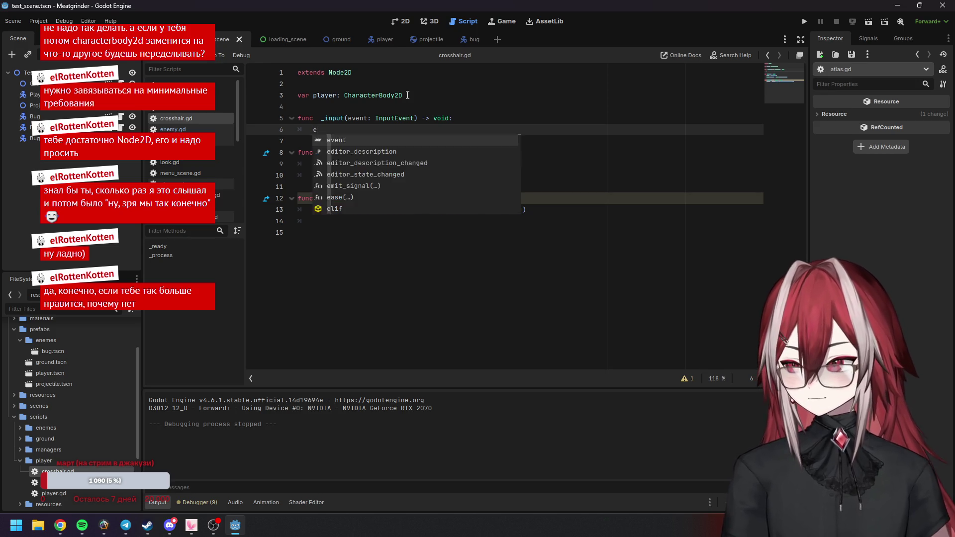
key(BackSpace)
text(e)
key(Return)
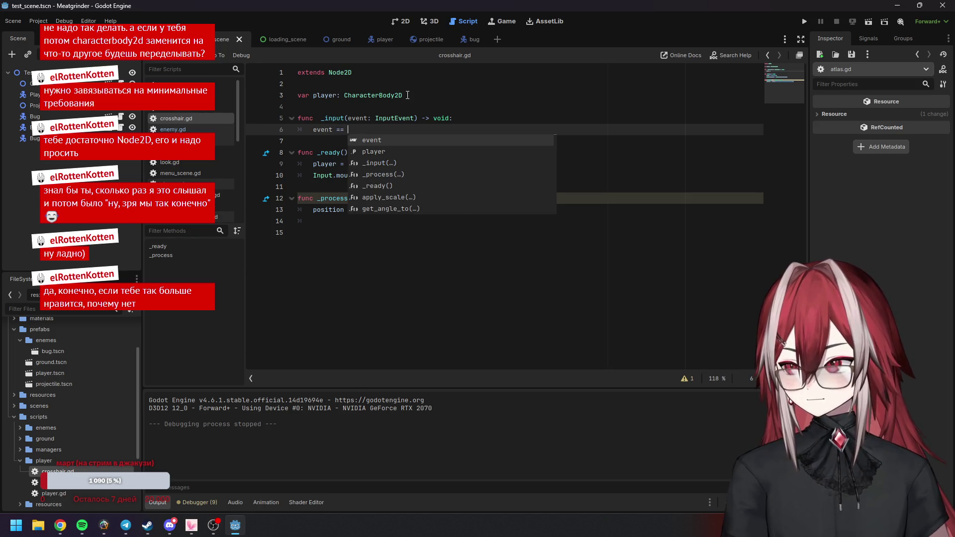
text(I)
key(BackSpace)
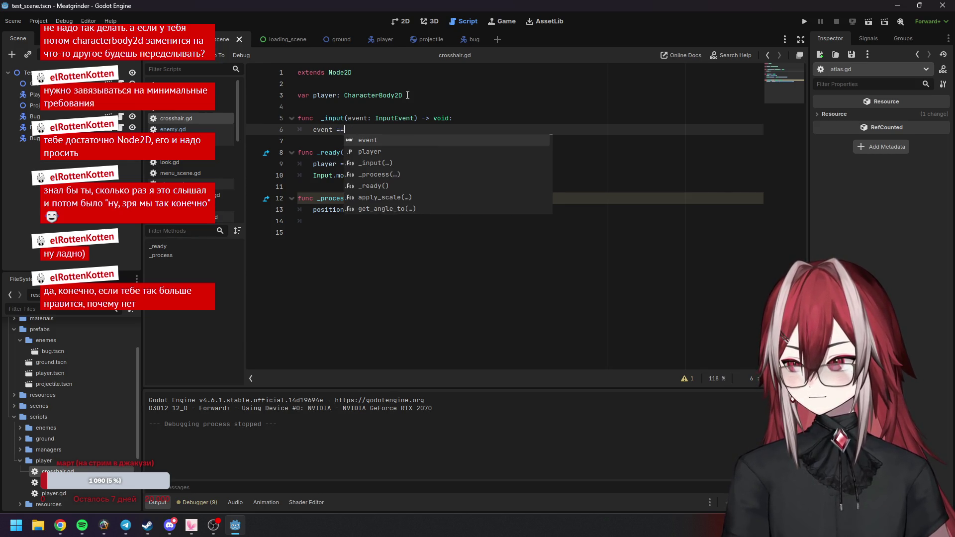
key(alt+Tab)
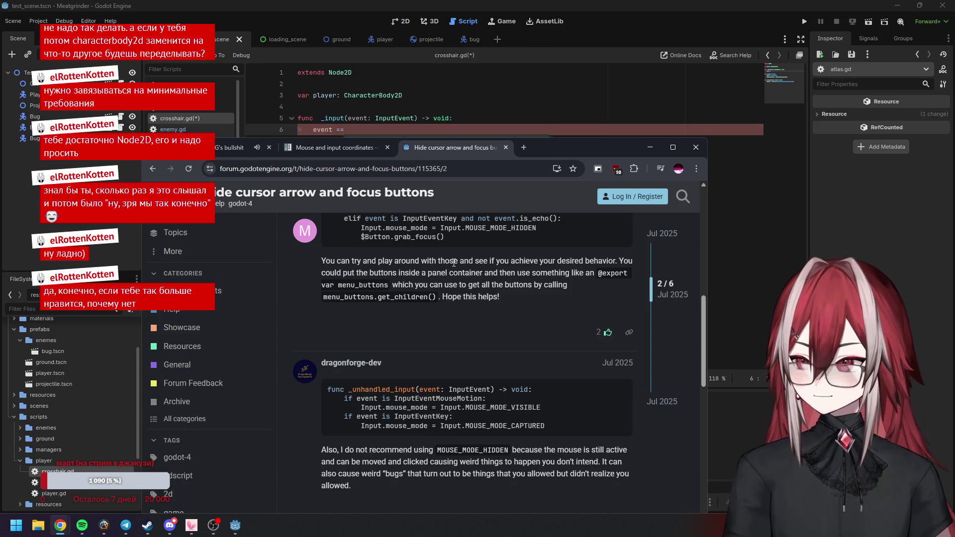
scroll(454, 263, up, 5)
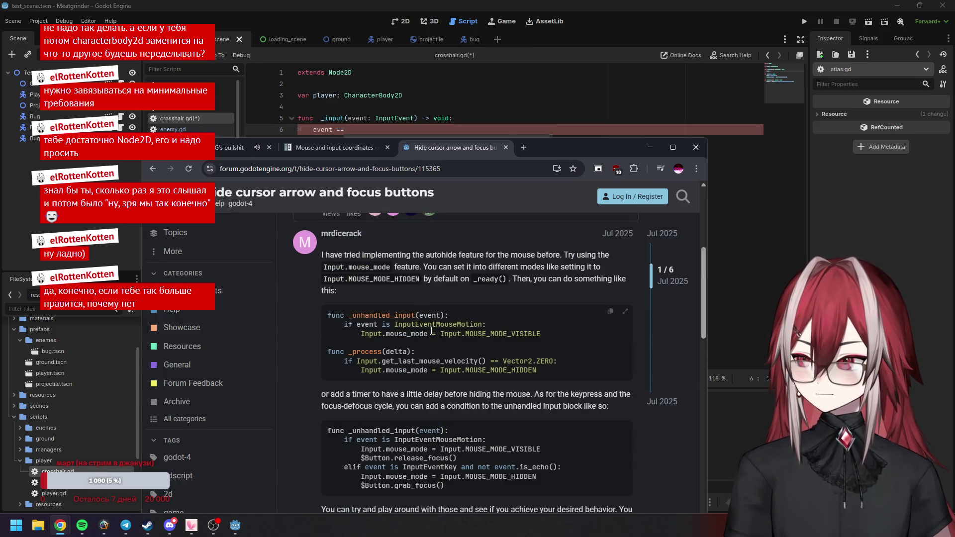
key(alt+Tab)
click(350, 128)
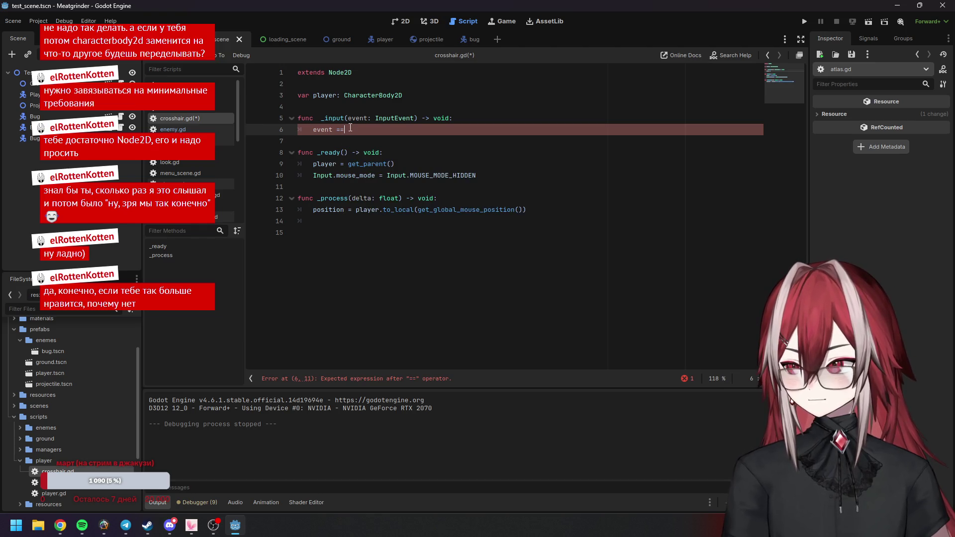
Change the first _input line to 'if event is InputEventAction:'
key(BackSpace)
text(is)
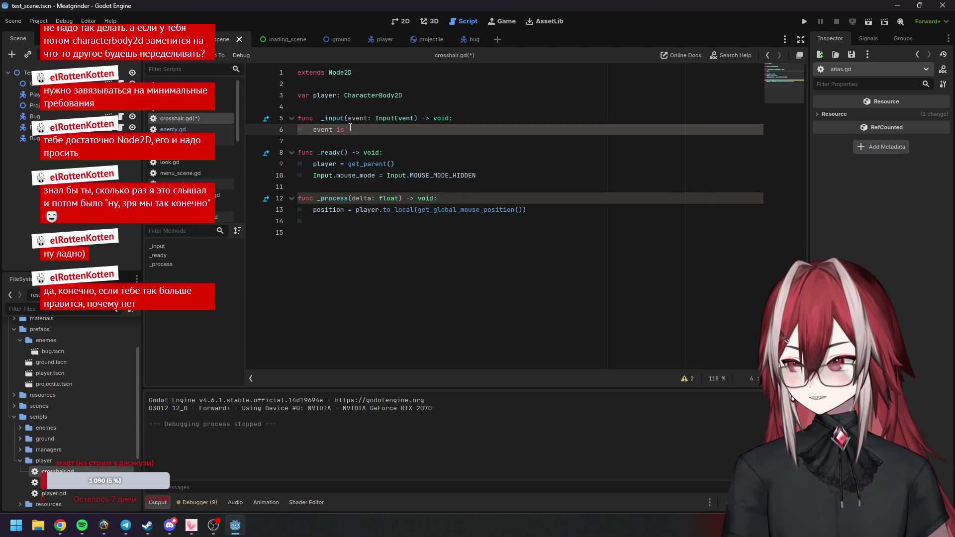
key(alt+Tab)
key(alt+Tab)
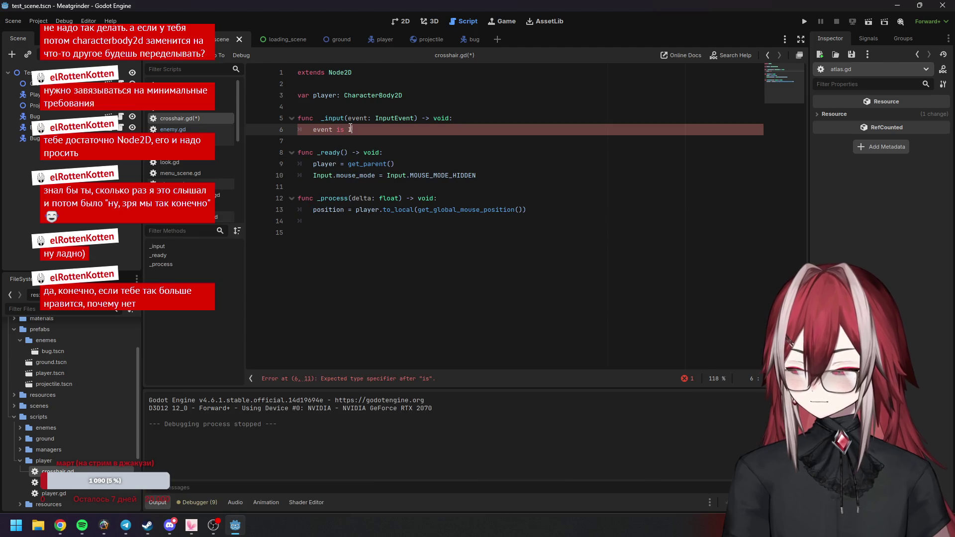
text(Inpute)
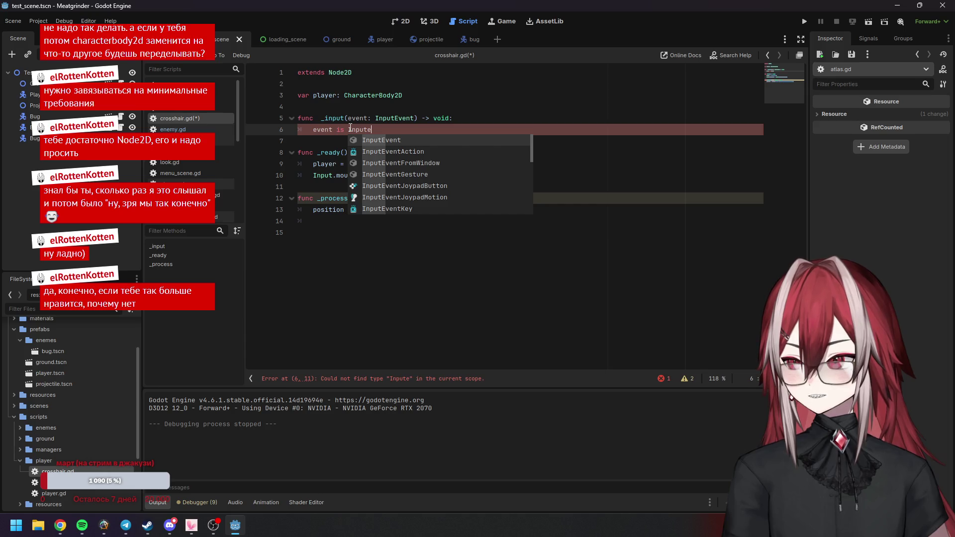
key(Down)
key(Down)
key(Down)
key(Home)
text(if)
key(End)
text(ventAction:)
key(Return)
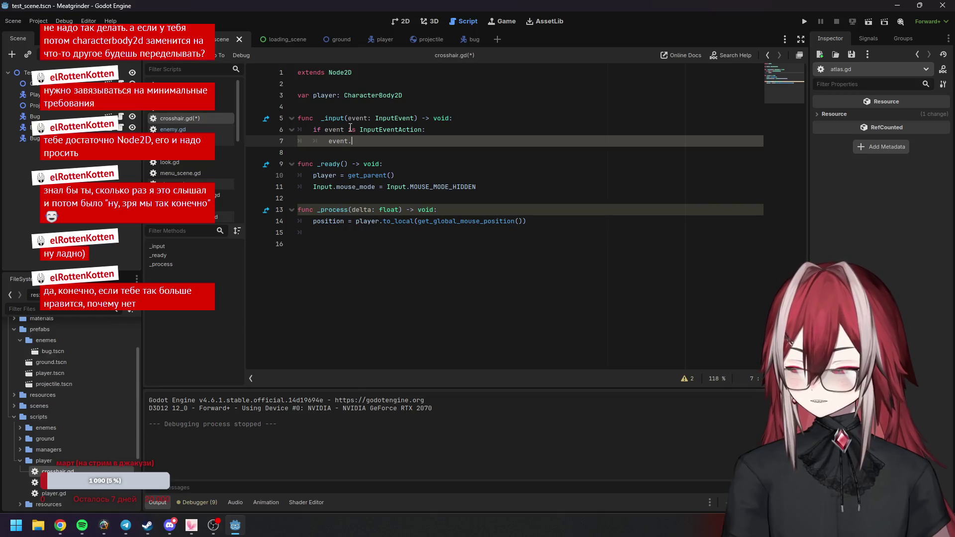
Add an event.is_action("ui_cancel") check beneath it, save, and make it an if statement
text(event.)
key(Down)
key(Down)
key(Down)
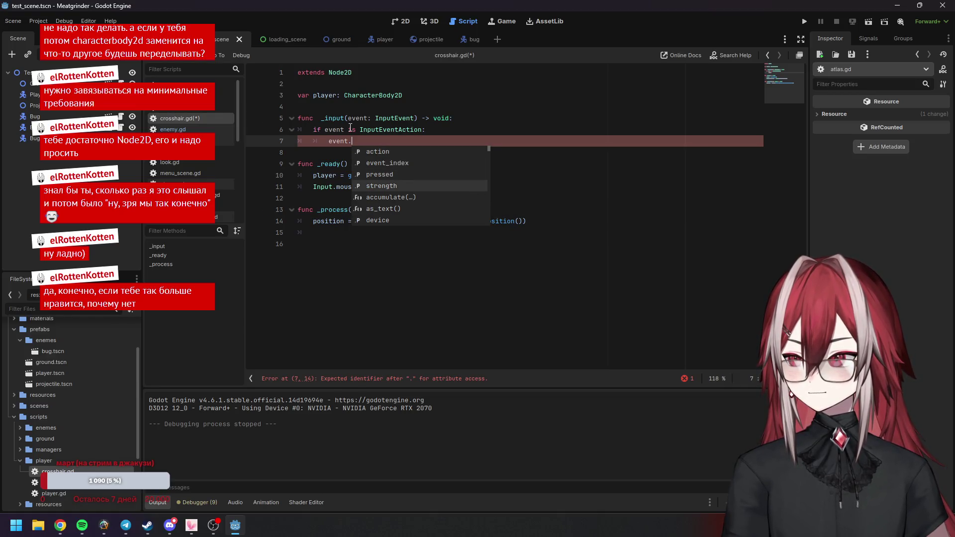
key(Down)
key(Down)
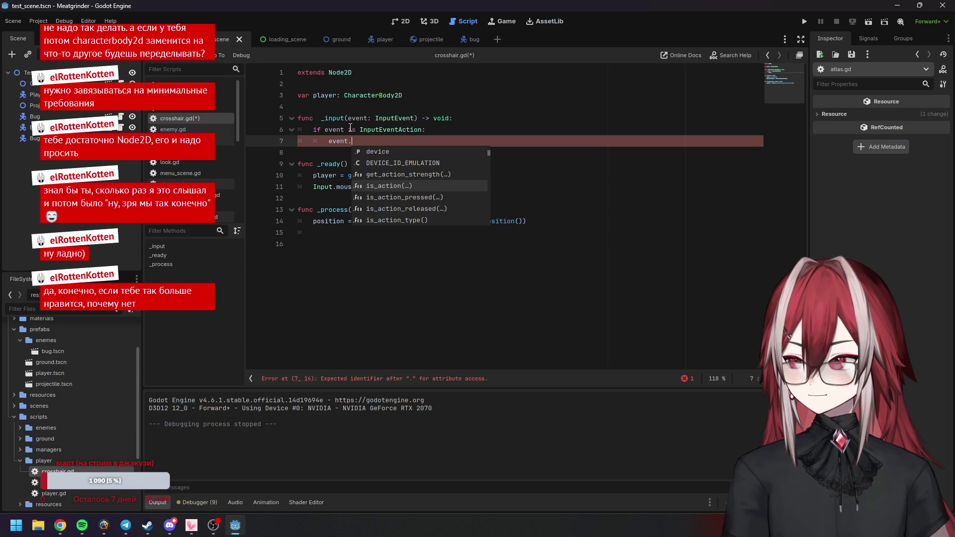
key(Return)
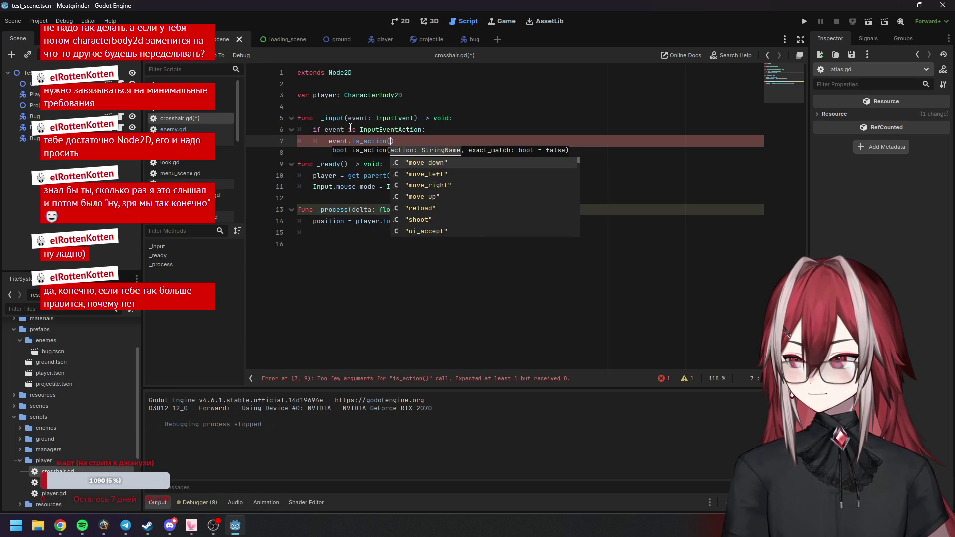
key(Down)
key(Down)
key(Down)
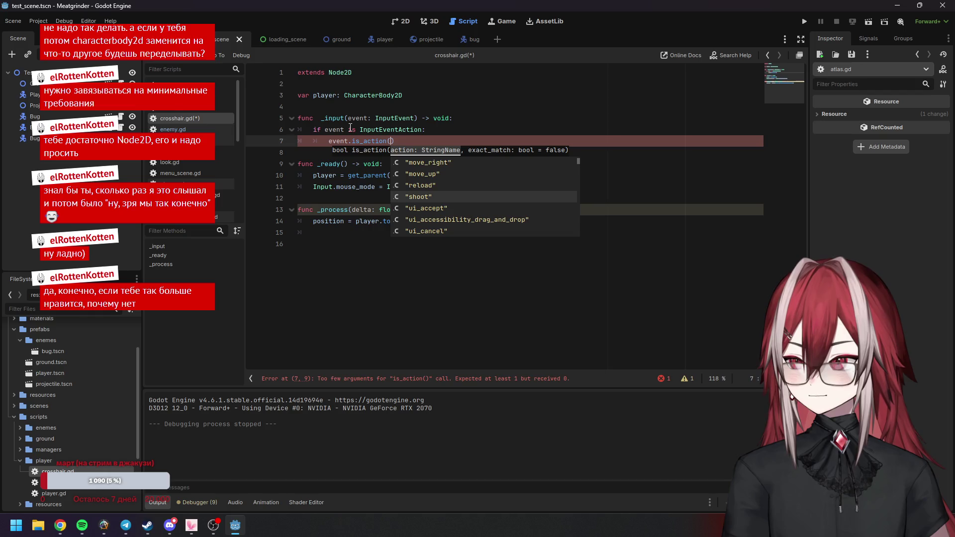
key(Down)
key(Down)
key(Down)
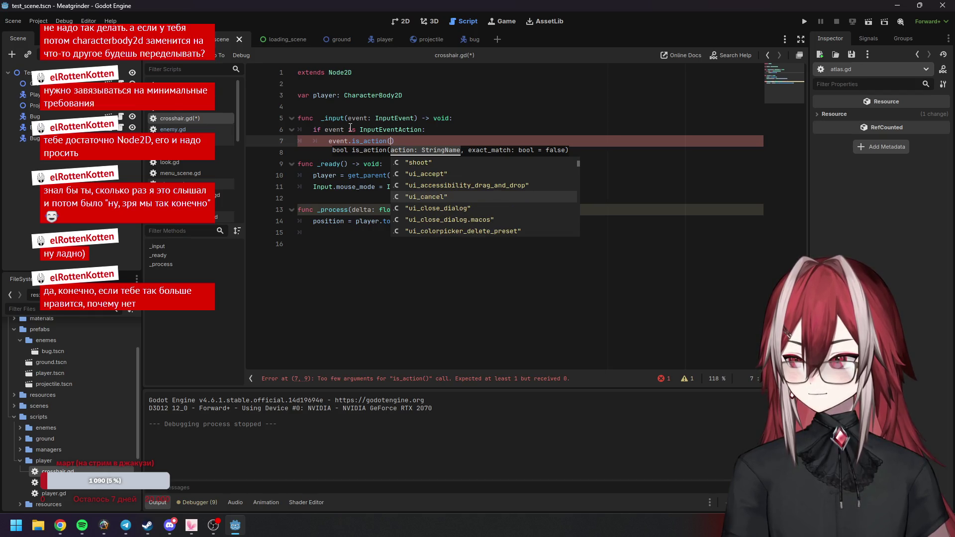
key(Return)
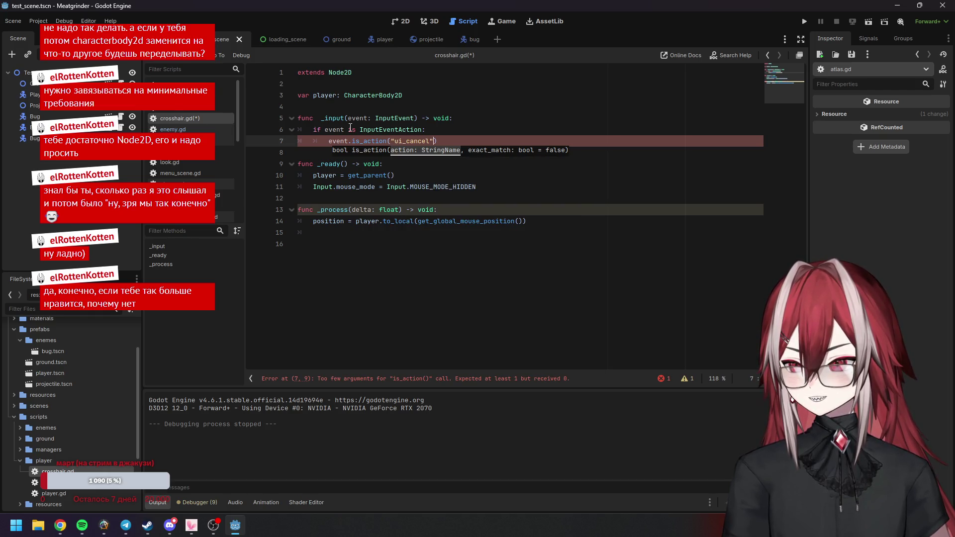
click(412, 100)
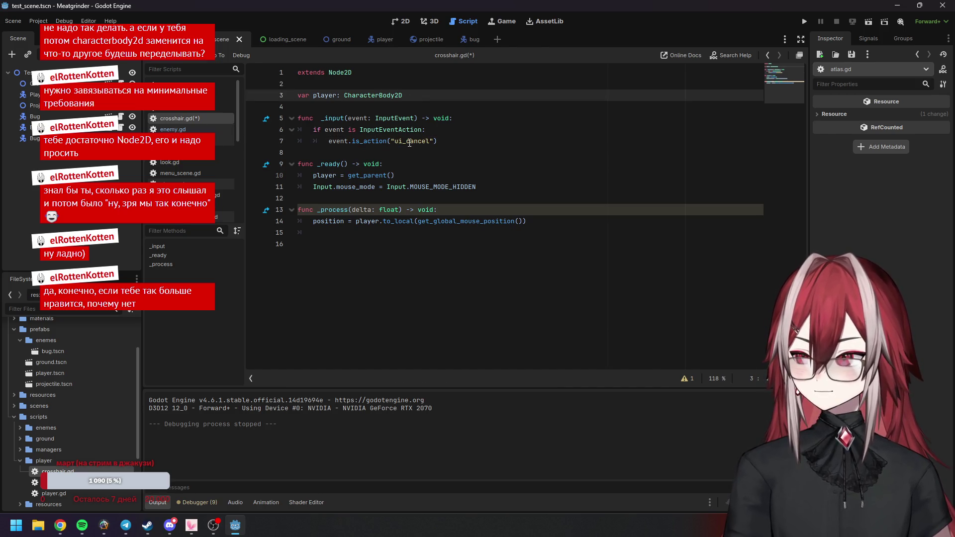
click(474, 141)
key(ctrl+s)
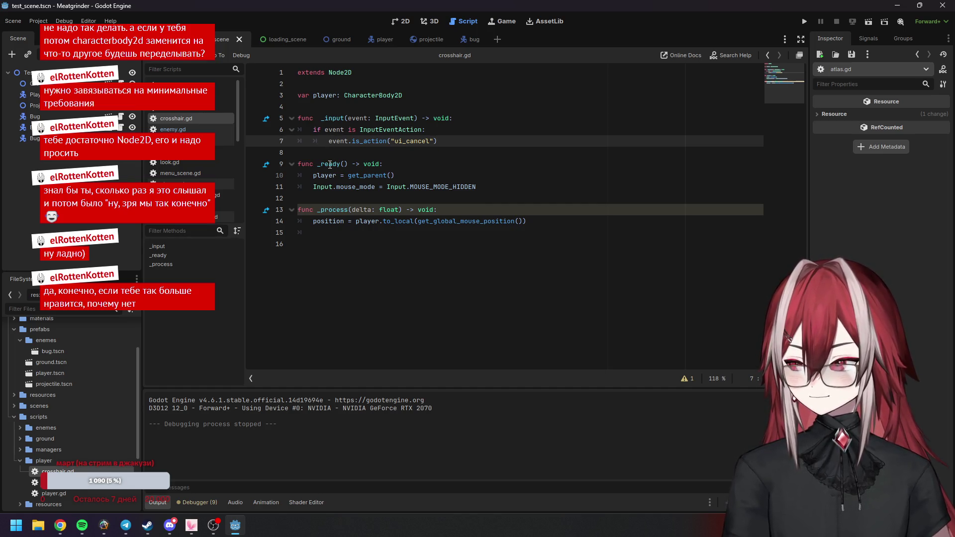
key(Home)
text(if )
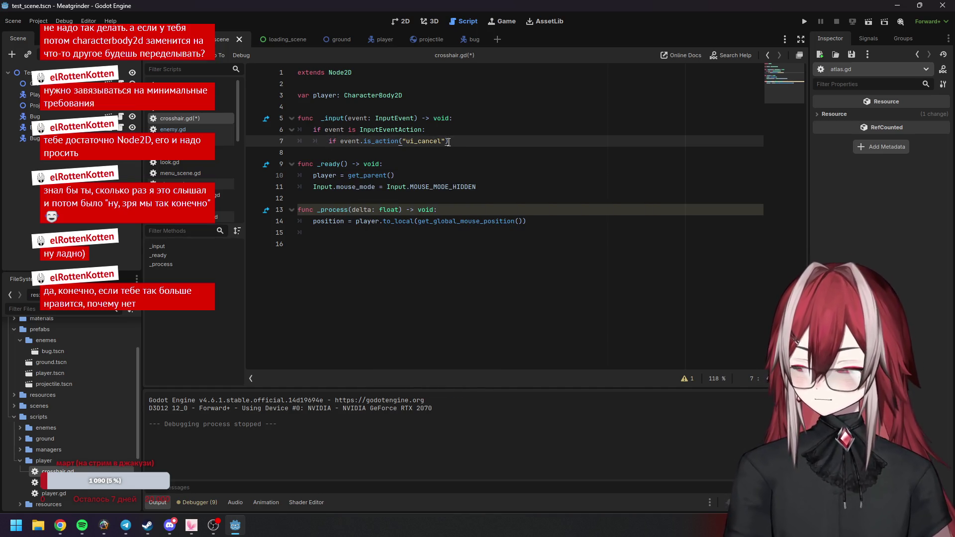
text(:)
Under the ui_cancel check, add a SceneManager.load_scene("") call with an empty path
key(Return)
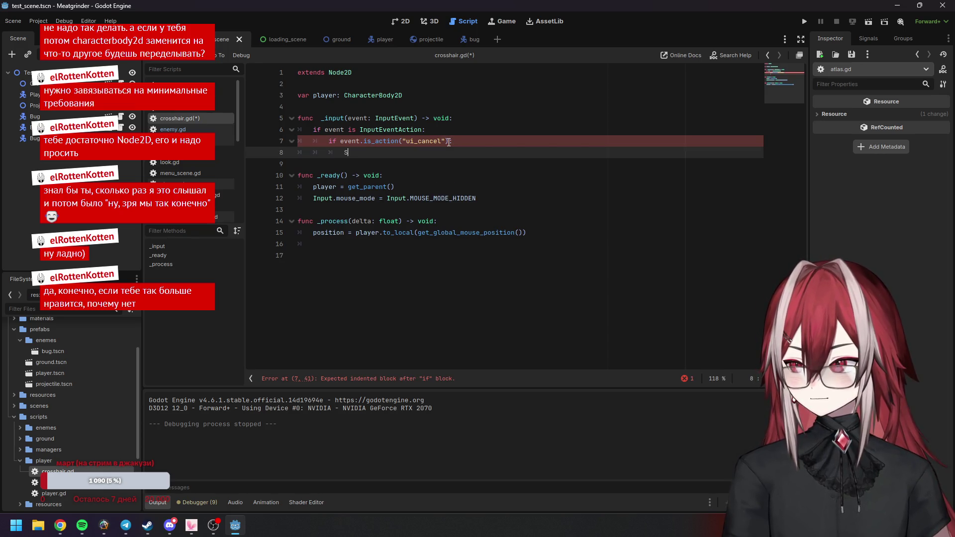
text(ene)
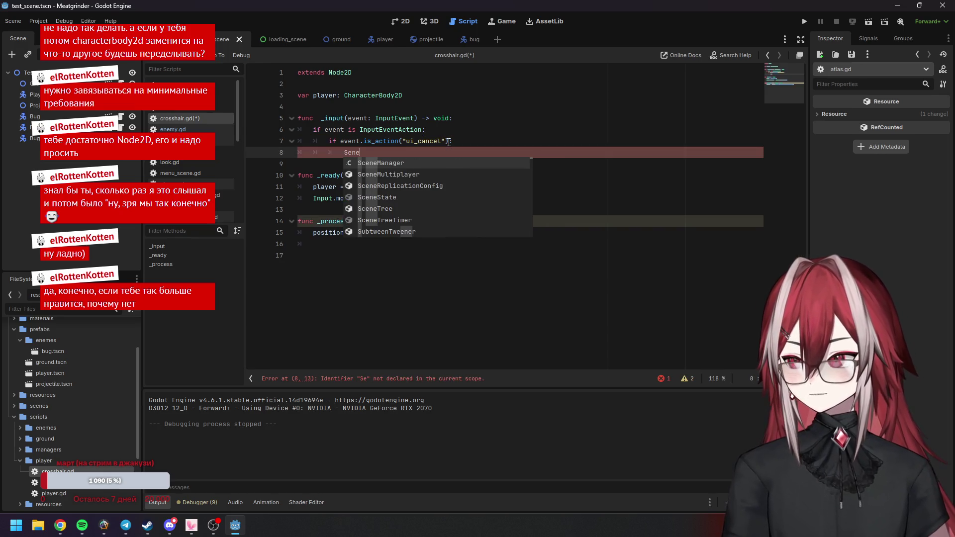
key(Return)
text(.l)
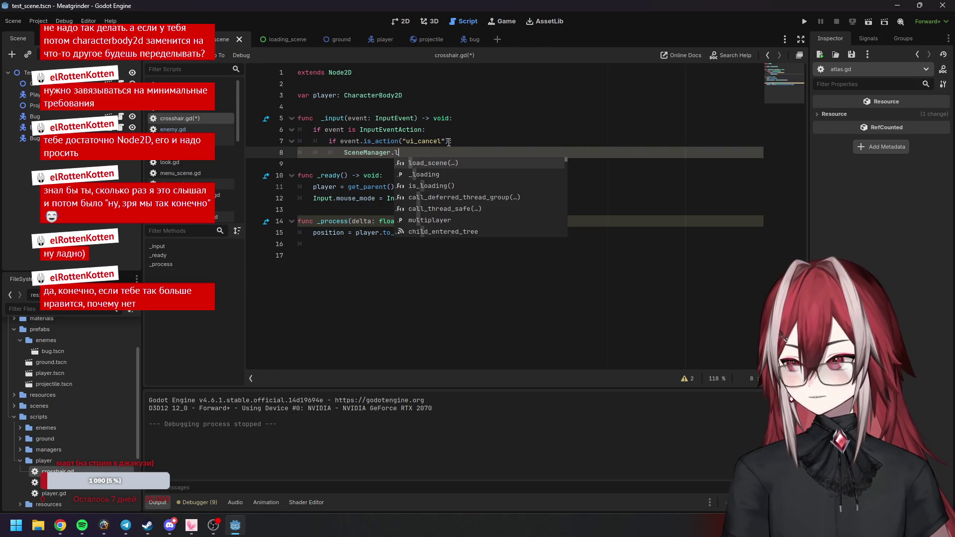
key(Return)
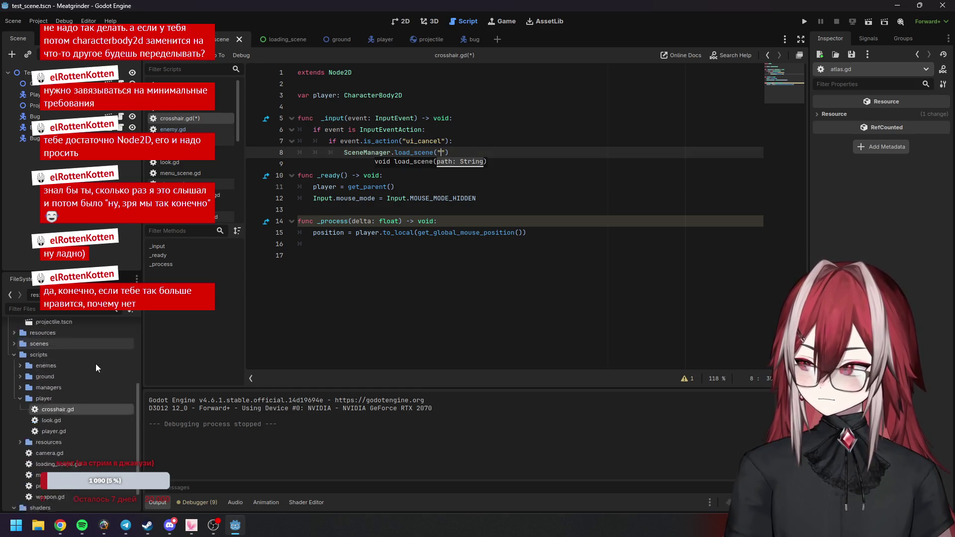
Scroll through the FileSystem and open the menu scene script
scroll(95, 363, down, 4)
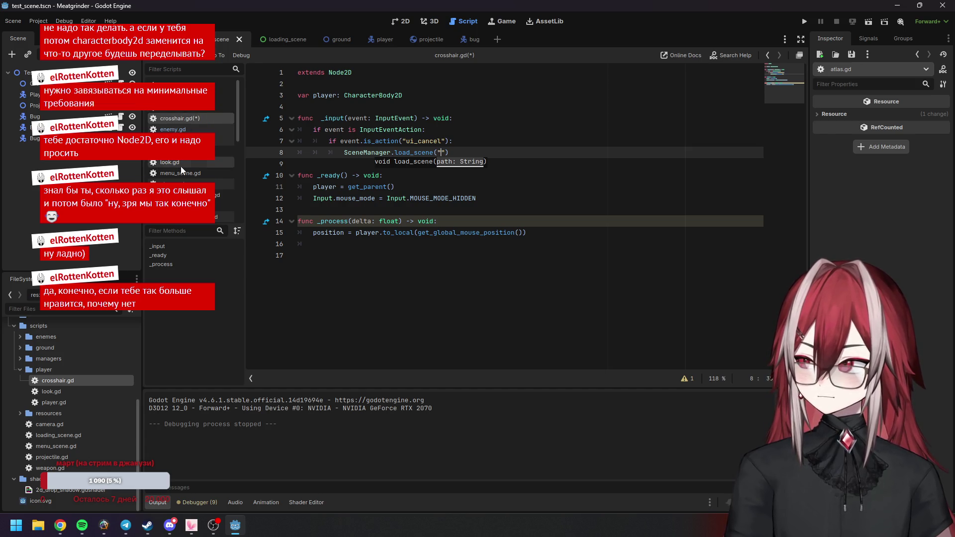
scroll(181, 166, down, 3)
scroll(185, 166, up, 5)
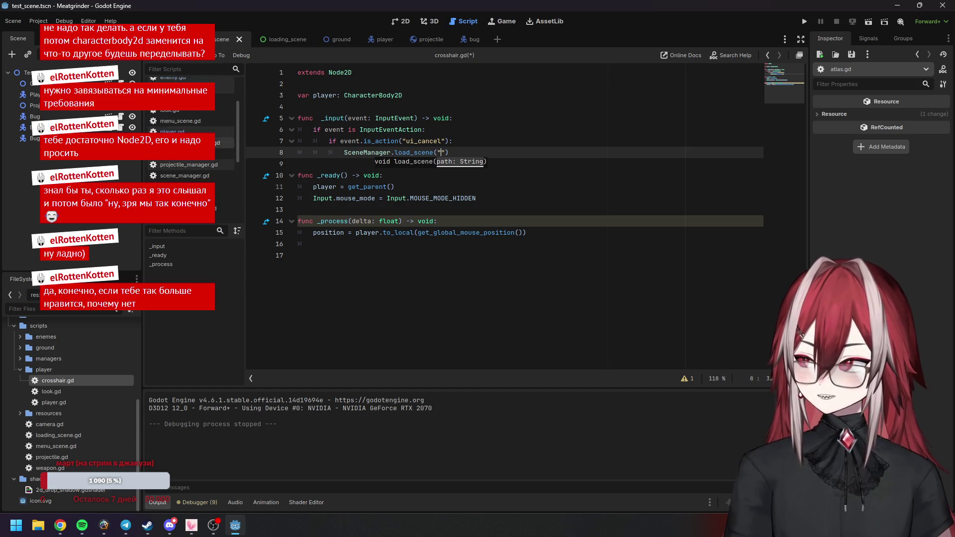
scroll(183, 162, up, 2)
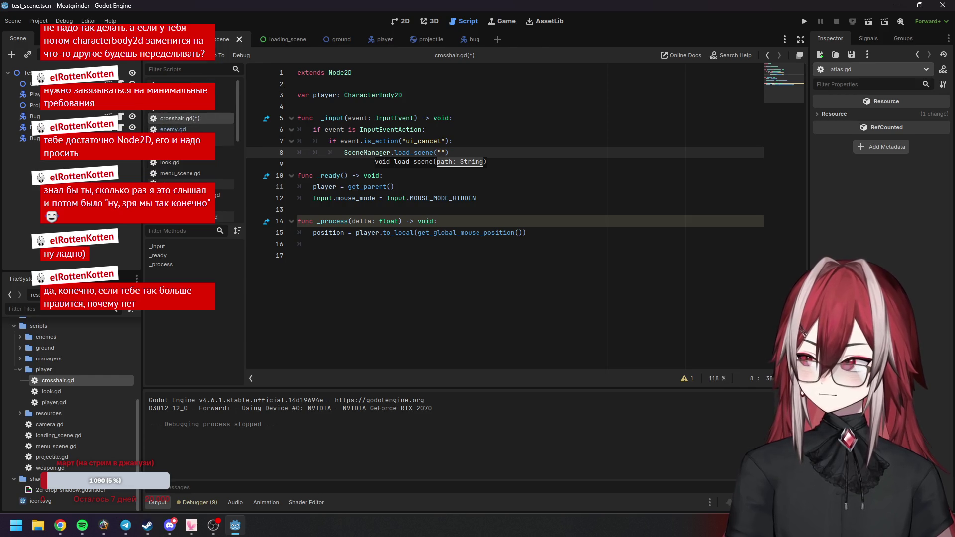
scroll(183, 160, down, 4)
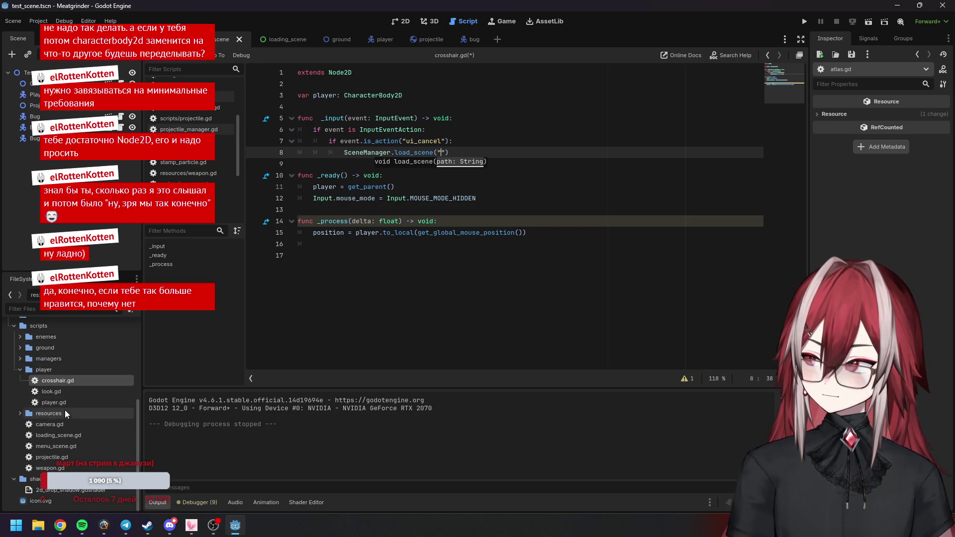
double_click(65, 449)
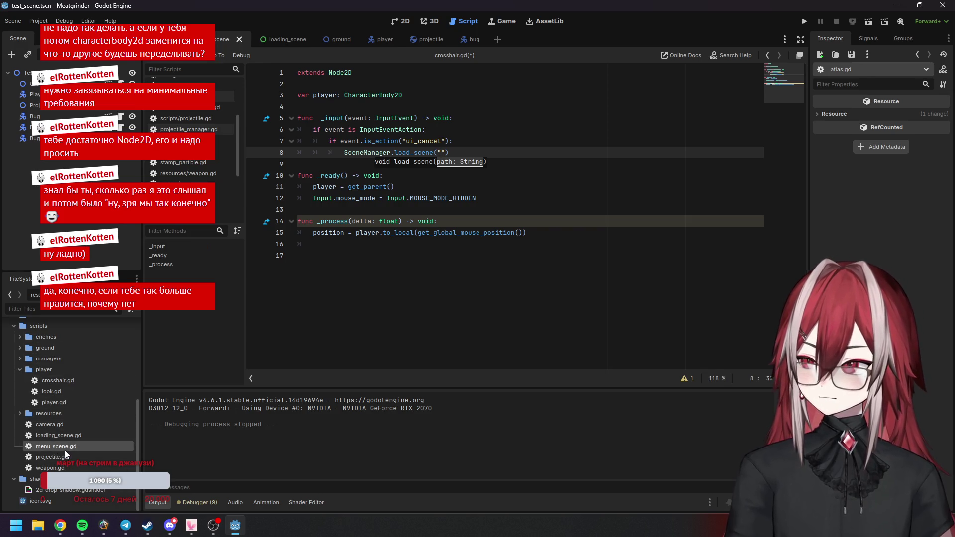
Copy the scene path string from menu_scene.gd's load_scene call
click(360, 186)
click(407, 108)
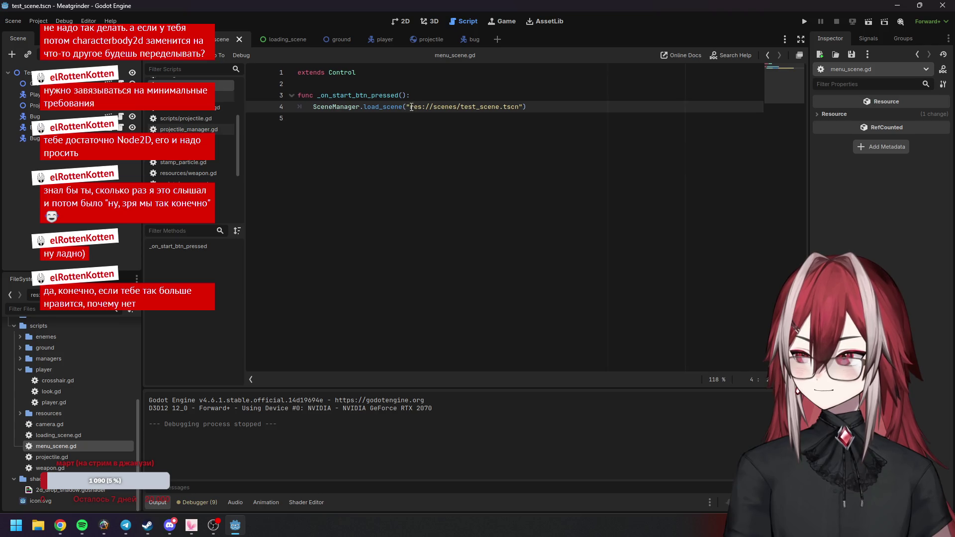
drag(411, 108, 507, 106)
click(405, 160)
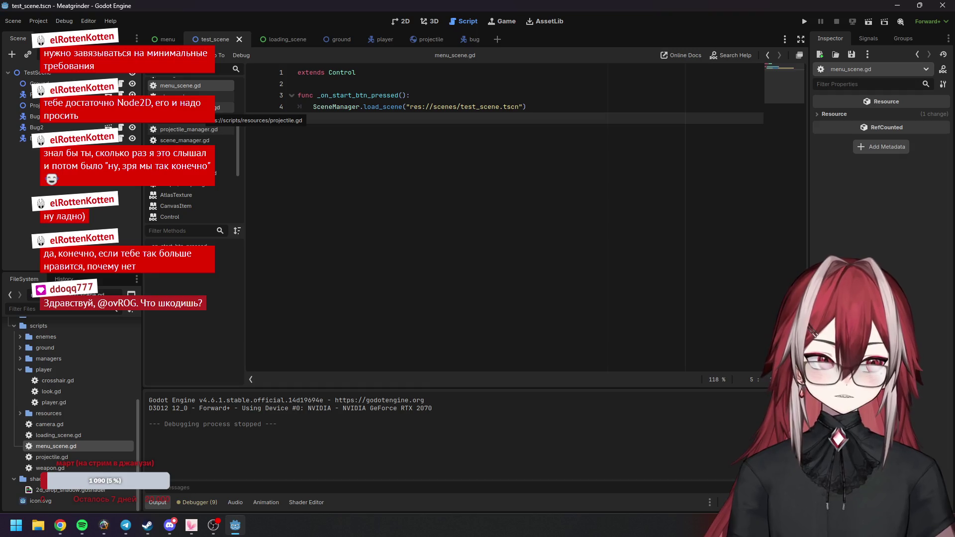
scroll(199, 120, up, 4)
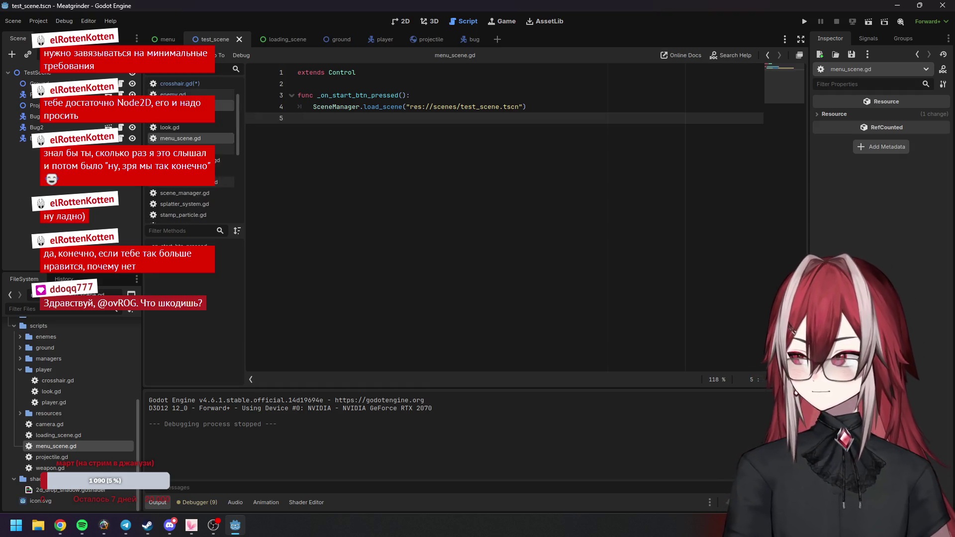
In crosshair.gd, set the load_scene argument to "res://scenes/menu.tscn", replacing test_scene with menu
click(194, 118)
click(437, 152)
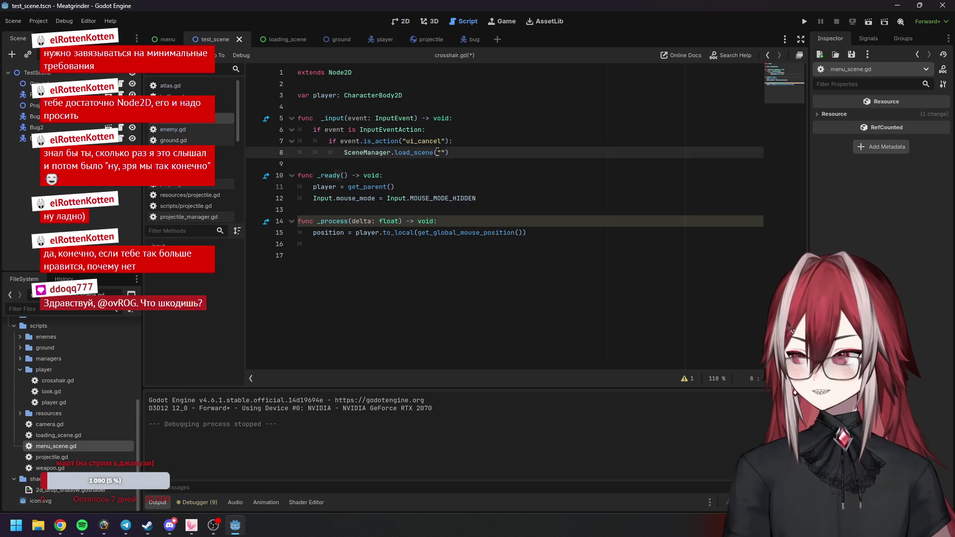
text(res://scenes/test_scene.tscn)
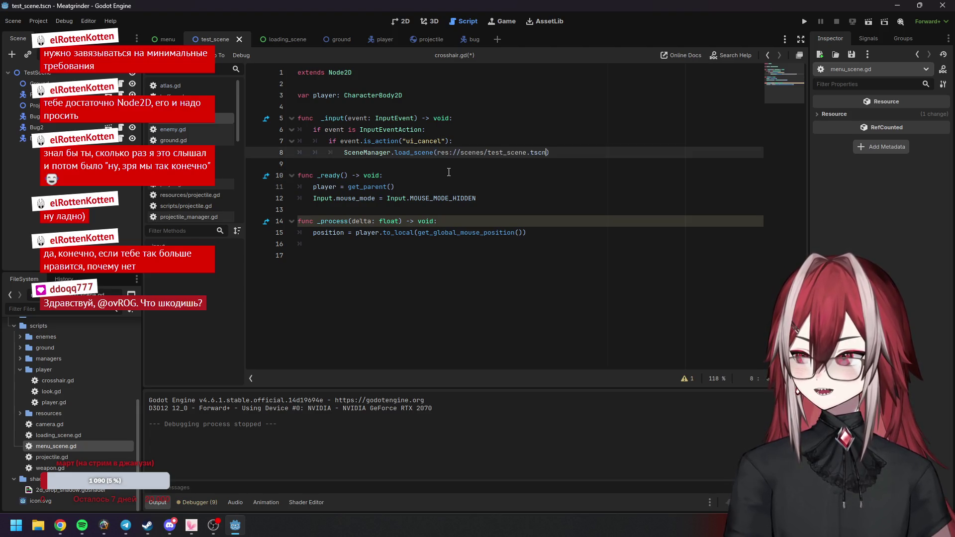
key(ctrl+z)
text(")
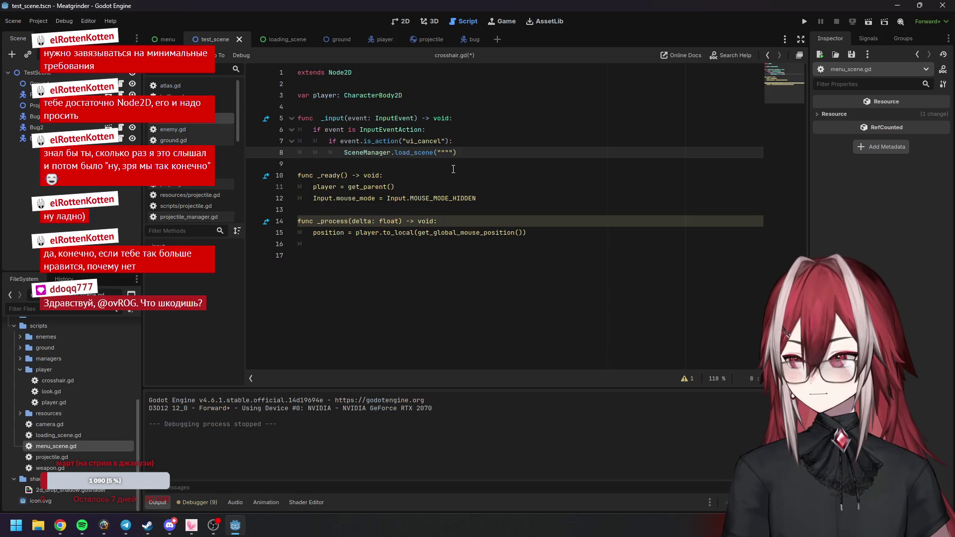
key(BackSpace)
key(BackSpace)
key(BackSpace)
text(("res://scenes/test_scene.tscn)
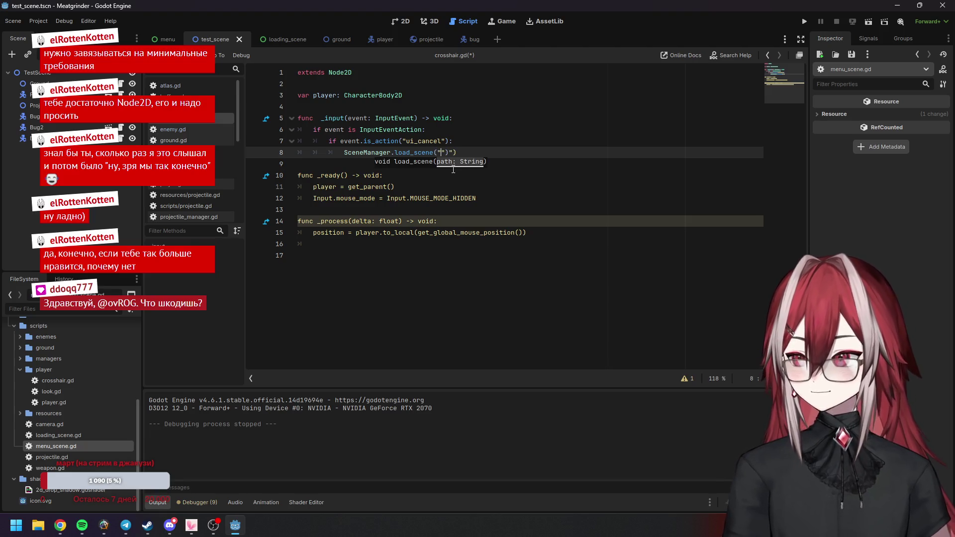
click(454, 186)
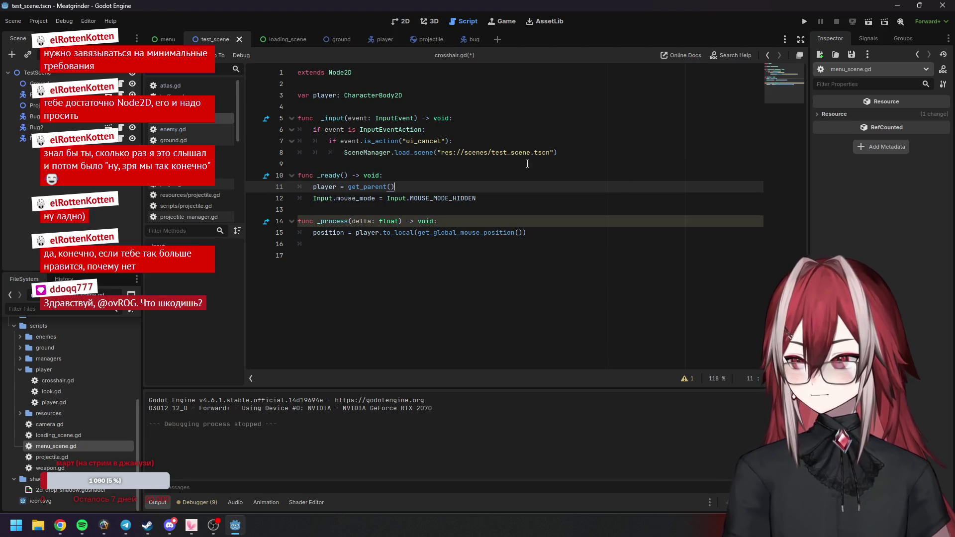
drag(530, 153, 493, 155)
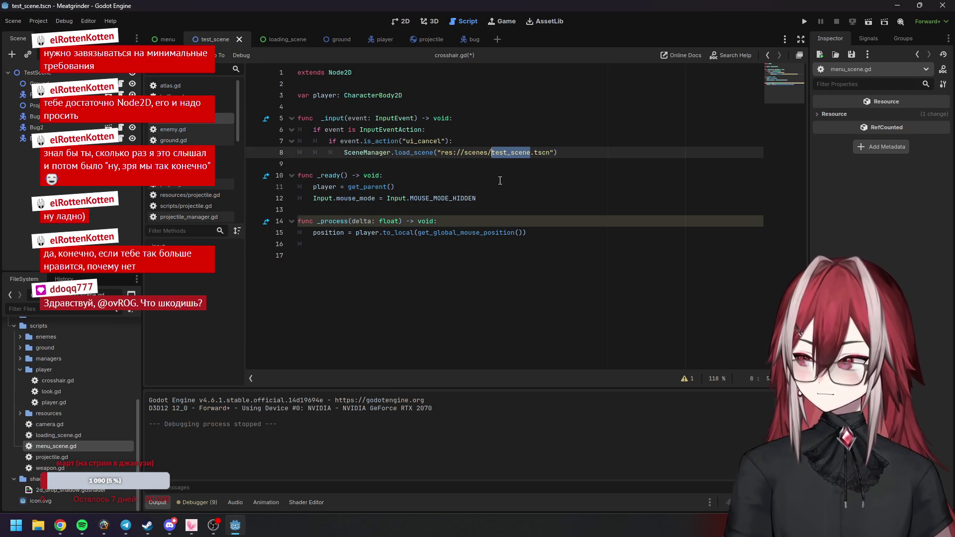
text(menu)
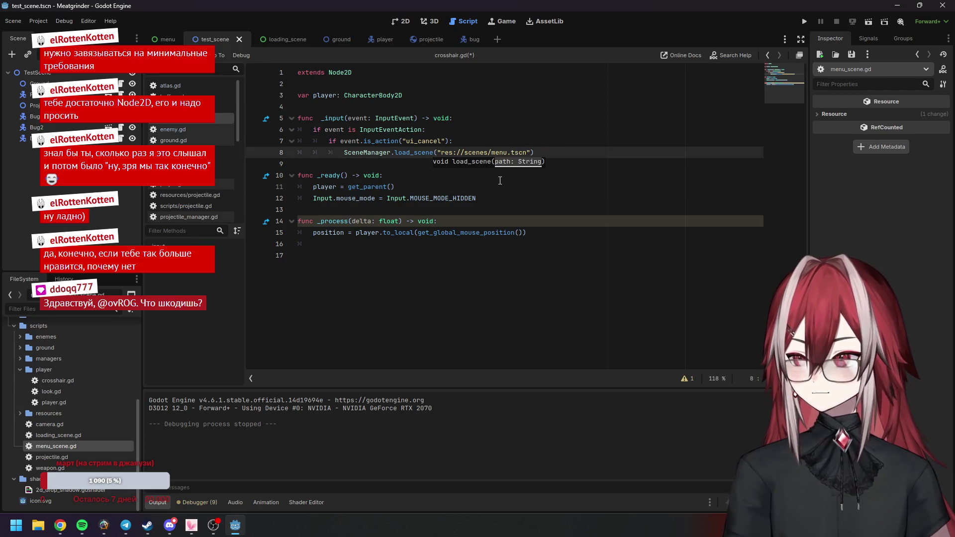
click(500, 181)
scroll(74, 358, up, 4)
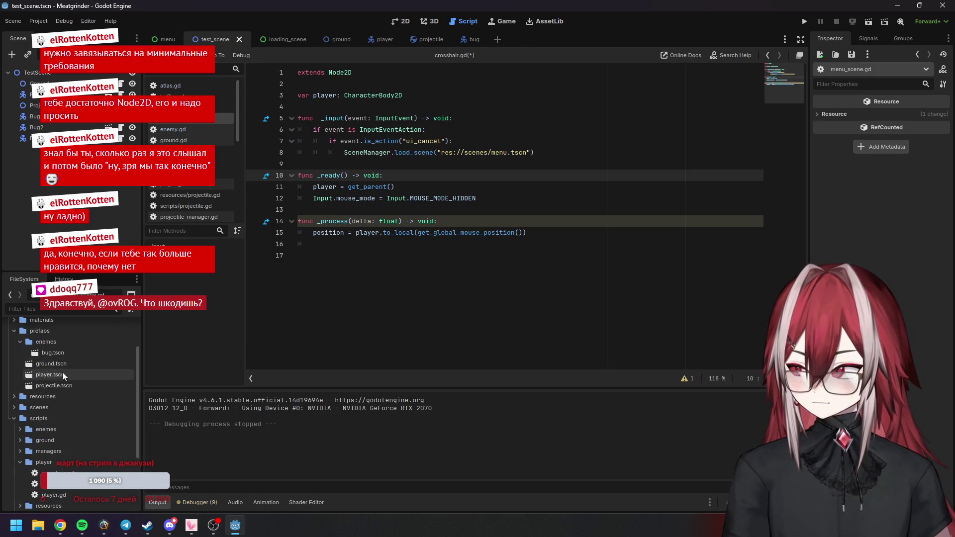
Collapse the prefabs folder, expand the scenes folder, and review crosshair.gd's _input checks
scroll(62, 357, up, 1)
click(18, 353)
scroll(19, 352, up, 2)
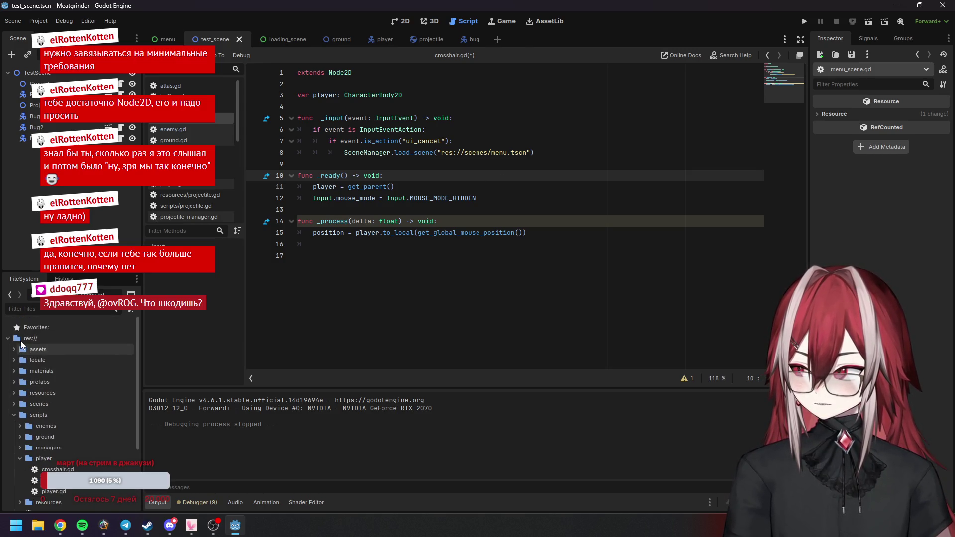
click(15, 402)
scroll(70, 402, down, 1)
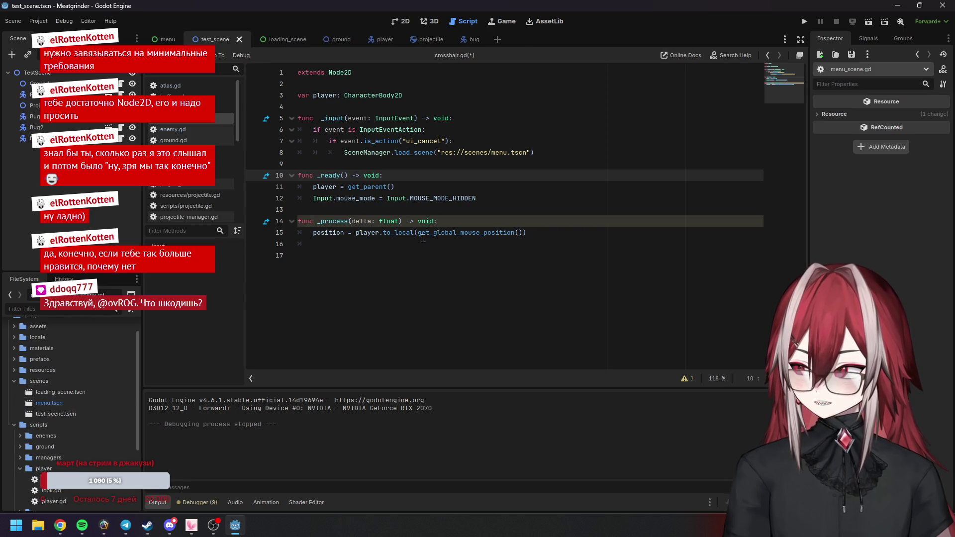
click(522, 153)
click(525, 131)
click(516, 140)
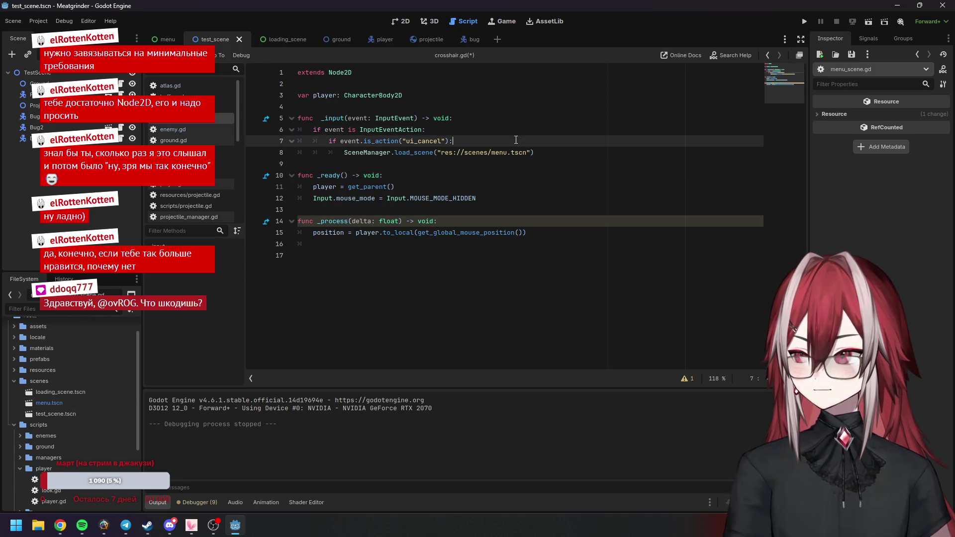
Playtest the shooter from the menu, firing at the bugs, then stop it
click(809, 21)
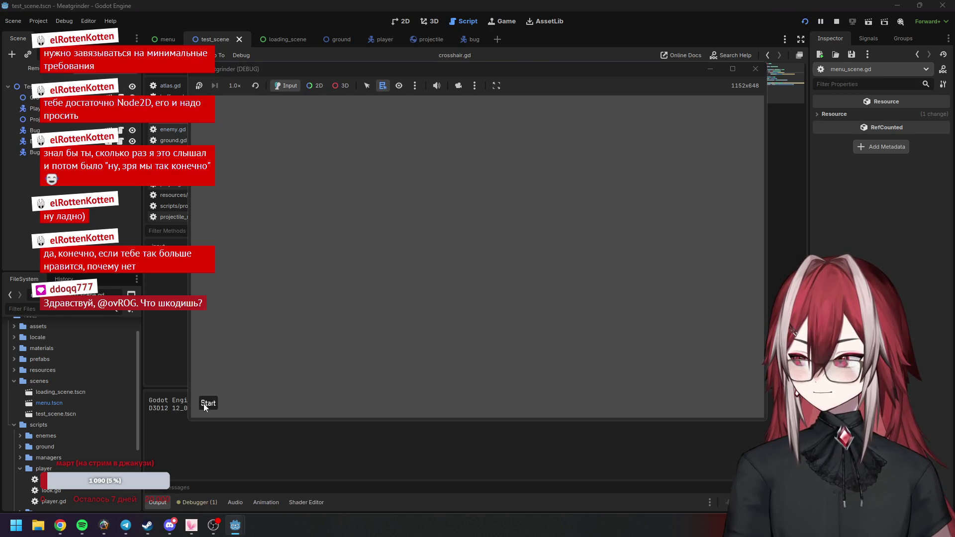
click(208, 403)
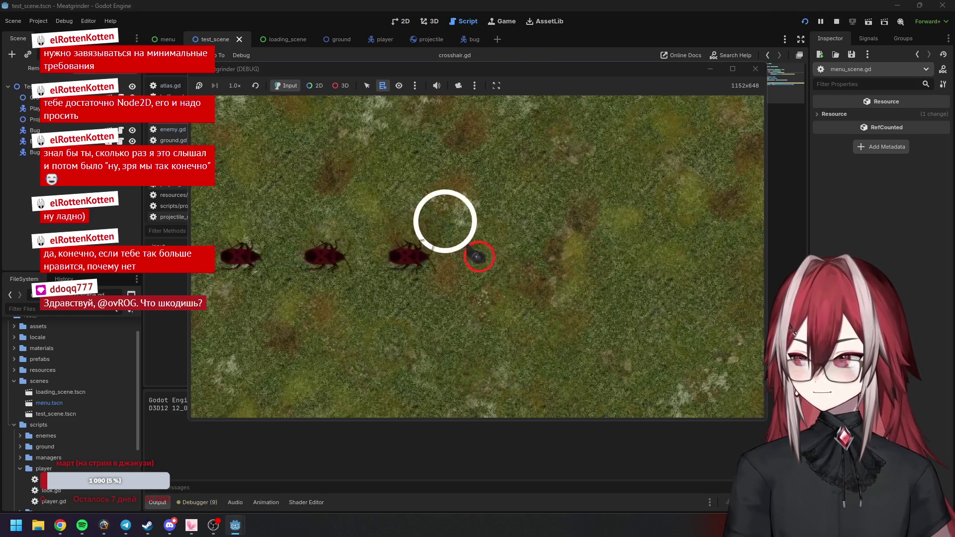
click(347, 256)
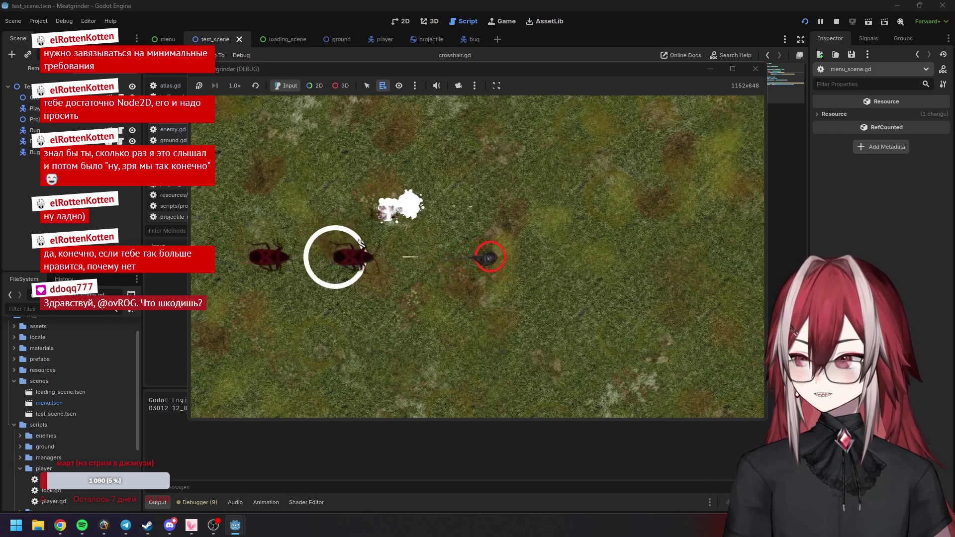
click(756, 69)
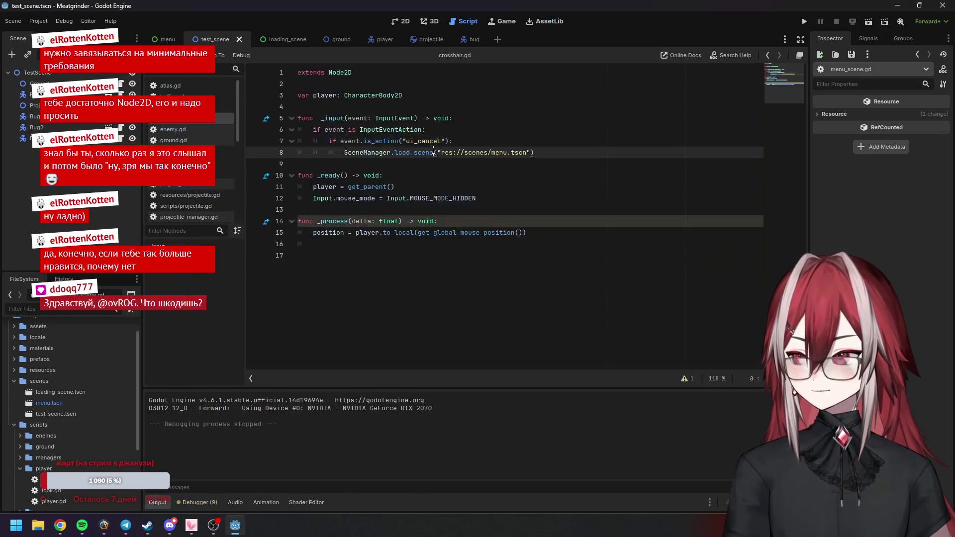
Delete the 'if event is InputEventAction:' line, unindent the ui_cancel block, and save crosshair.gd
click(433, 129)
drag(434, 130, 298, 130)
key(BackSpace)
key(BackSpace)
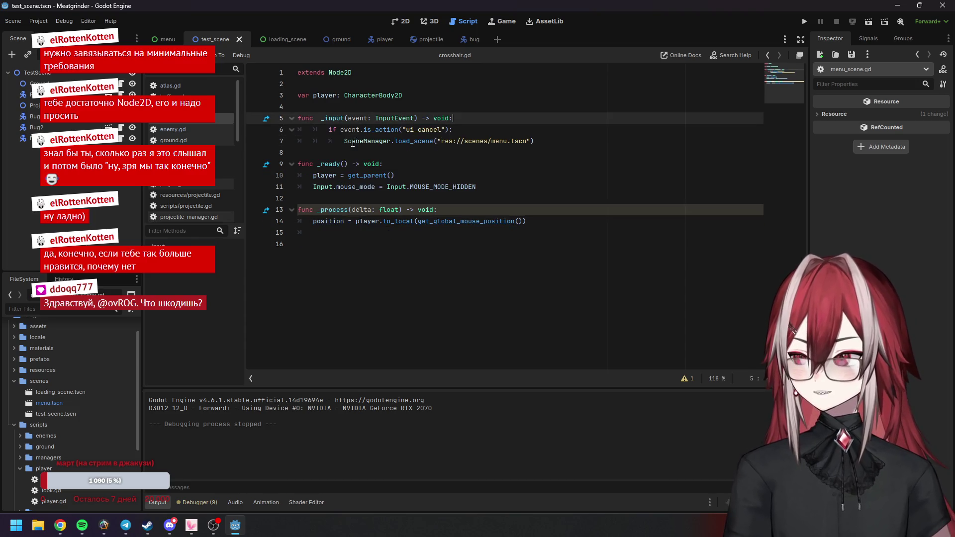
key(Down)
key(Home)
key(BackSpace)
key(Down)
key(Home)
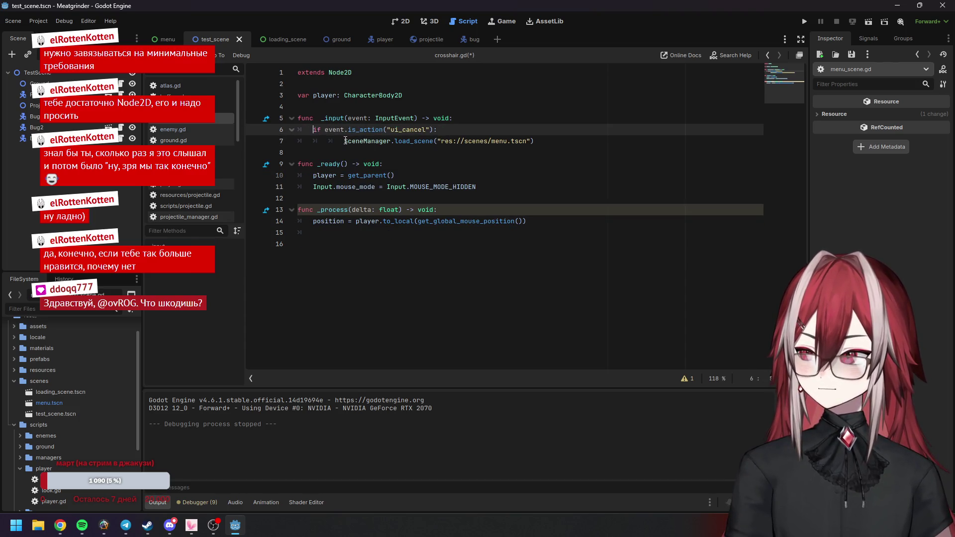
key(BackSpace)
click(499, 130)
key(ctrl+s)
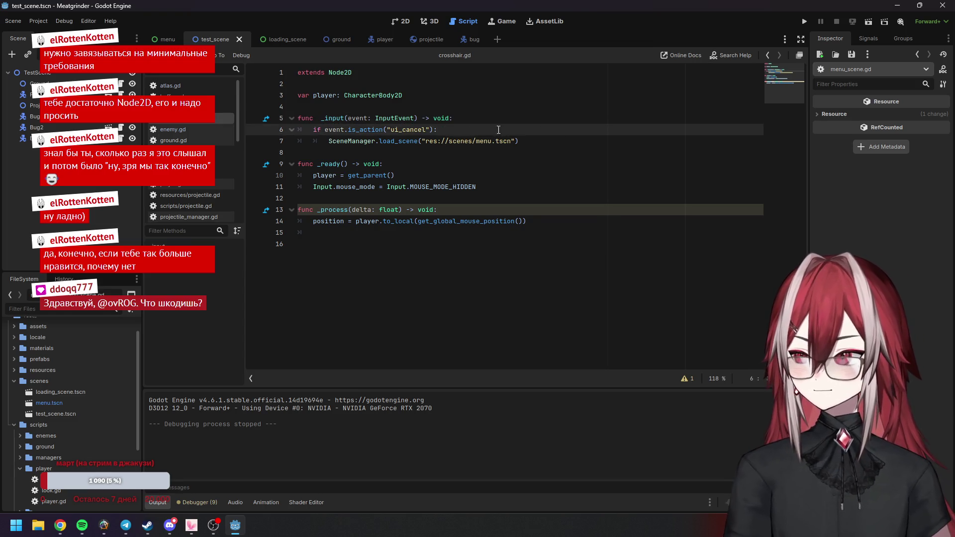
Playtest the game again from the menu, then close it
click(804, 23)
click(211, 403)
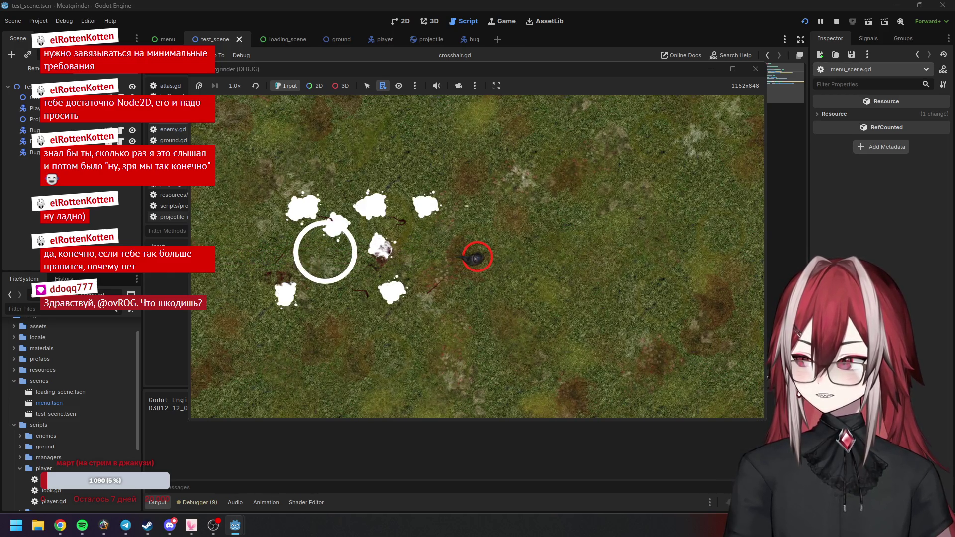
click(755, 69)
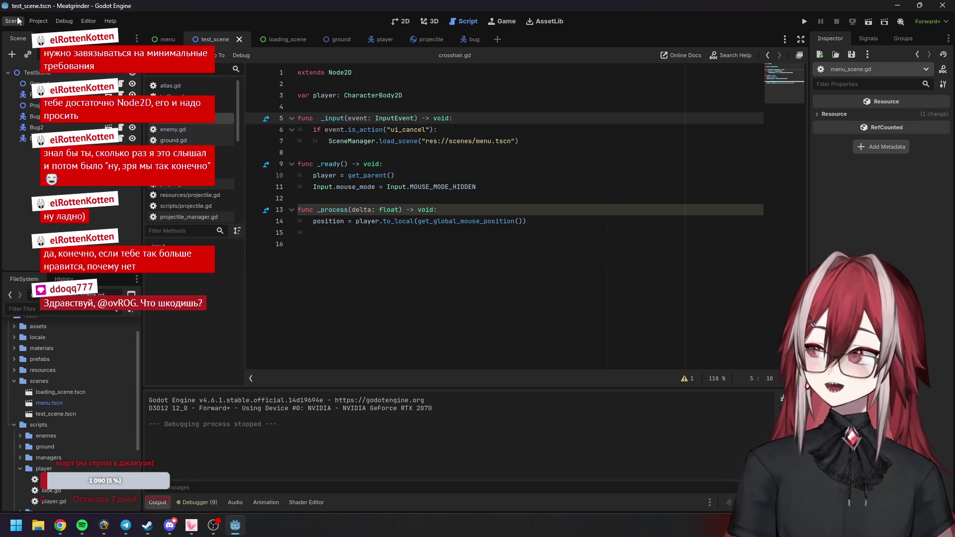
click(38, 20)
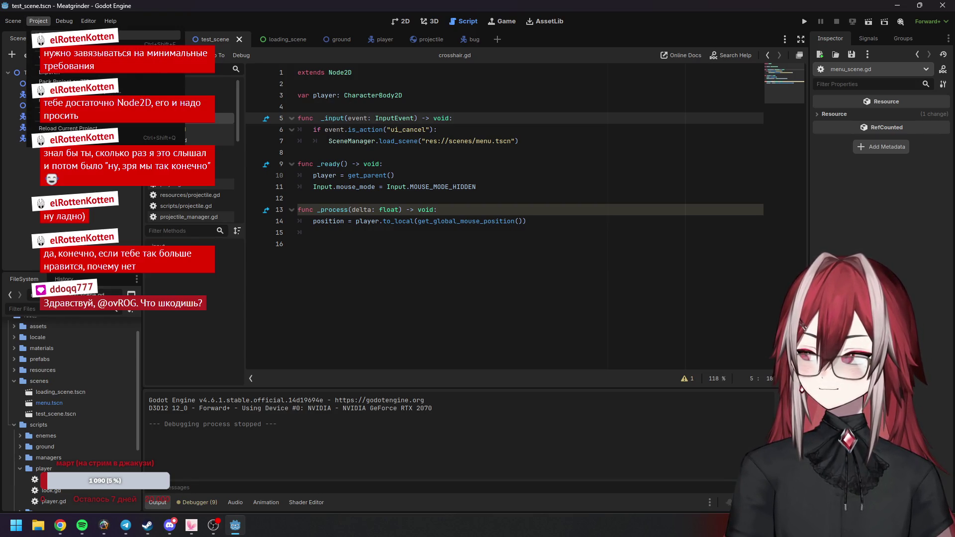
click(55, 33)
click(323, 151)
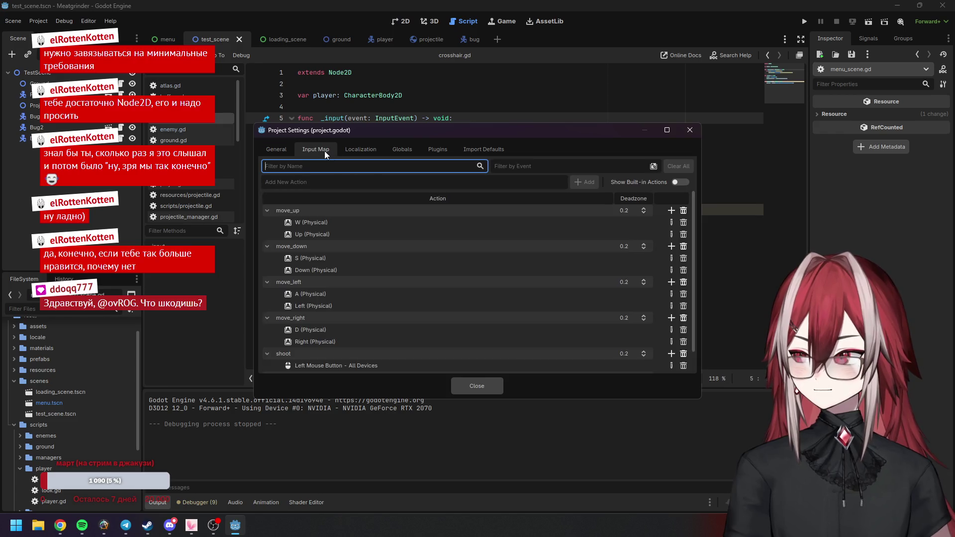
click(680, 182)
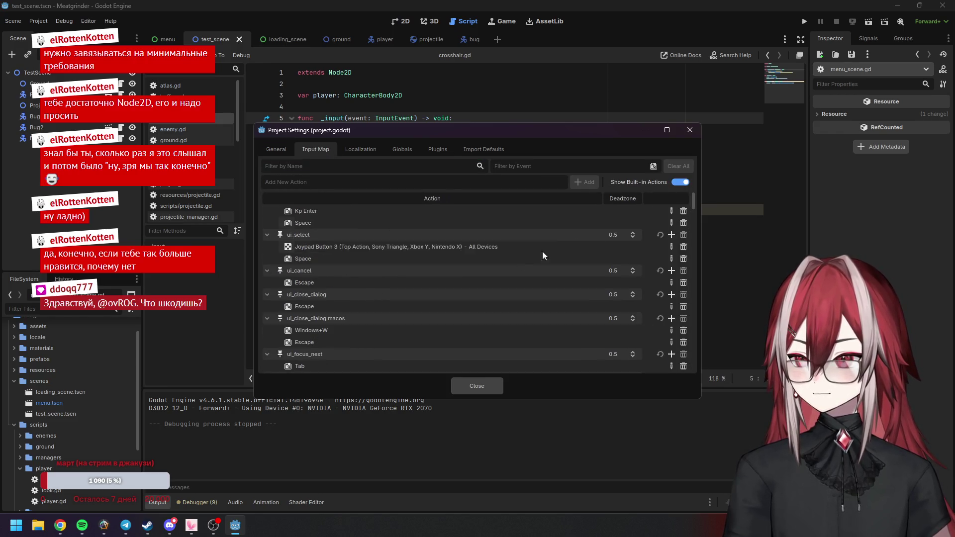
scroll(428, 269, down, 3)
scroll(333, 261, down, 3)
scroll(325, 252, down, 3)
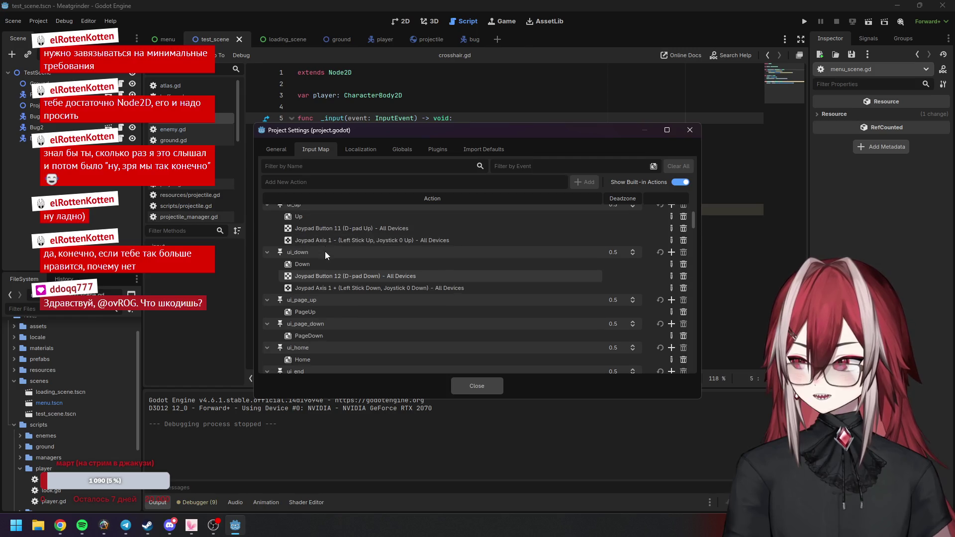
scroll(324, 252, up, 8)
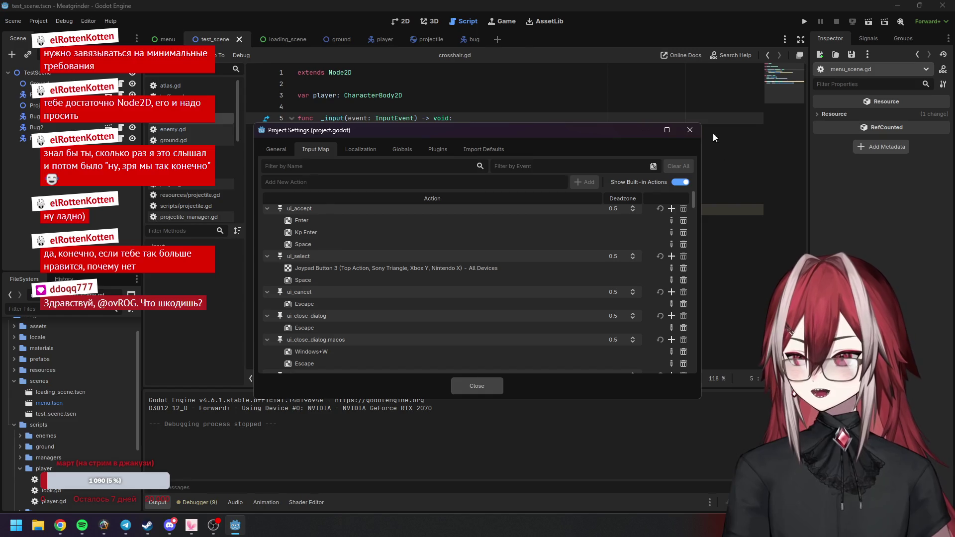
click(690, 130)
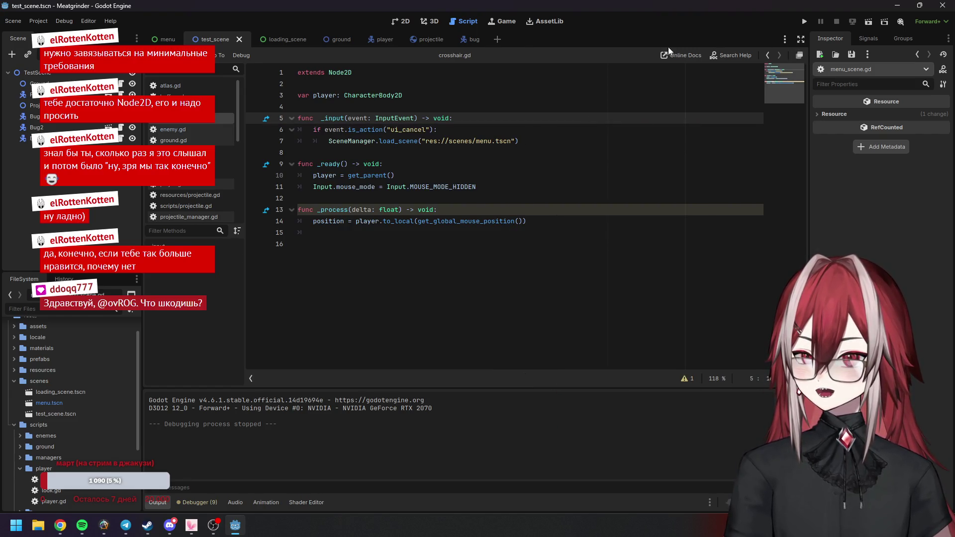
Add a print("Asdads") line above the ui_cancel check in _input and test-run the game
click(436, 160)
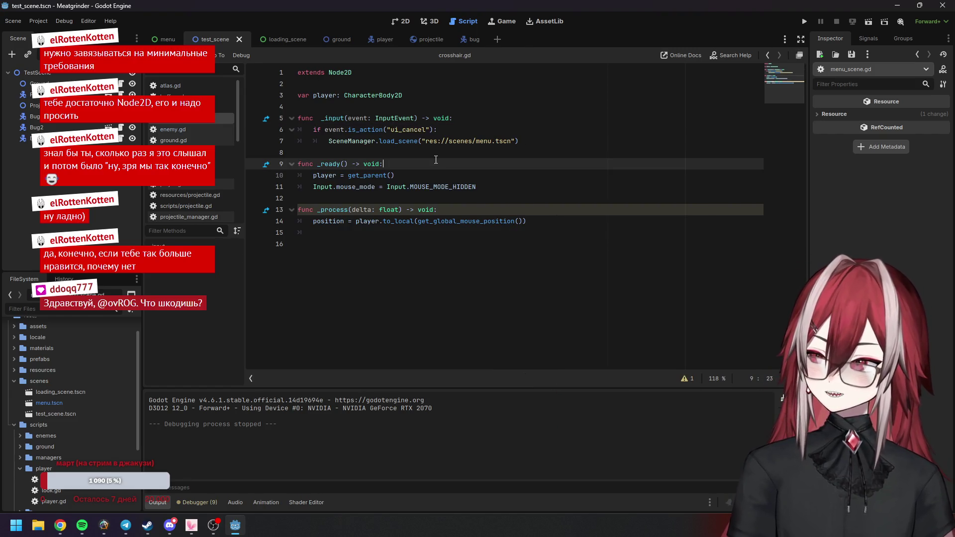
click(332, 120)
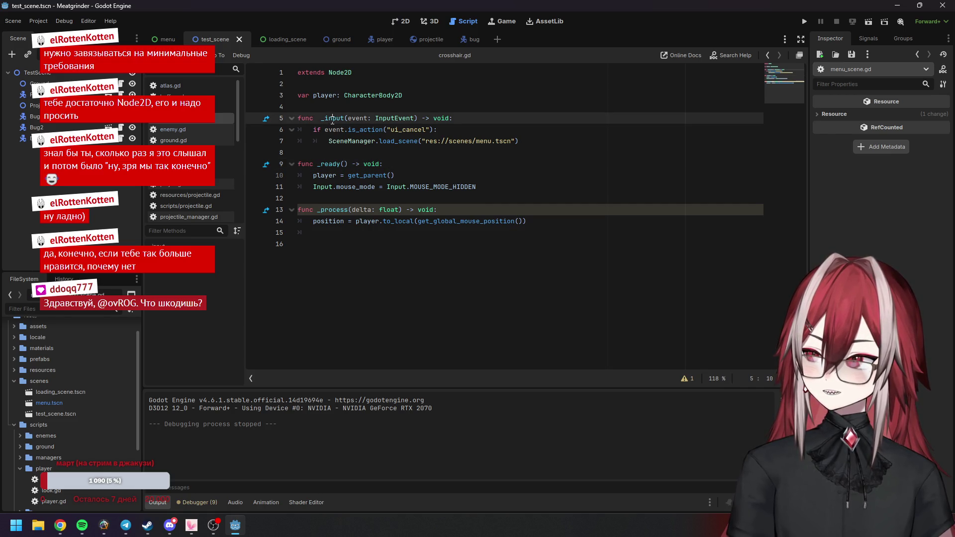
click(463, 130)
key(ctrl+shift+Return)
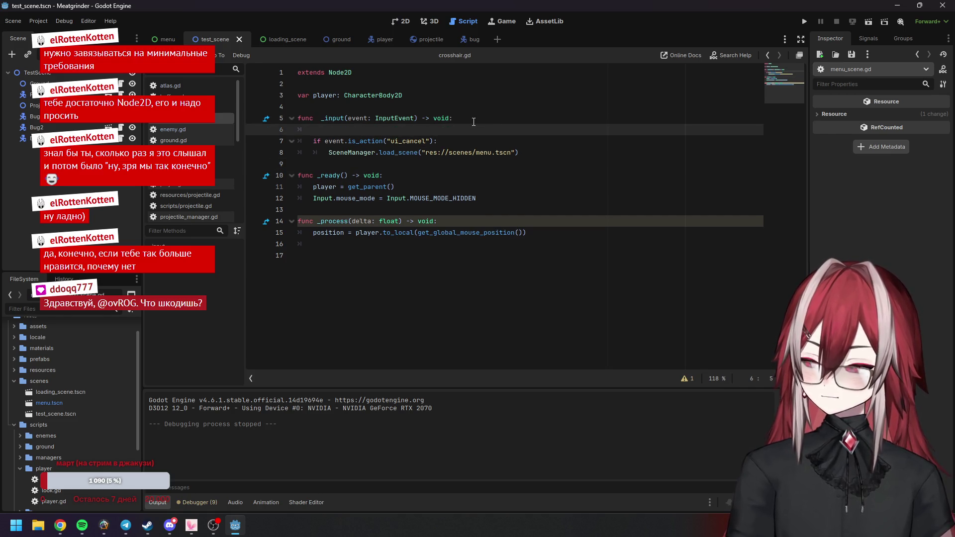
text(print())
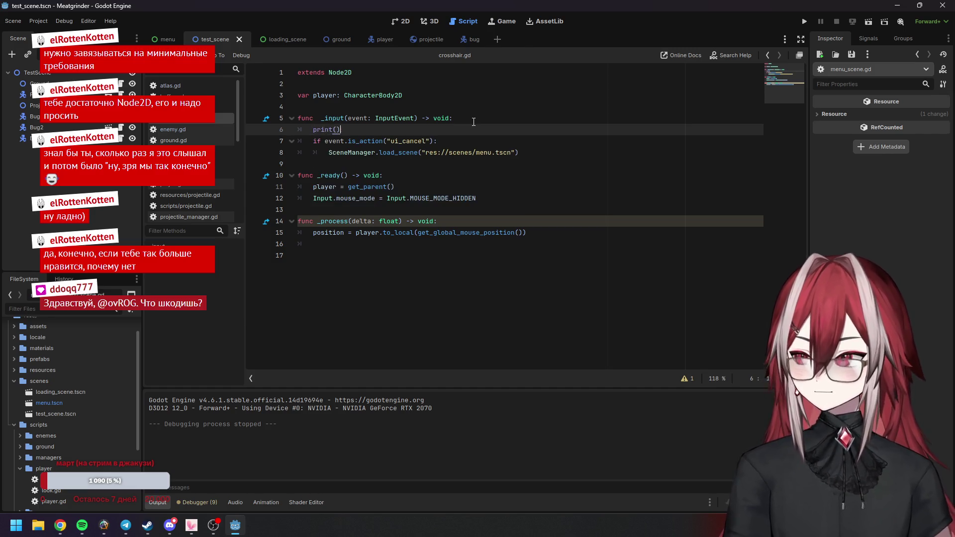
text("Asdasds)
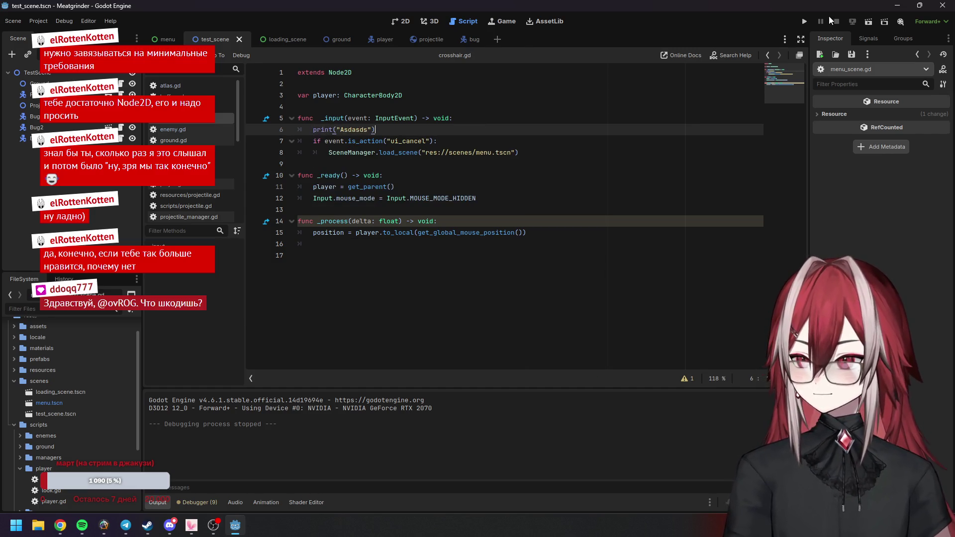
click(805, 22)
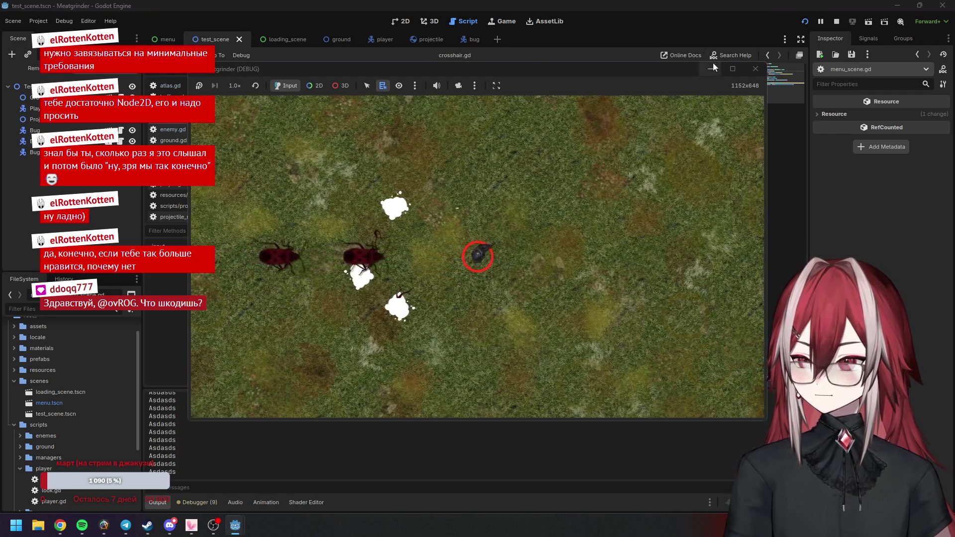
key(F8)
Move the print("Asdads") line inside the ui_cancel if block, indented correctly
drag(376, 129, 266, 134)
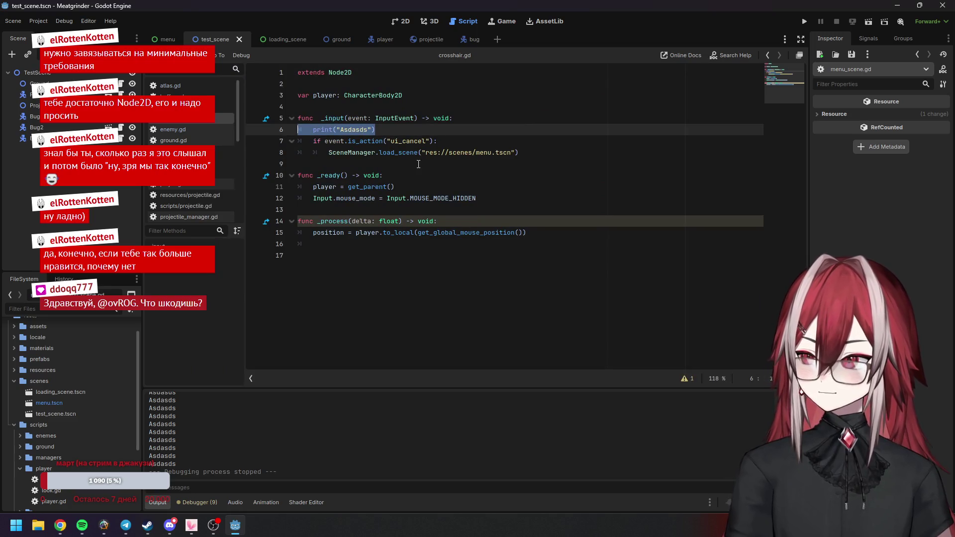
key(alt+Down)
key(Tab)
key(Tab)
click(492, 119)
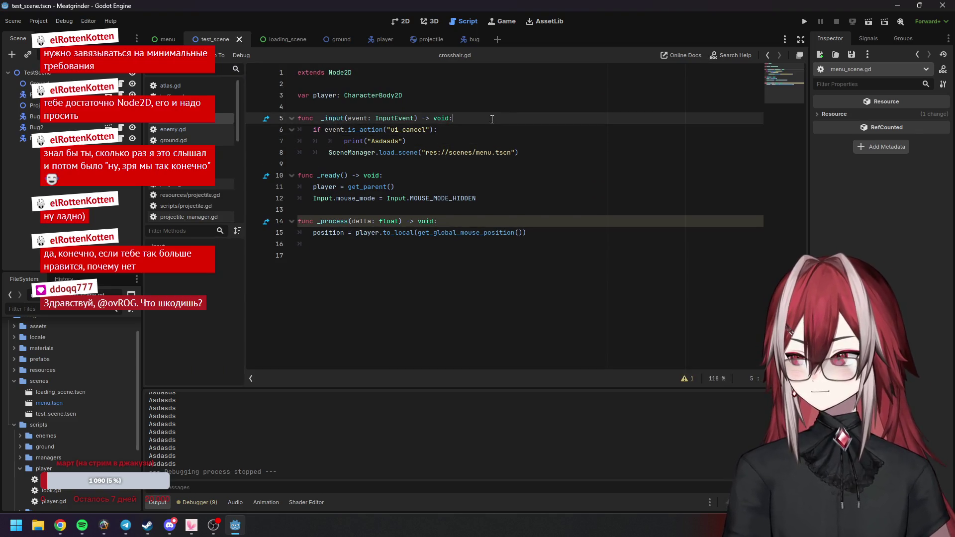
click(343, 141)
key(BackSpace)
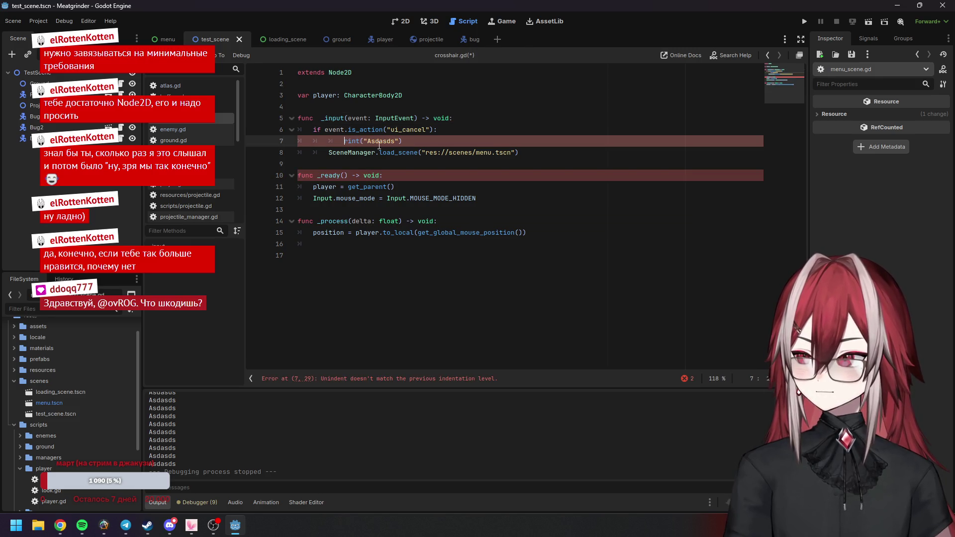
key(Tab)
click(490, 120)
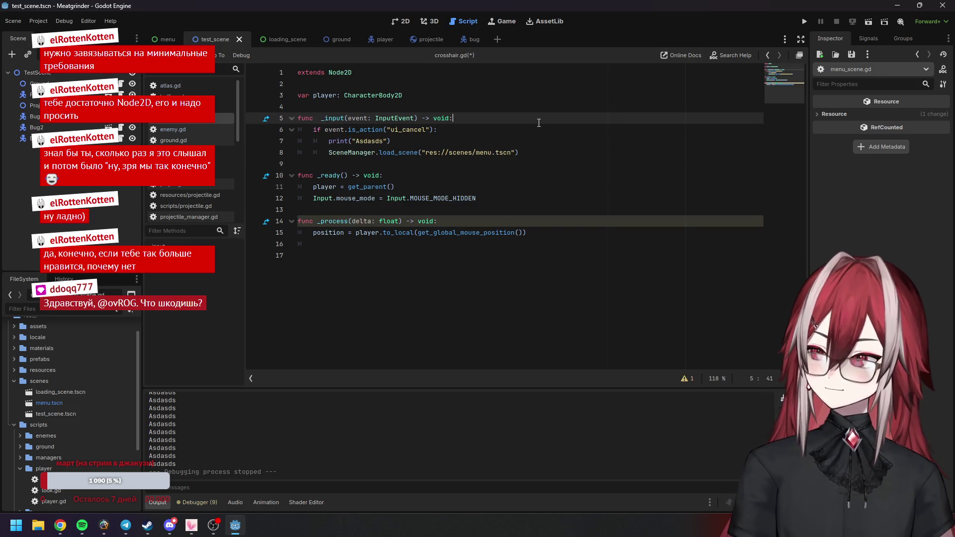
Playtest again, moving right and shooting at the bugs, then close the game
click(804, 22)
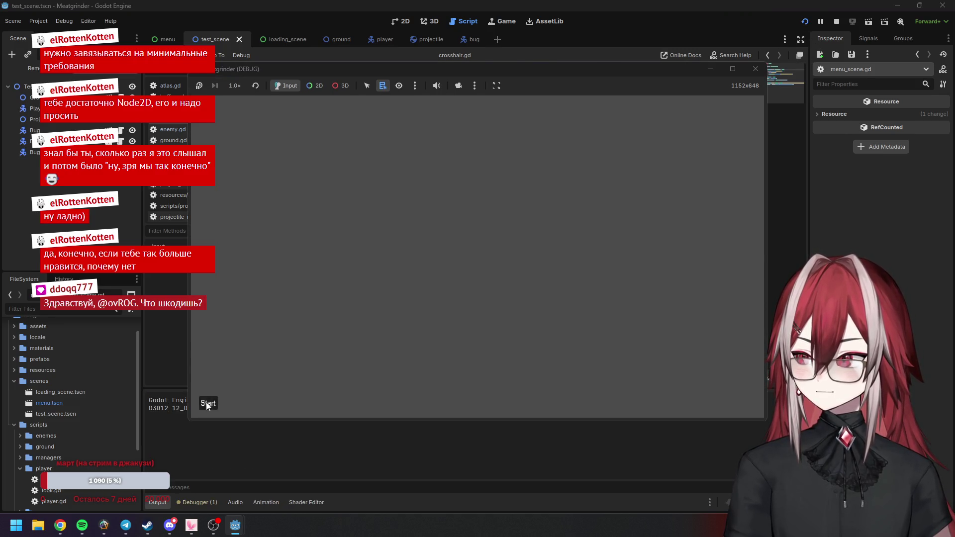
key(d)
click(269, 274)
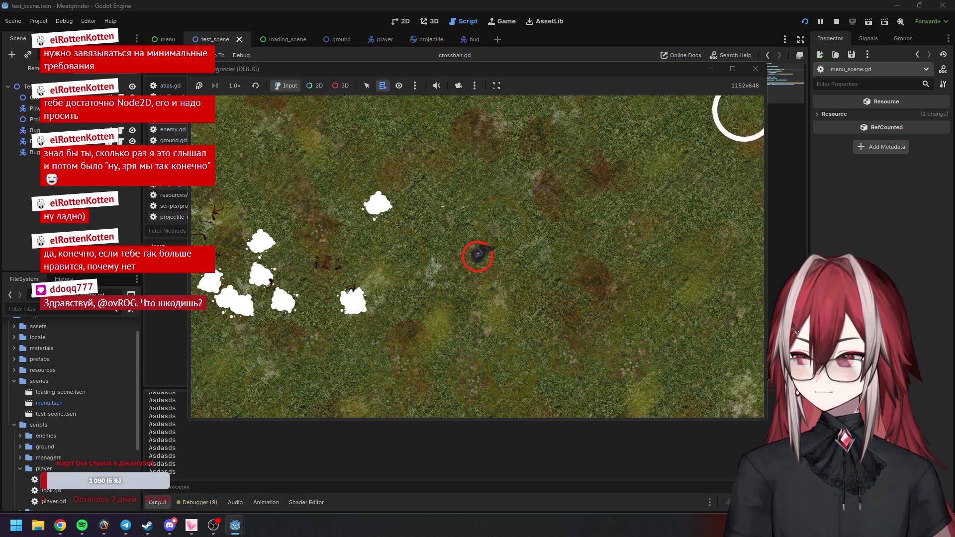
click(756, 68)
click(395, 158)
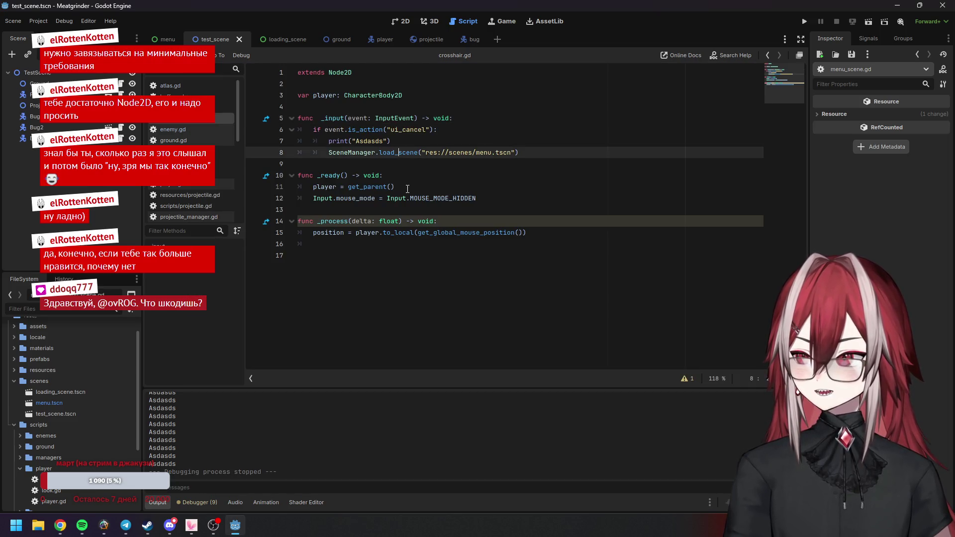
Jump to load_scene's definition and read its change_scene_to_file and load_threaded_request lines
click(402, 183)
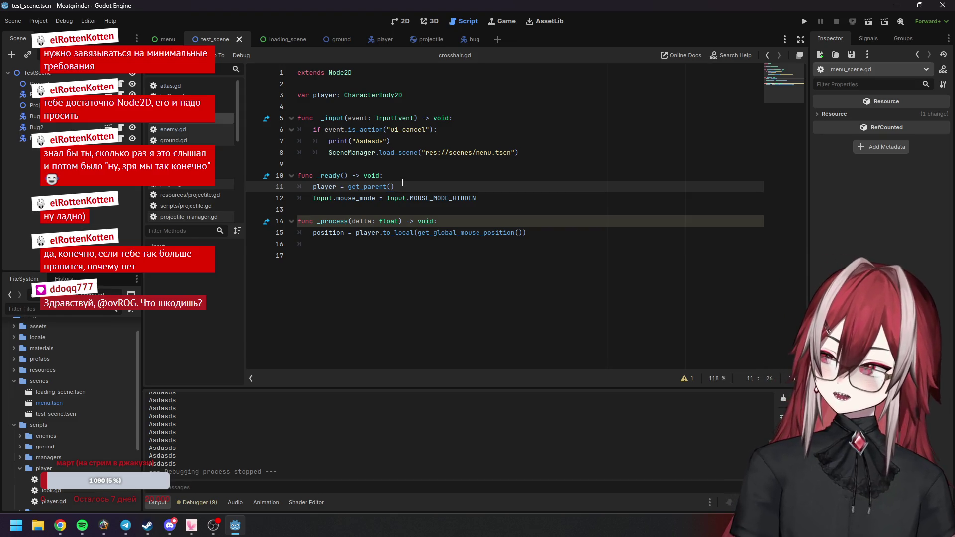
click(393, 155)
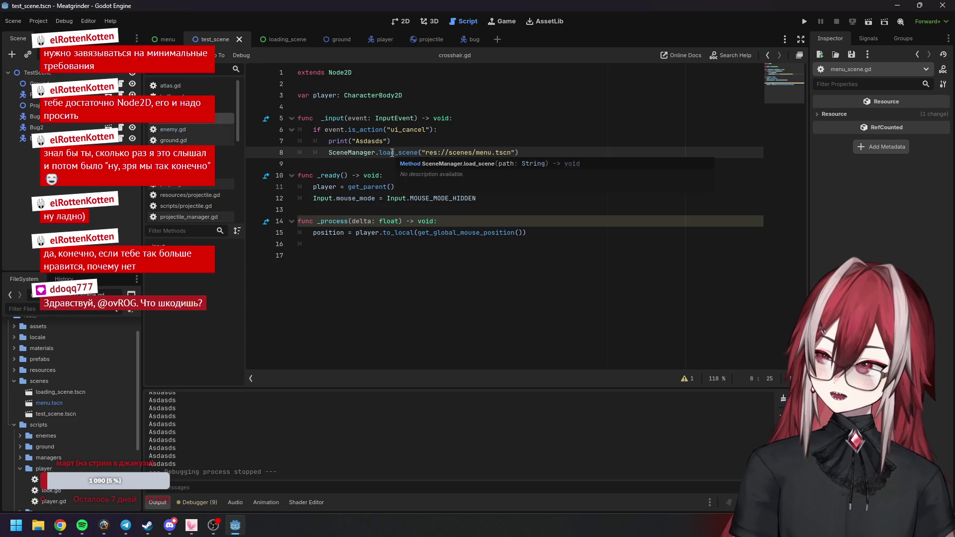
ctrl+click(393, 156)
scroll(357, 159, up, 1)
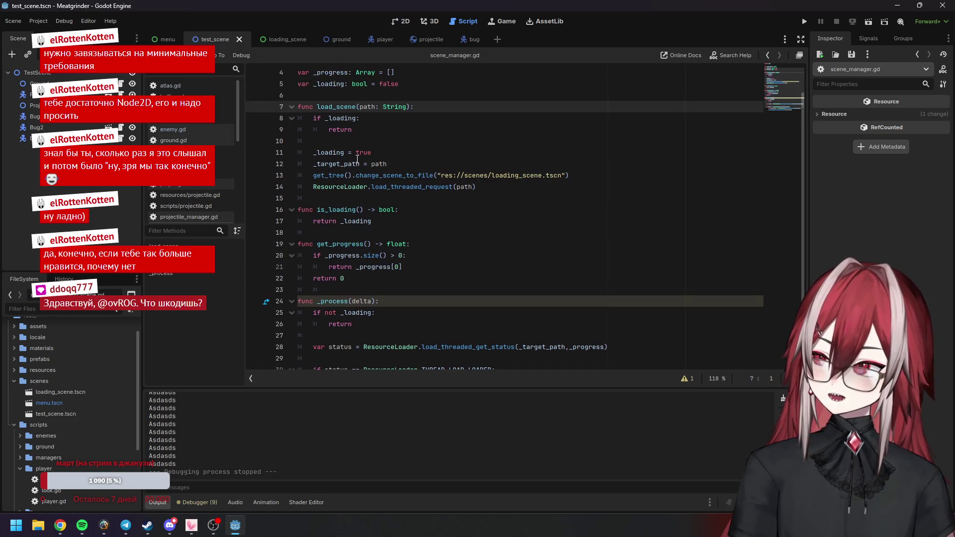
click(407, 176)
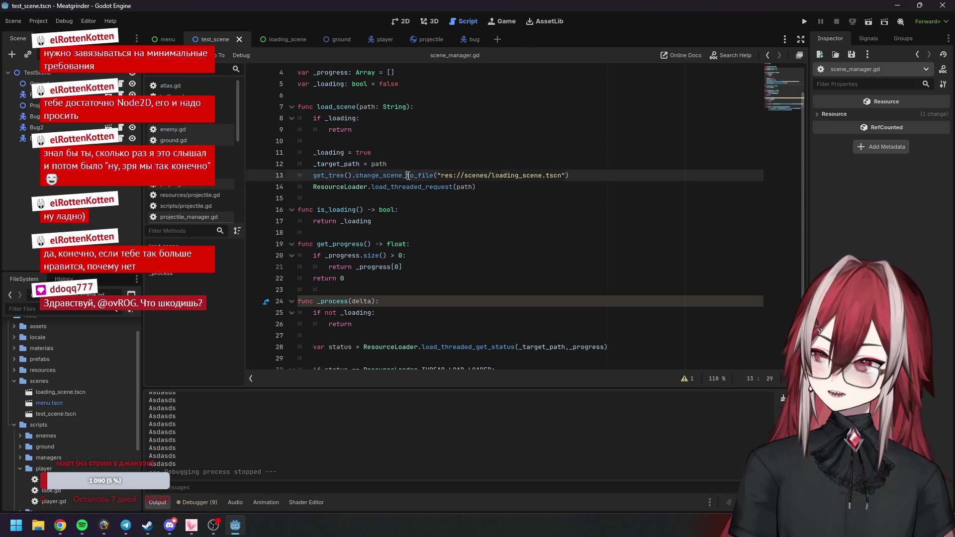
click(398, 187)
scroll(466, 191, down, 1)
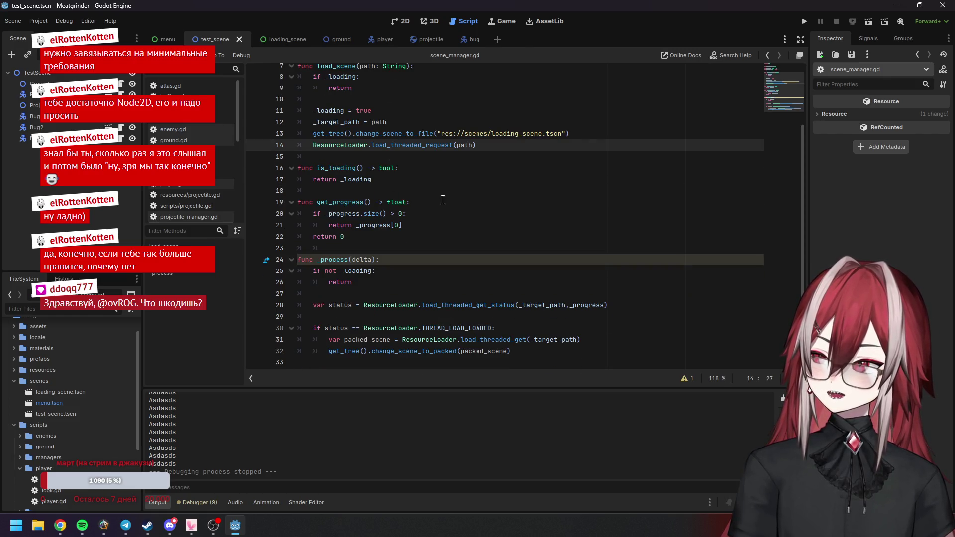
drag(374, 146, 456, 143)
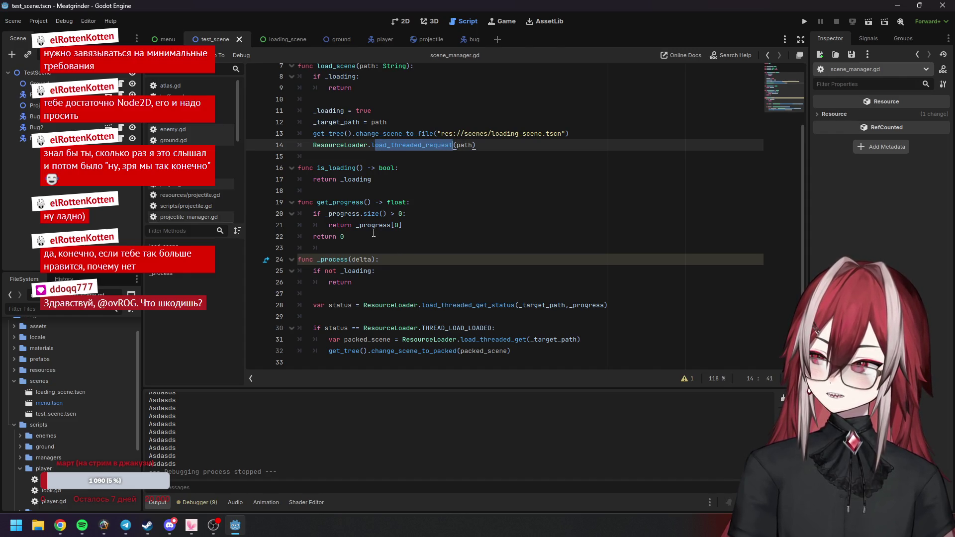
scroll(378, 220, up, 2)
click(349, 213)
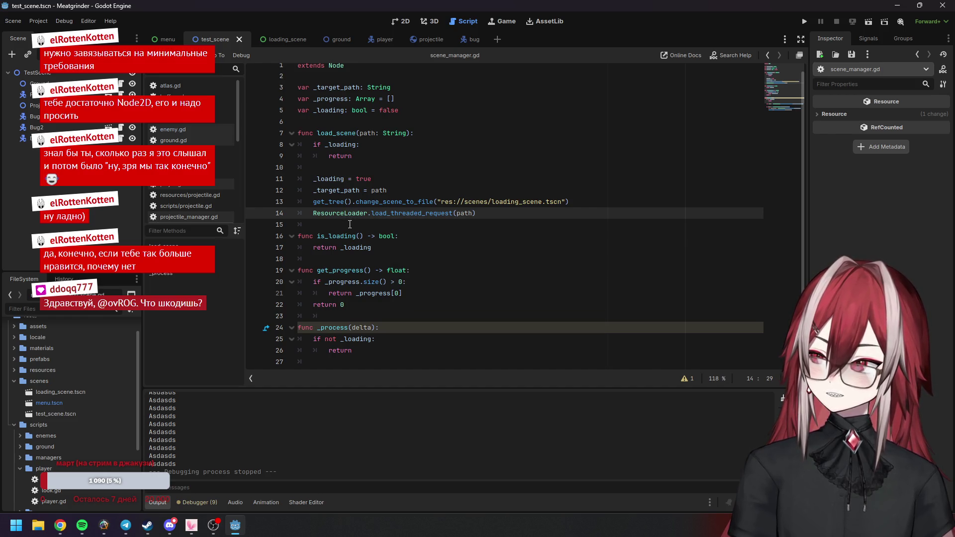
click(383, 202)
scroll(403, 209, down, 1)
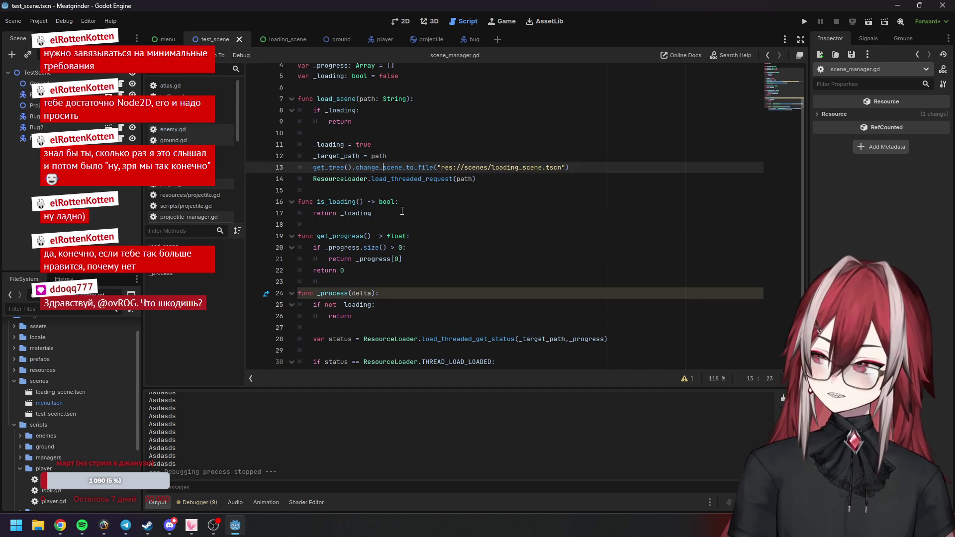
scroll(402, 211, down, 1)
Play МАЯТНИК УСТРОИЛ МЯТЕЖ НА РЕКЕ in VK music, then minimize Chrome to return to Godot
mouse_move(60, 525)
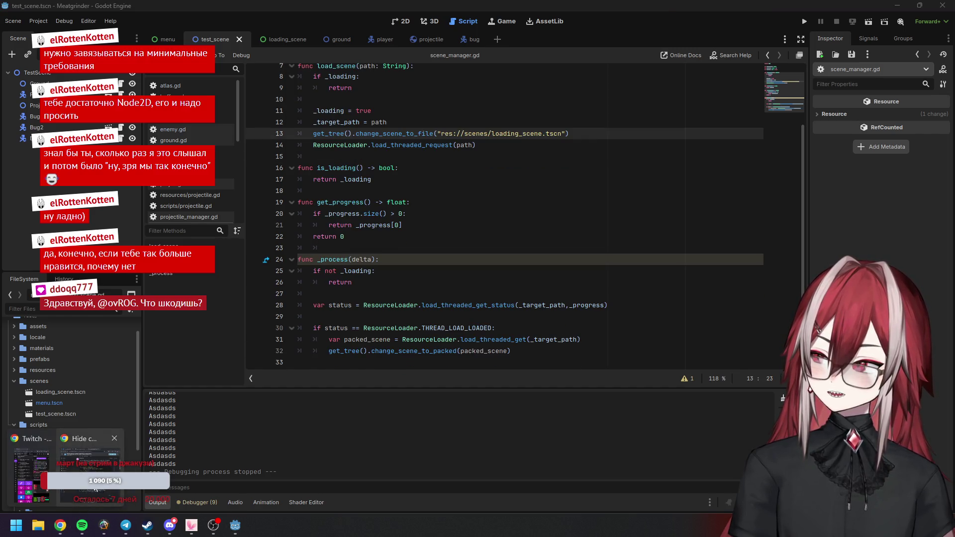
click(92, 475)
click(232, 148)
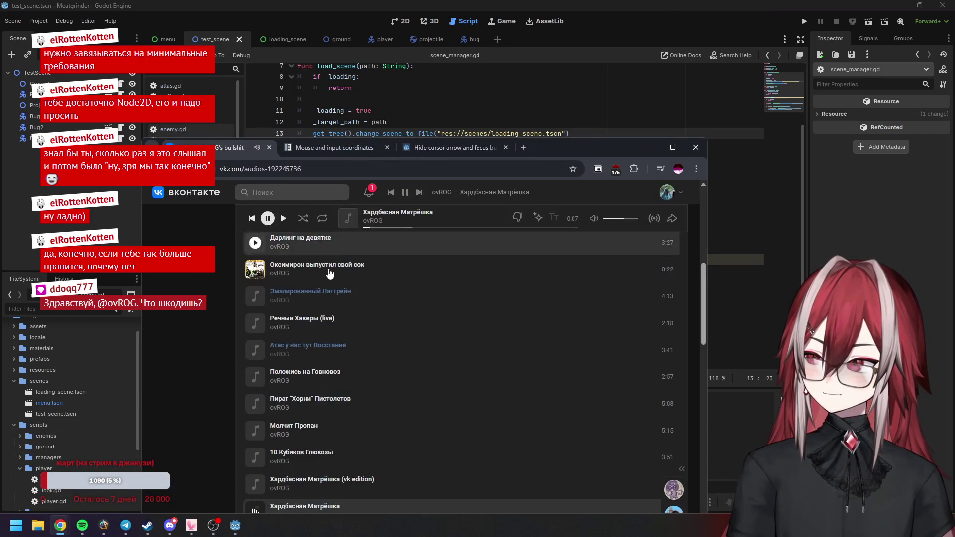
scroll(329, 273, down, 3)
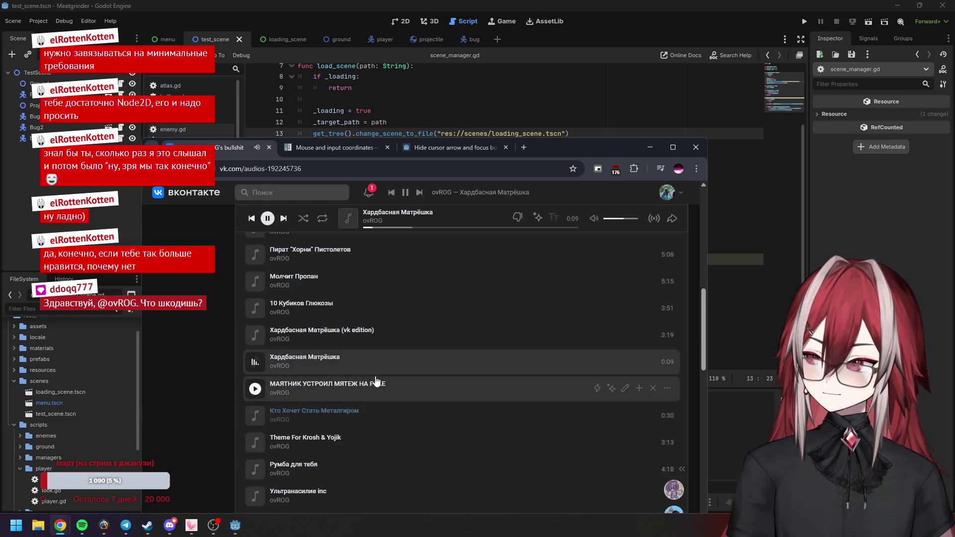
click(262, 395)
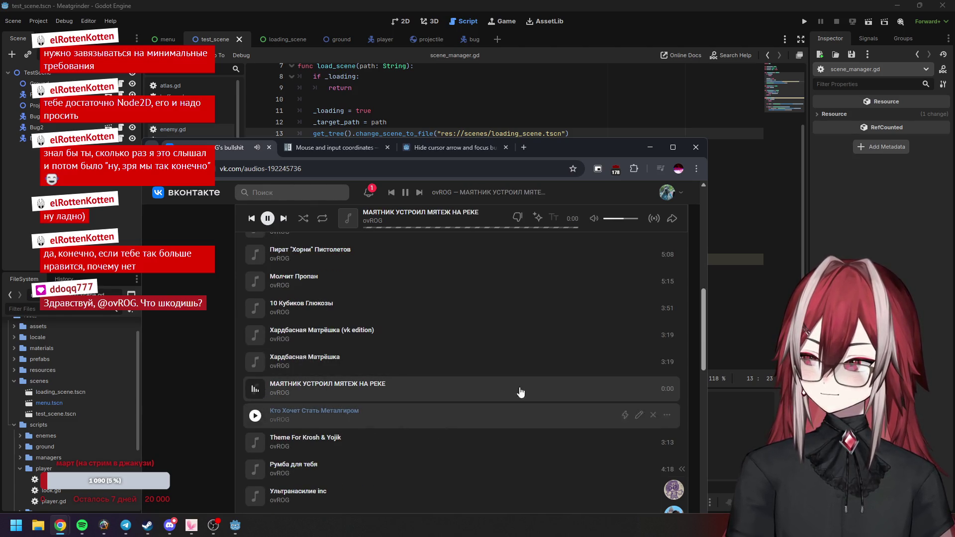
click(650, 148)
click(528, 202)
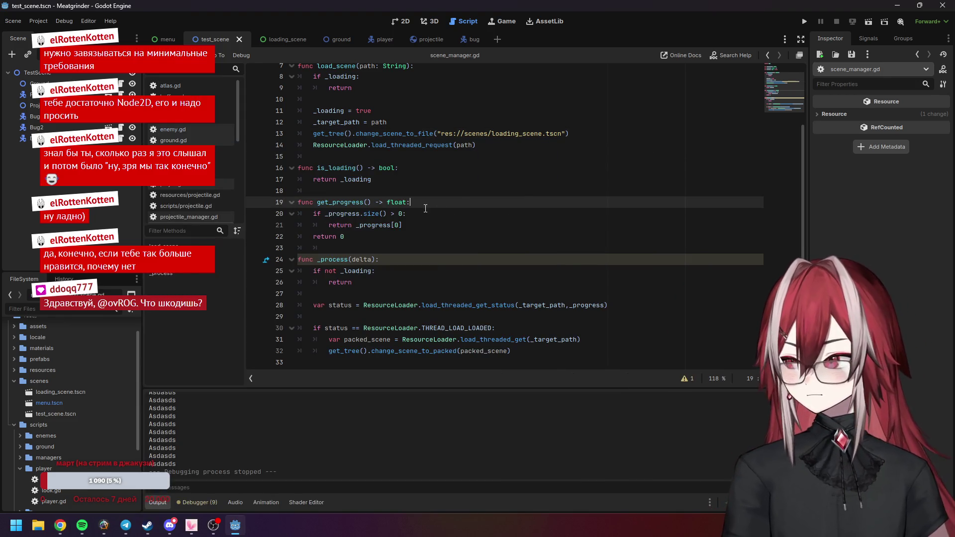
Review the load status query, THREAD_LOAD_LOADED check and packed_scene lines in scene_manager.gd
scroll(478, 209, up, 2)
scroll(461, 195, down, 2)
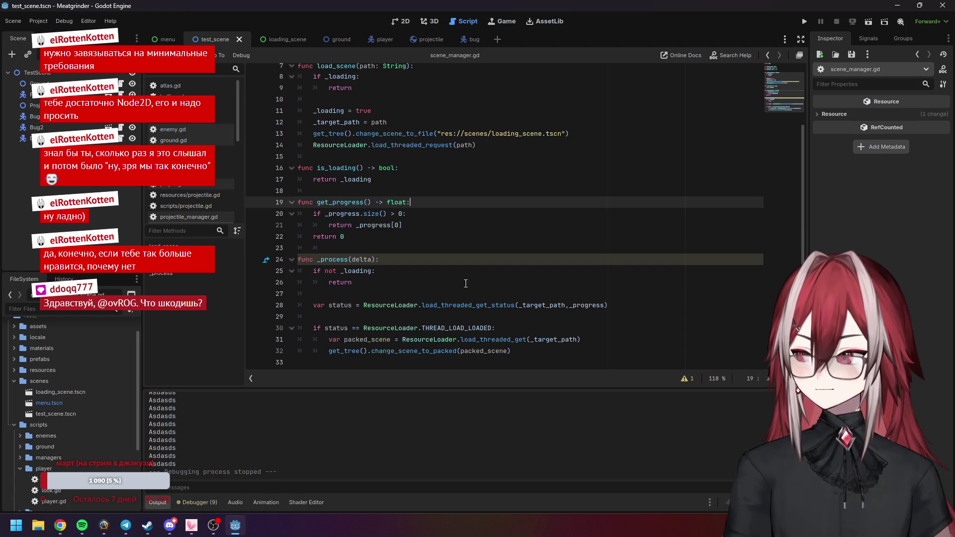
click(459, 303)
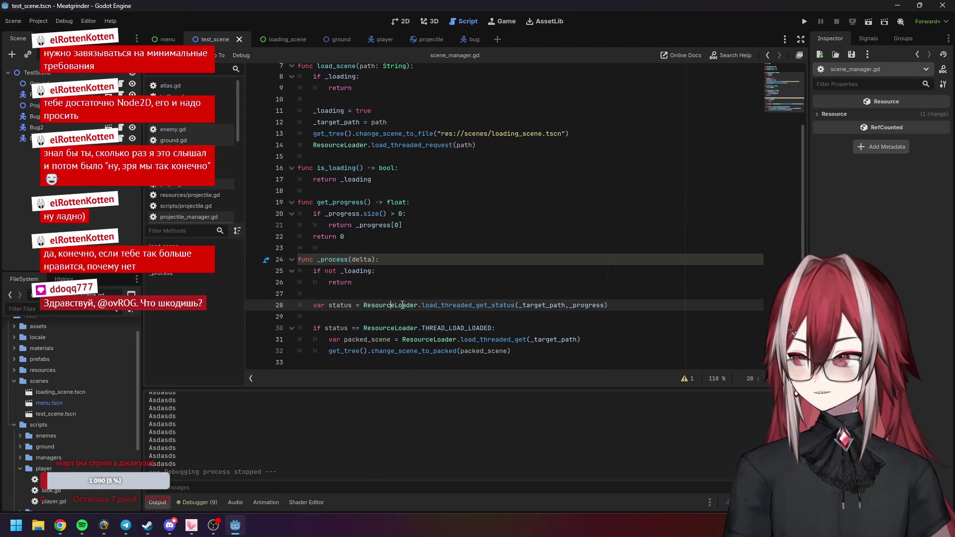
click(445, 328)
click(433, 340)
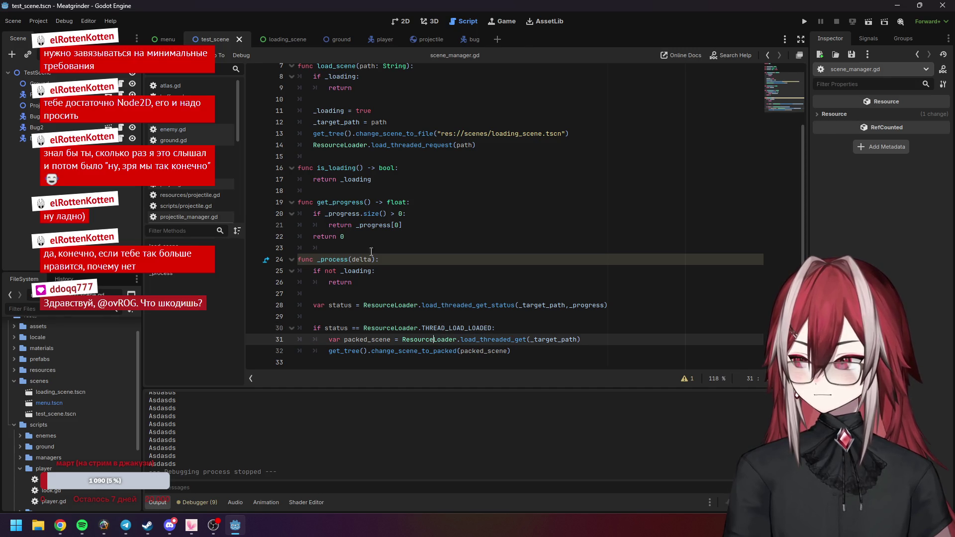
click(384, 147)
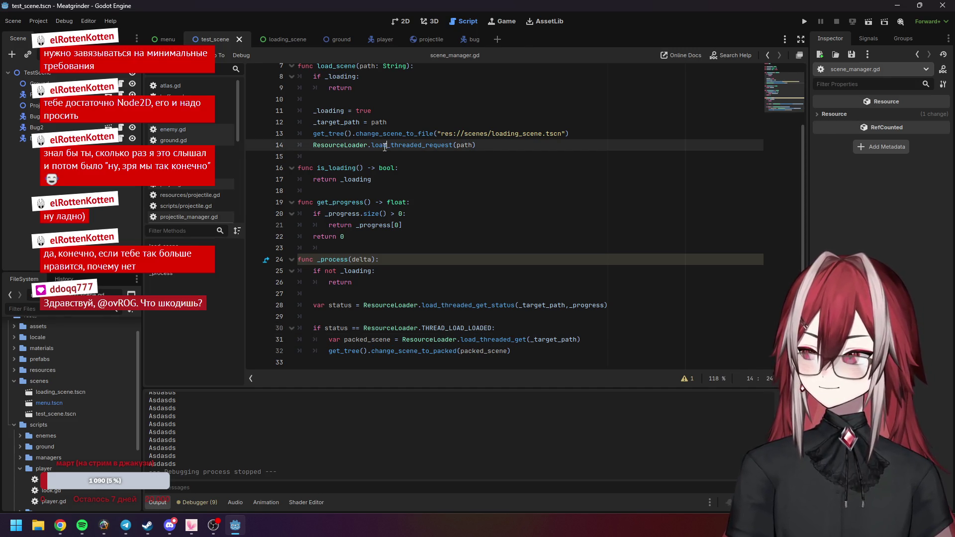
click(393, 305)
click(393, 317)
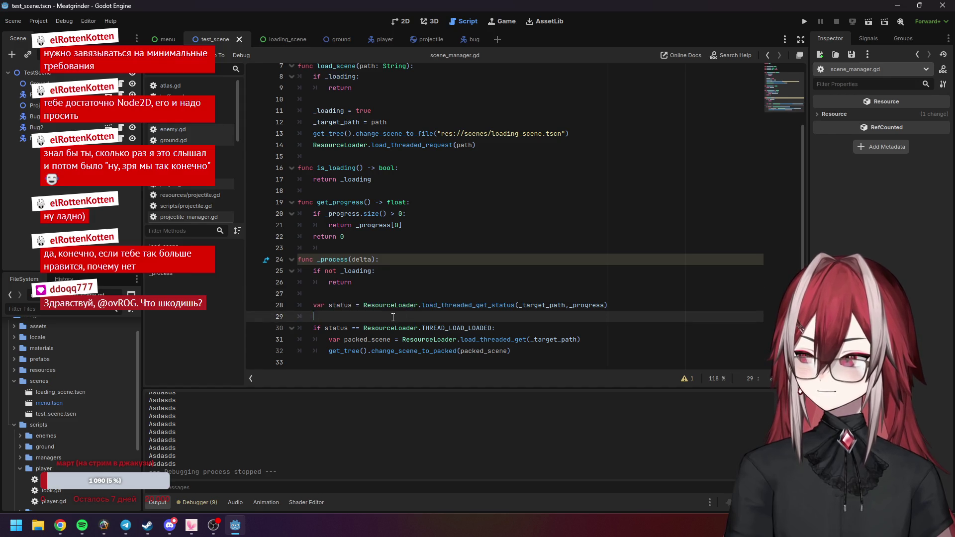
click(371, 339)
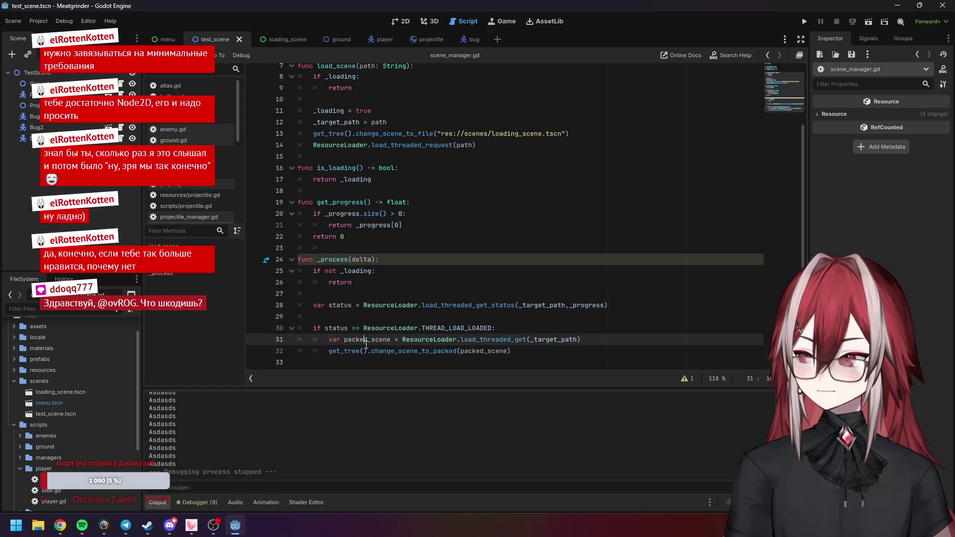
click(383, 328)
Return to the top of load_scene, then bring the VK music page forward
scroll(390, 280, up, 2)
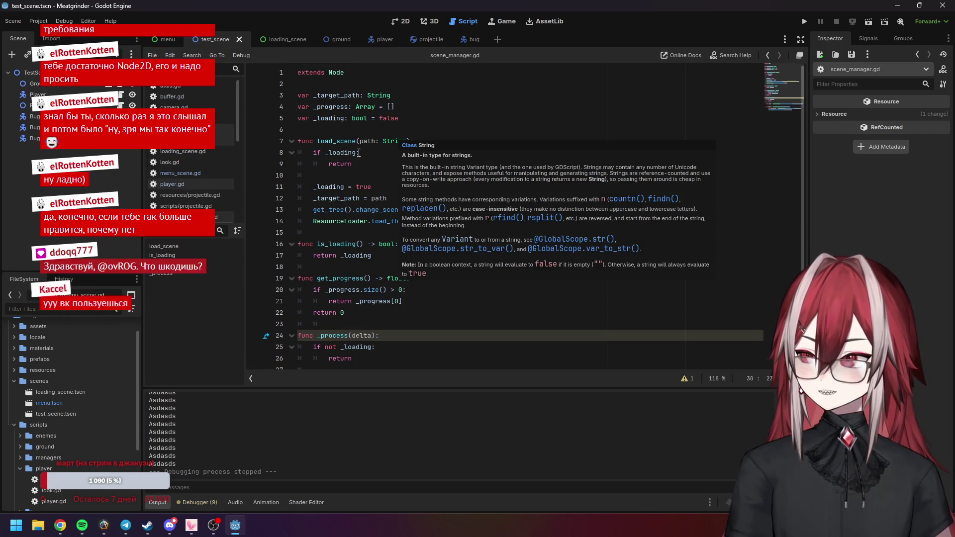
click(370, 174)
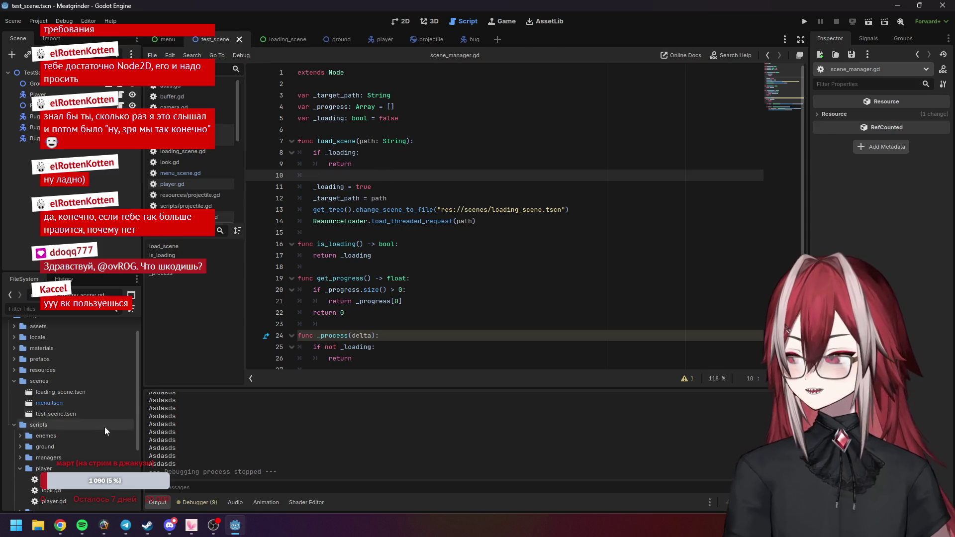
click(102, 490)
scroll(382, 348, down, 1)
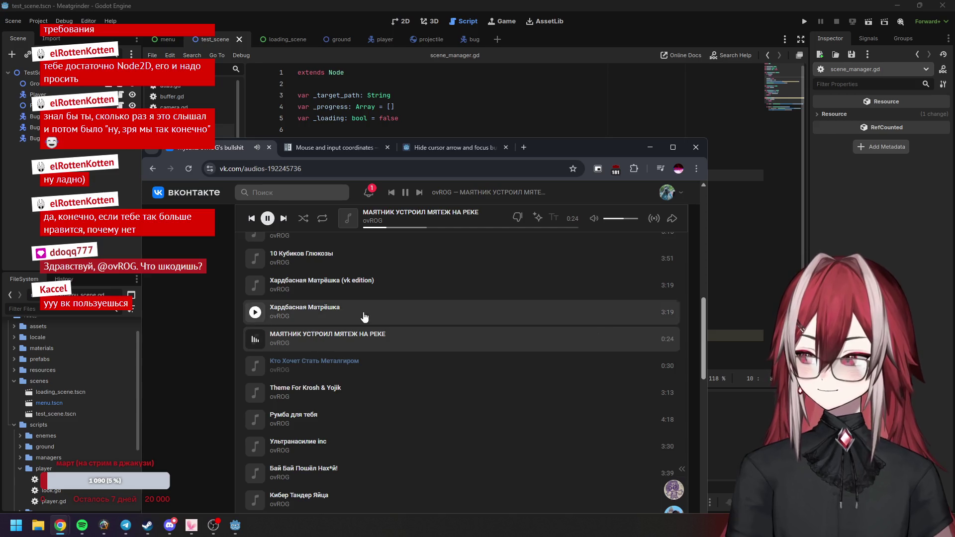
Return to Godot's _target_path line, glance at Spotify's Любимые треки playlist, then switch back
key(alt+Tab)
click(502, 91)
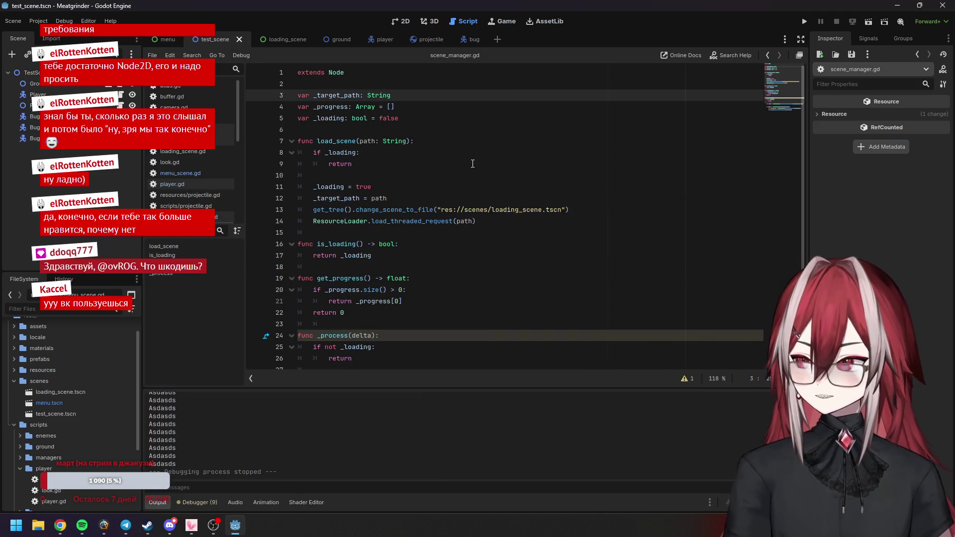
scroll(473, 164, down, 3)
click(82, 526)
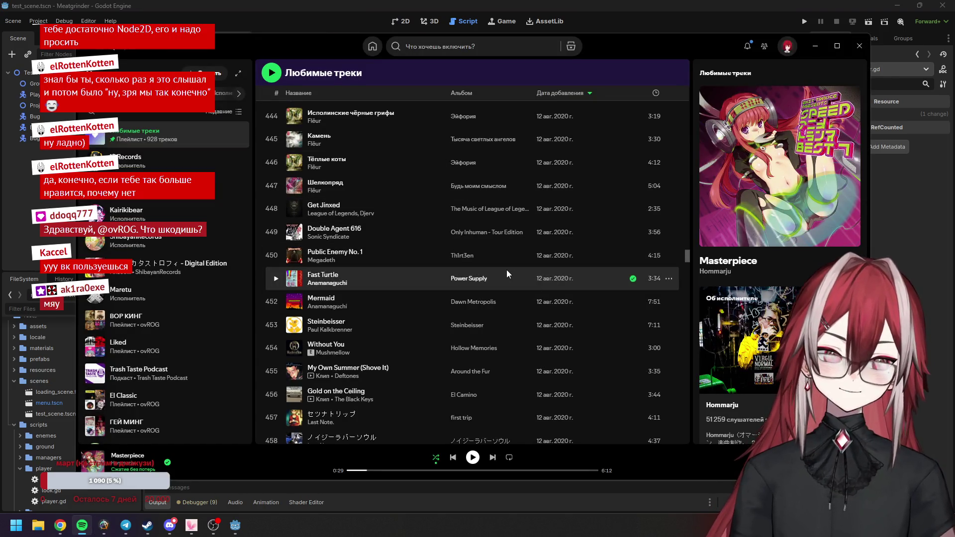
key(alt+Tab)
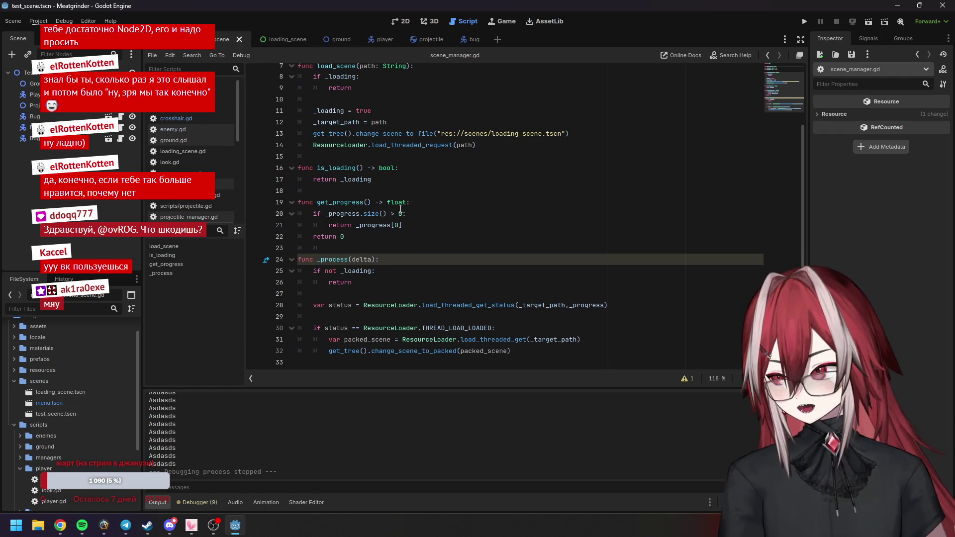
Add a print("ASDASdasdsad") debug line on a new line inside load_scene
click(401, 191)
click(431, 306)
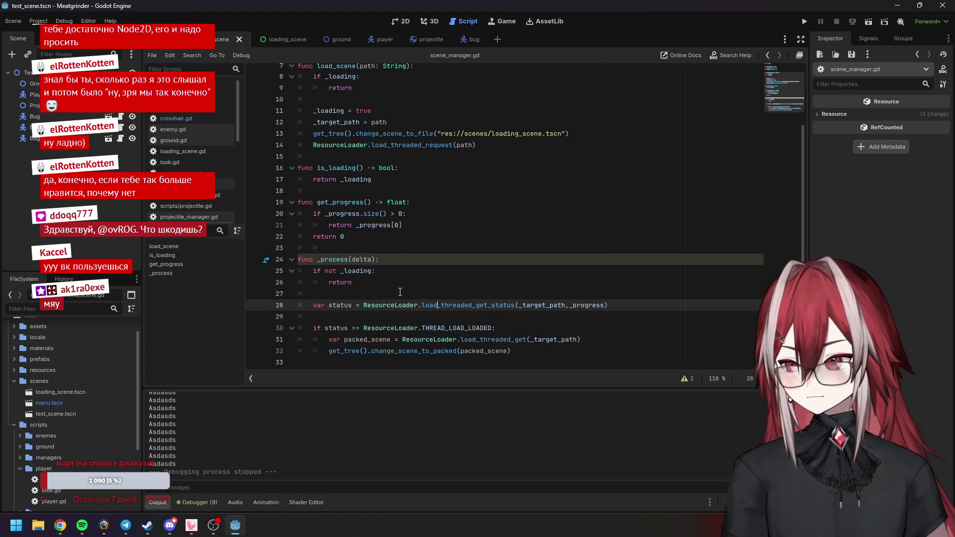
scroll(400, 292, up, 2)
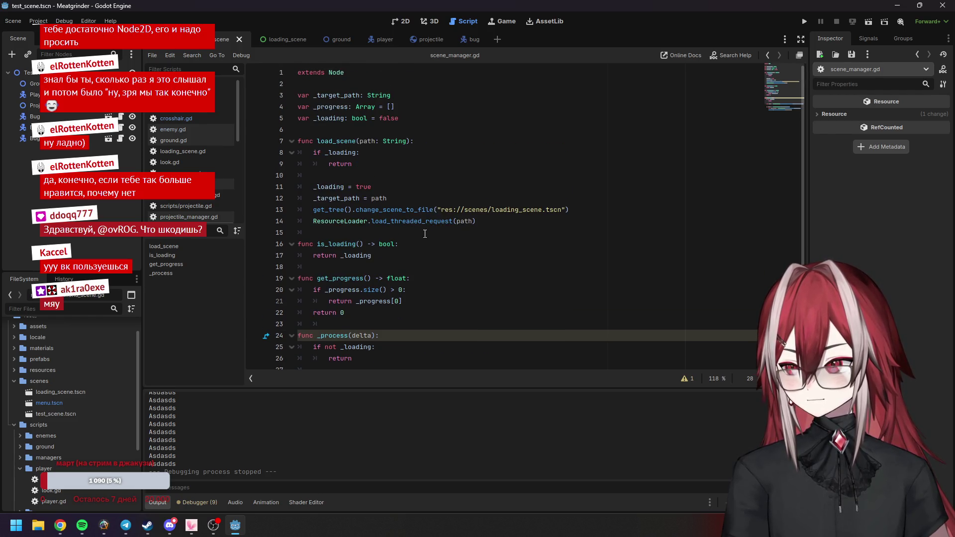
mouse_move(420, 227)
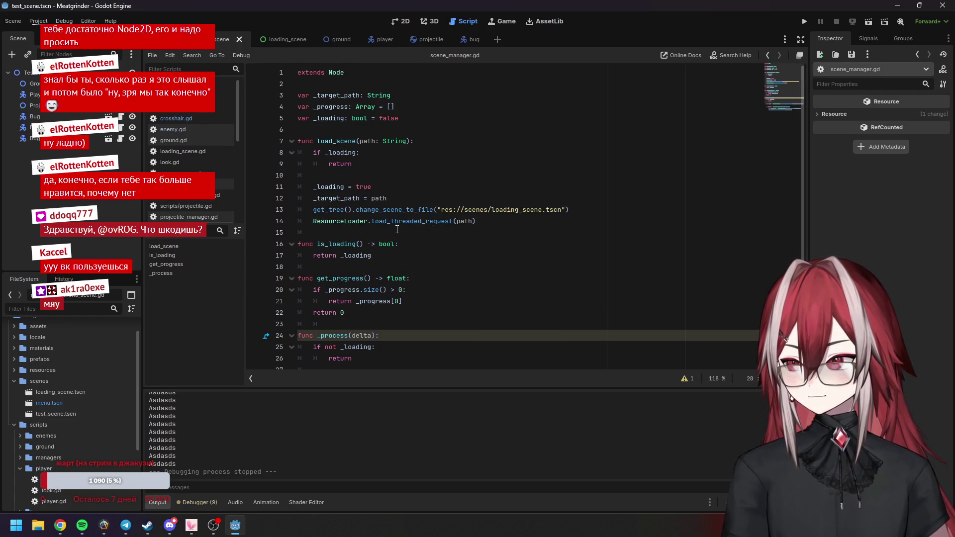
click(383, 171)
key(Return)
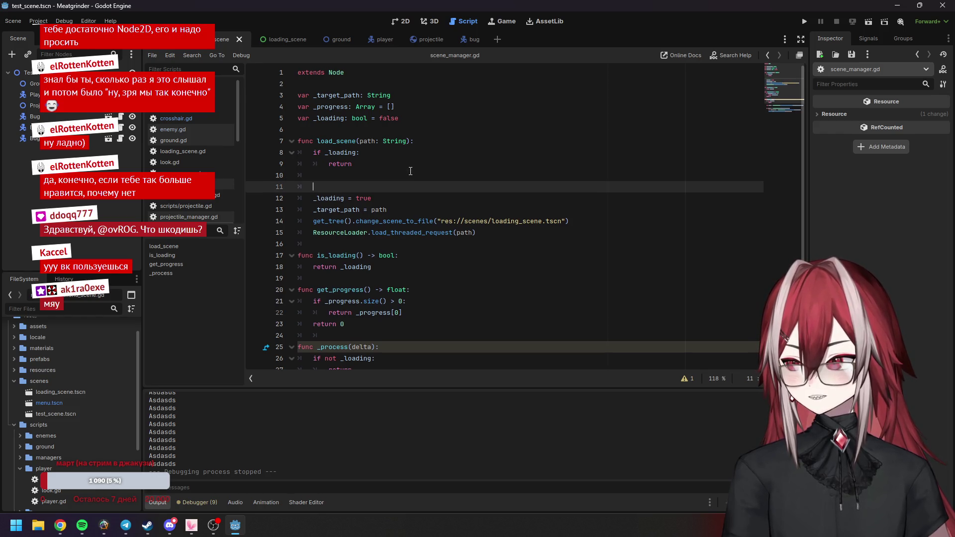
click(393, 176)
key(Return)
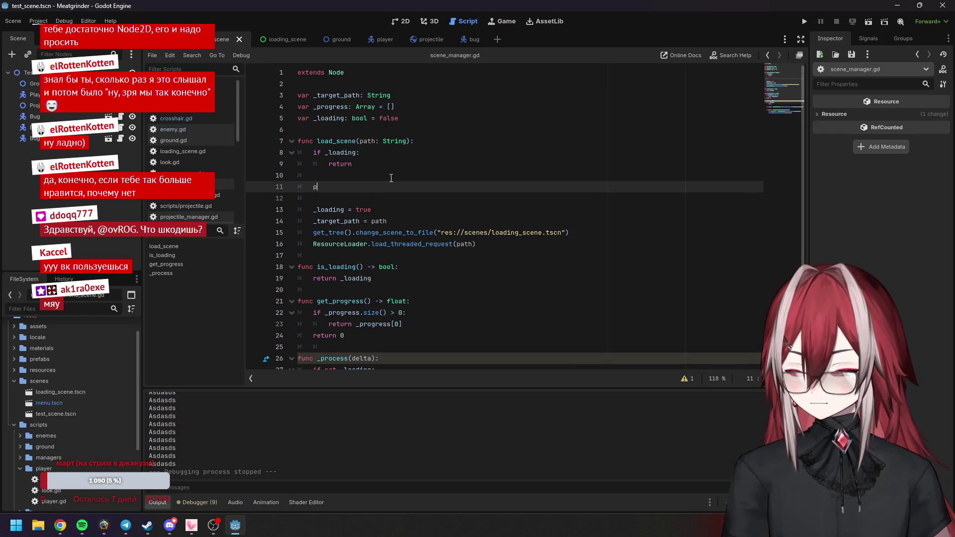
text(nt_o)
key(Return)
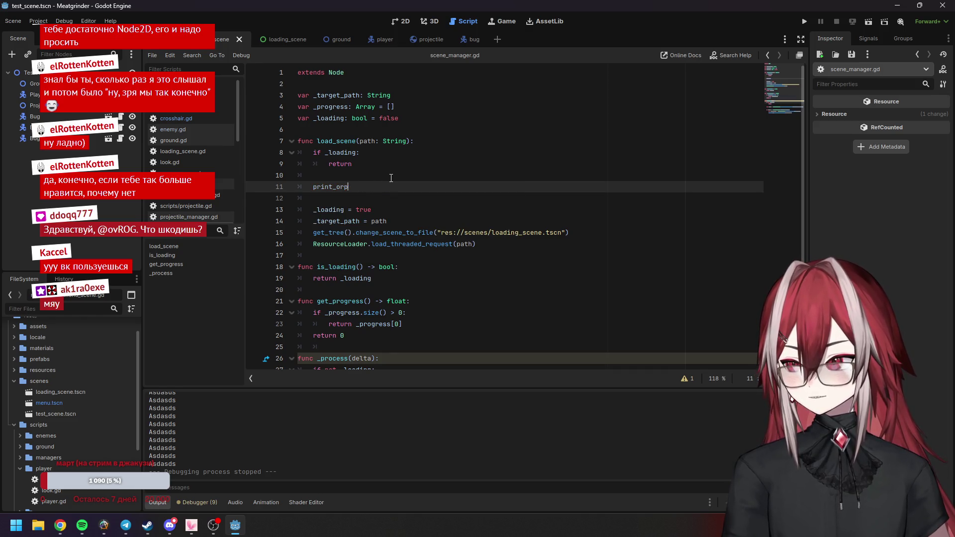
text(()
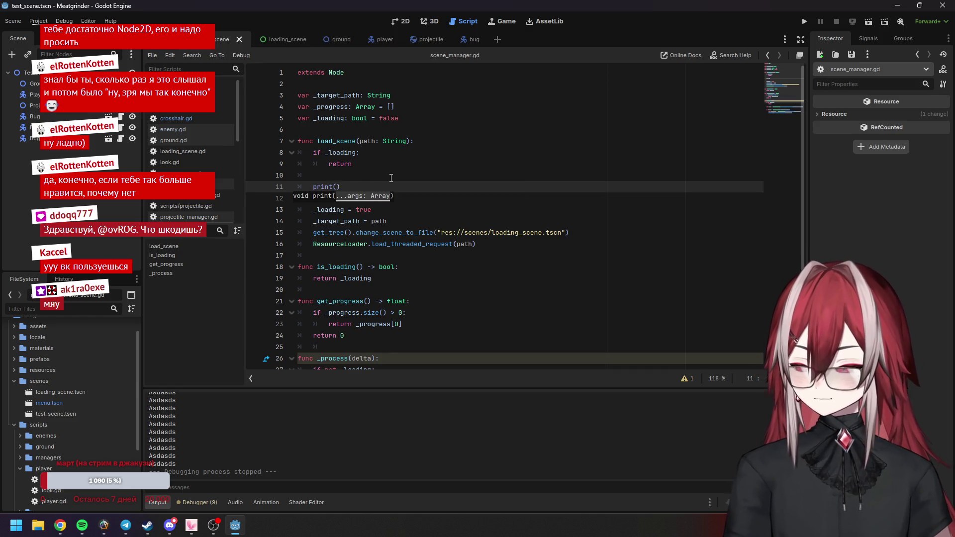
text("ASDASdasdsad)
click(391, 178)
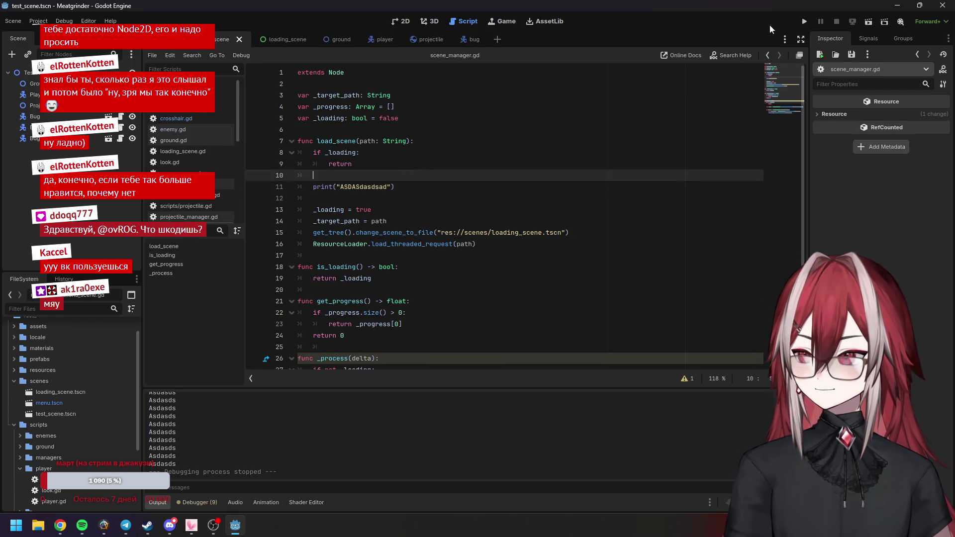
Playtest the game from the Start menu, then stop it
click(804, 21)
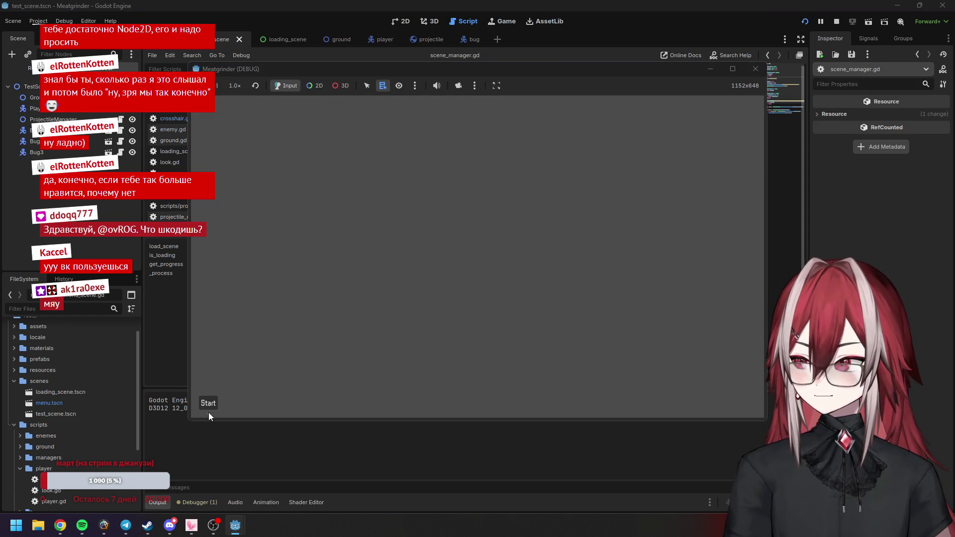
click(208, 404)
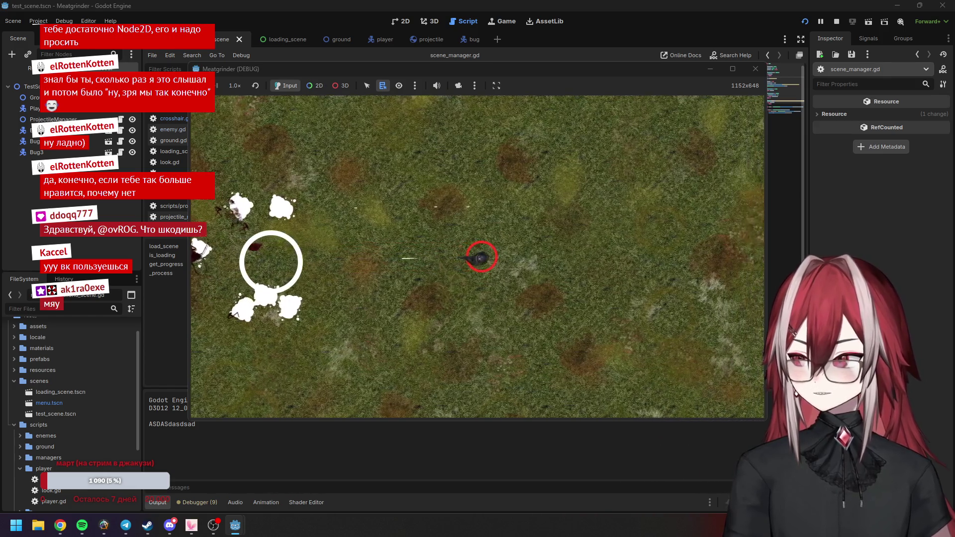
click(755, 69)
triple_click(360, 187)
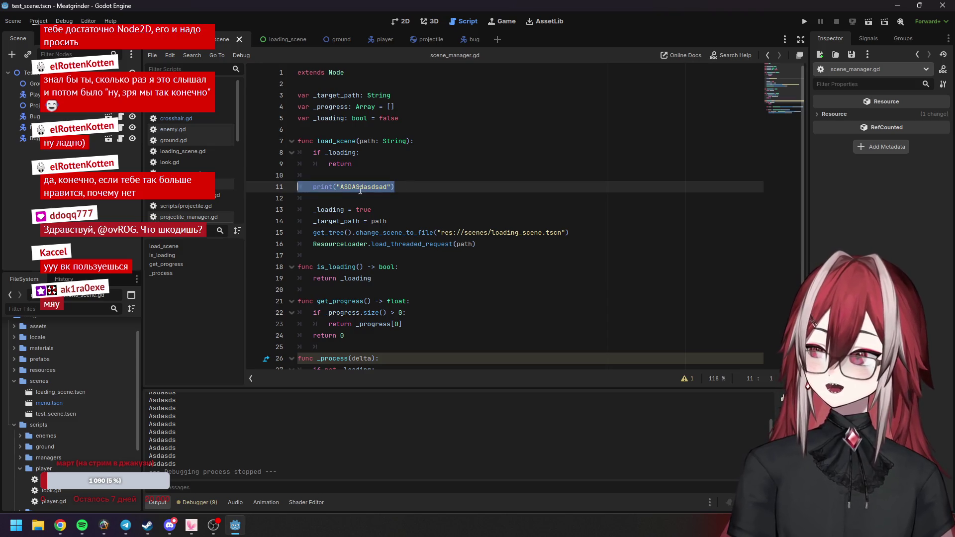
Delete the ASDASdasdsad print line and inspect the print("Asdasds") call in crosshair.gd
key(BackSpace)
key(BackSpace)
key(BackSpace)
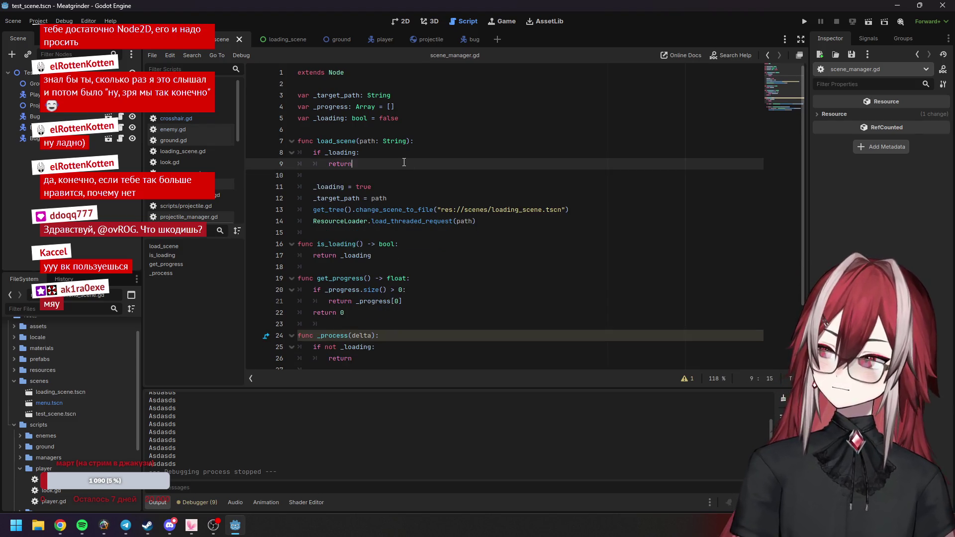
click(191, 115)
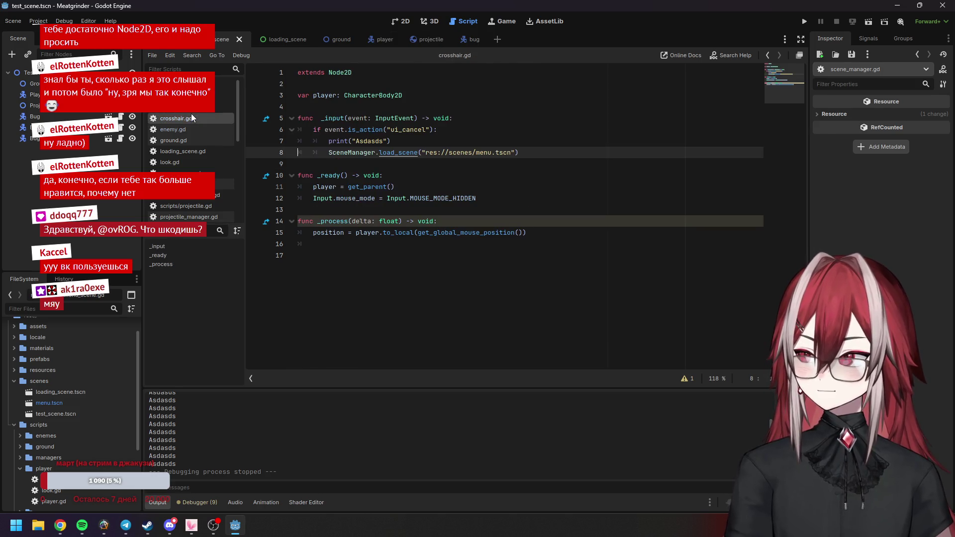
click(387, 160)
click(349, 148)
drag(298, 141, 392, 141)
key(BackSpace)
key(BackSpace)
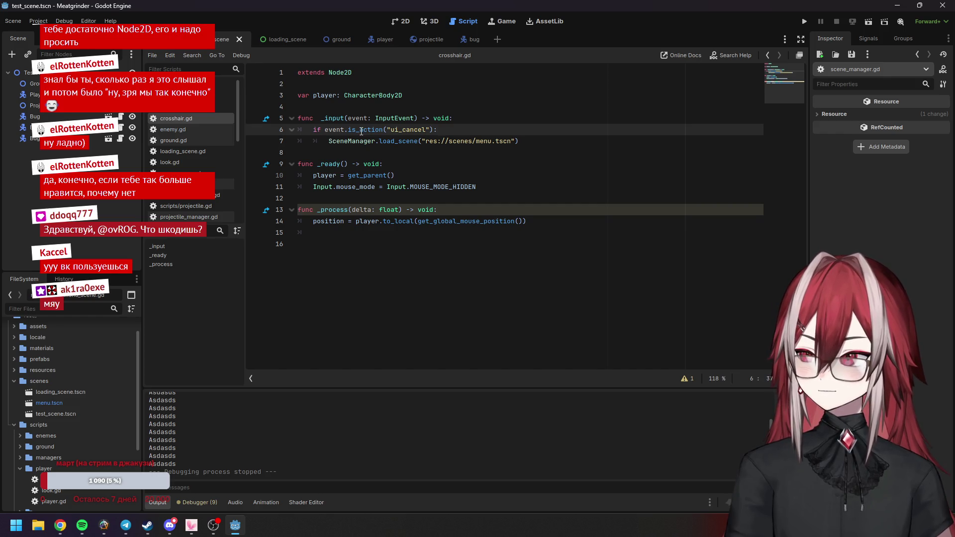
key(ctrl+z)
click(341, 140)
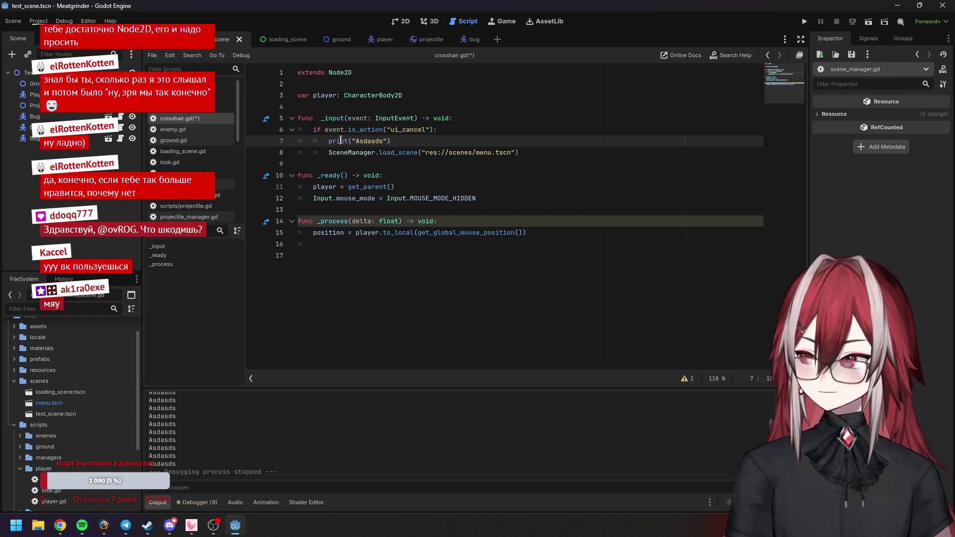
click(406, 153)
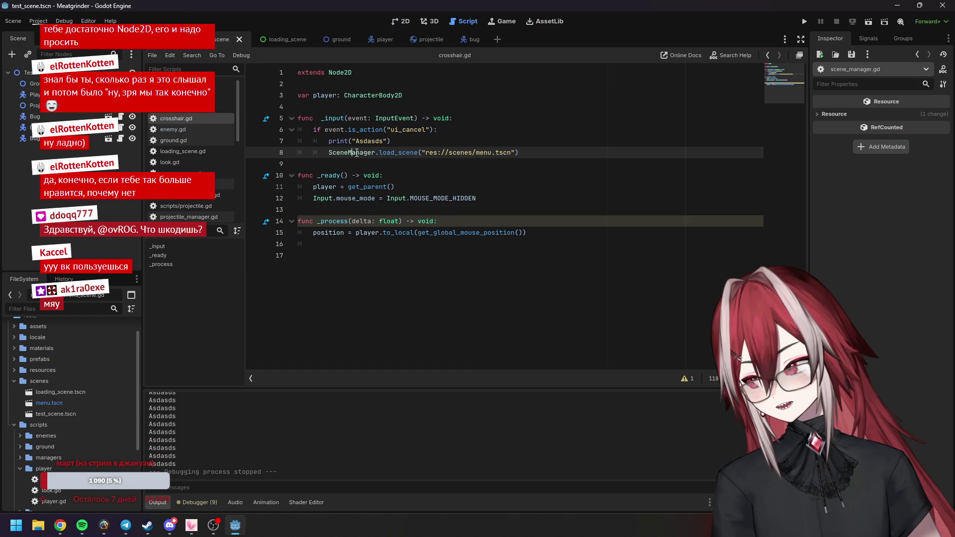
click(422, 142)
Jump to load_scene in scene_manager.gd and insert an empty line after its signature
ctrl+click(401, 153)
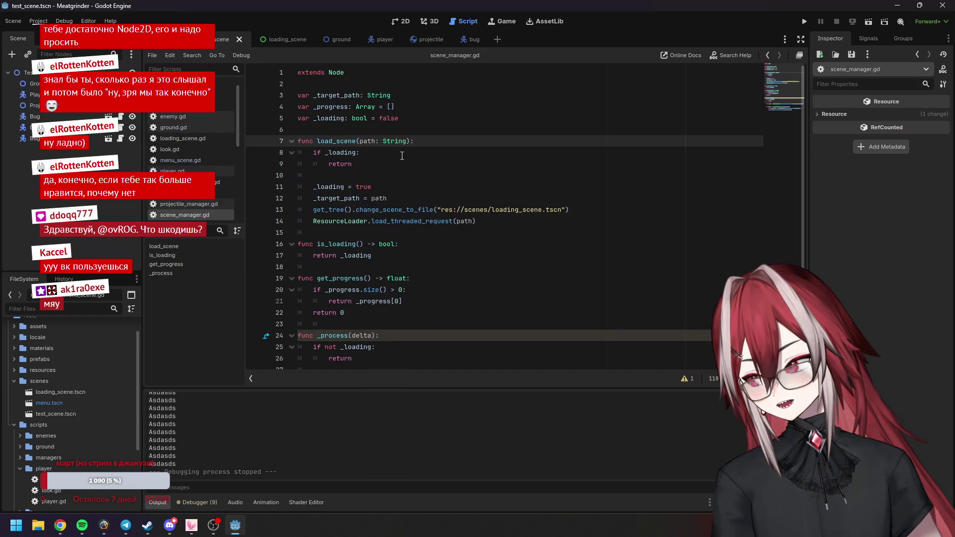
click(385, 160)
double_click(340, 153)
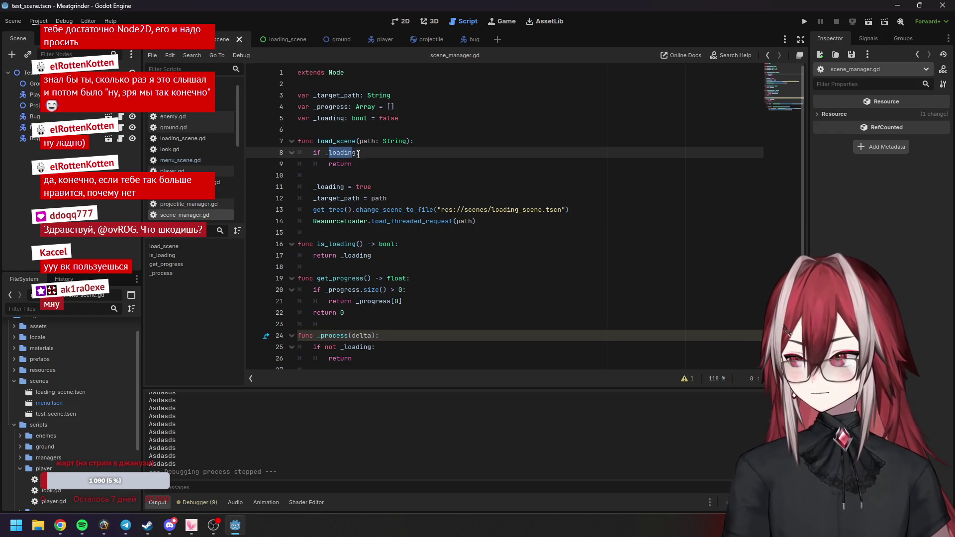
click(426, 141)
key(Return)
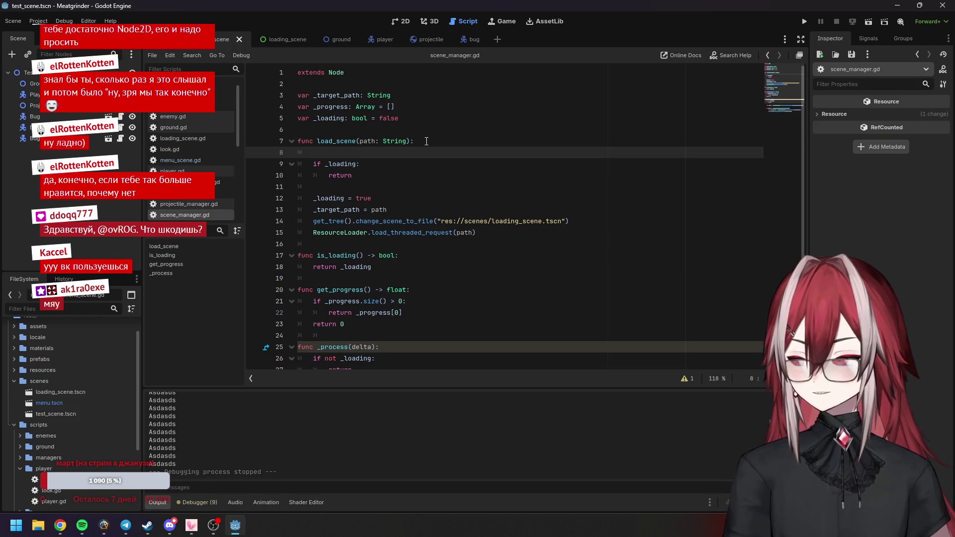
Add print("Asdasdsa") as load_scene's first line and playtest from the Start menu
text(r)
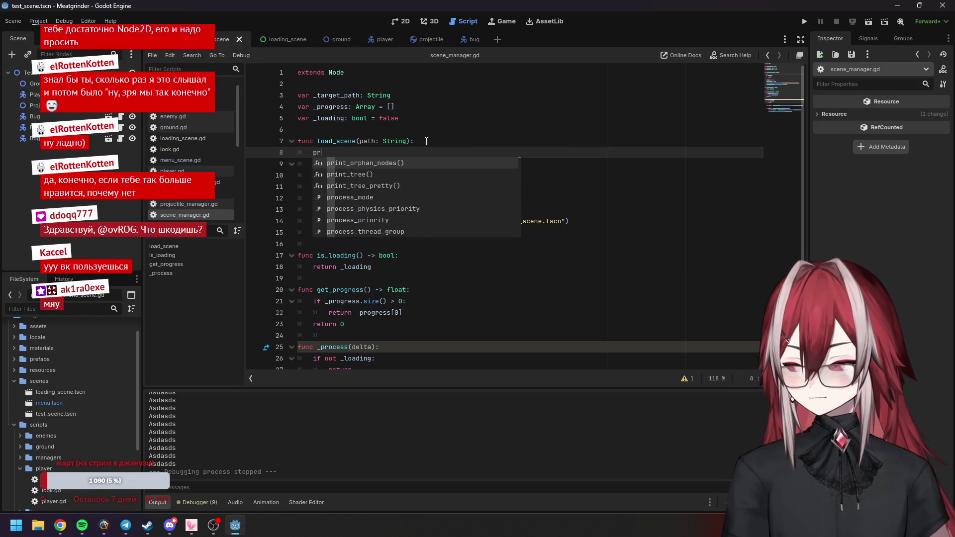
text(int)
text(("Asdasdsa)
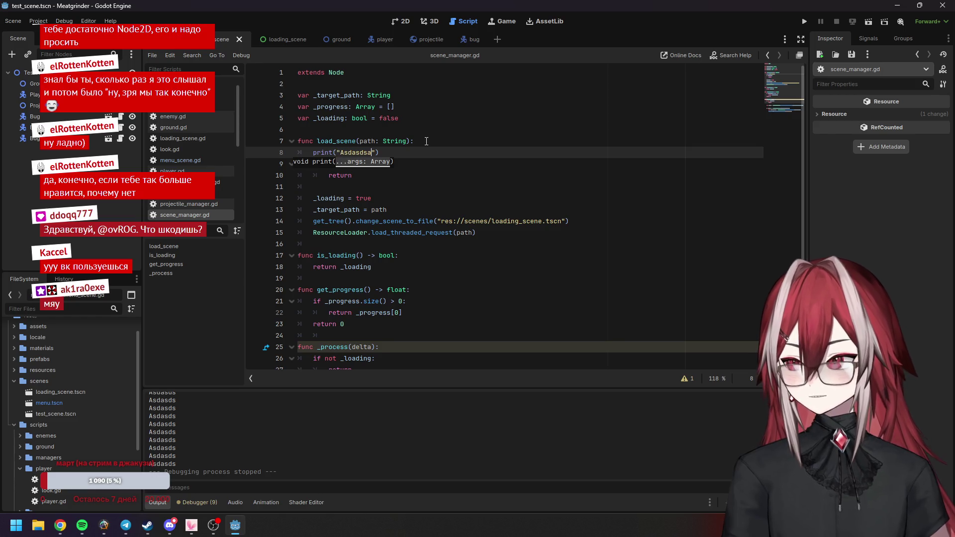
key(F5)
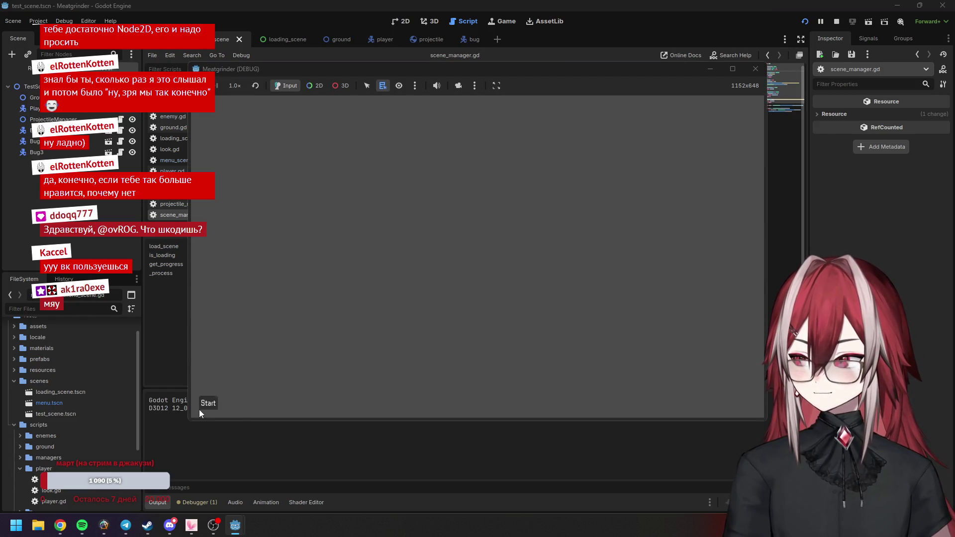
click(208, 404)
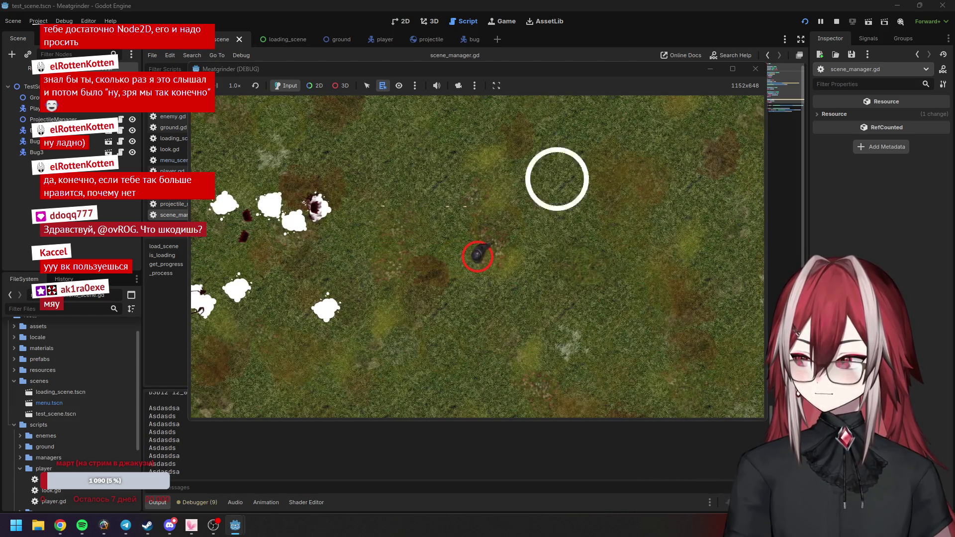
click(755, 68)
drag(379, 152, 365, 153)
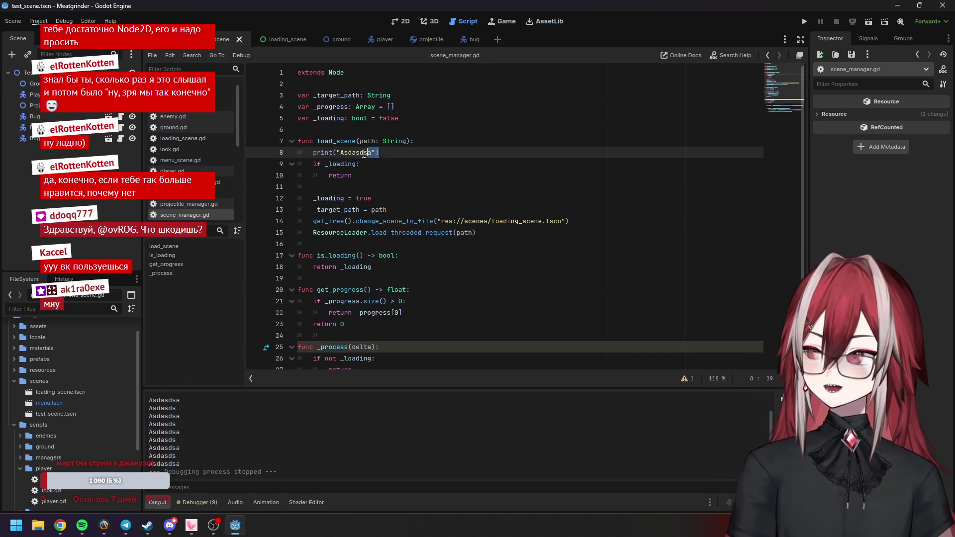
Delete the Asdasdsa print line from load_scene in scene_manager.gd
triple_click(366, 153)
key(BackSpace)
key(BackSpace)
click(344, 152)
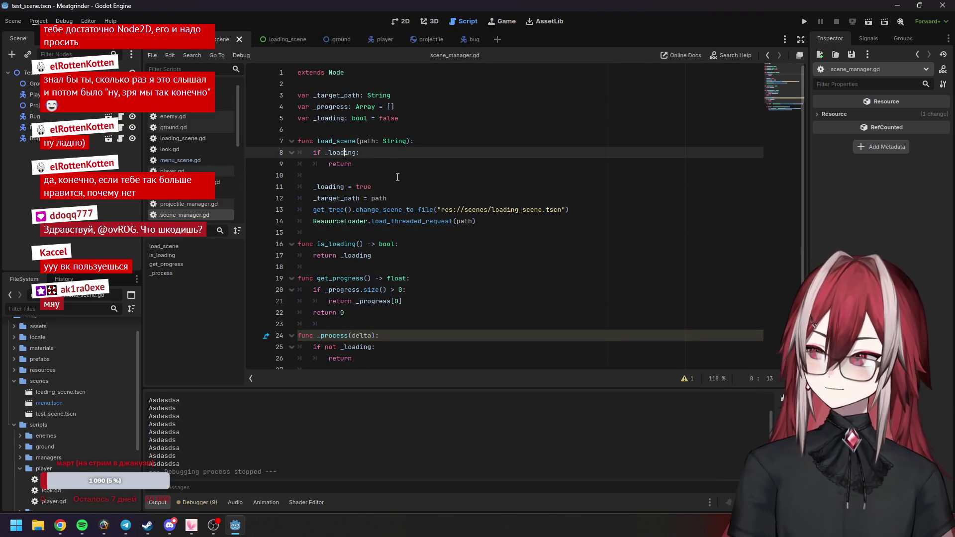
click(393, 209)
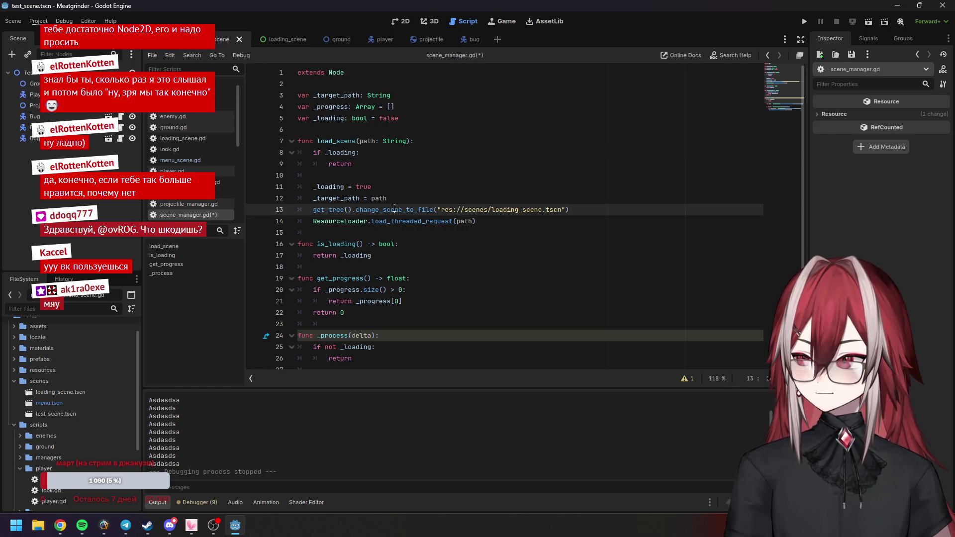
click(416, 220)
Review where the _loading flag is used across scene_manager.gd
scroll(412, 233, down, 2)
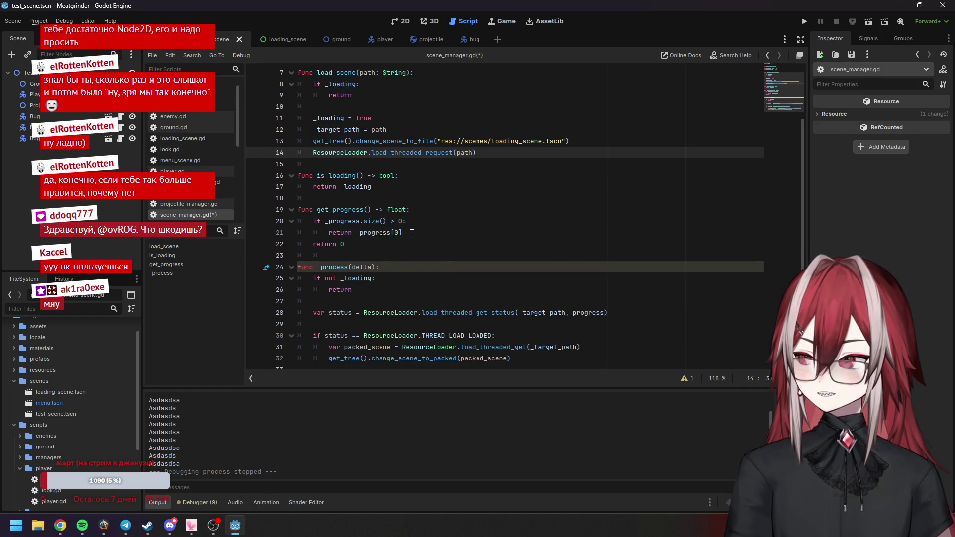
click(345, 351)
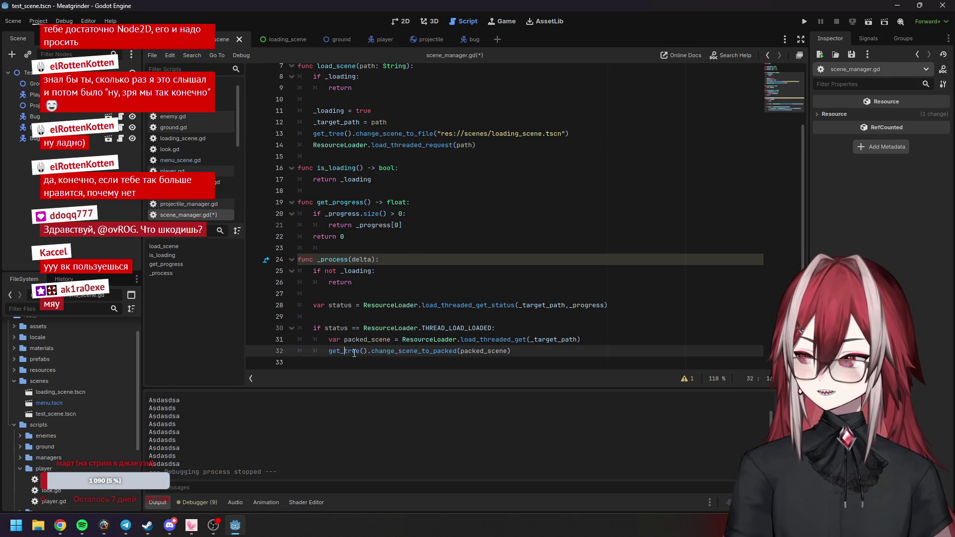
scroll(413, 262, up, 2)
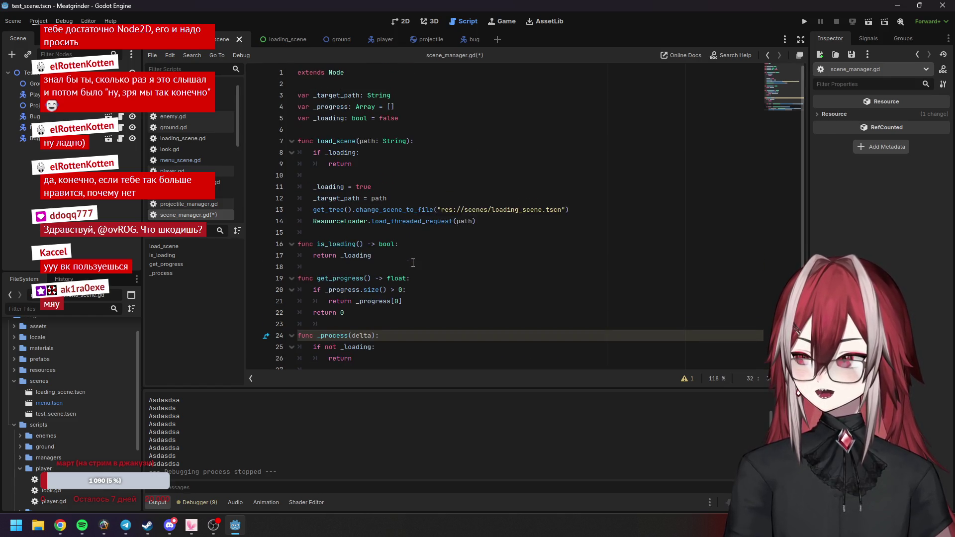
click(335, 243)
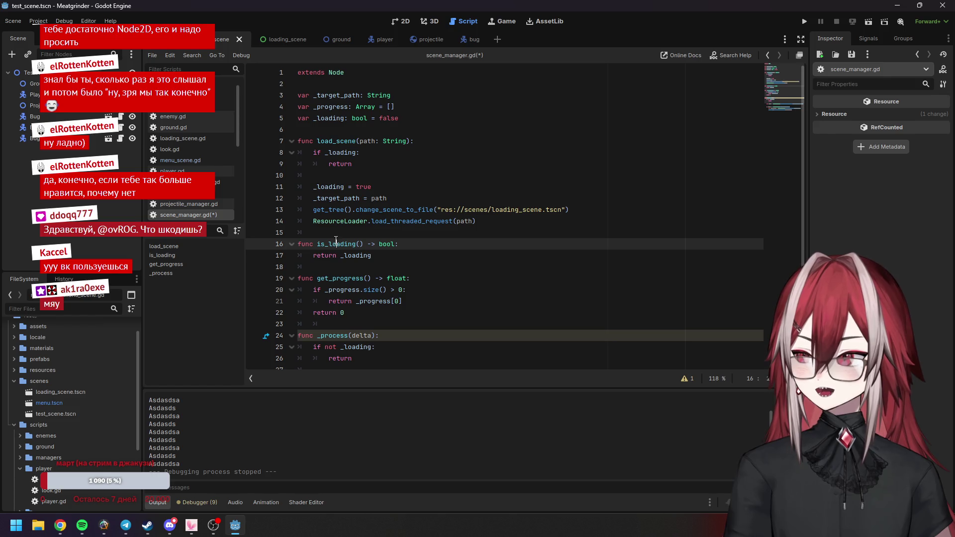
double_click(324, 119)
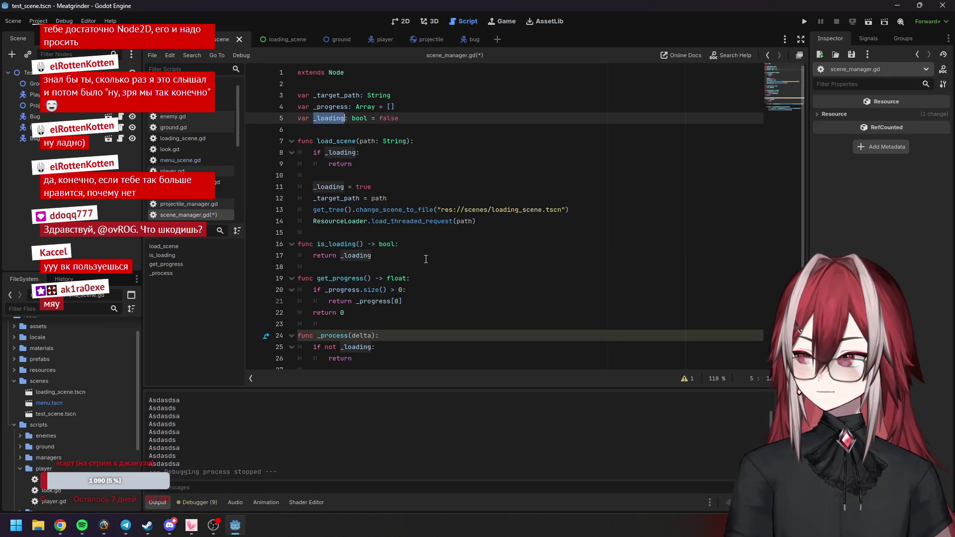
scroll(426, 258, down, 2)
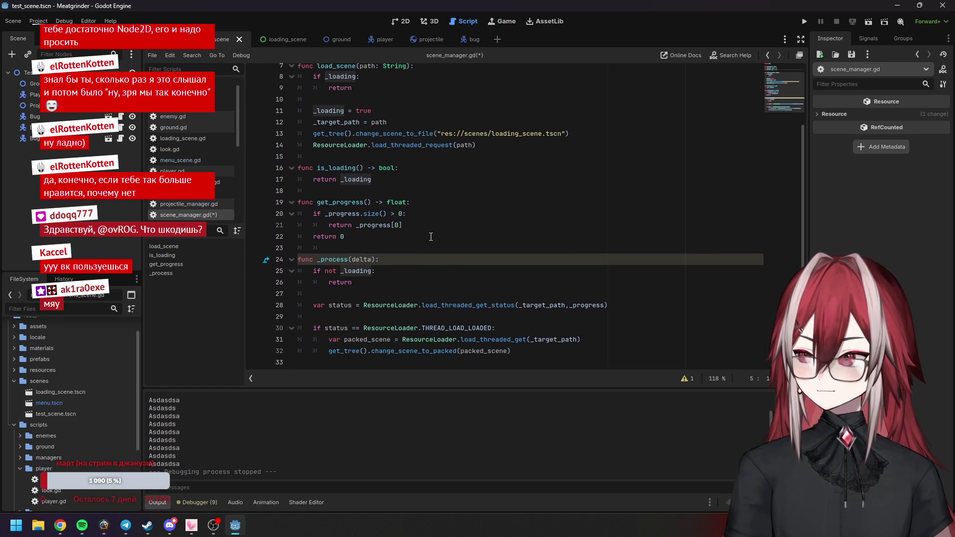
Add `_loading = false` after change_scene_to_packed in _process and save the script
click(352, 337)
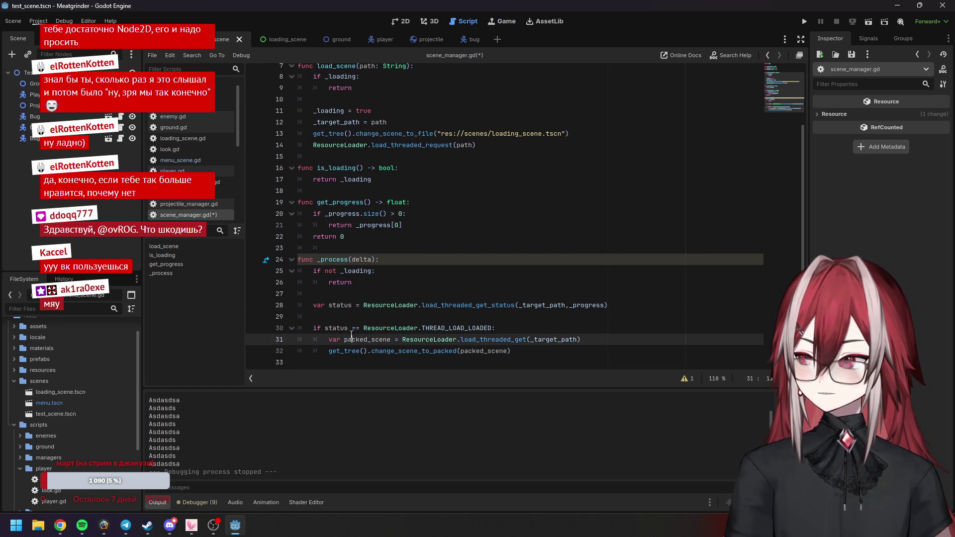
click(420, 351)
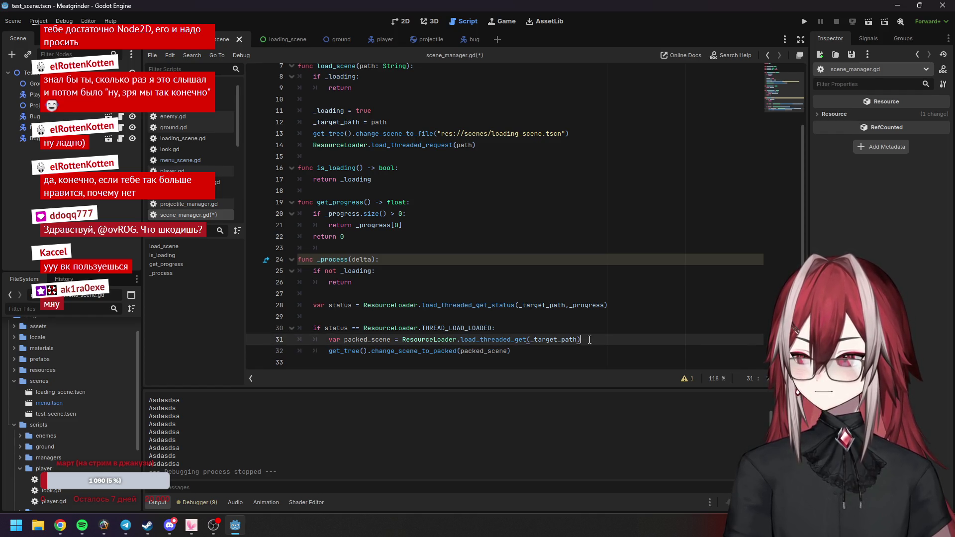
click(548, 351)
key(Return)
text(= f)
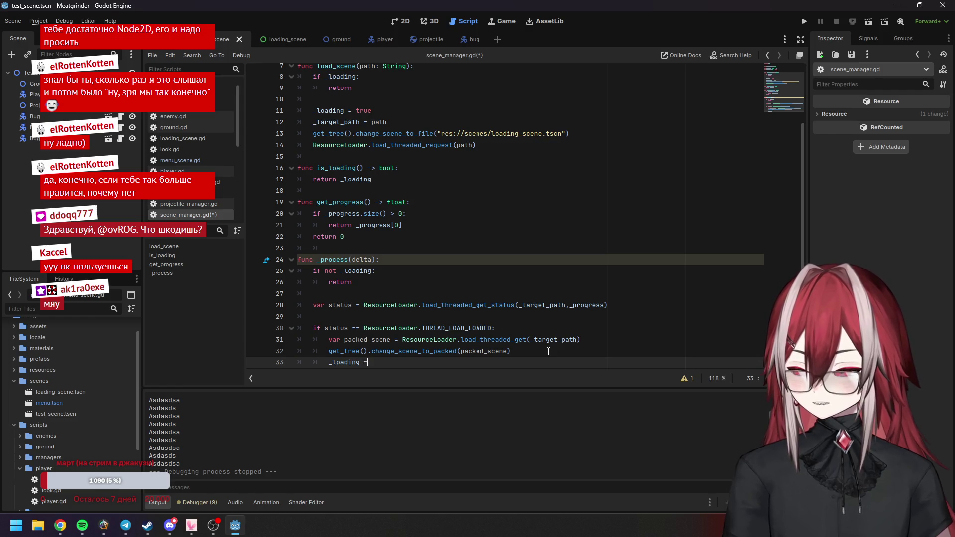
text(alse)
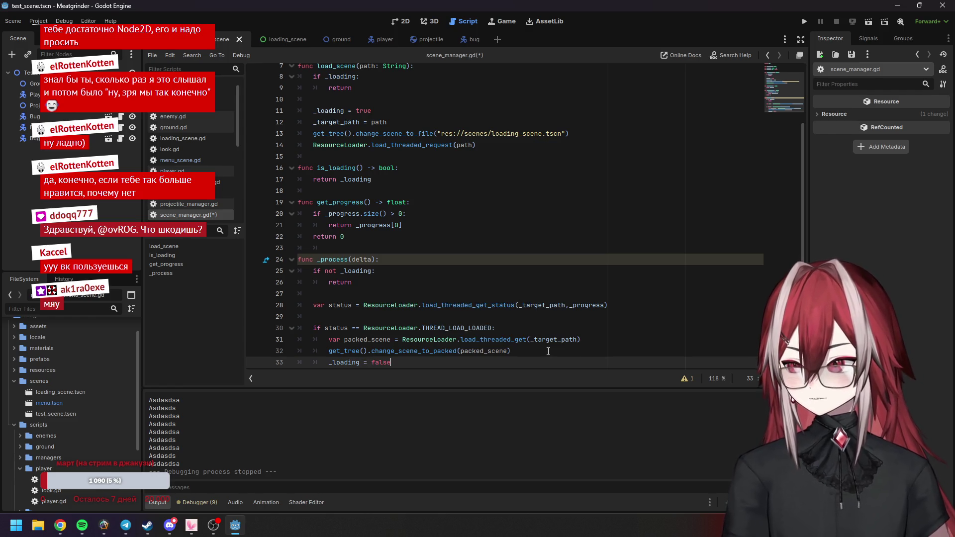
click(458, 291)
key(ctrl+s)
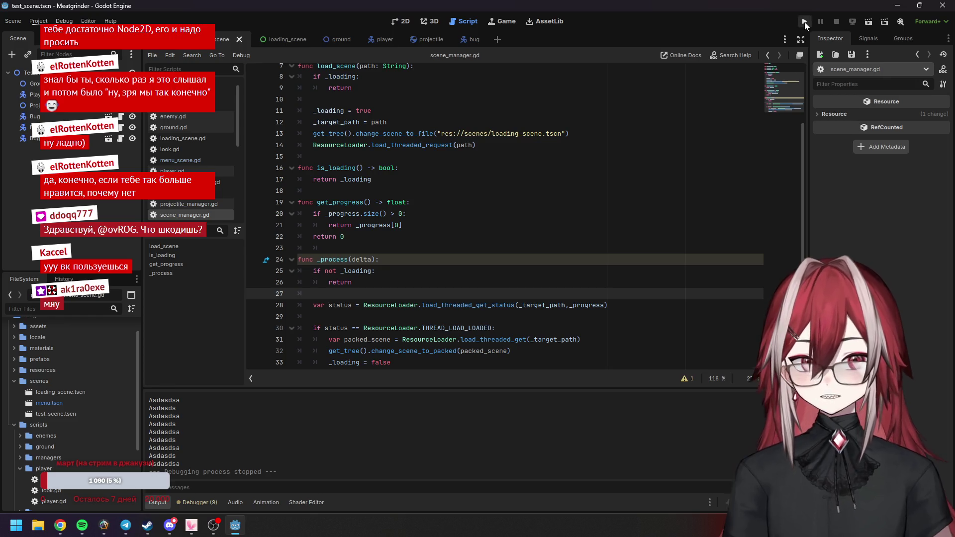
Run the project, start the game, Escape back to the menu, start again, then stop it
click(804, 22)
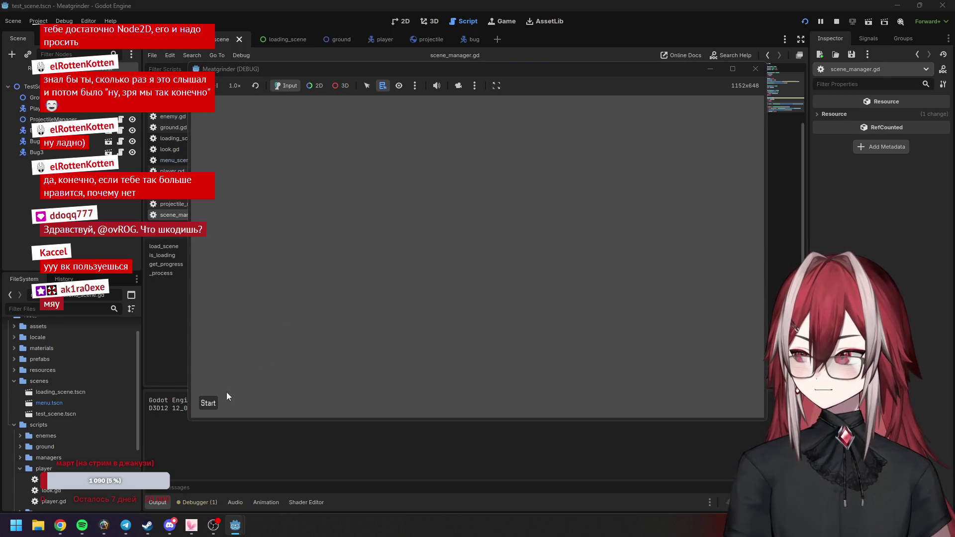
click(208, 404)
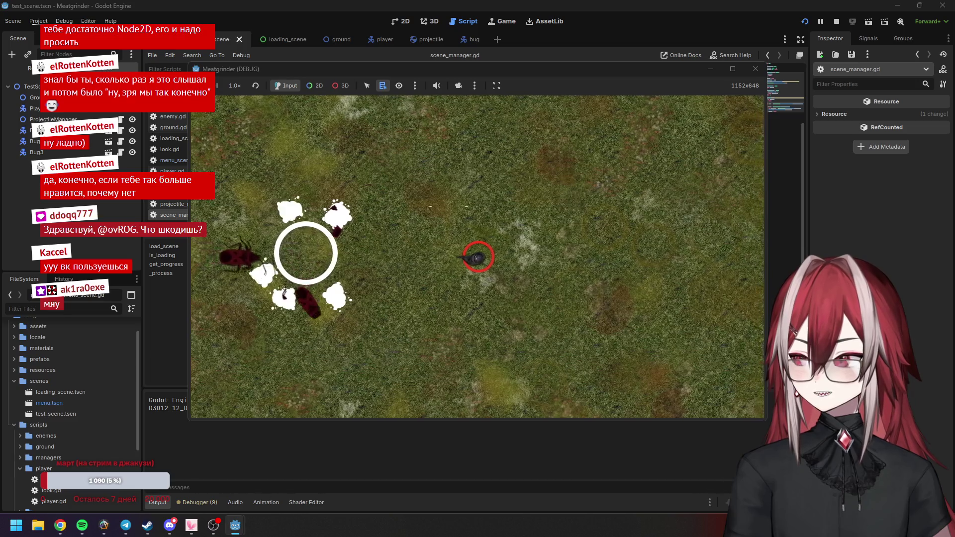
key(Escape)
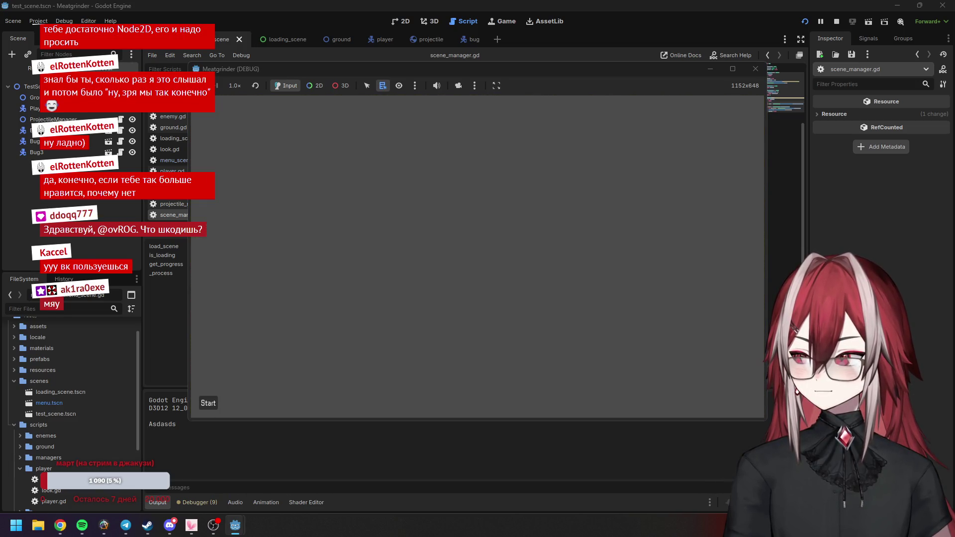
click(208, 403)
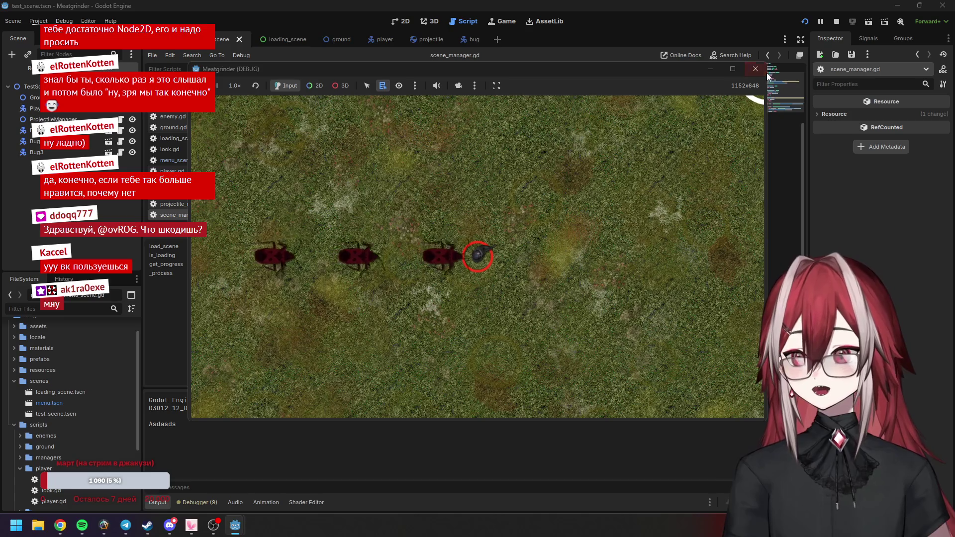
click(756, 69)
scroll(456, 206, up, 2)
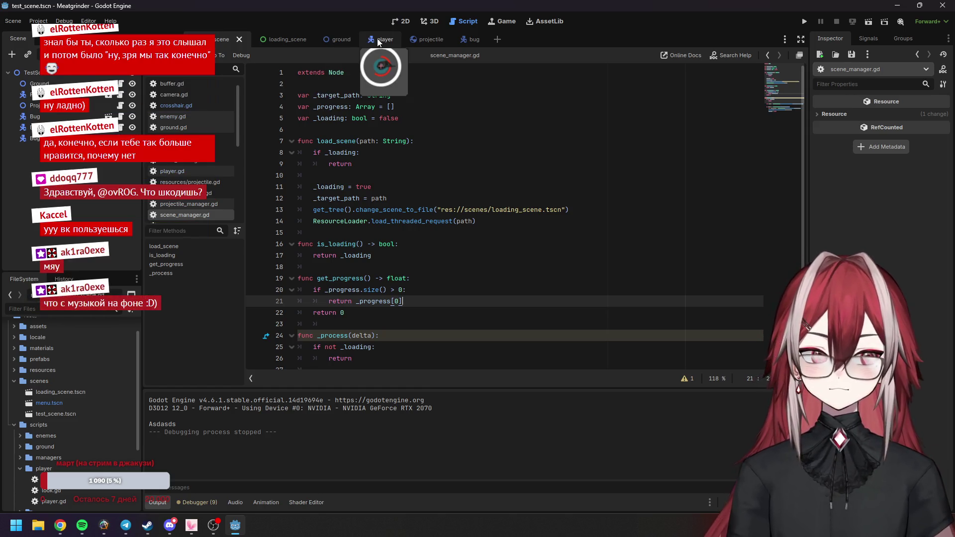
mouse_move(60, 525)
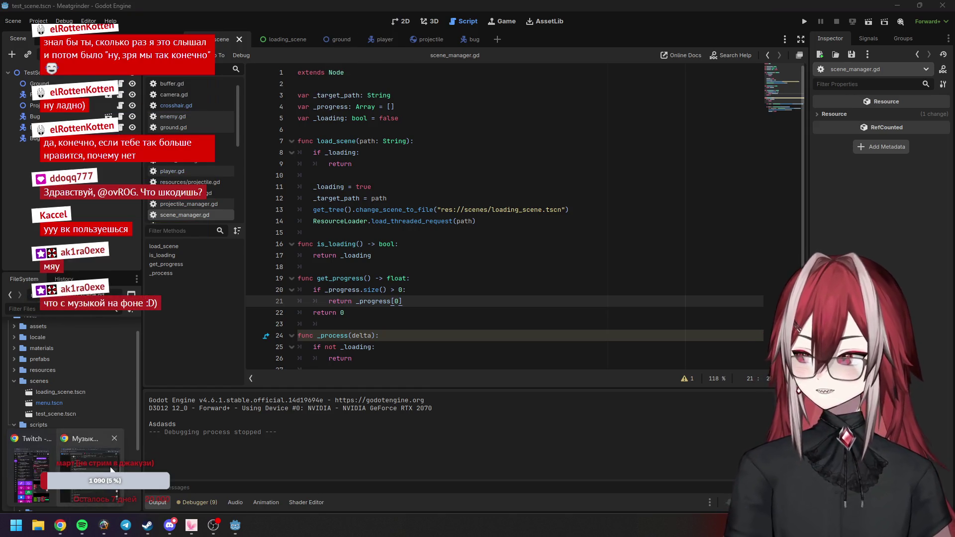
click(85, 445)
scroll(318, 358, down, 1)
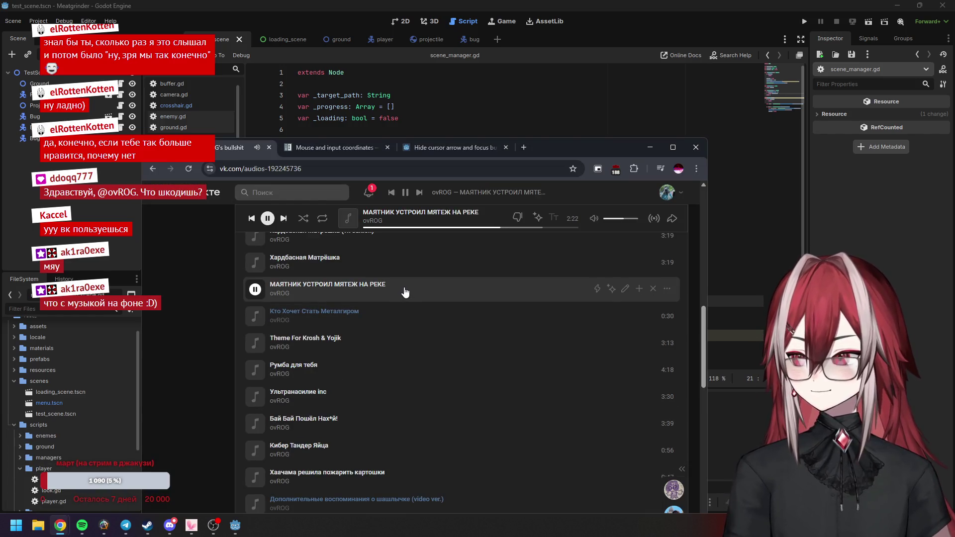
click(471, 128)
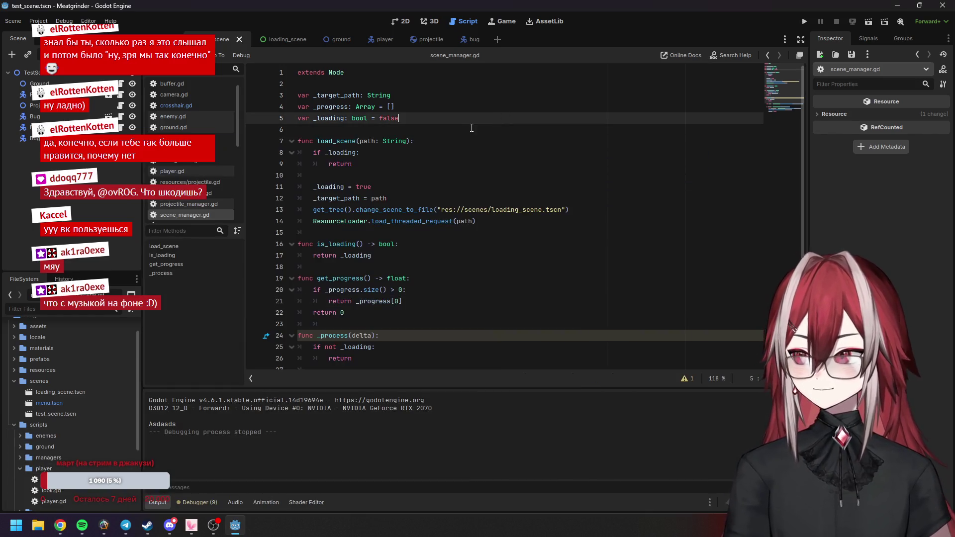
drag(452, 164, 453, 153)
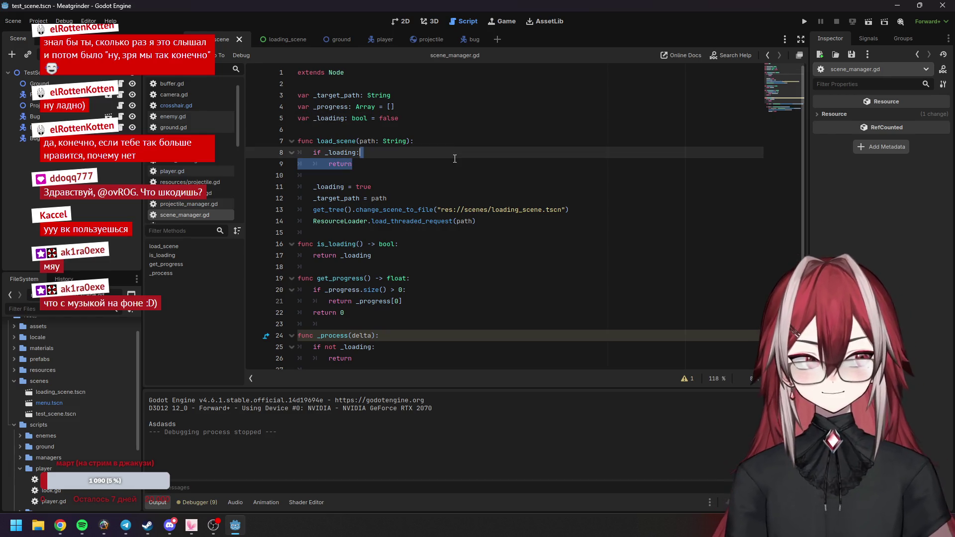
scroll(452, 159, down, 3)
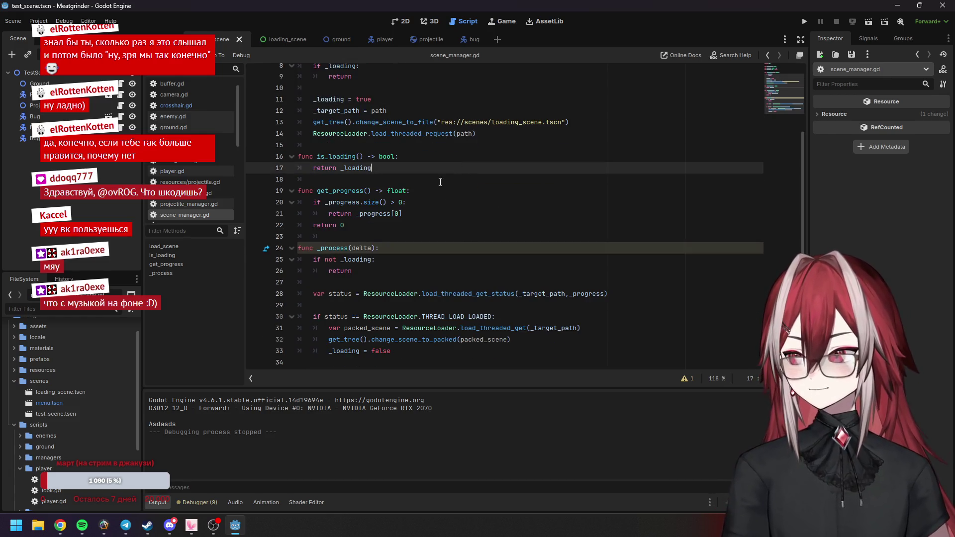
click(434, 198)
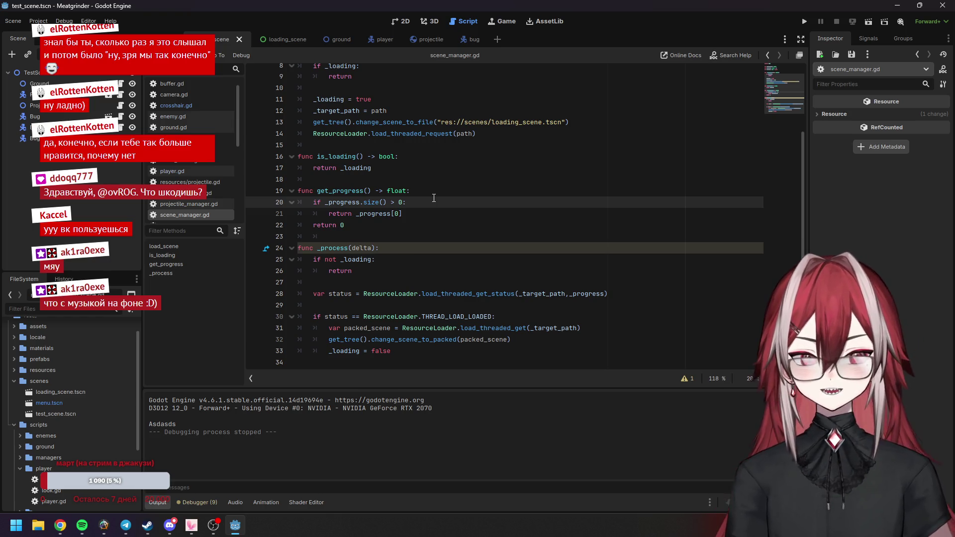
click(413, 252)
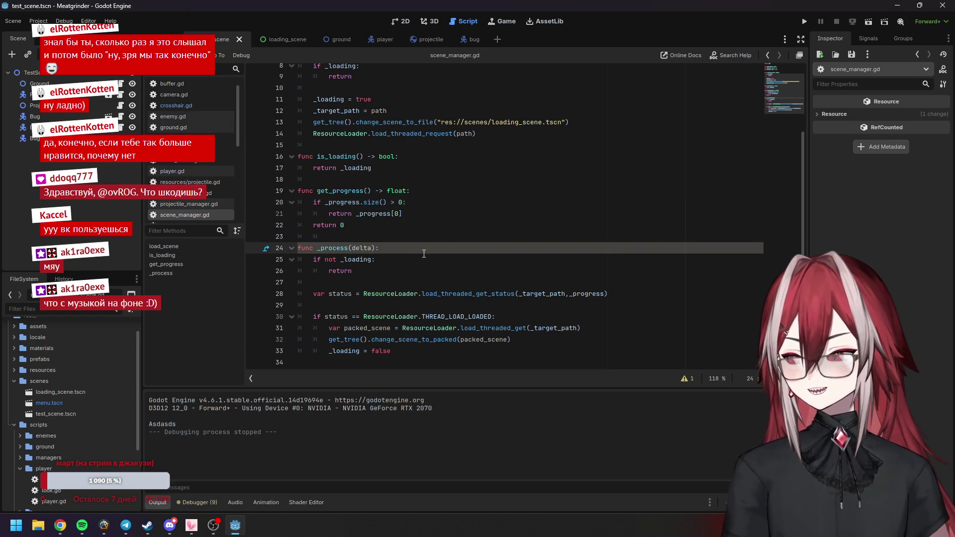
scroll(424, 254, up, 1)
scroll(437, 210, down, 1)
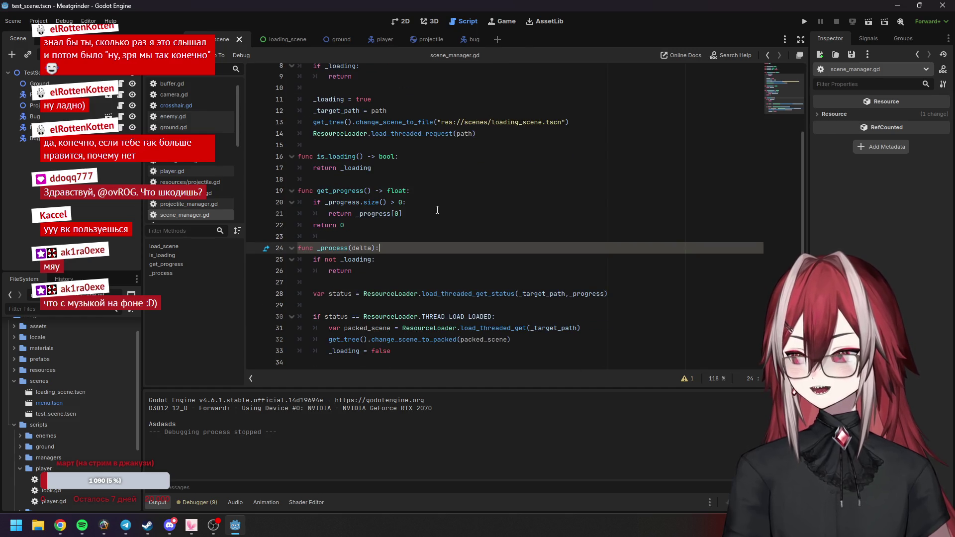
click(526, 315)
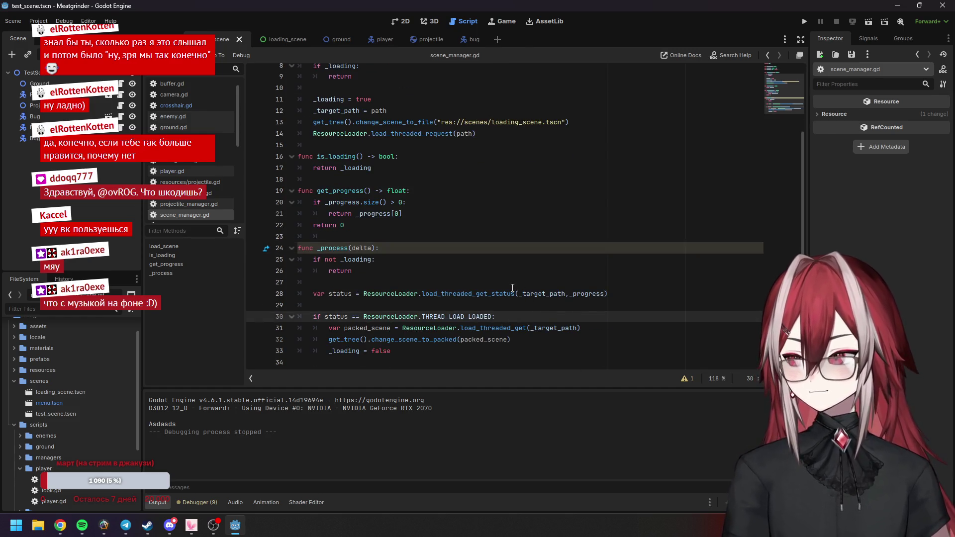
scroll(474, 250, up, 3)
scroll(438, 172, down, 3)
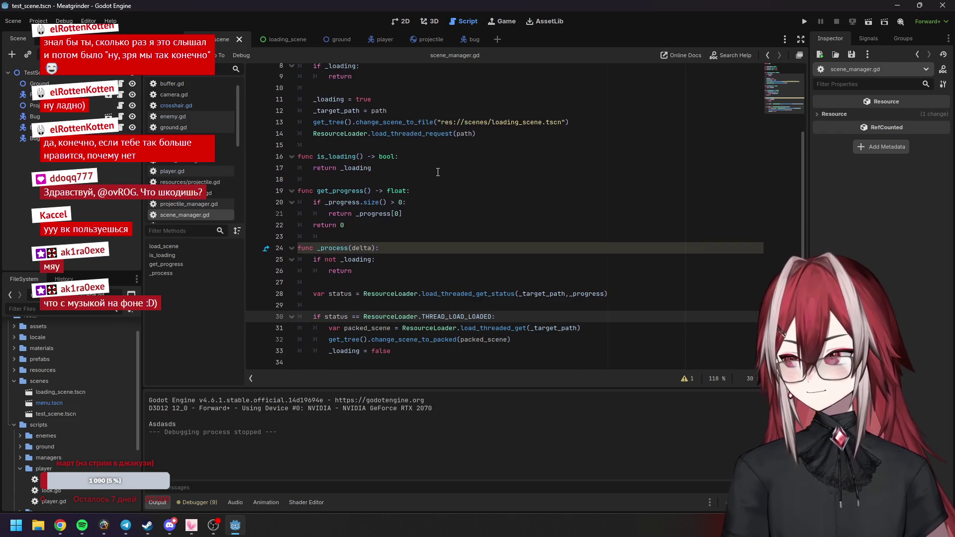
key(Up)
key(Up)
key(Up)
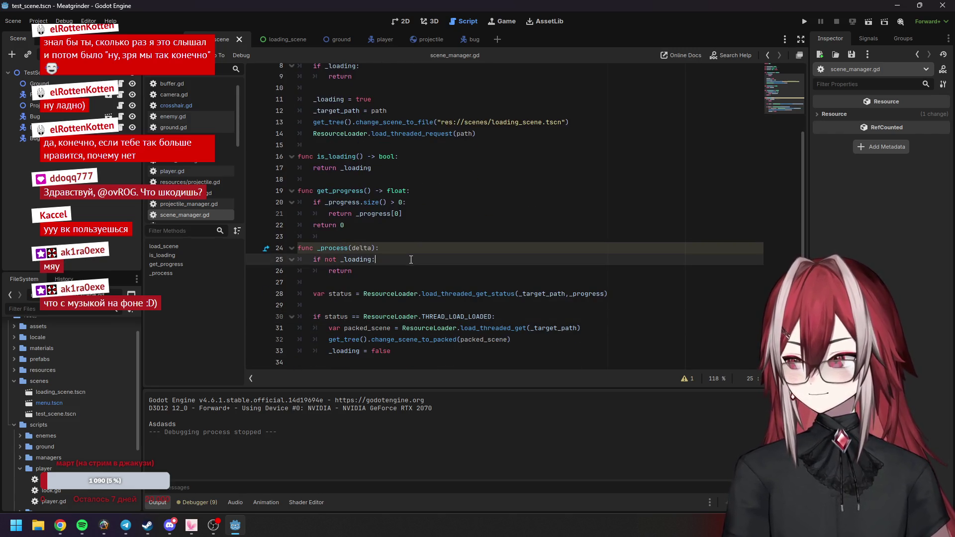
key(Down)
scroll(420, 224, up, 3)
scroll(420, 224, down, 3)
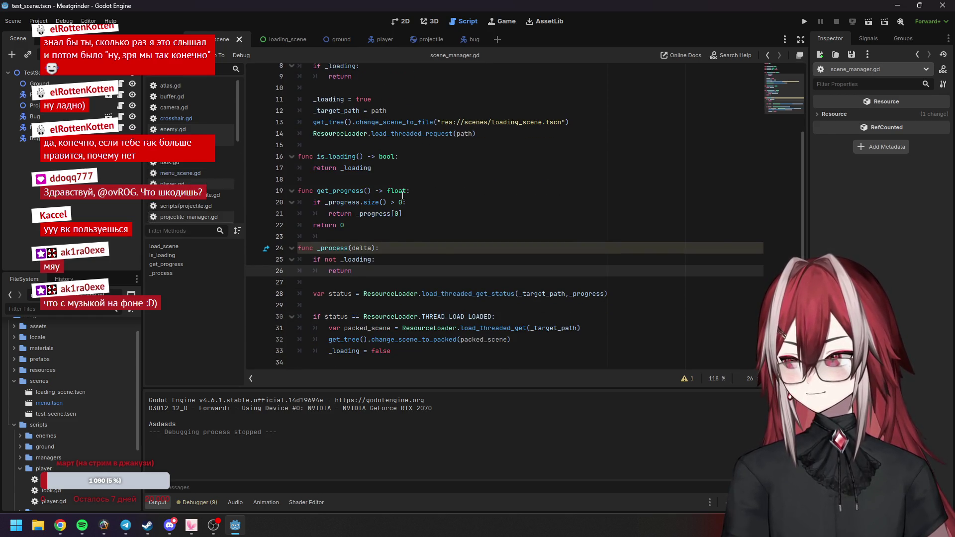
key(Up)
key(Up)
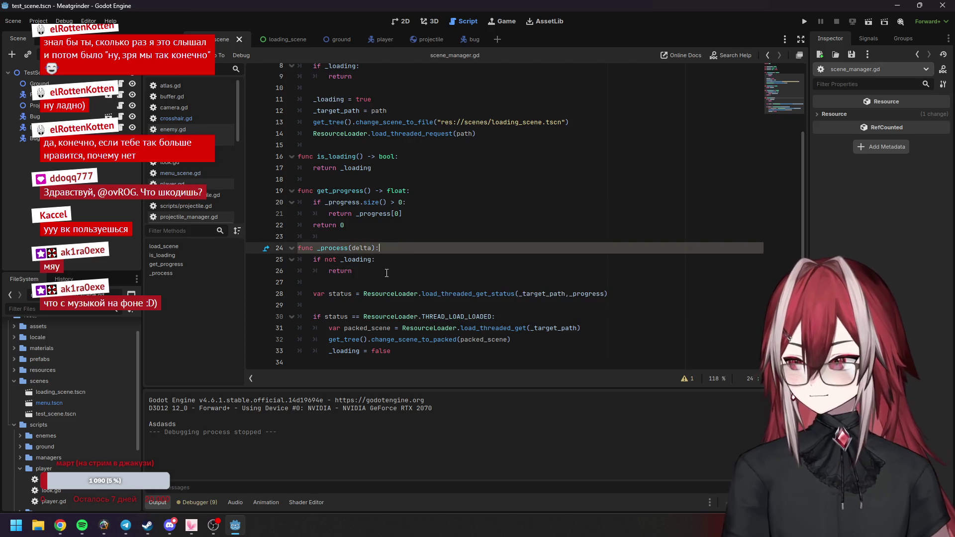
key(Down)
key(Down)
click(510, 317)
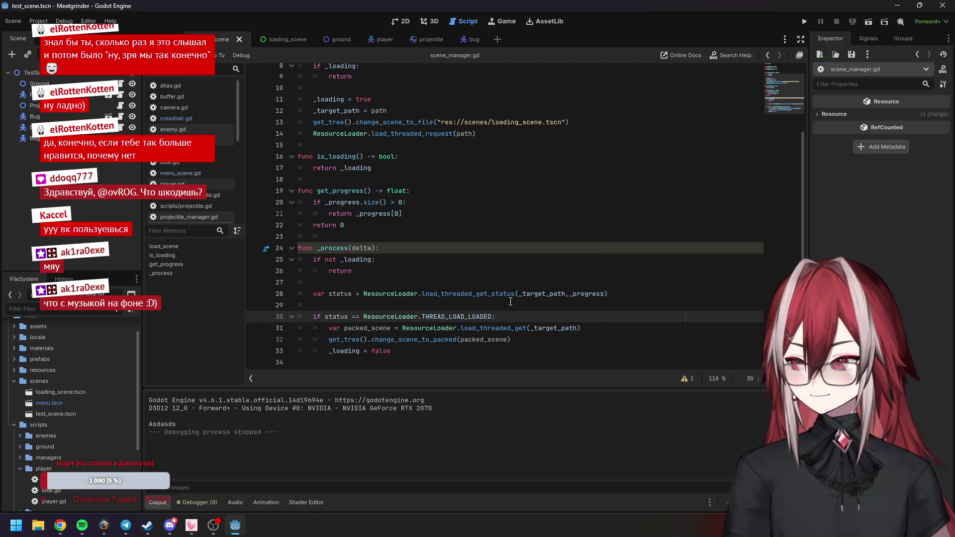
click(403, 349)
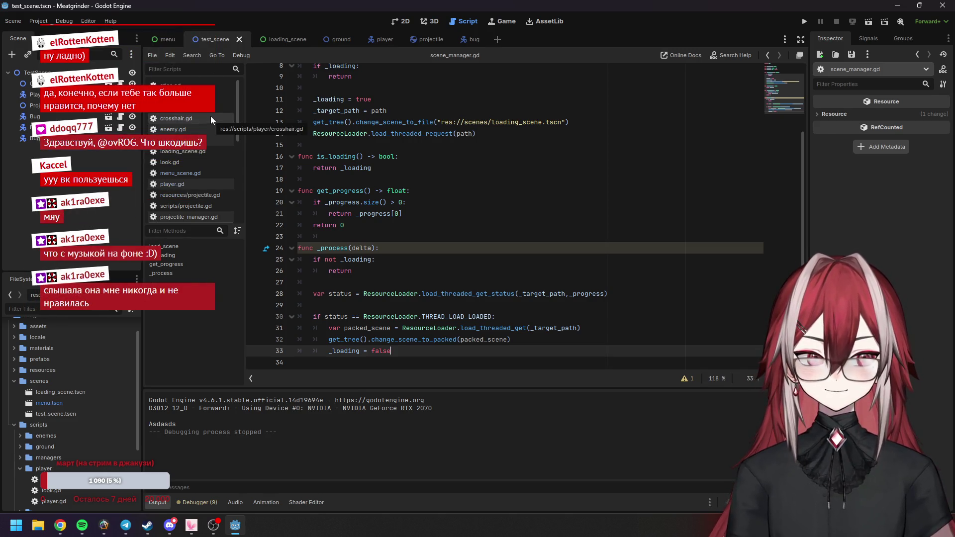
Look over atlas.gd's _generate_parts AtlasTexture code, then scroll through buffer.gd
click(169, 86)
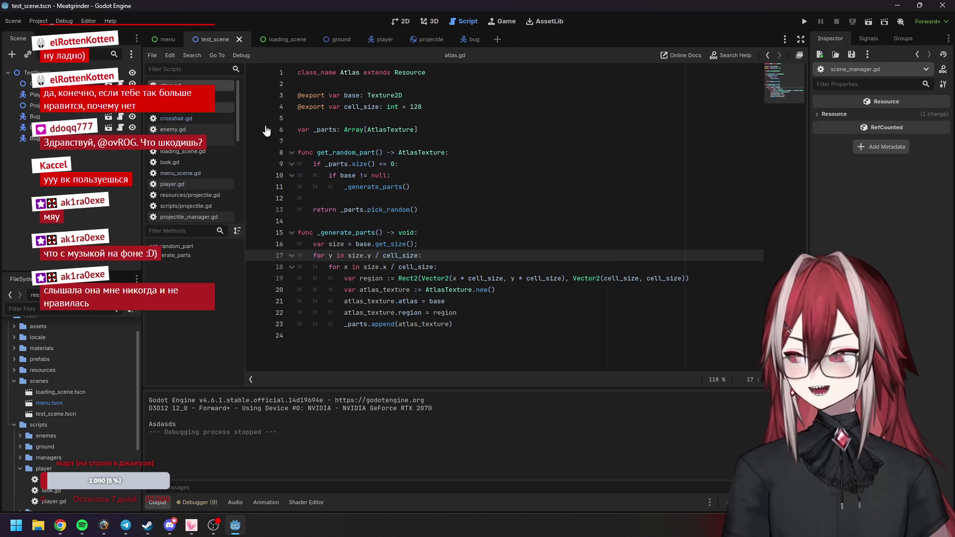
click(472, 271)
click(498, 301)
click(505, 311)
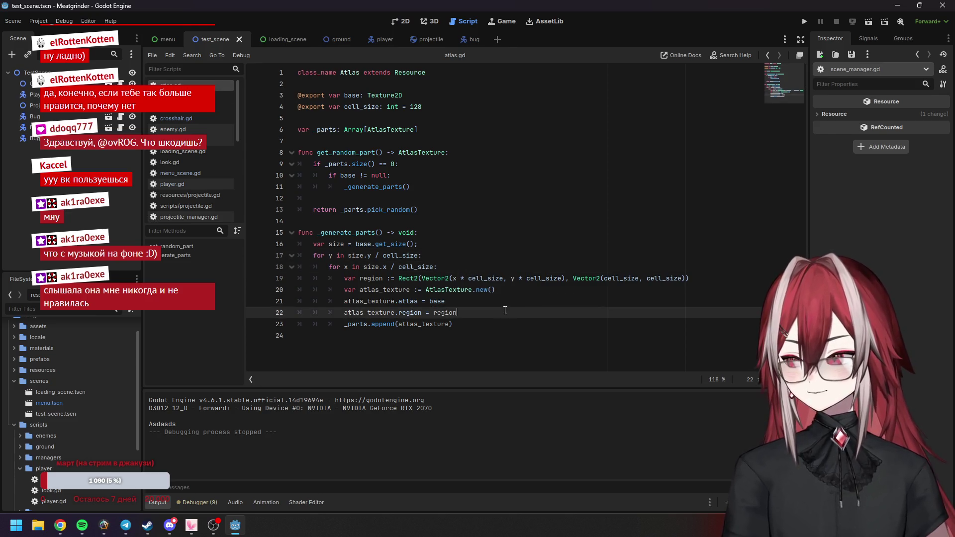
click(174, 96)
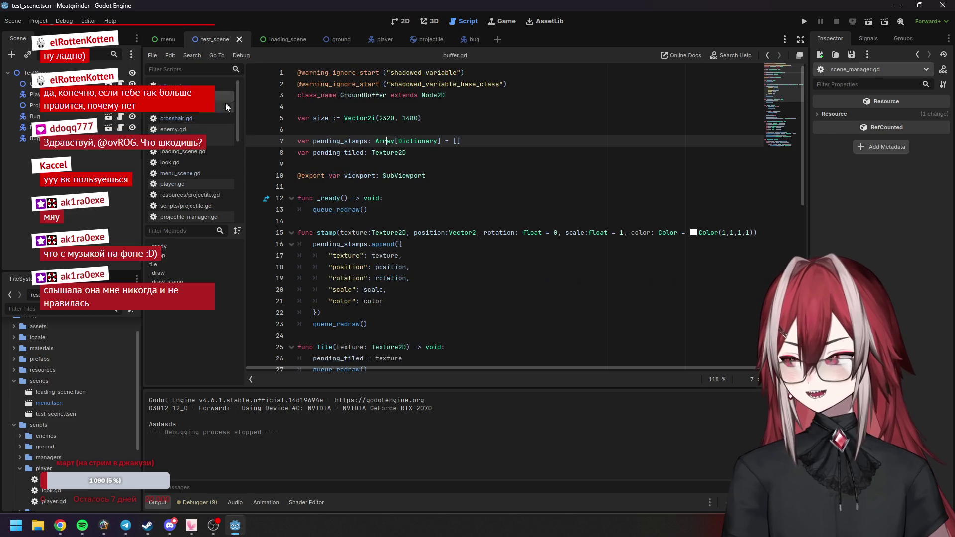
scroll(453, 197, down, 10)
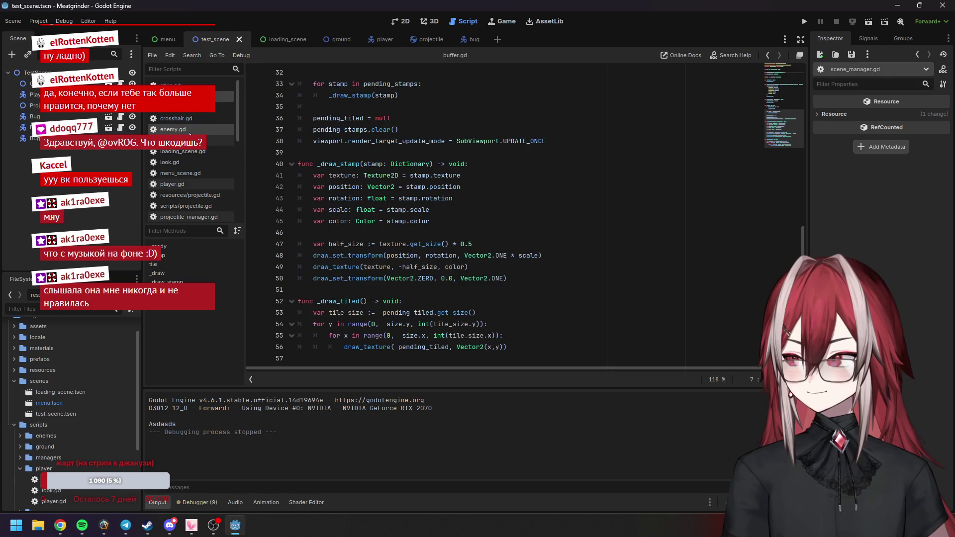
Open enemy.gd, briefly bring the music player window forward, then return to Godot
click(173, 130)
click(475, 221)
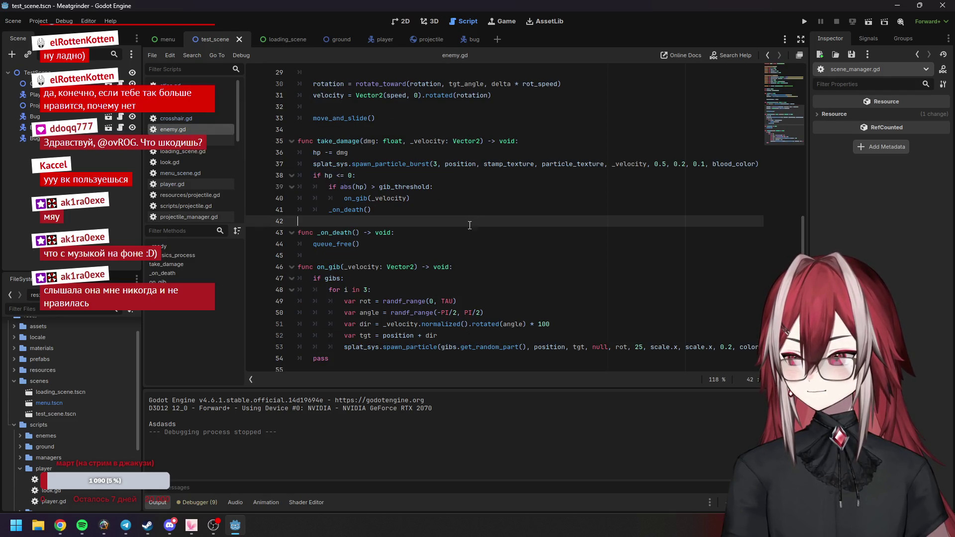
mouse_move(60, 525)
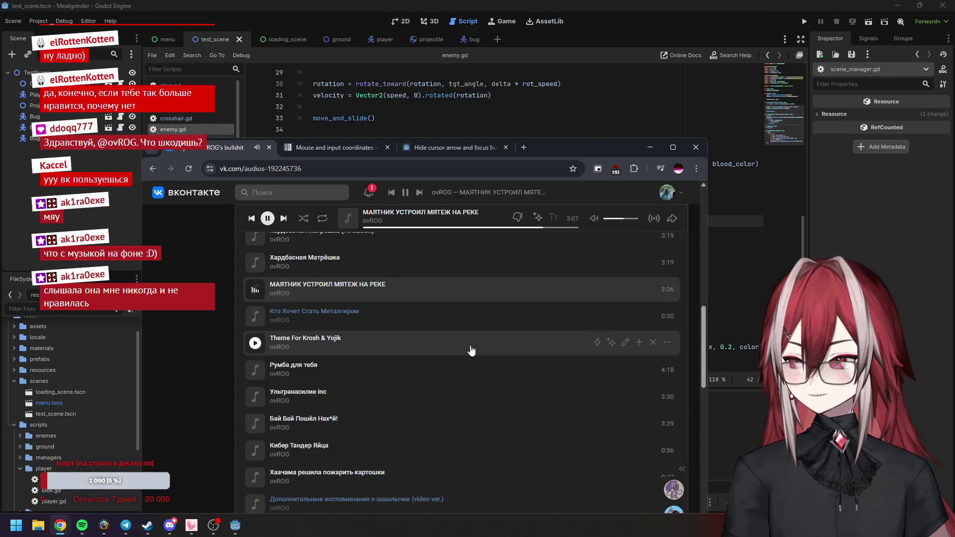
click(111, 497)
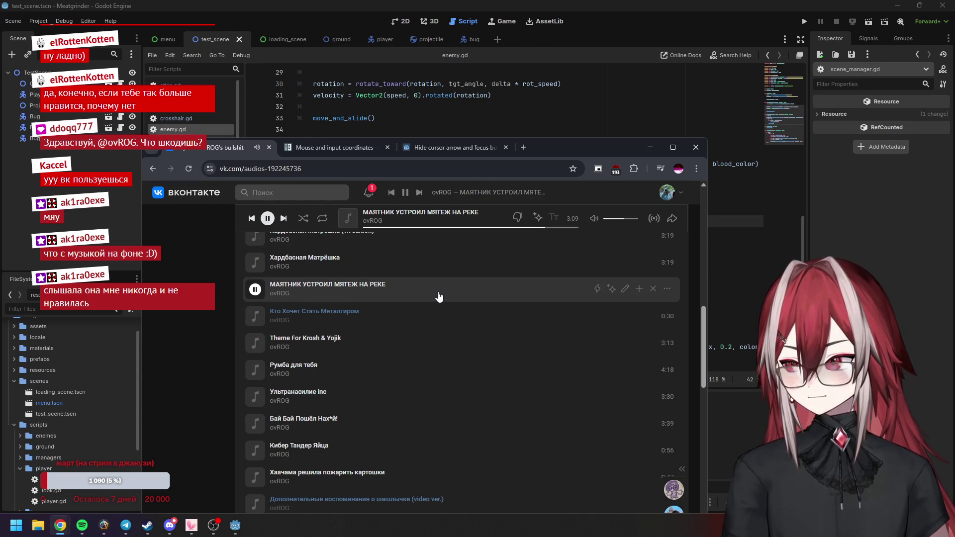
click(925, 526)
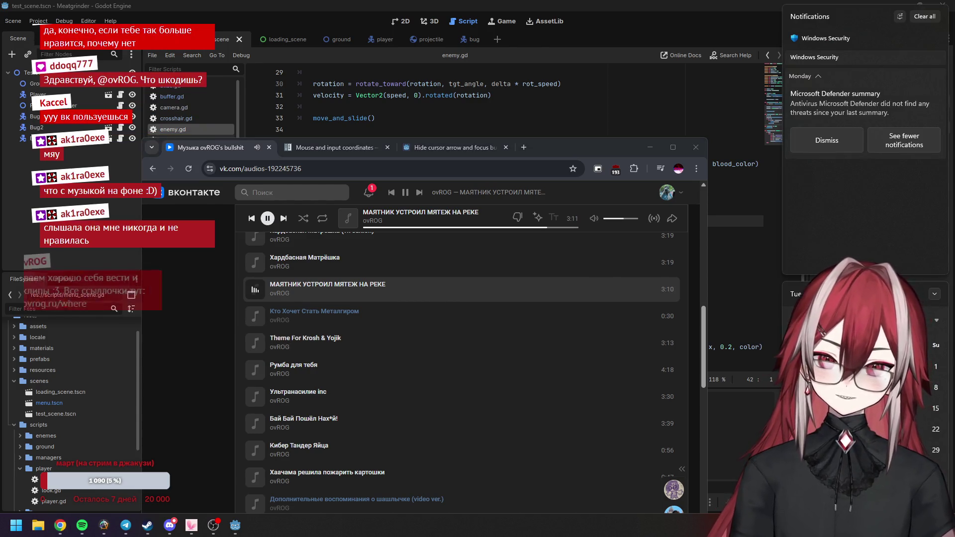
click(925, 526)
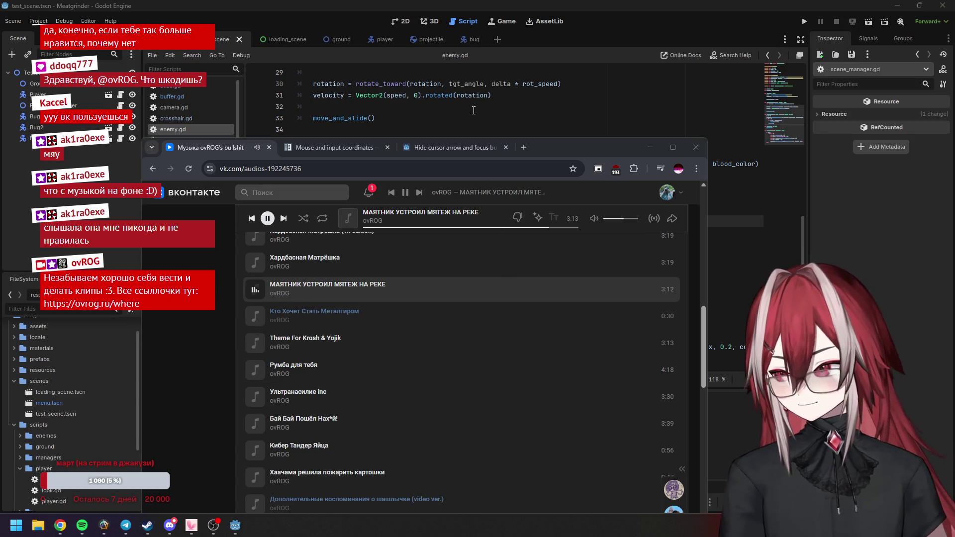
click(475, 107)
Read enemy.gd's take_damage and _on_death code, then open ground.gd and the crosshair script
scroll(426, 175, up, 10)
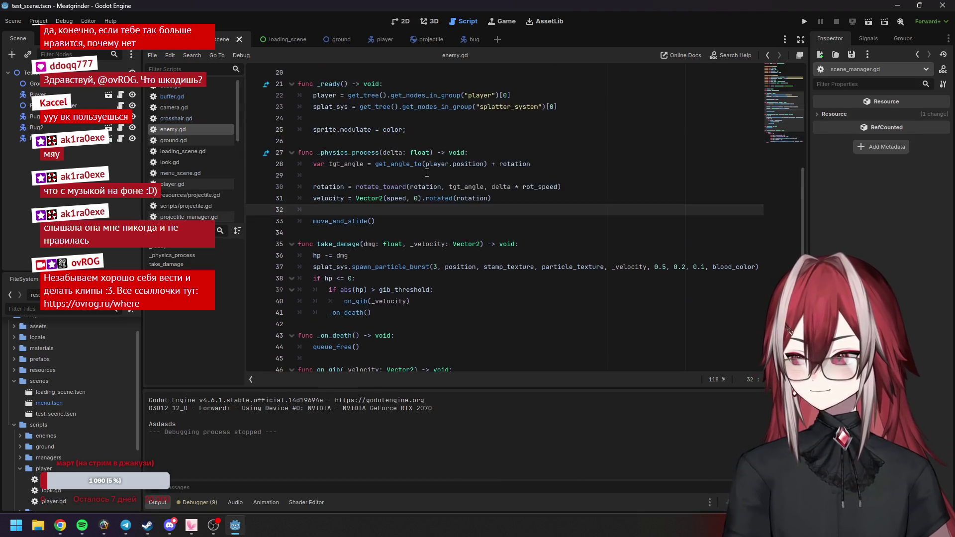
scroll(427, 173, down, 10)
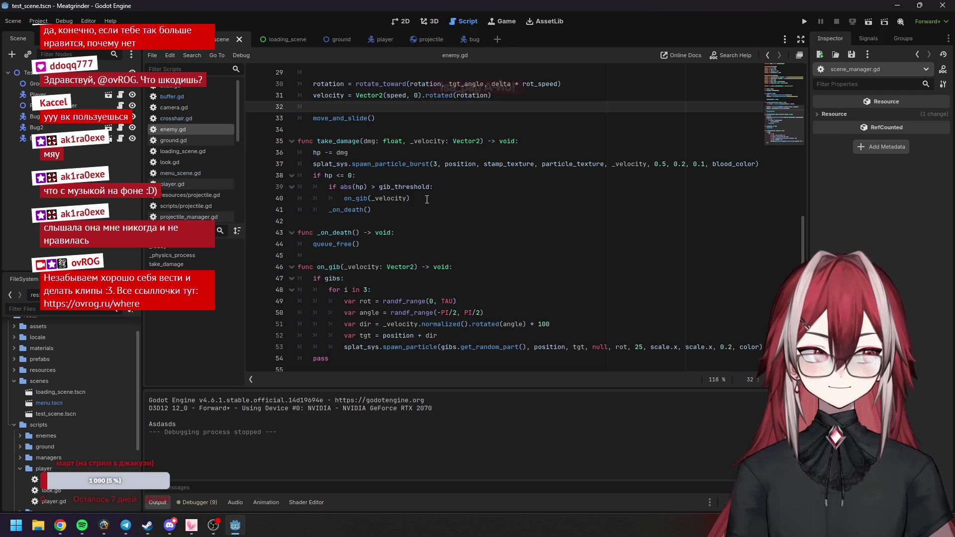
click(427, 199)
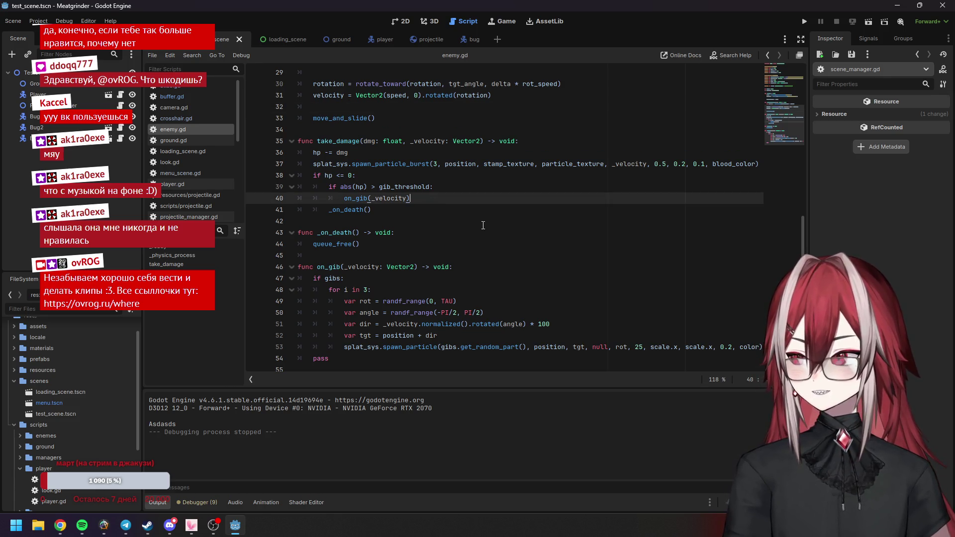
key(Down)
key(Down)
key(Down)
scroll(462, 224, up, 3)
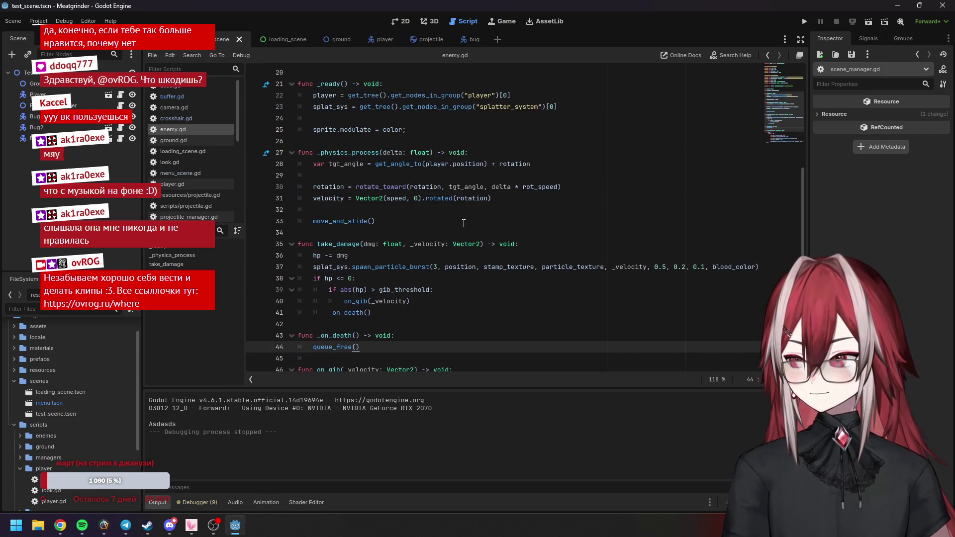
click(183, 141)
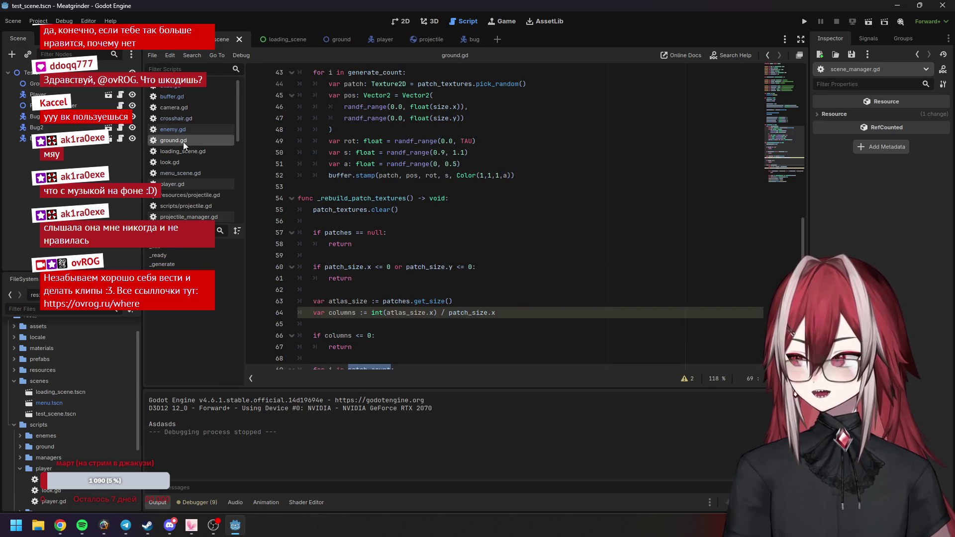
click(187, 119)
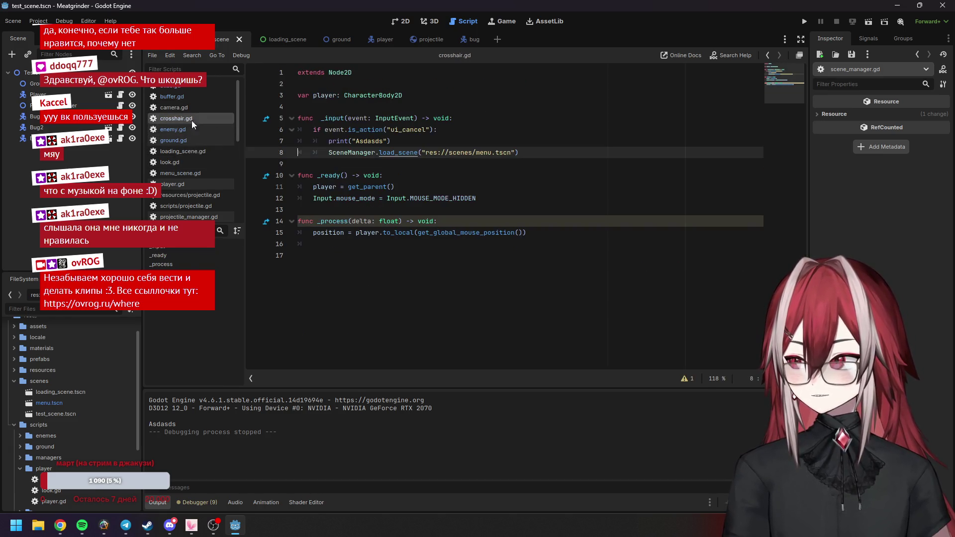
Open crosshair.gd and go through its lines down to the end of the script
click(429, 174)
click(547, 155)
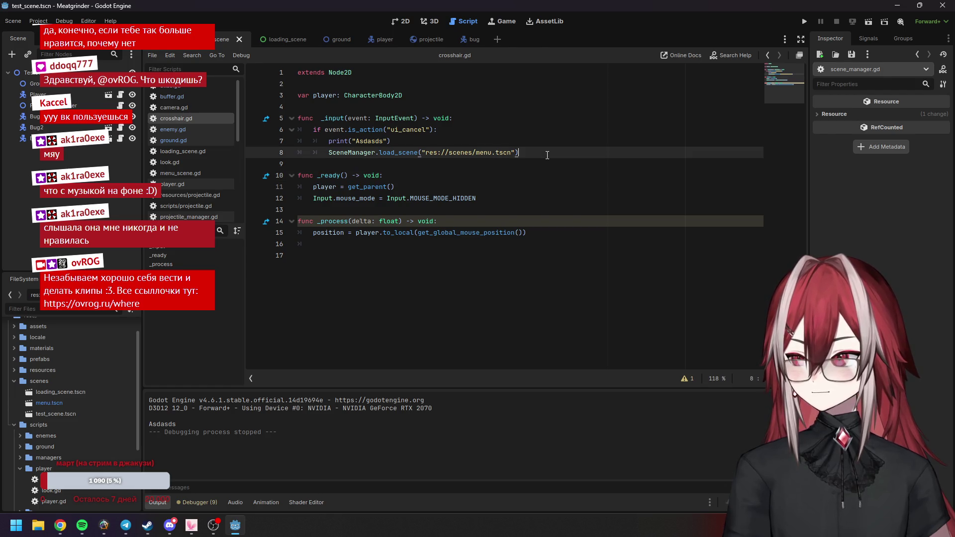
click(474, 144)
click(471, 198)
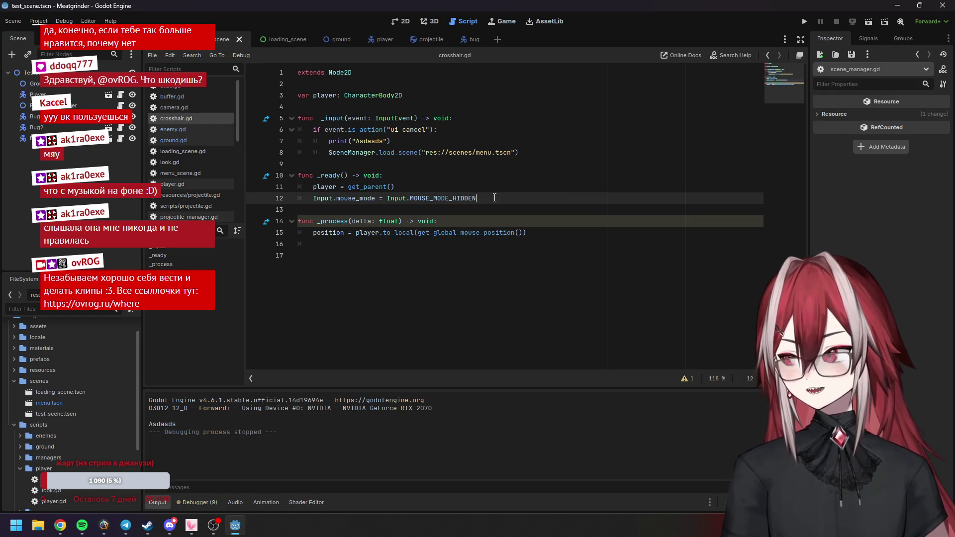
click(333, 257)
Start a `func _on` stub at the script's end, then abandon it and remove the trailing blank lines
key(Return)
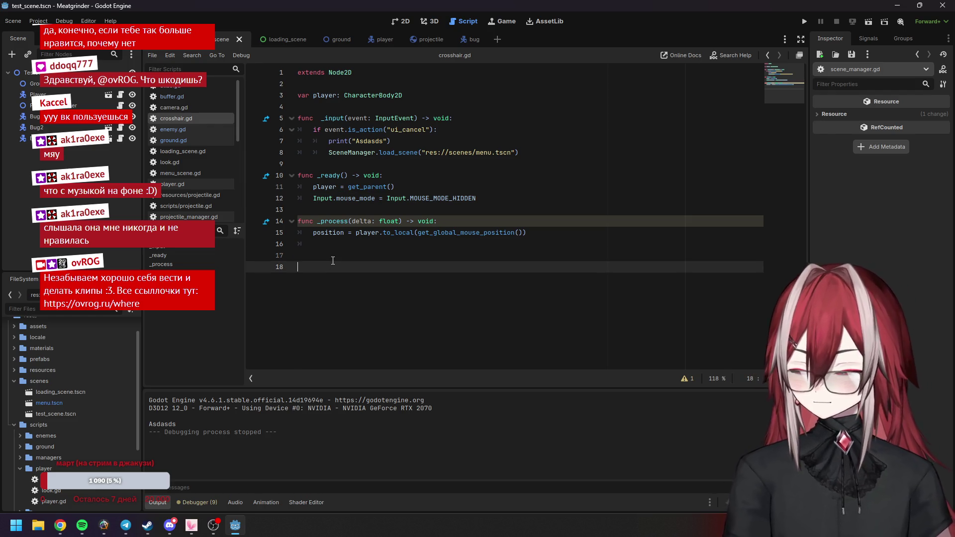
text(func _)
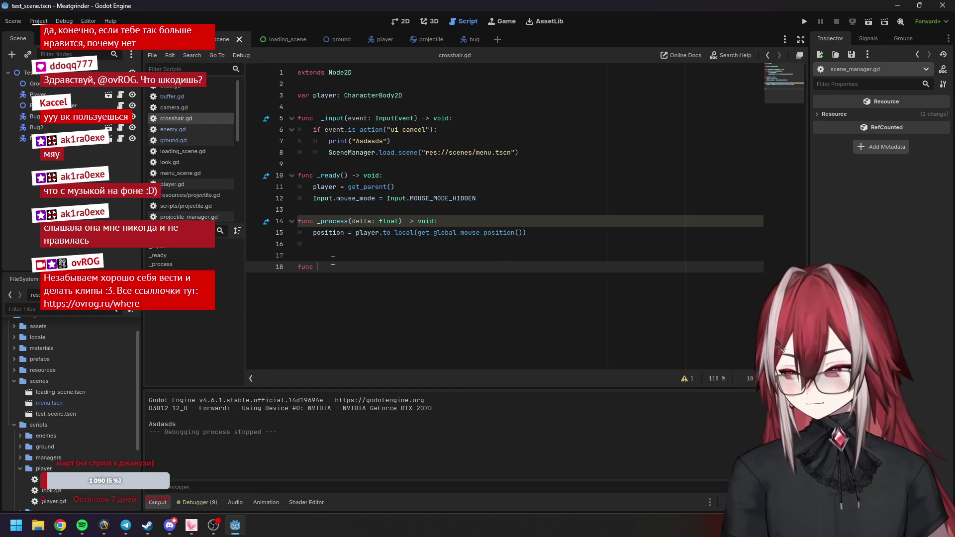
text(ond)
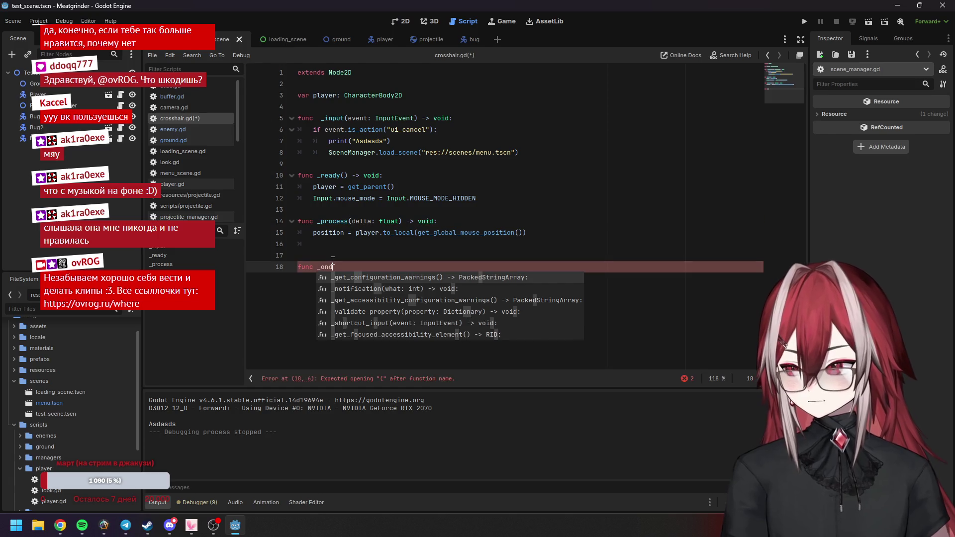
key(BackSpace)
key(BackSpace)
text(d)
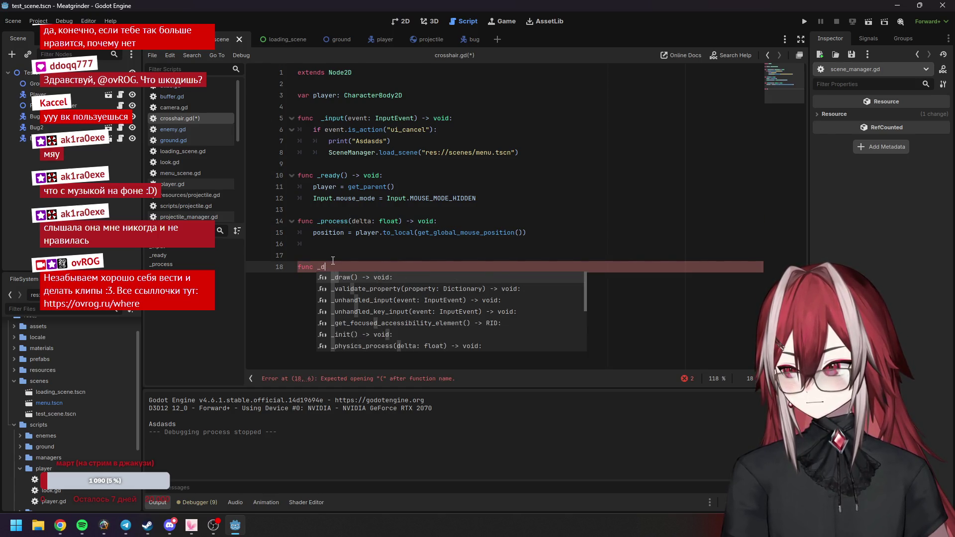
key(BackSpace)
key(BackSpace)
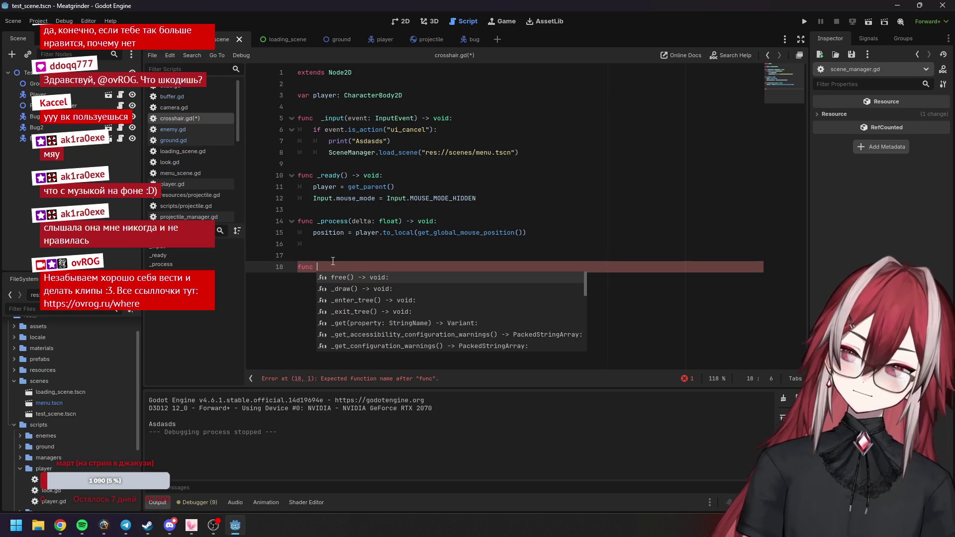
key(Down)
key(Down)
key(Down)
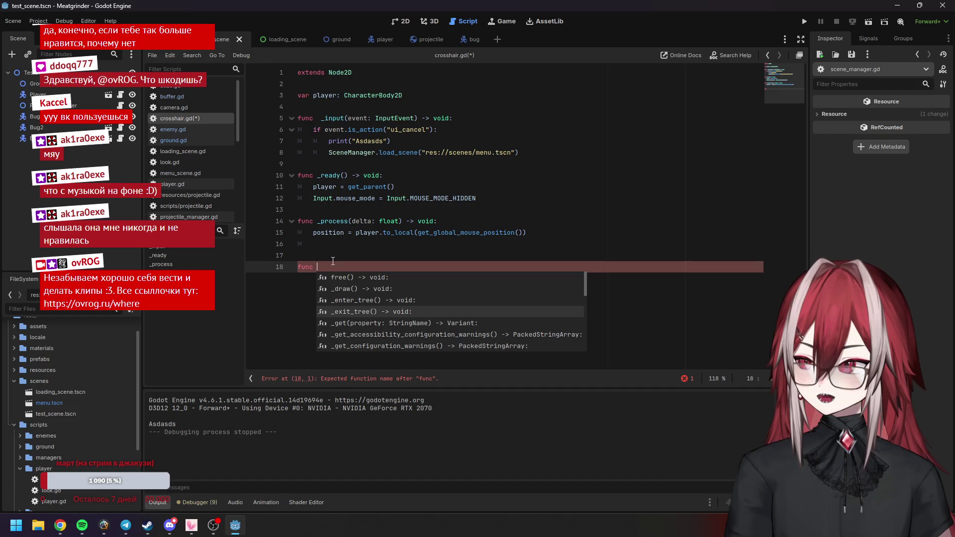
key(Up)
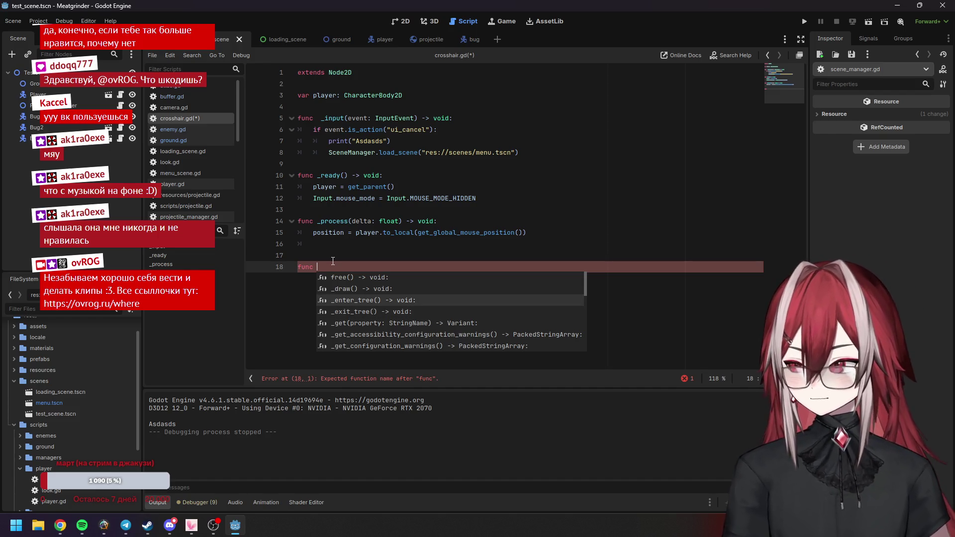
key(Down)
key(Down)
key(Down)
key(Down)
key(Down)
key(Down)
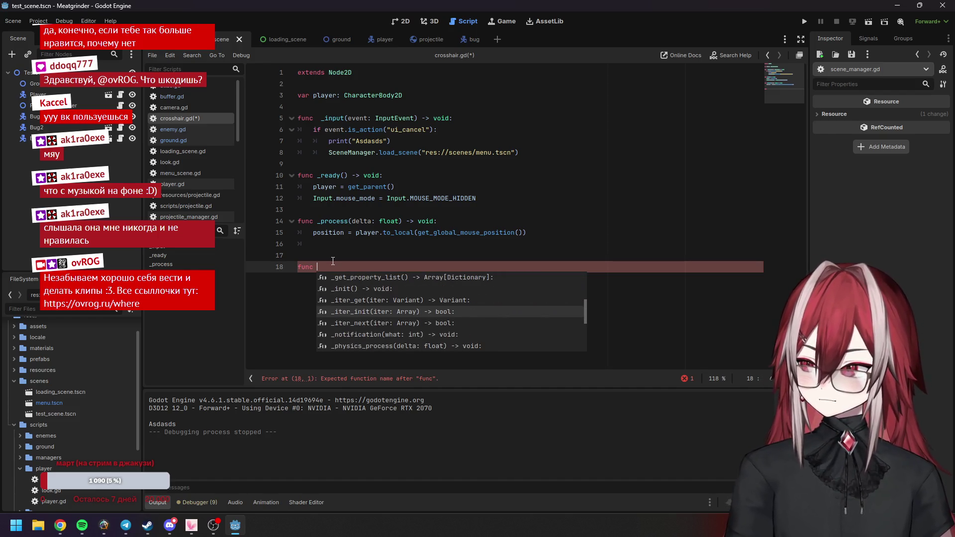
key(Down)
key(Down)
key(Down)
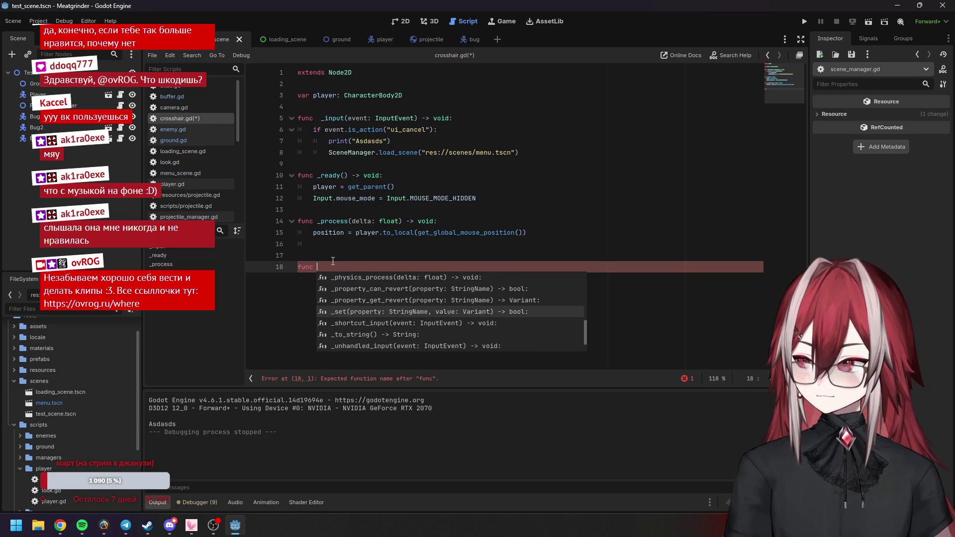
key(Down)
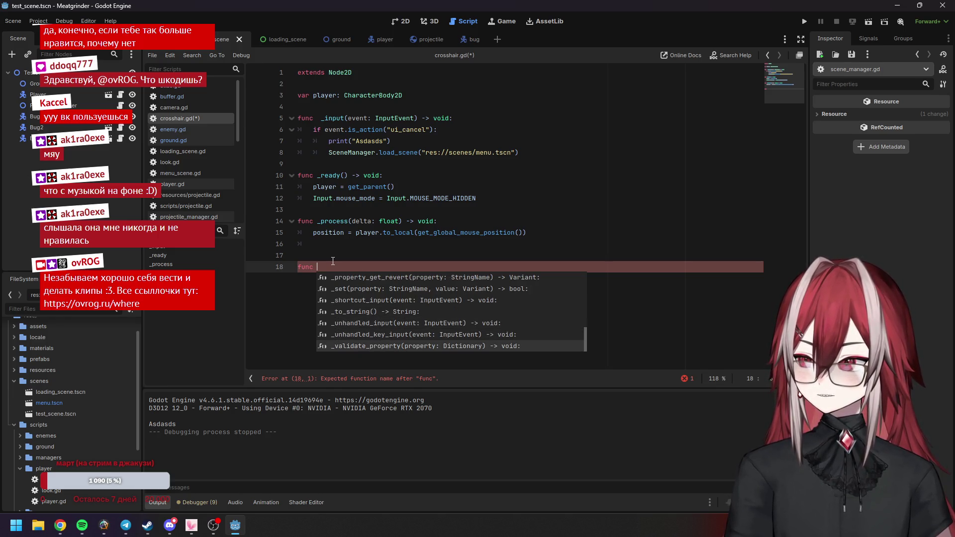
key(Up)
key(Up)
key(Up)
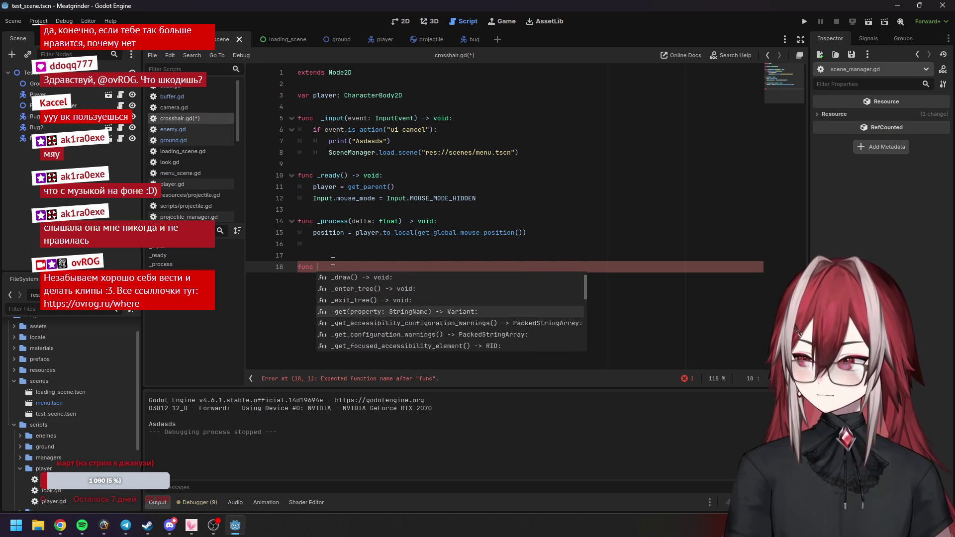
key(Down)
key(Down)
key(Down)
key(Up)
key(Up)
key(Up)
key(Escape)
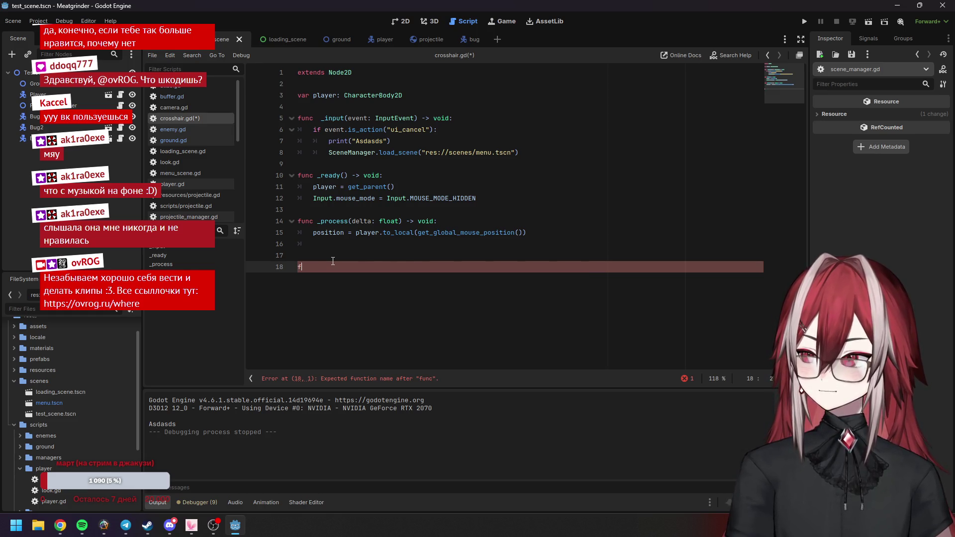
key(BackSpace)
key(BackSpace)
key(BackSpace)
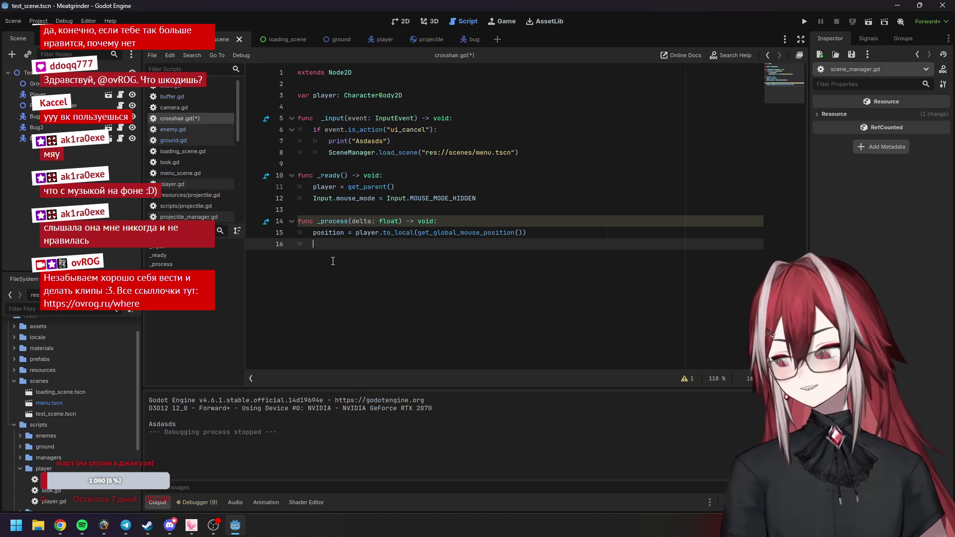
Copy the mouse mode line 12 and open menu_scene.gd at its top
drag(315, 198, 476, 198)
key(ctrl+c)
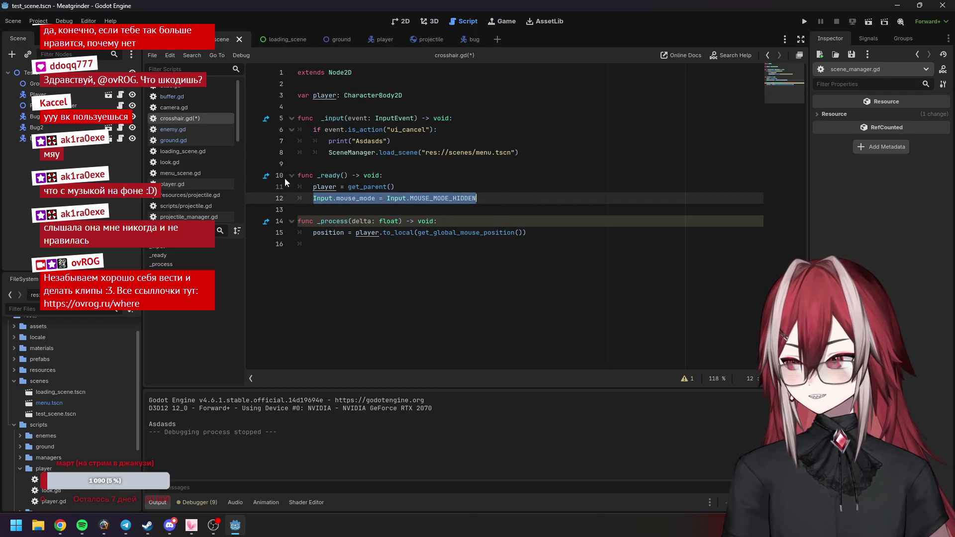
scroll(184, 132, down, 3)
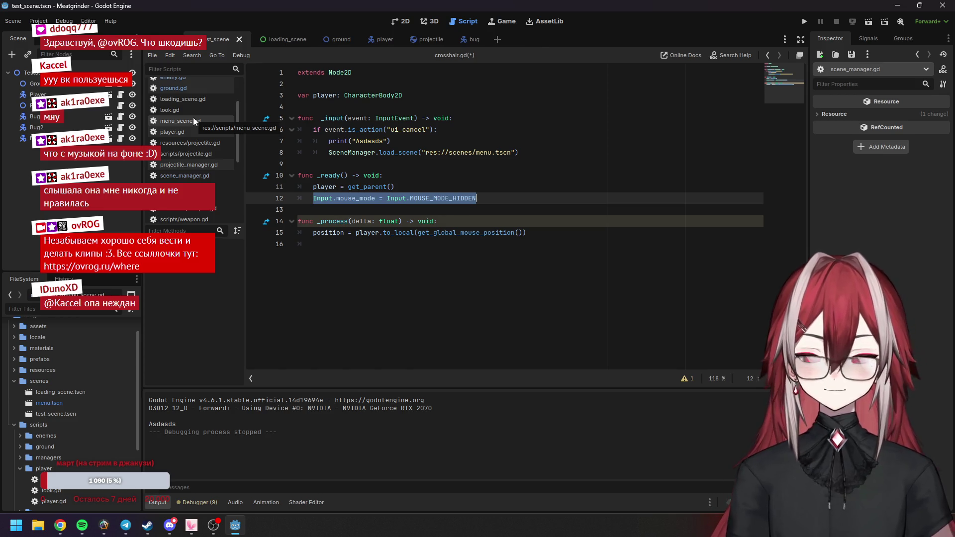
click(193, 119)
click(343, 108)
click(350, 84)
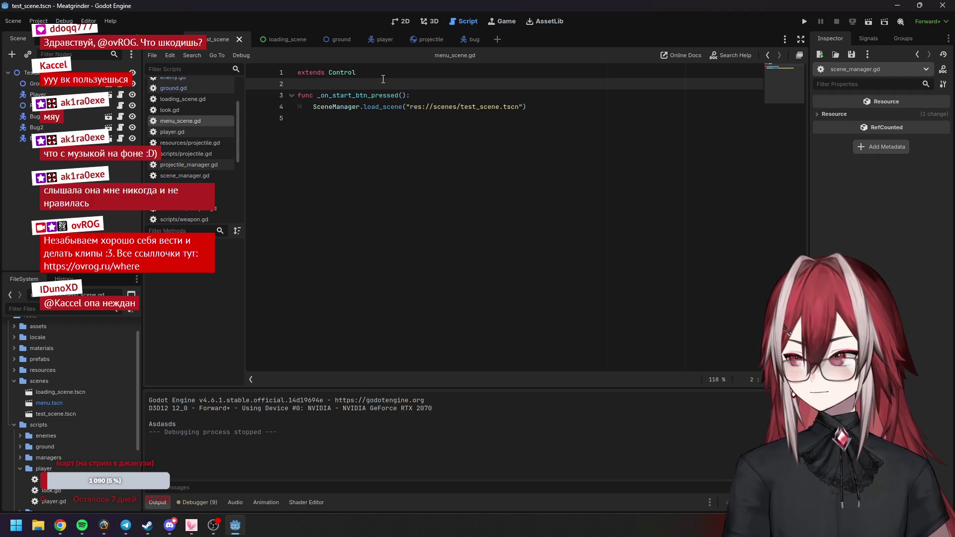
Add a _ready() function containing the pasted mouse_mode line, then quickly playtest the menu
key(Return)
key(Return)
click(357, 91)
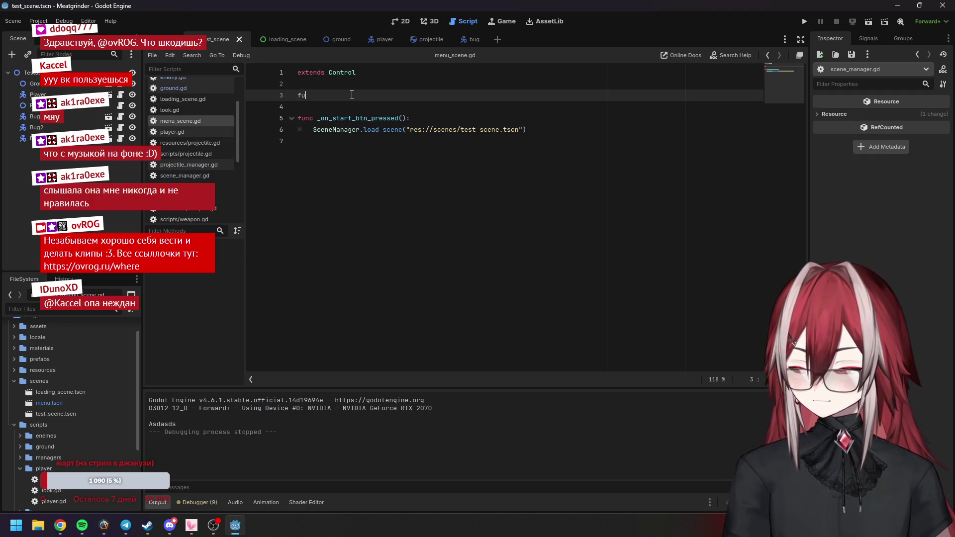
text(nc)
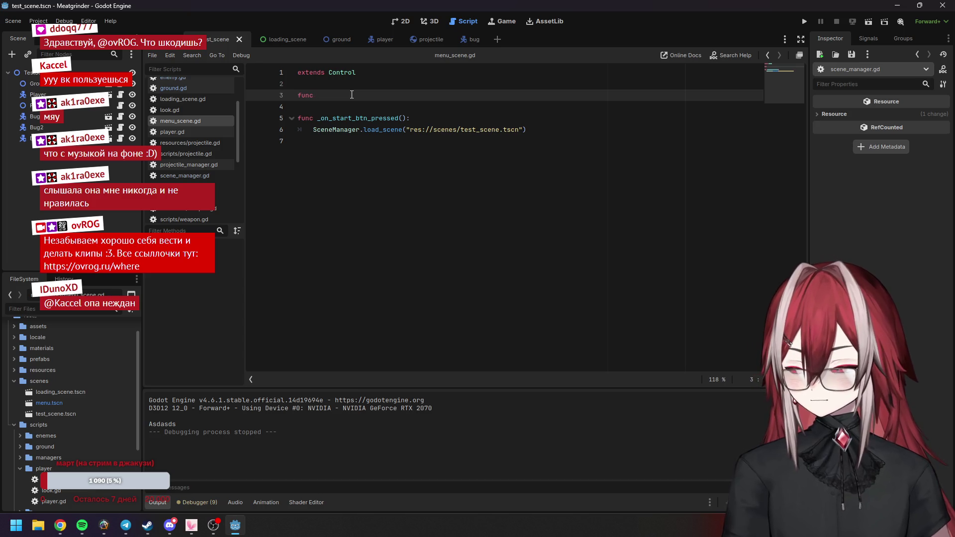
text( _o)
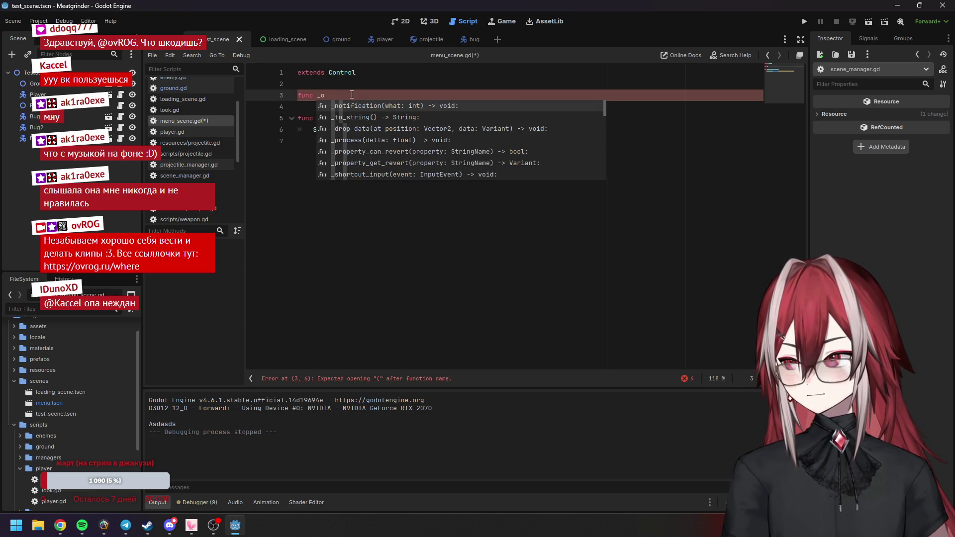
key(BackSpace)
text(re)
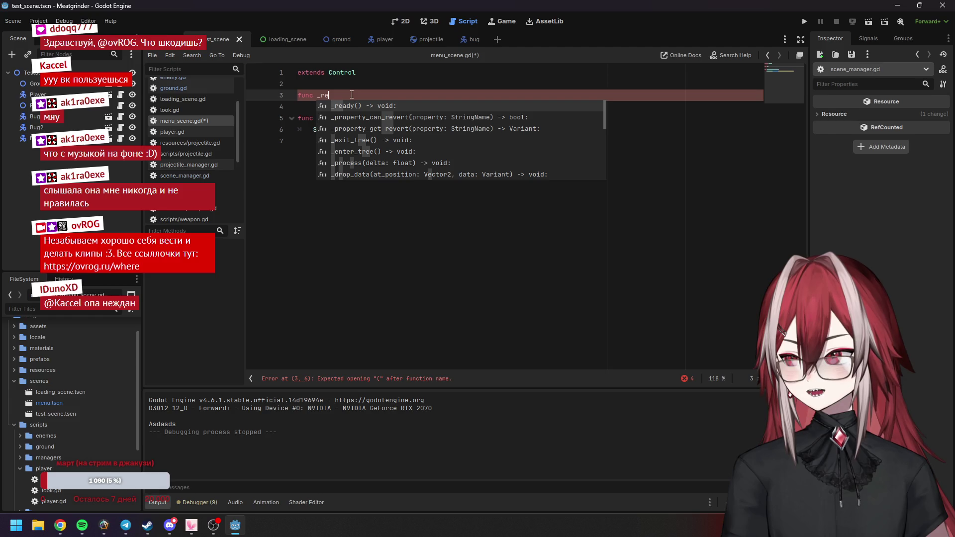
key(Down)
key(Down)
key(Up)
key(Up)
key(Return)
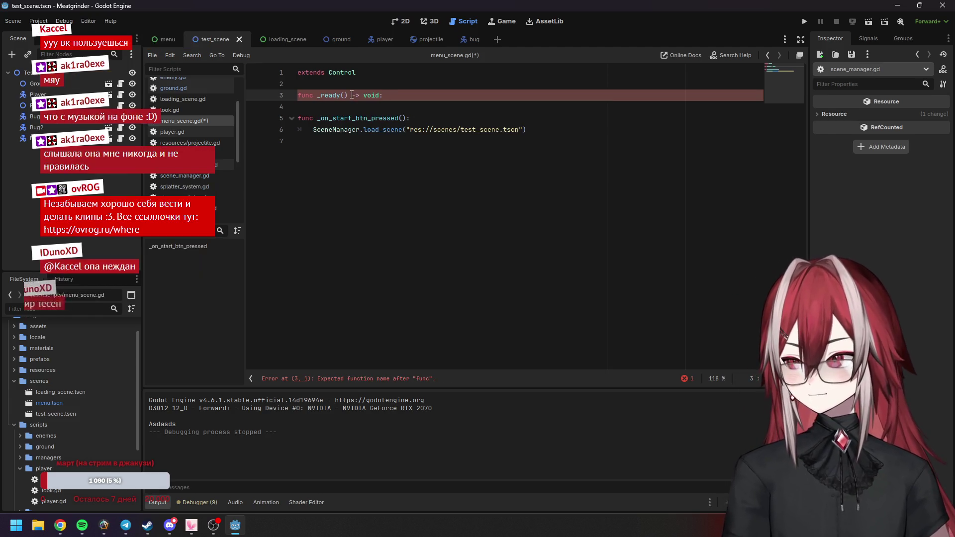
key(Return)
key(ctrl+v)
click(427, 177)
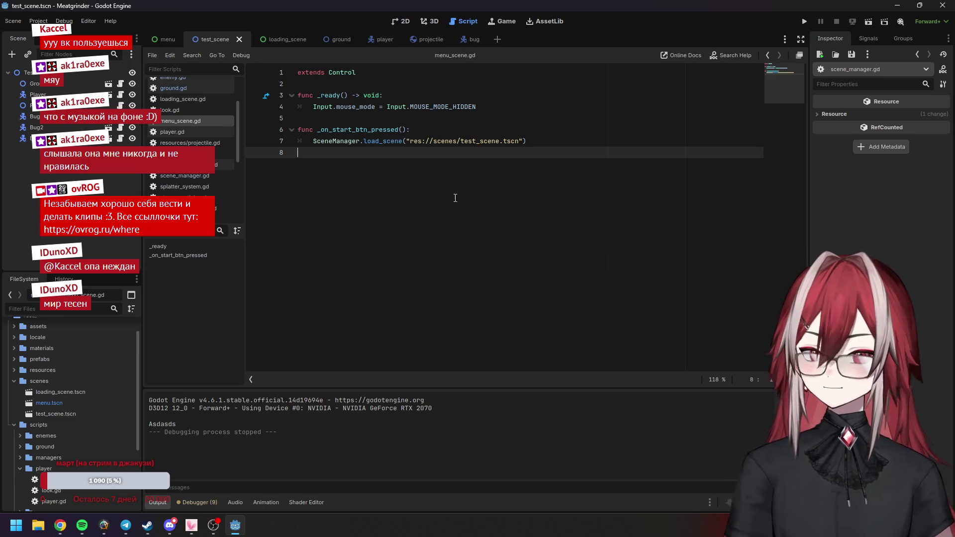
click(804, 19)
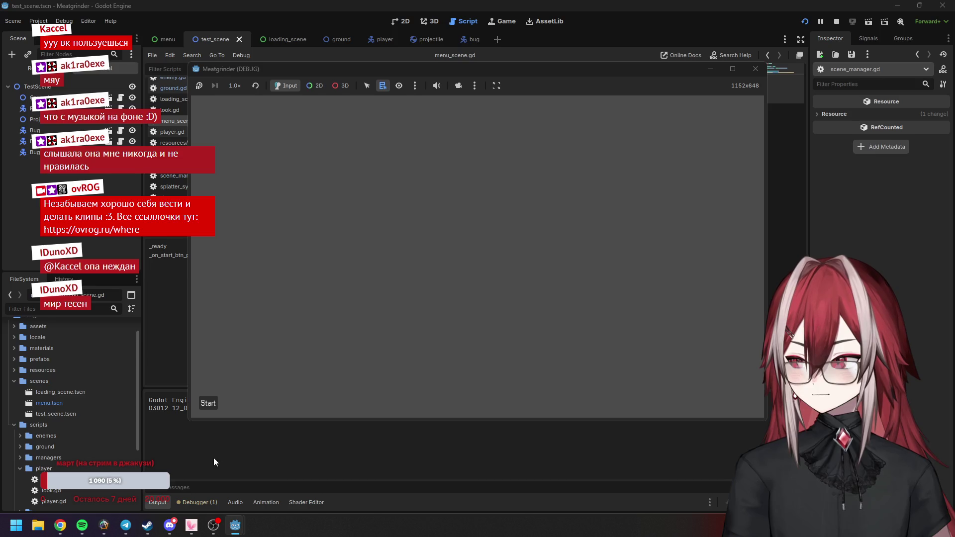
click(756, 69)
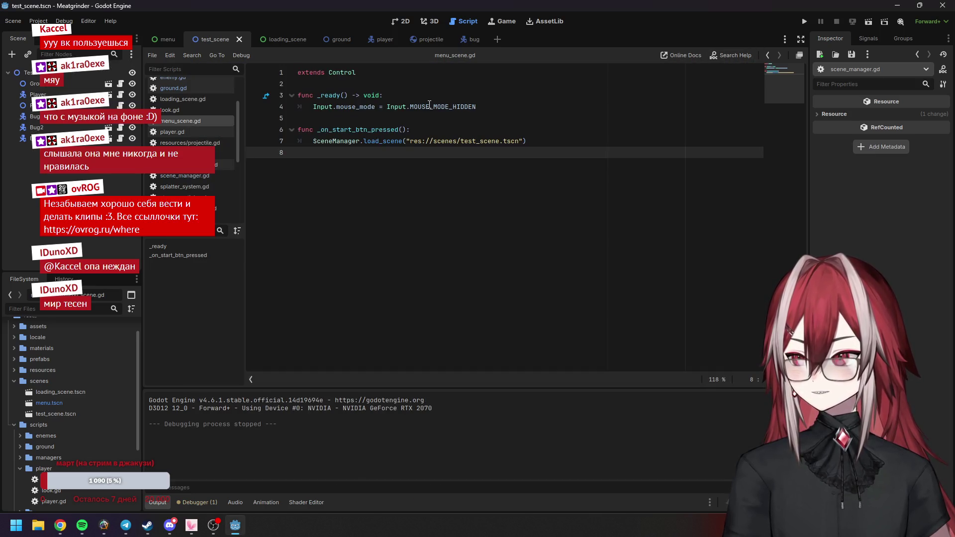
Change MOUSE_MODE_HIDDEN to MOUSE_MODE_VISIBLE in _ready and save menu_scene.gd
double_click(418, 107)
key(BackSpace)
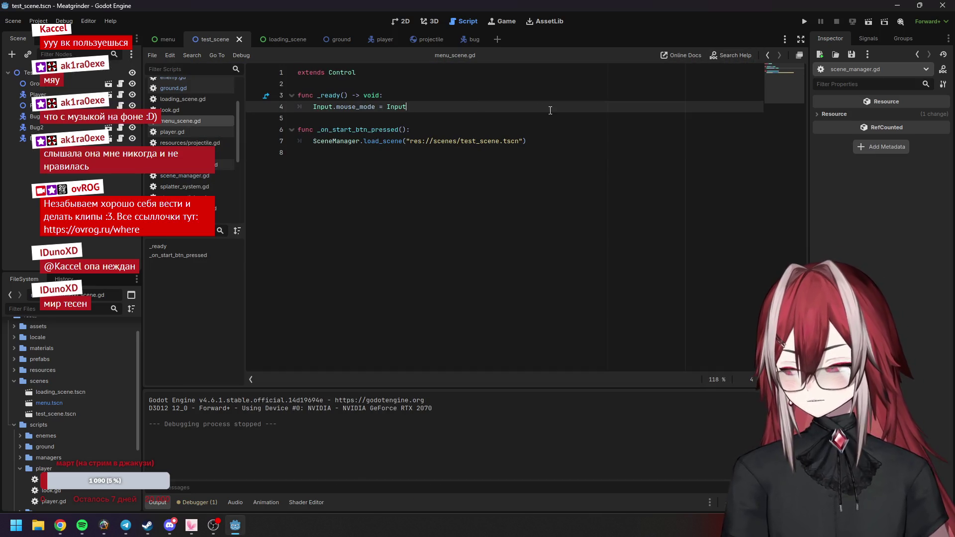
text(.mou)
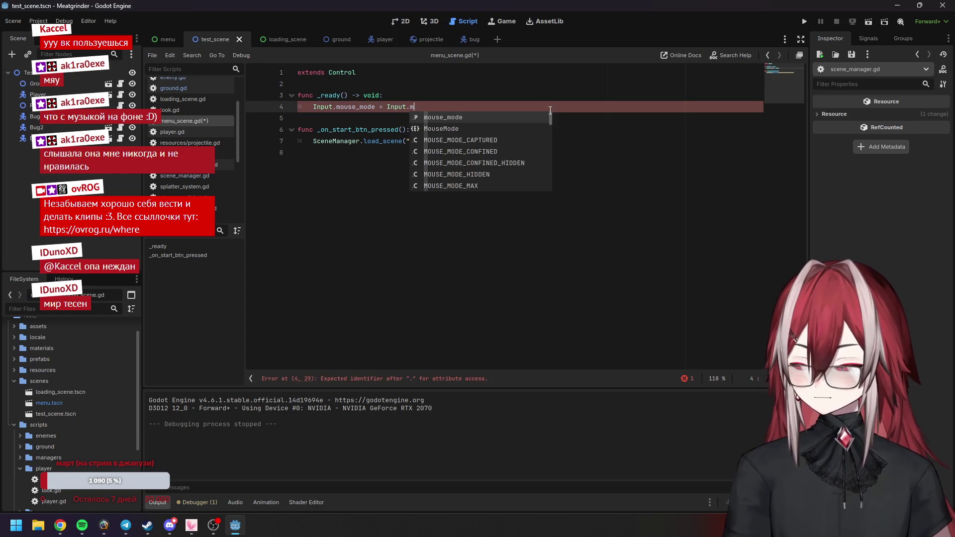
key(Down)
key(Down)
key(Down)
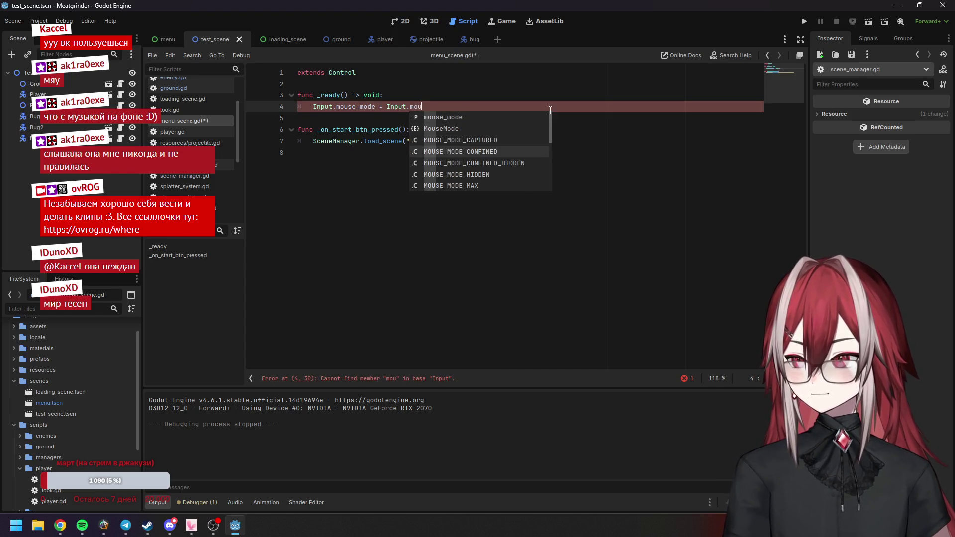
key(Return)
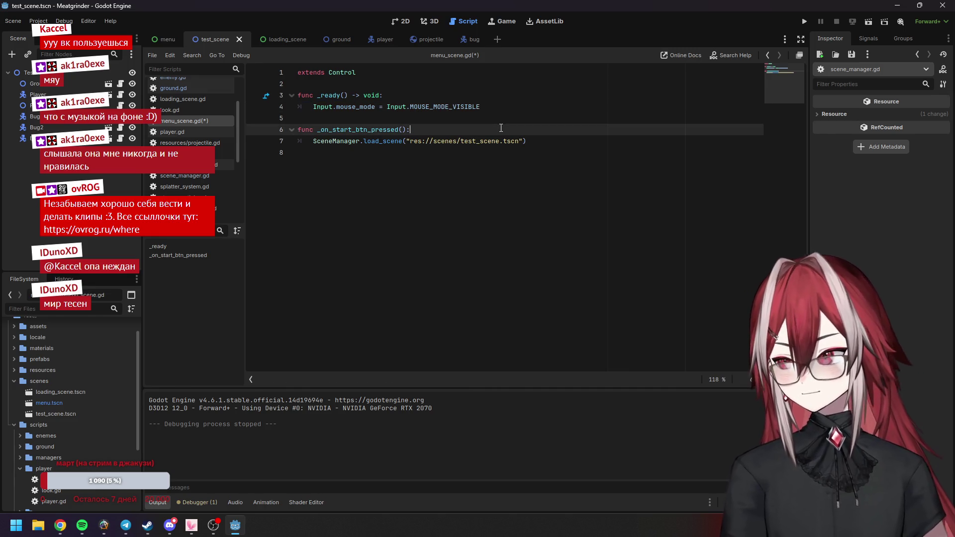
key(ctrl+s)
Run the game from the Start menu, move left with A, shoot bugs, then stop it
click(802, 23)
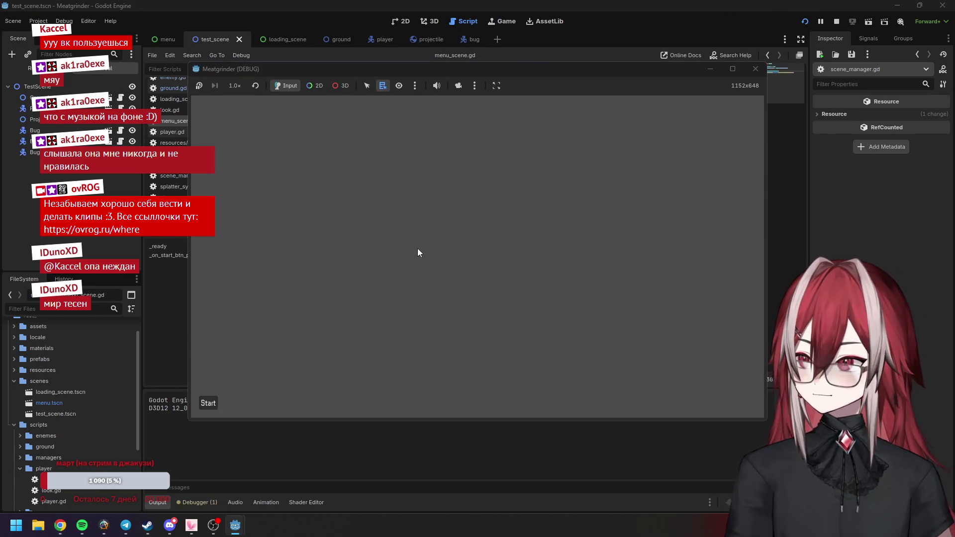
click(222, 398)
key(a)
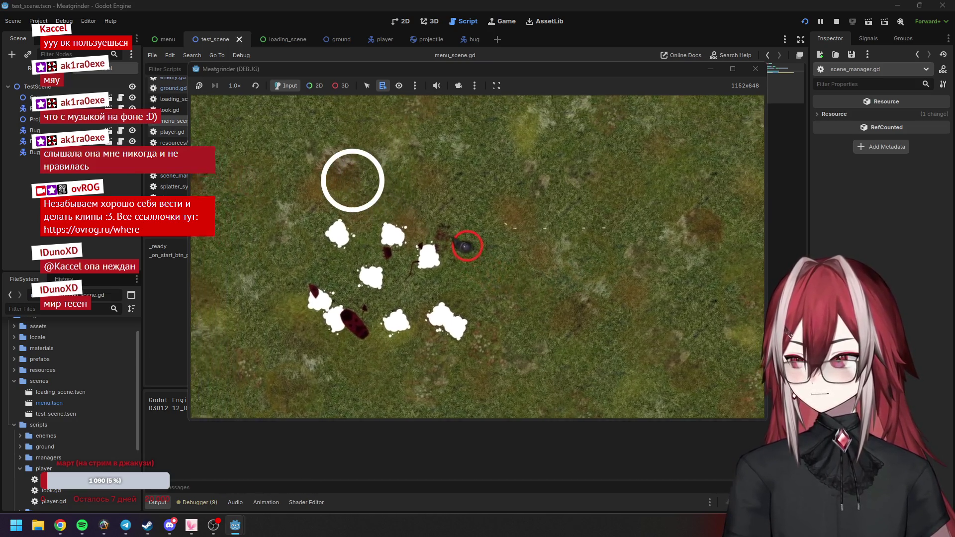
click(209, 398)
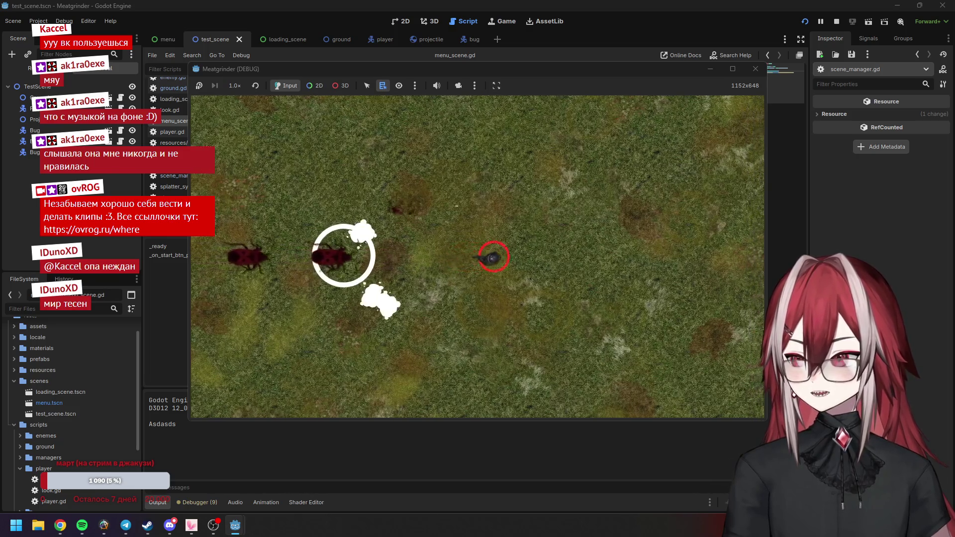
key(a)
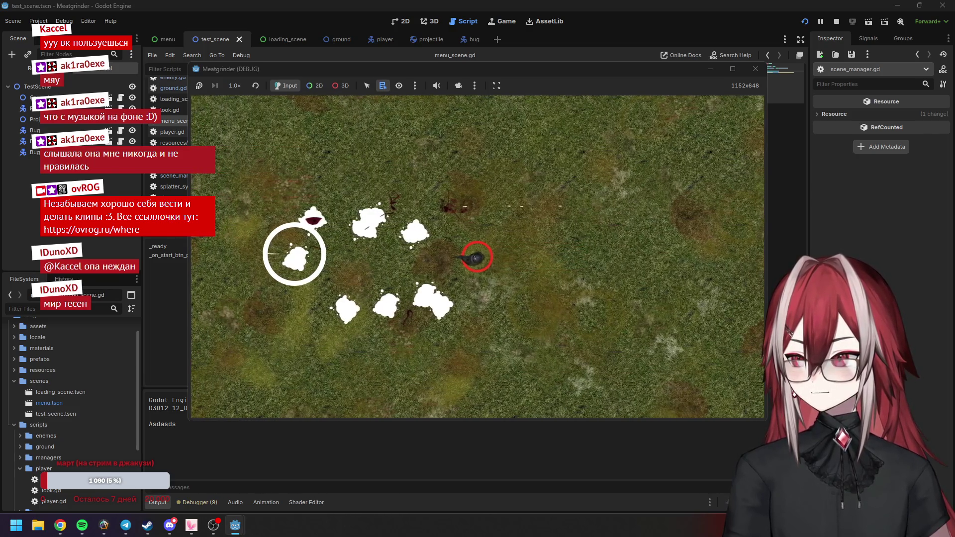
click(404, 187)
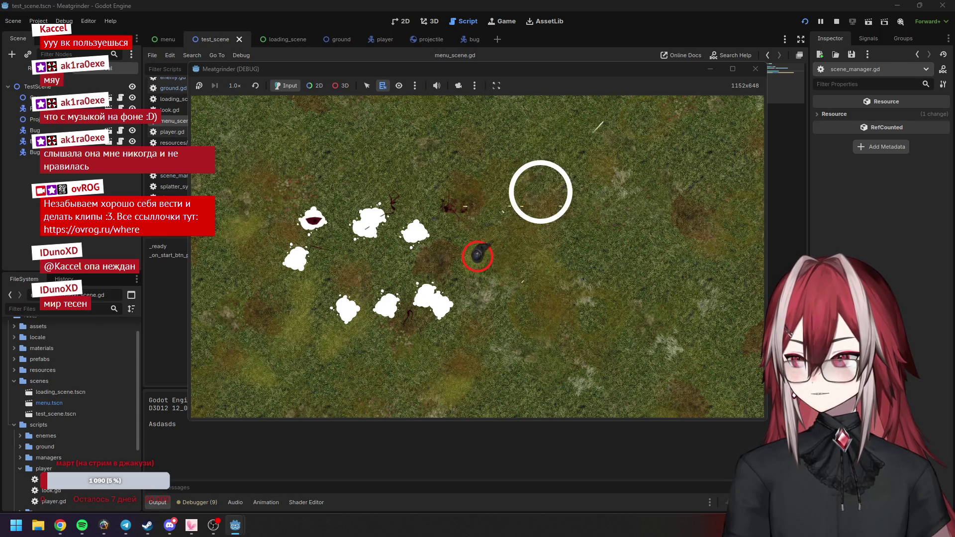
click(455, 178)
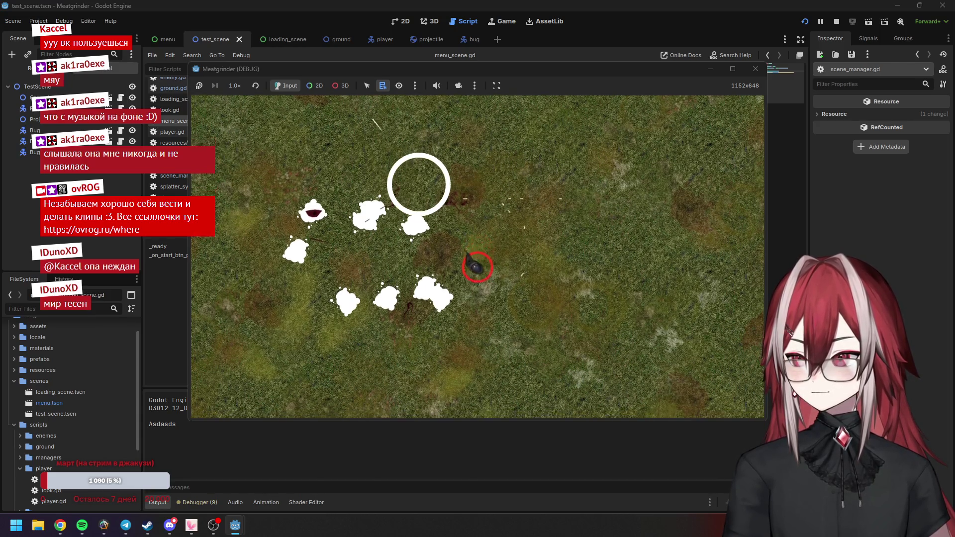
click(756, 69)
click(482, 179)
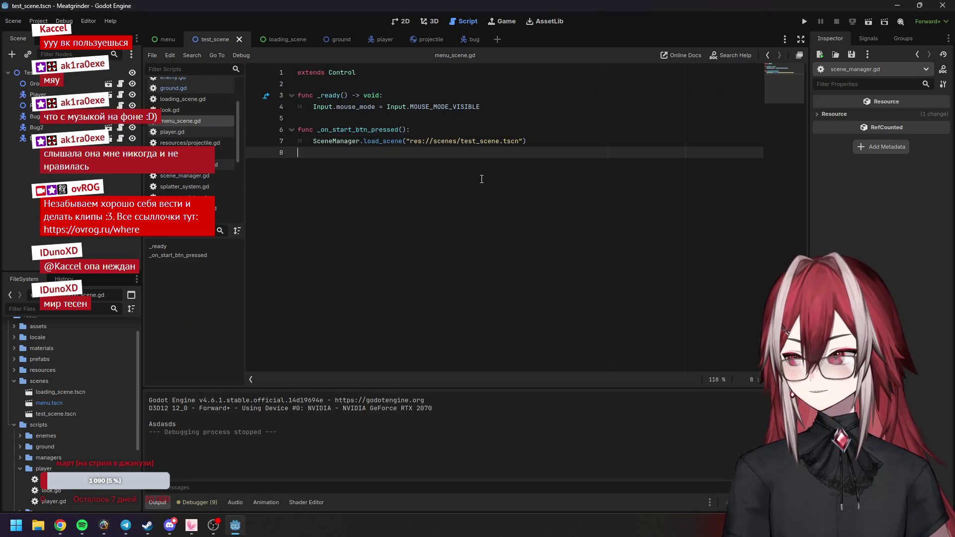
Open crosshair.gd and delete its whole _input function
click(473, 141)
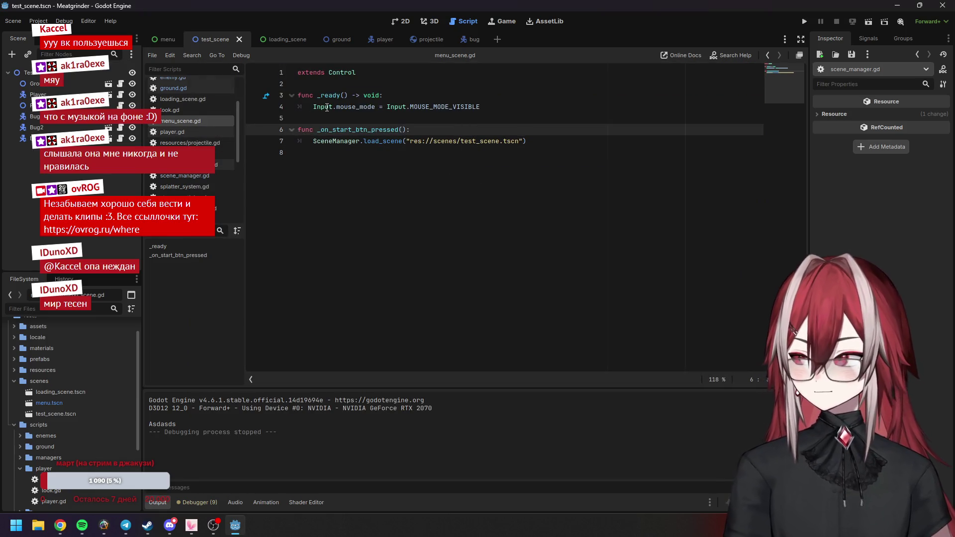
click(379, 106)
scroll(179, 109, up, 3)
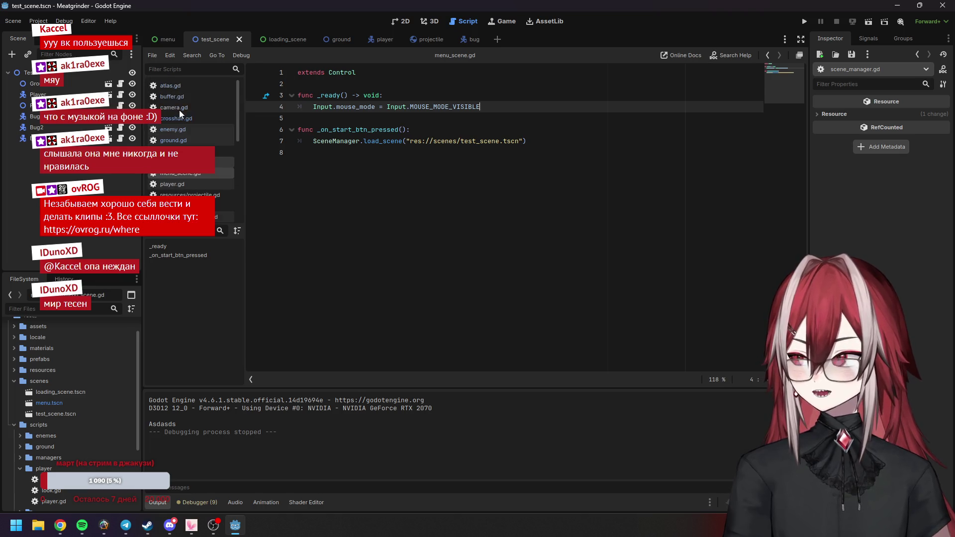
click(181, 99)
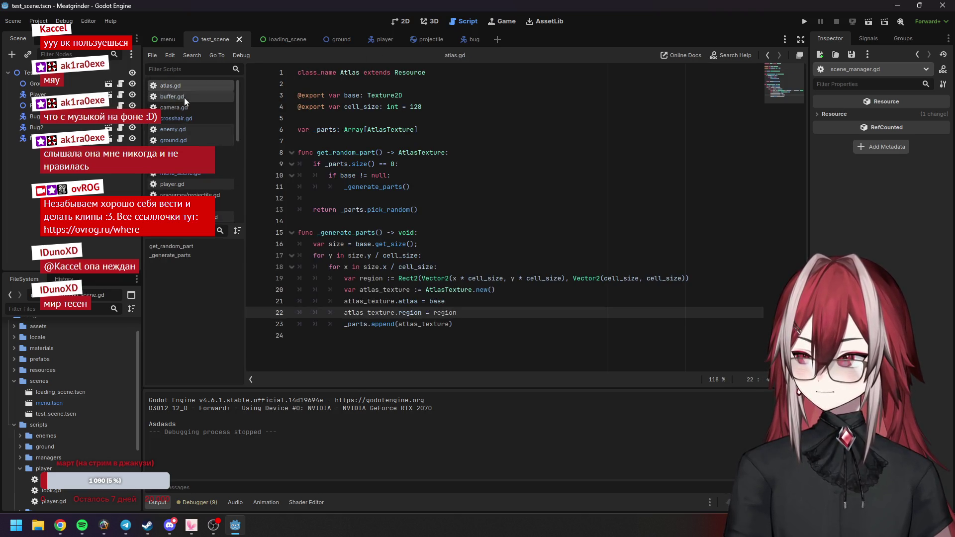
click(199, 120)
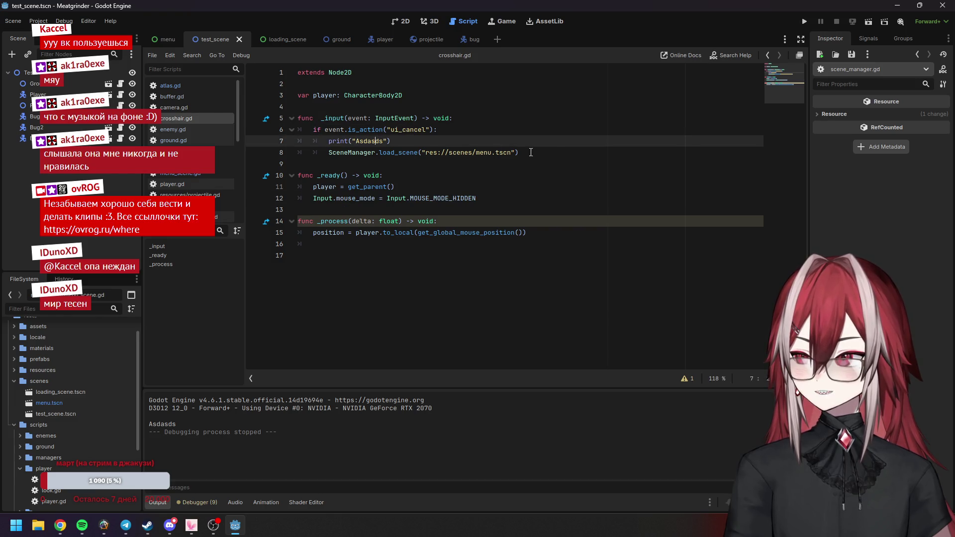
drag(519, 152, 261, 115)
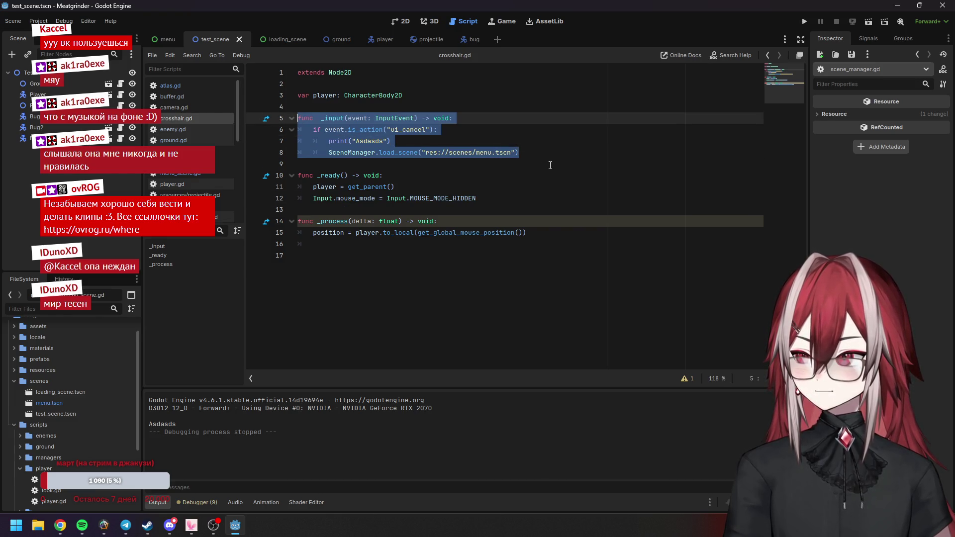
key(BackSpace)
key(BackSpace)
key(BackSpace)
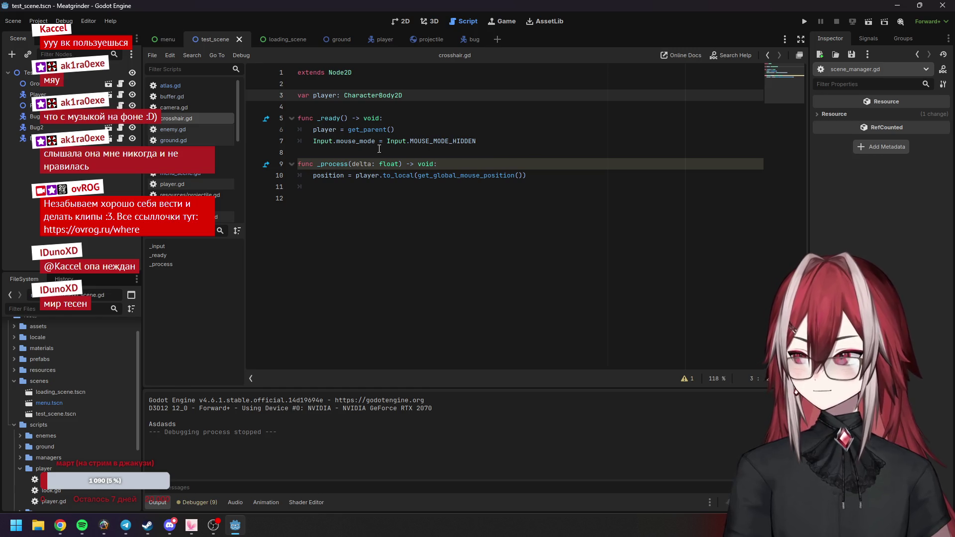
Append a TODO: MOVE comment to the MOUSE_MODE_HIDDEN line and save the script
click(379, 149)
key(Home)
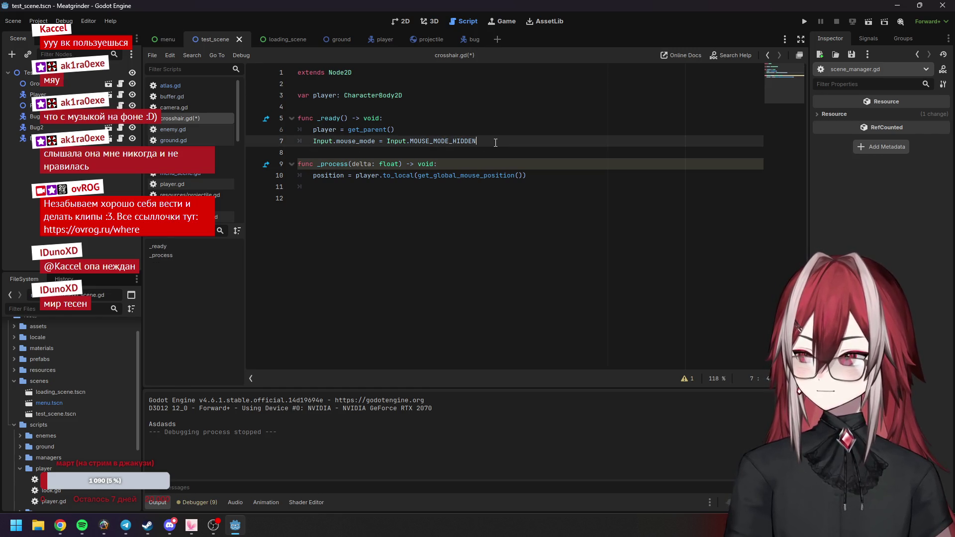
text(##)
text( T)
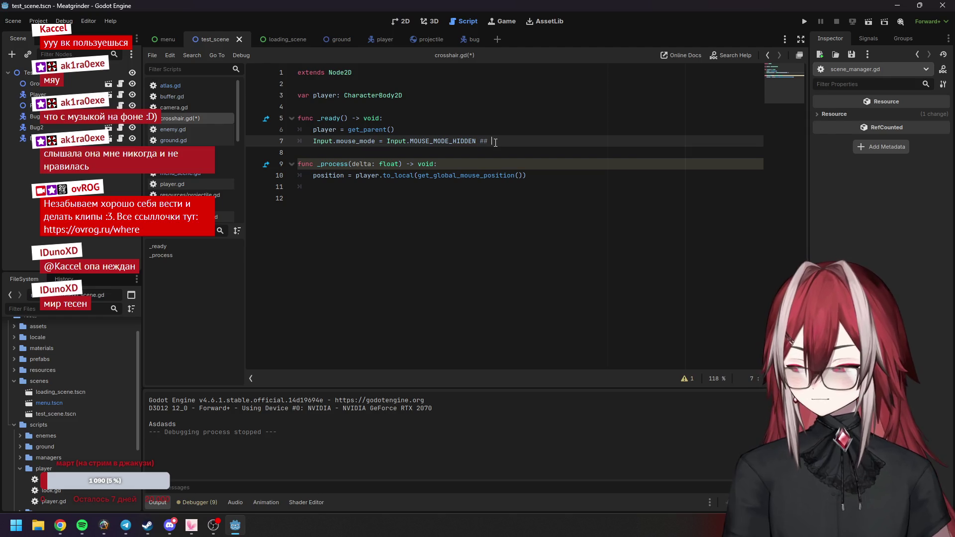
text(ODO L)
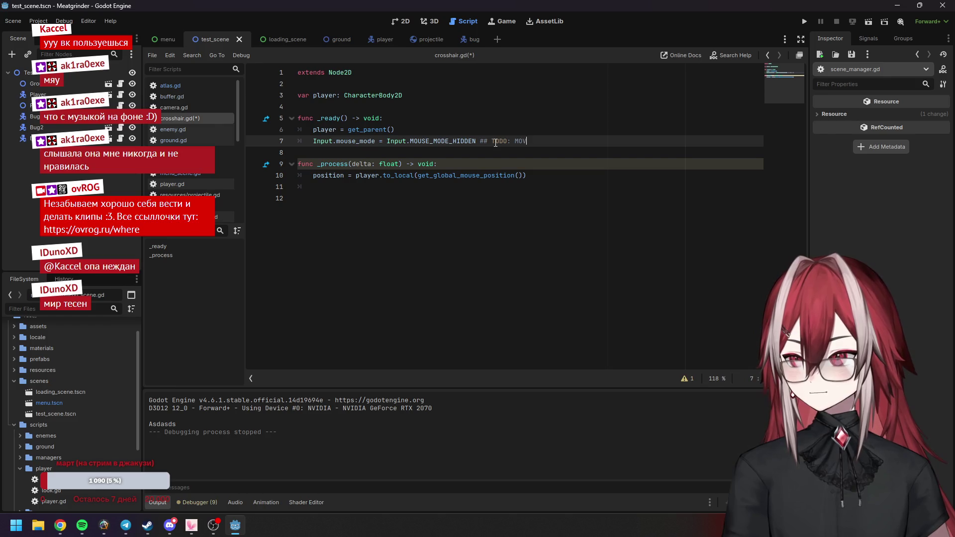
click(495, 143)
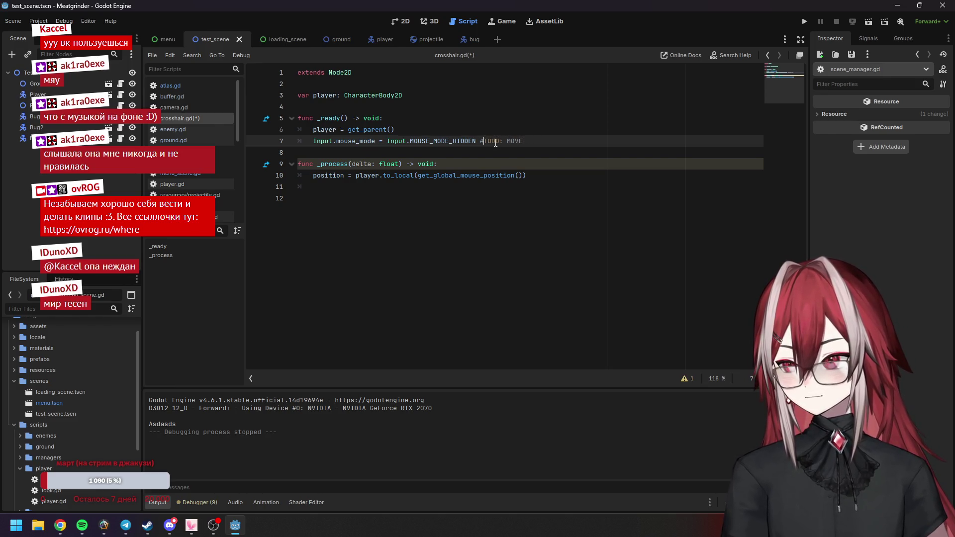
click(505, 130)
key(ctrl+s)
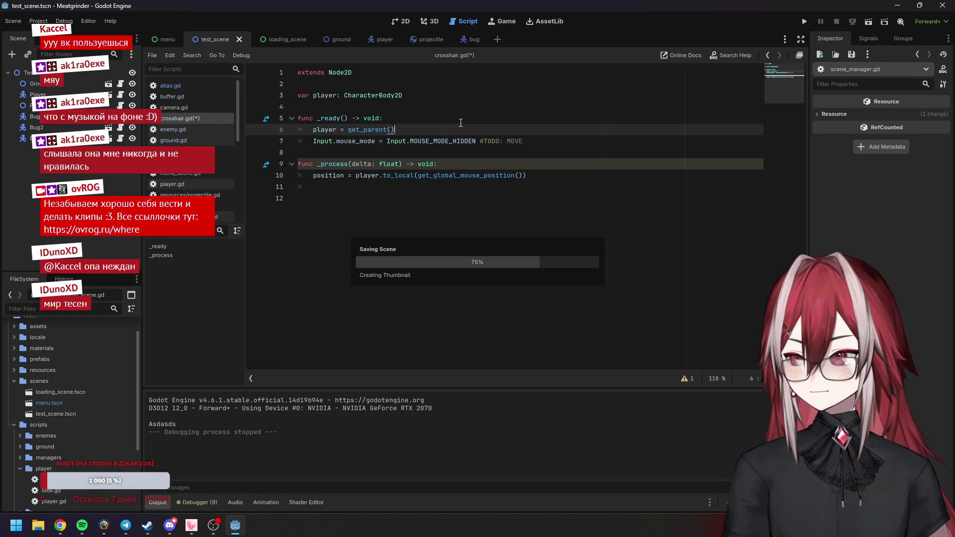
key(Down)
key(Down)
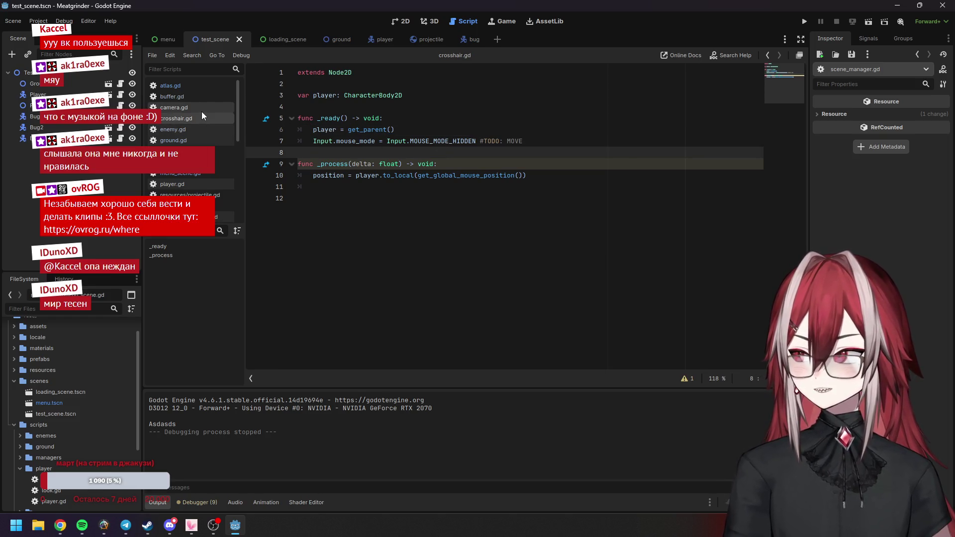
click(498, 133)
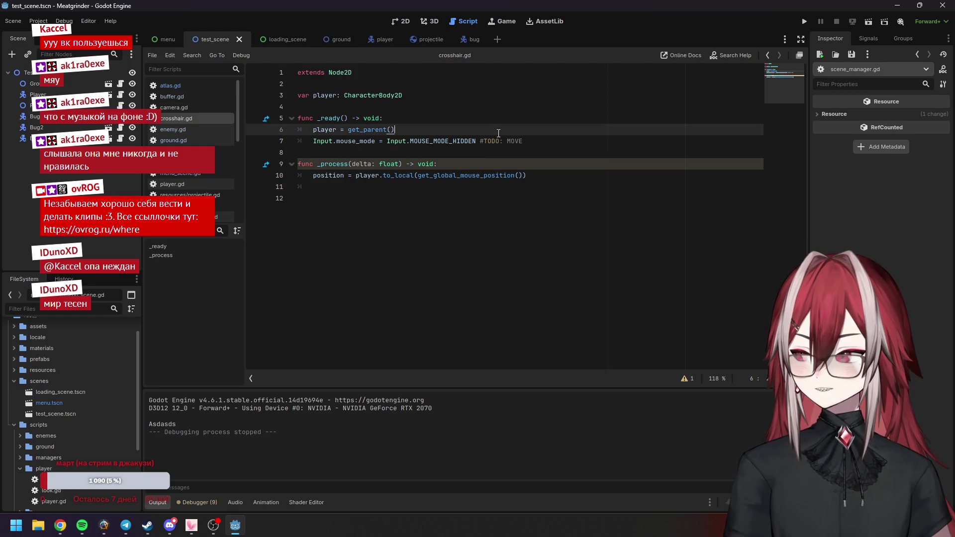
Open weapon.gd from the Scripts list and go to the spawn_particle call in fire()
click(445, 185)
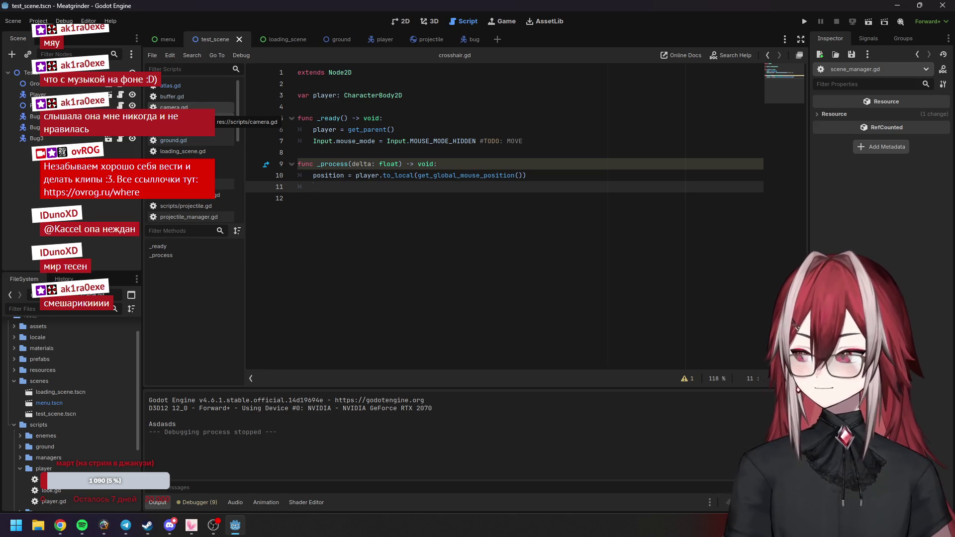
click(459, 164)
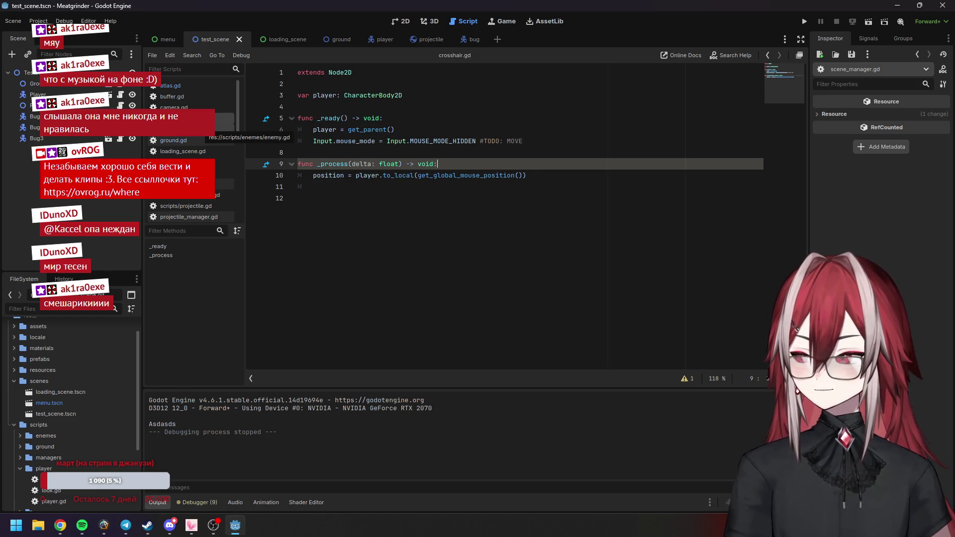
scroll(202, 96, down, 3)
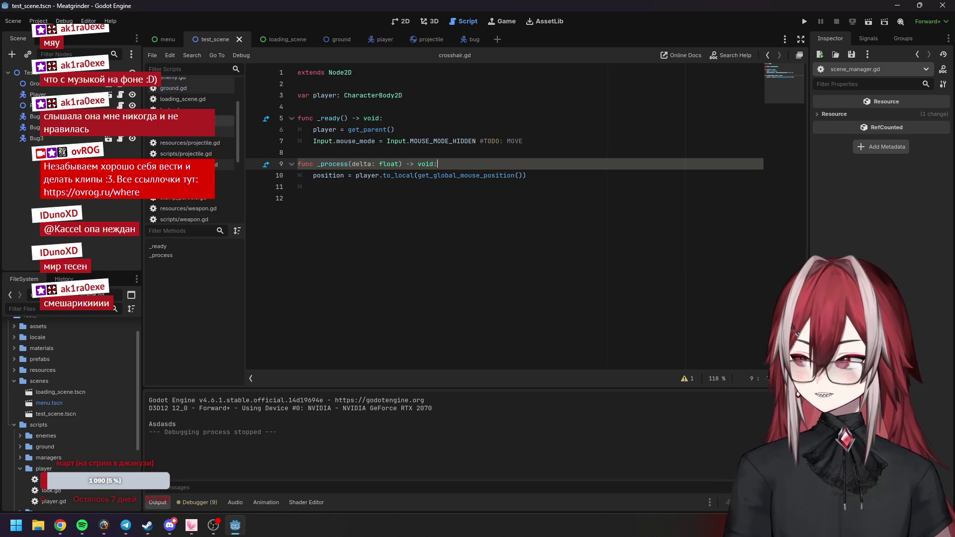
scroll(202, 97, up, 3)
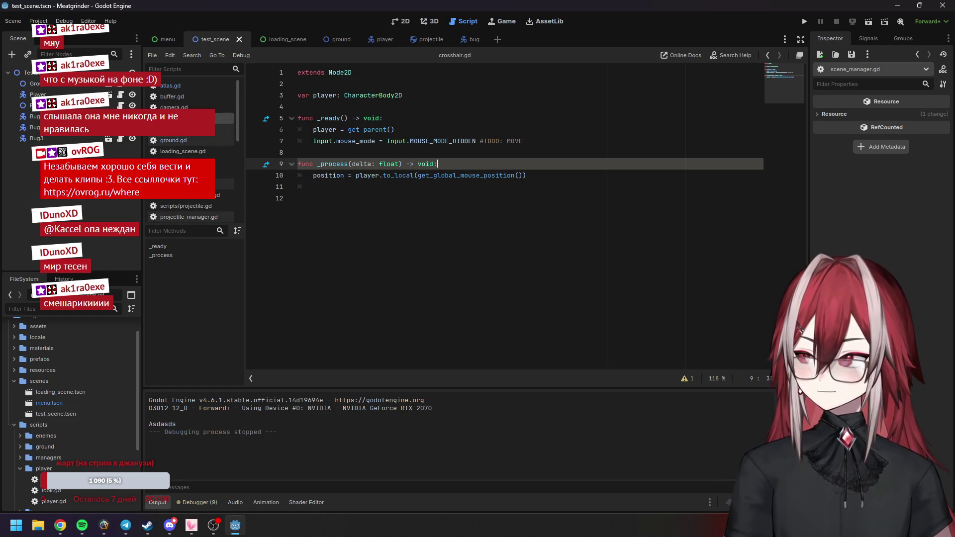
scroll(190, 138, down, 5)
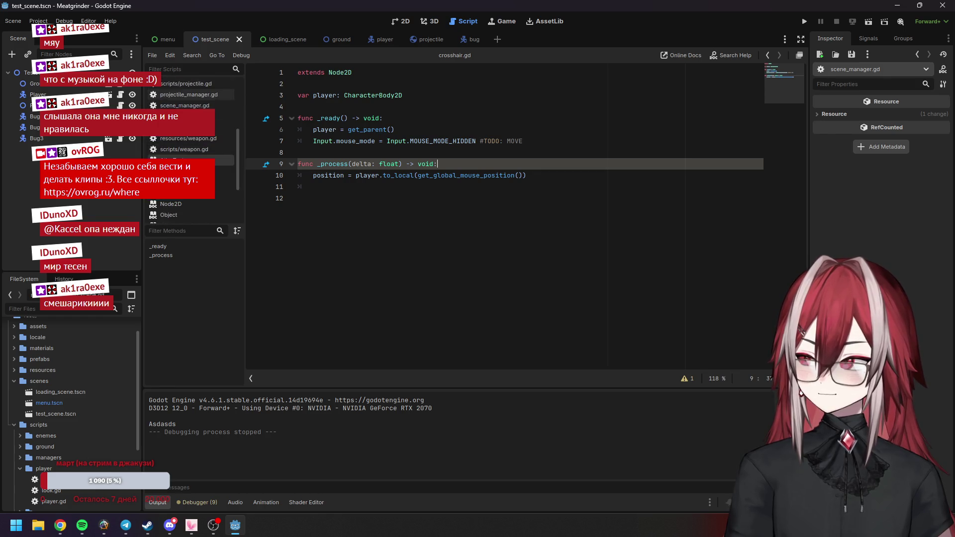
scroll(189, 138, up, 5)
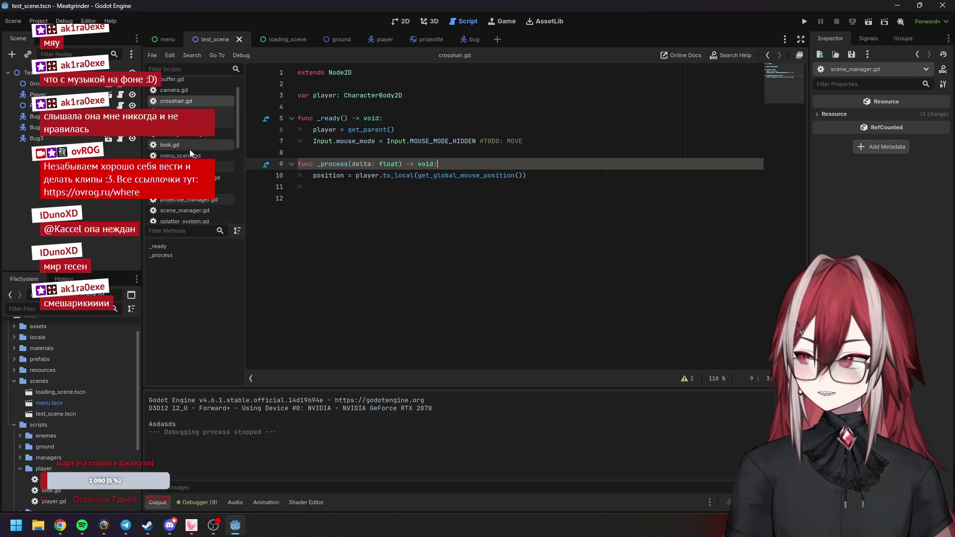
scroll(189, 138, down, 3)
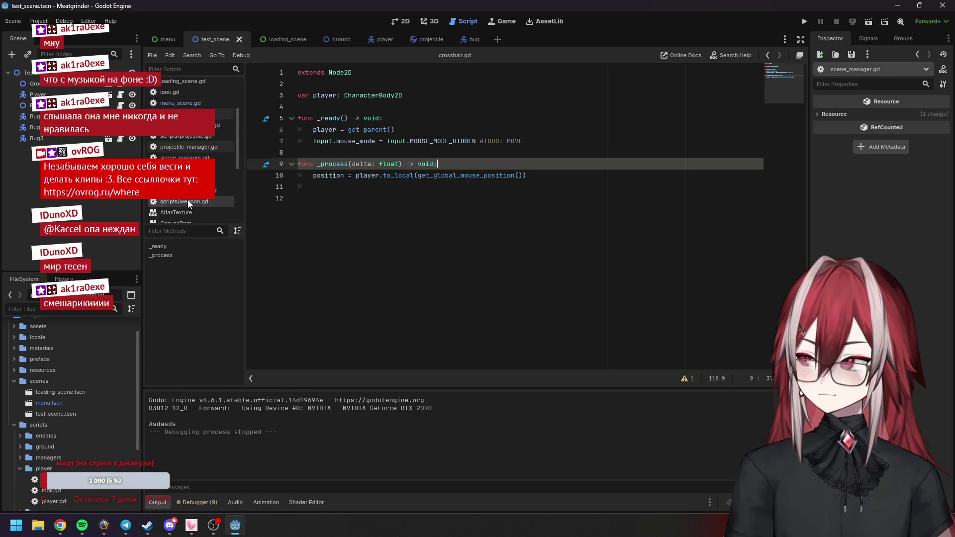
click(187, 201)
click(436, 313)
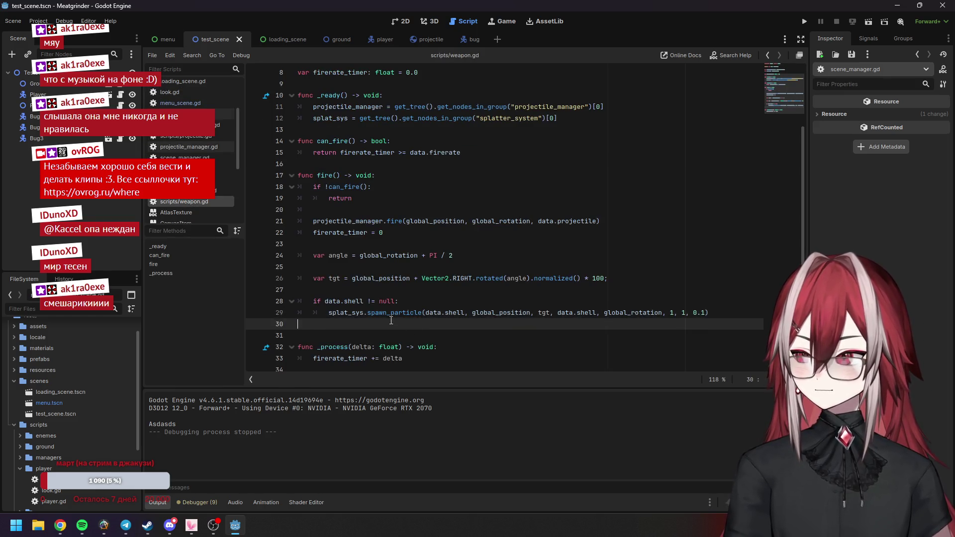
click(391, 313)
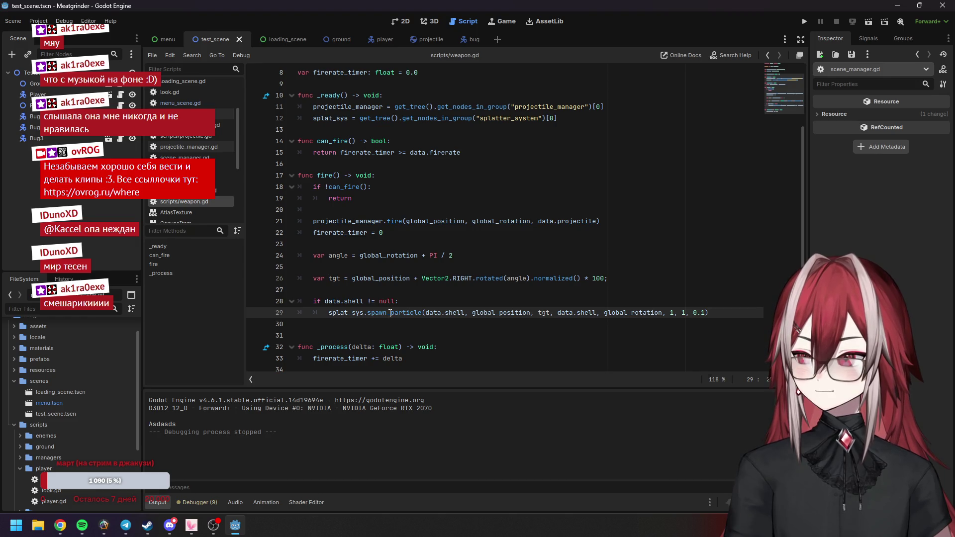
mouse_move(390, 313)
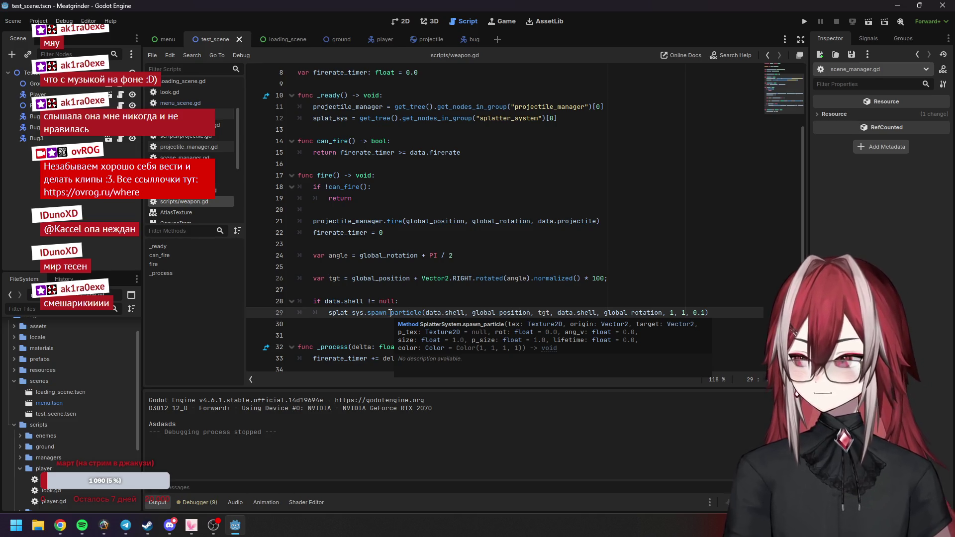
click(428, 301)
click(458, 313)
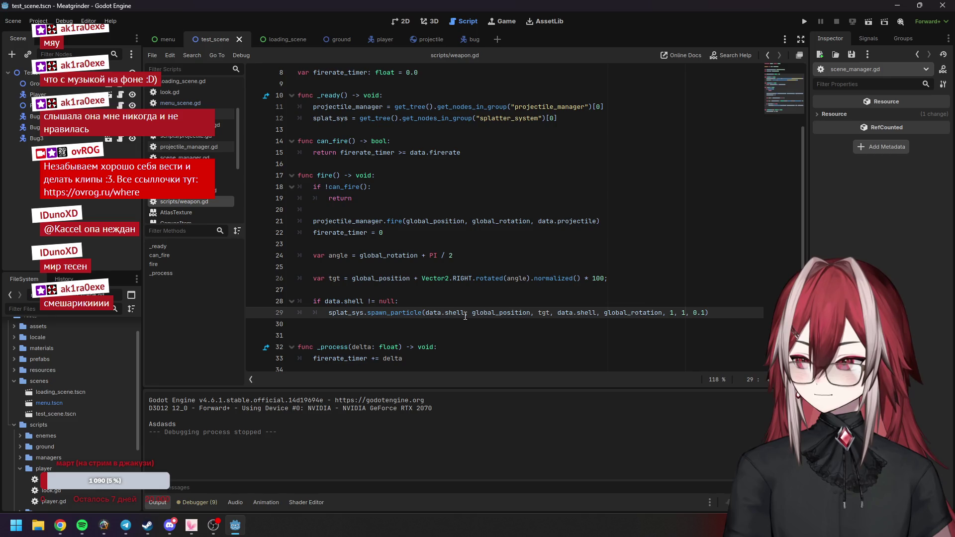
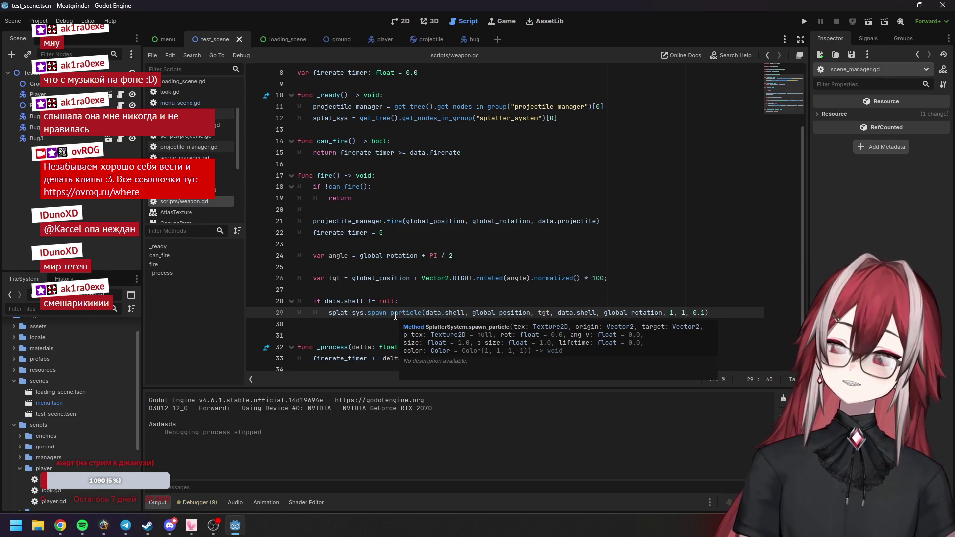
Insert a 0 rotation argument after global_rotation in the shell spawn_particle call
click(611, 312)
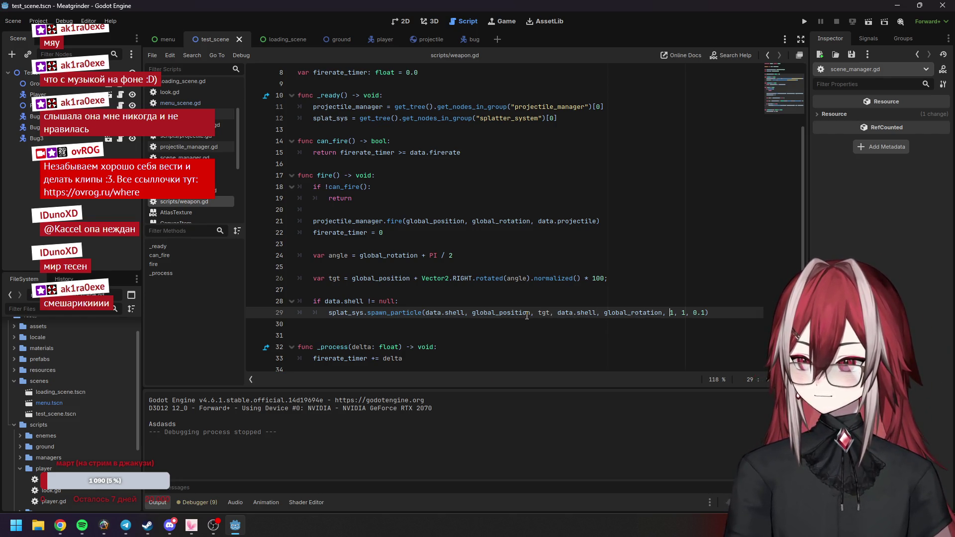
text(0,)
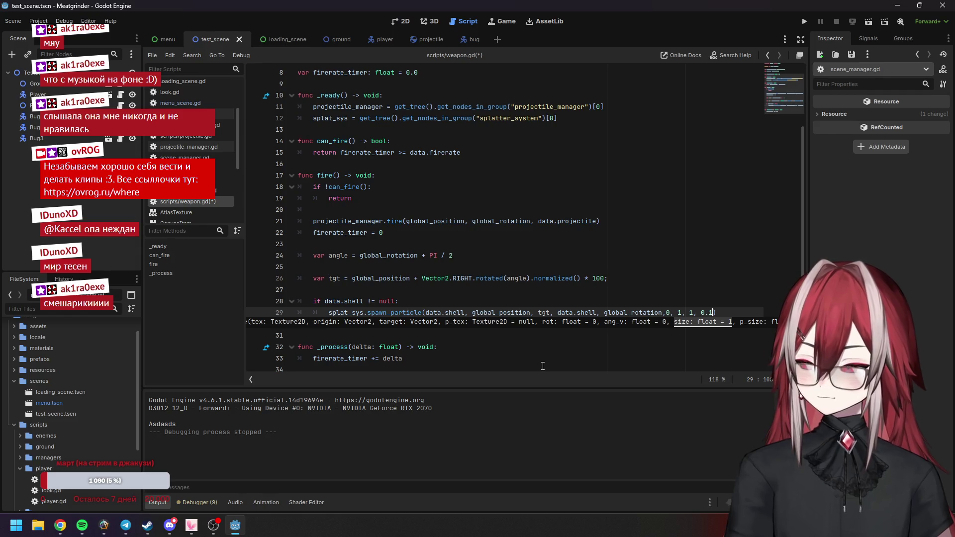
text(,)
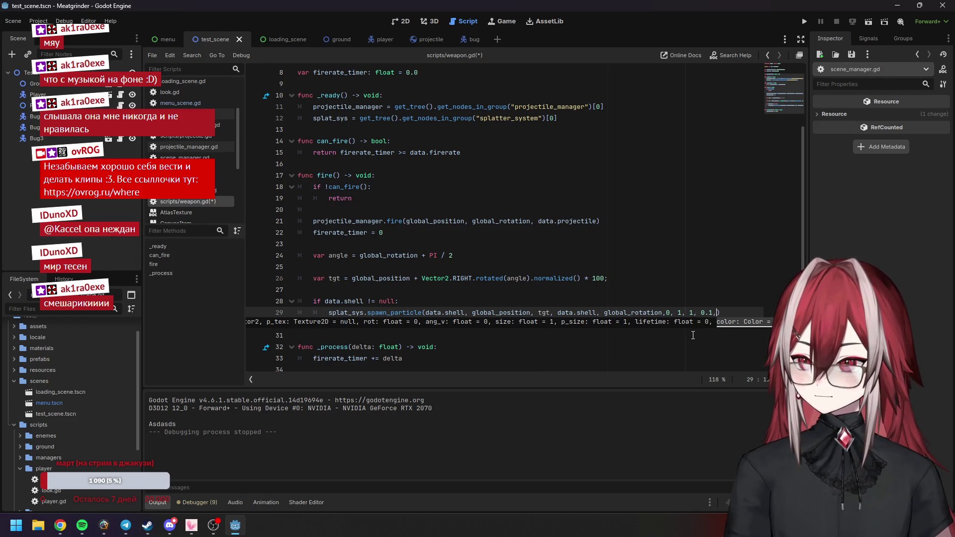
key(BackSpace)
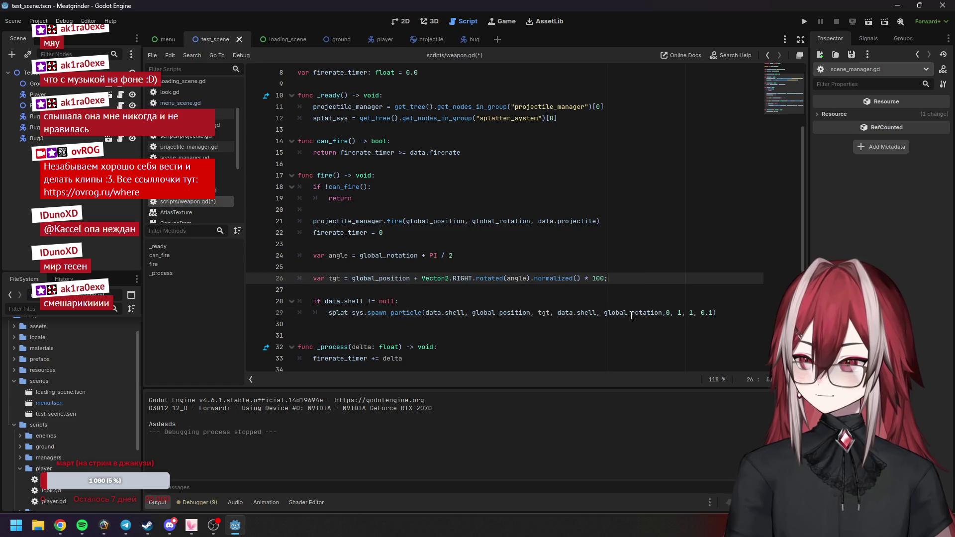
click(614, 326)
click(666, 313)
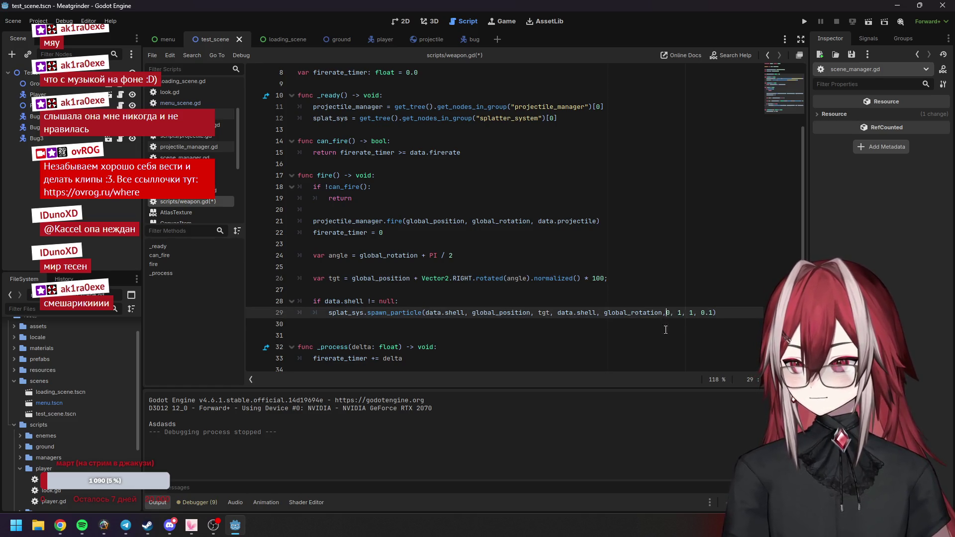
Save weapon.gd and launch the game with F5
click(633, 280)
key(ctrl+s)
key(F5)
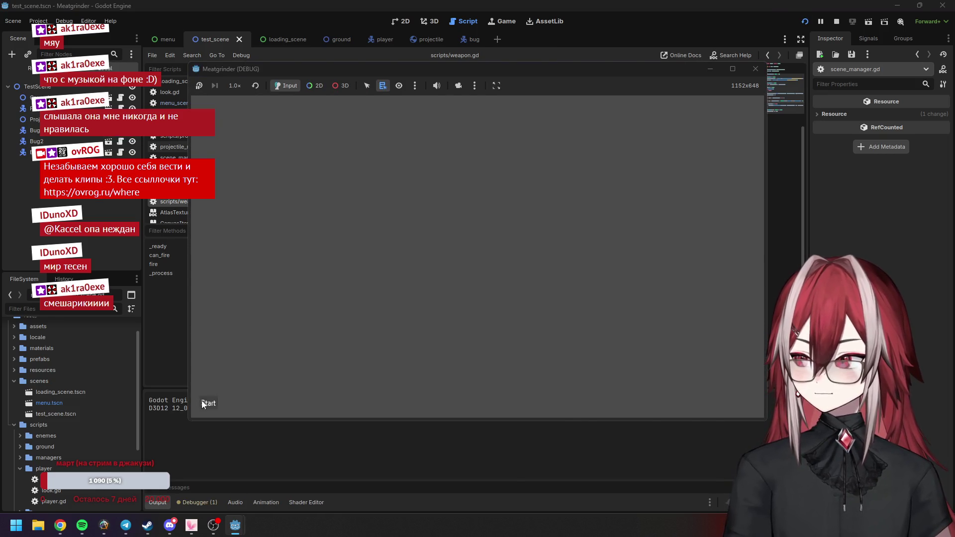
Walk around with WASD while shooting the bugs, then close the Meatgrinder debug window
click(336, 252)
key(d)
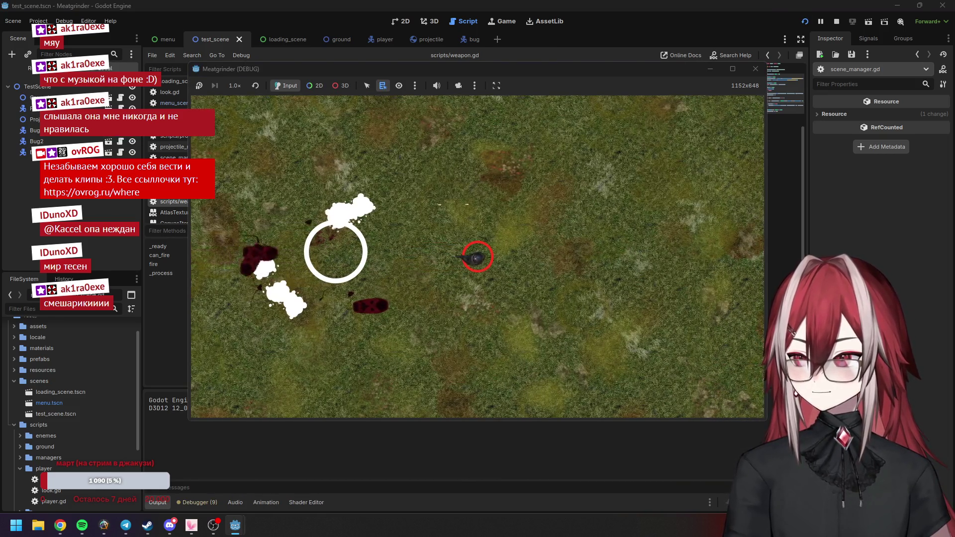
key(s)
key(a)
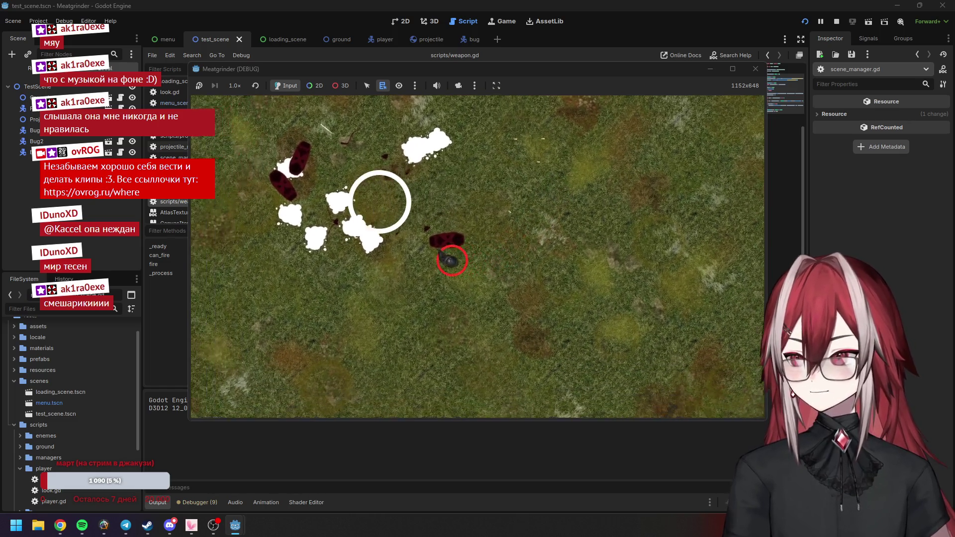
key(d)
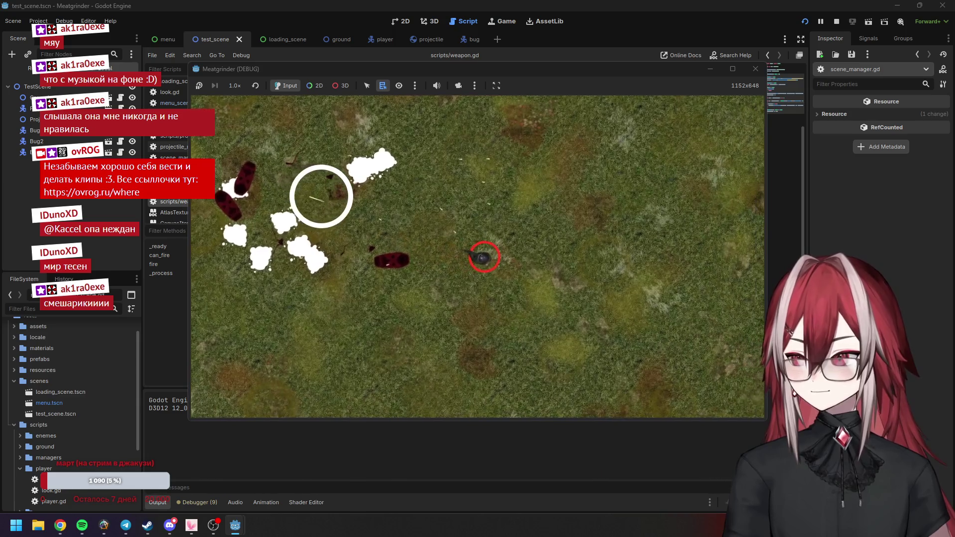
key(a)
key(w)
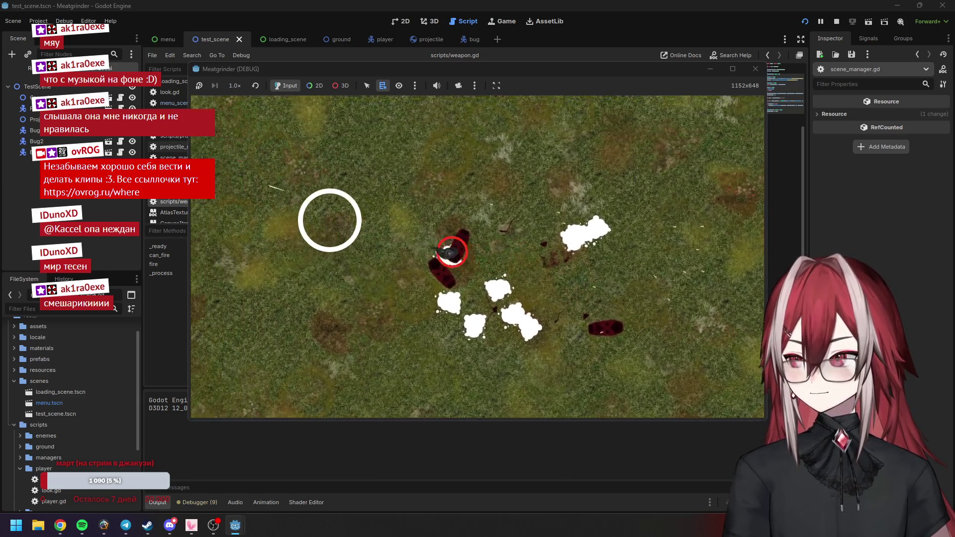
key(d)
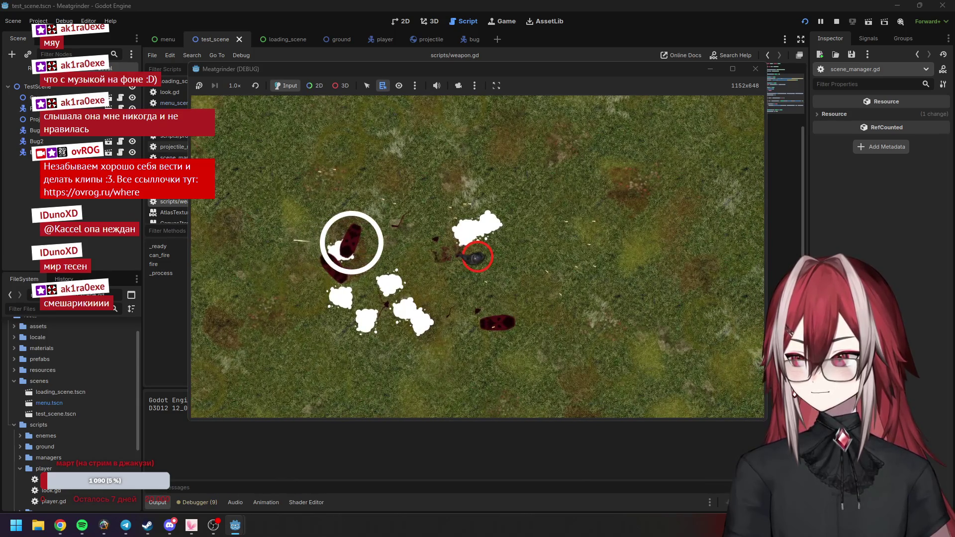
click(755, 68)
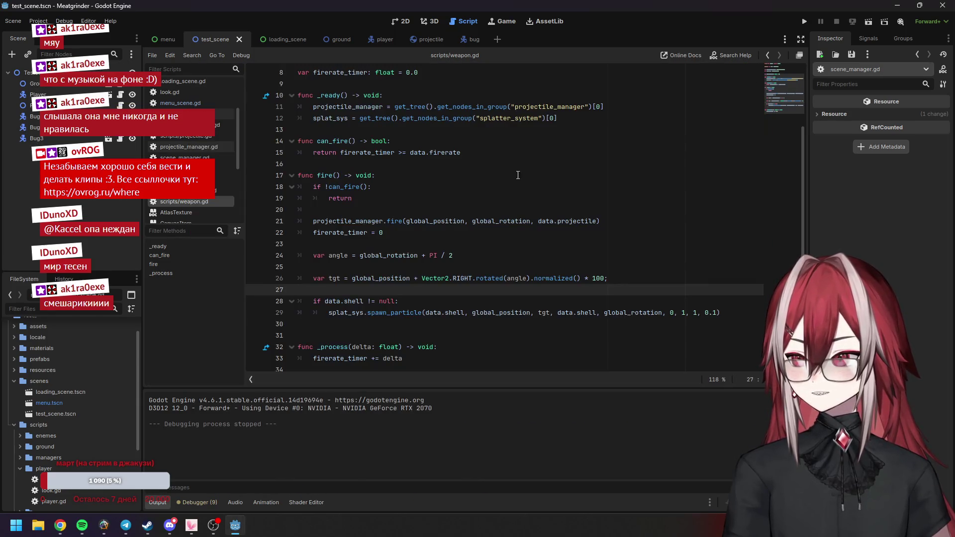
Return to weapon.gd and scroll through its code
click(414, 199)
scroll(347, 184, up, 3)
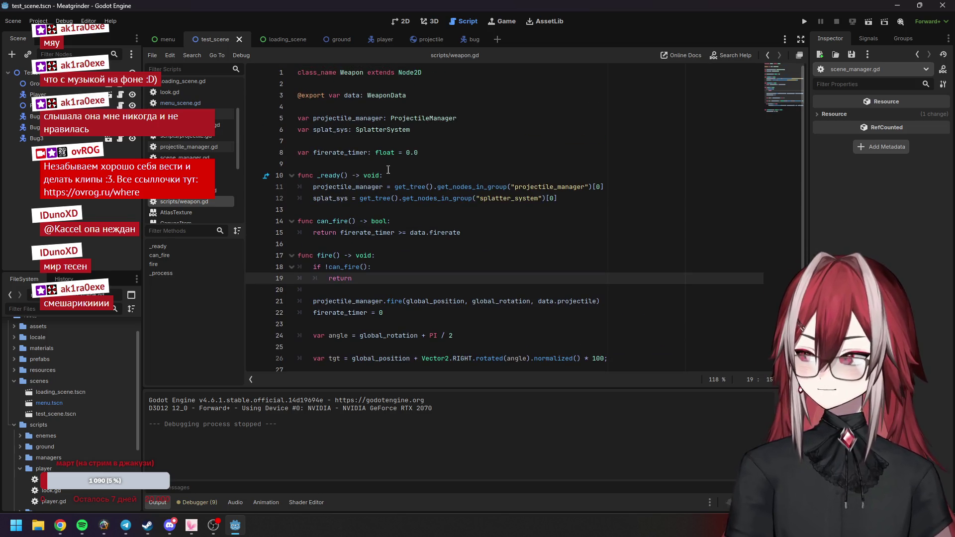
scroll(190, 100, up, 5)
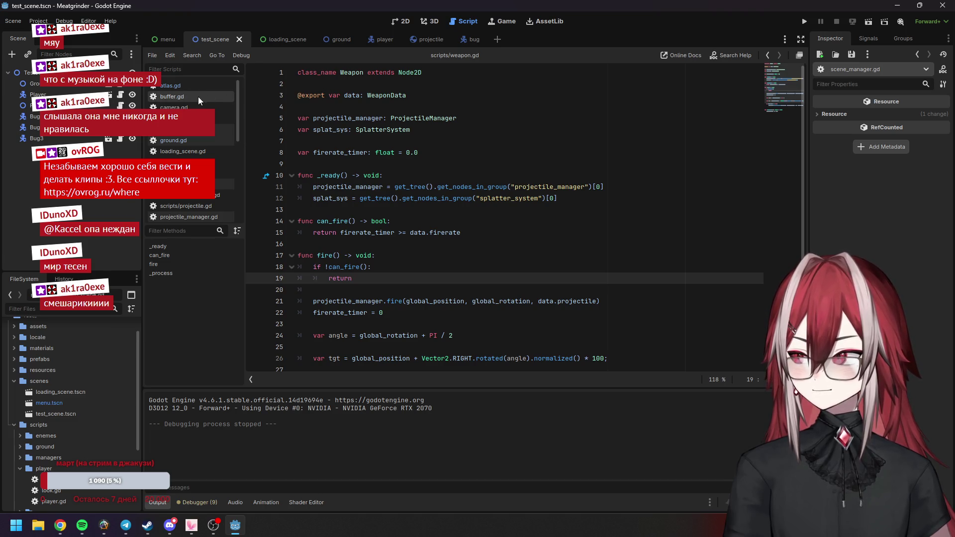
scroll(190, 149, down, 5)
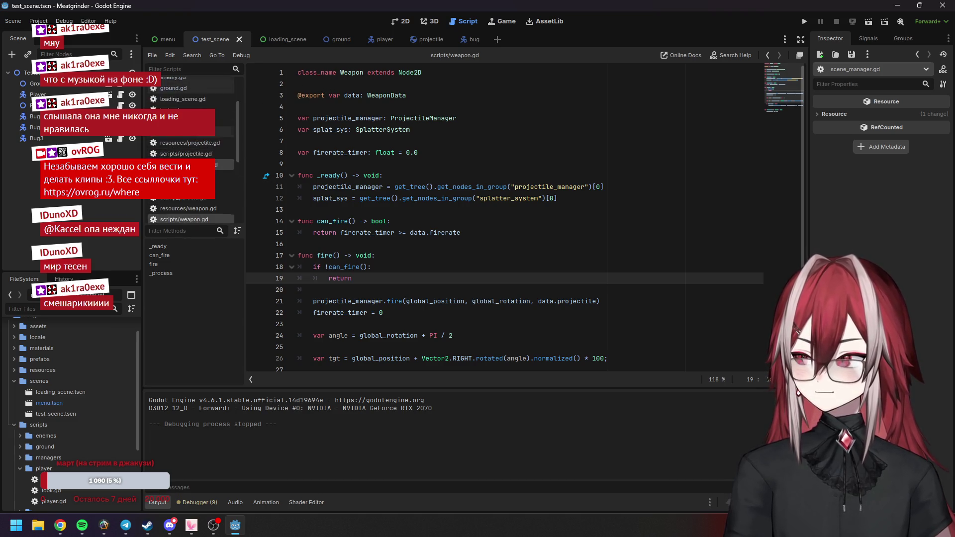
scroll(190, 150, up, 5)
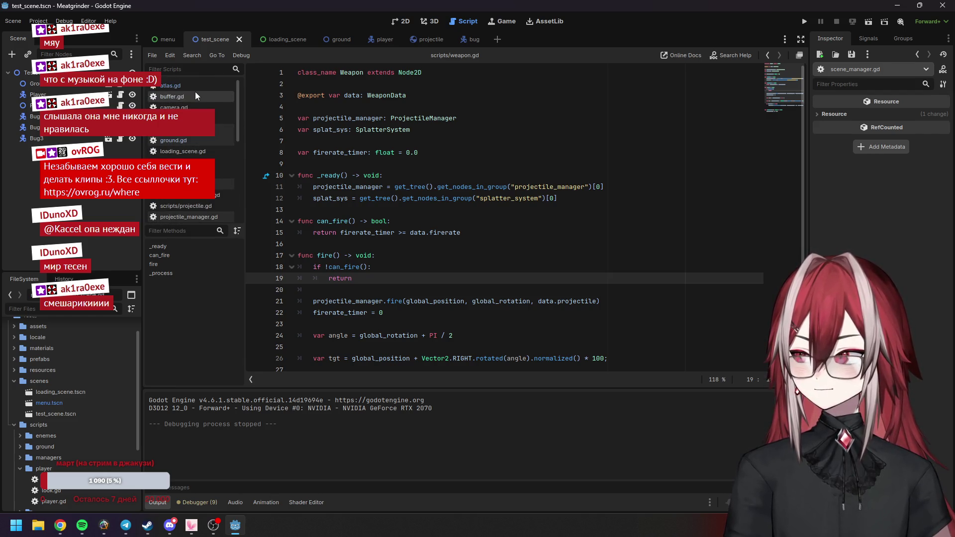
scroll(317, 139, down, 3)
scroll(199, 139, down, 2)
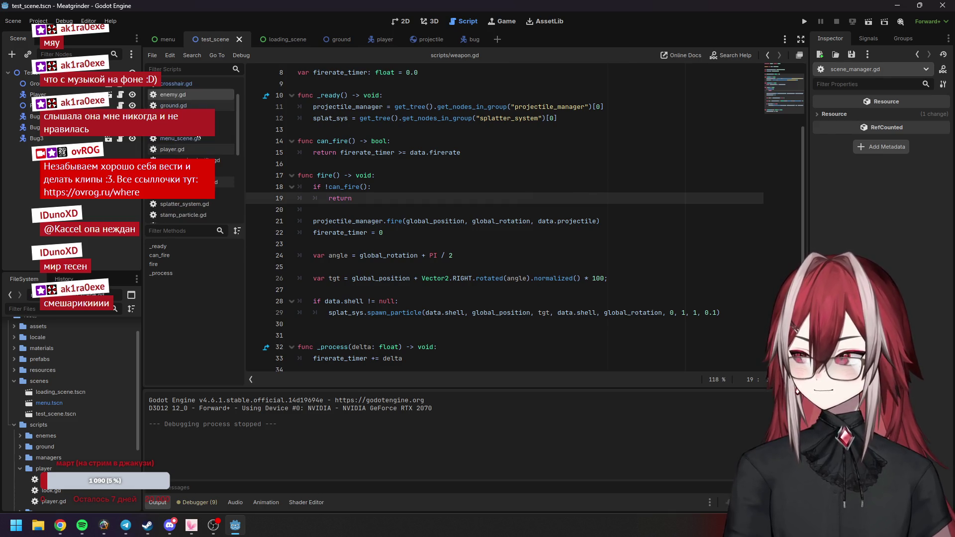
scroll(198, 138, up, 2)
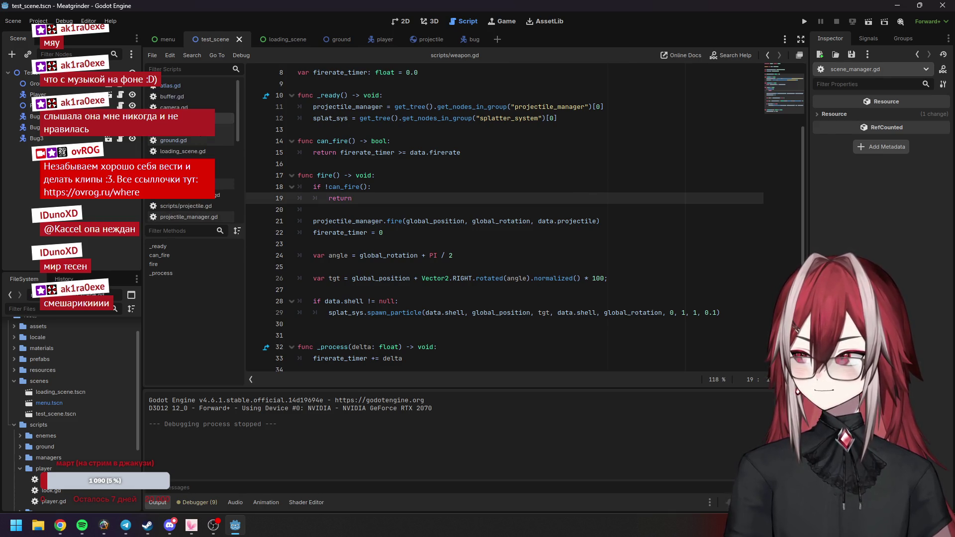
Browse atlas.gd, menu_scene.gd, loading_scene.gd and WeaponData, then review lines 24–29 of weapon.gd
click(184, 88)
click(219, 173)
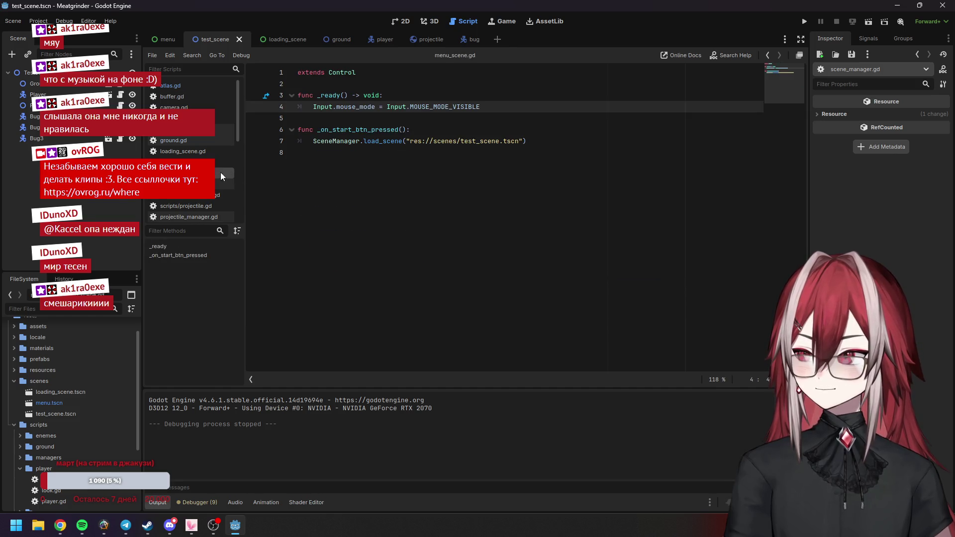
click(197, 150)
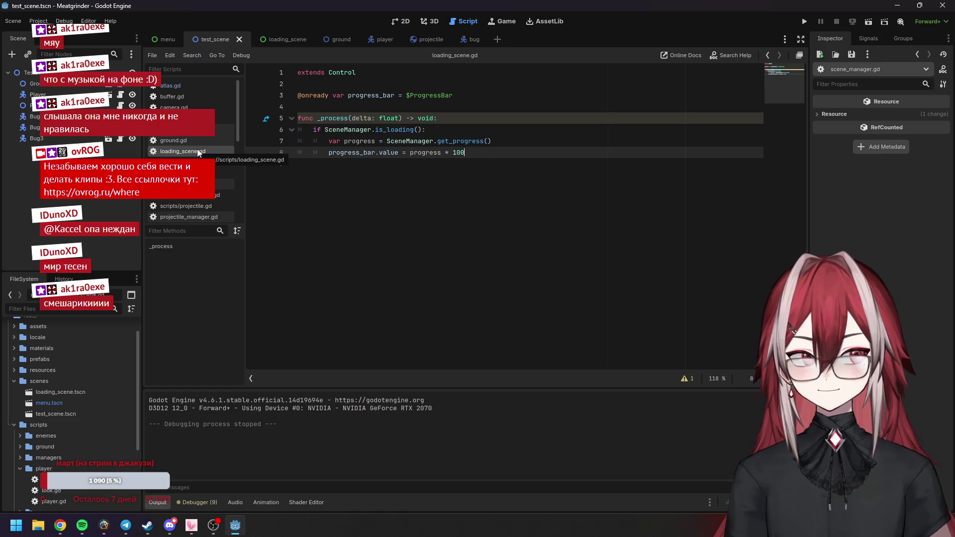
scroll(197, 148, down, 5)
click(198, 210)
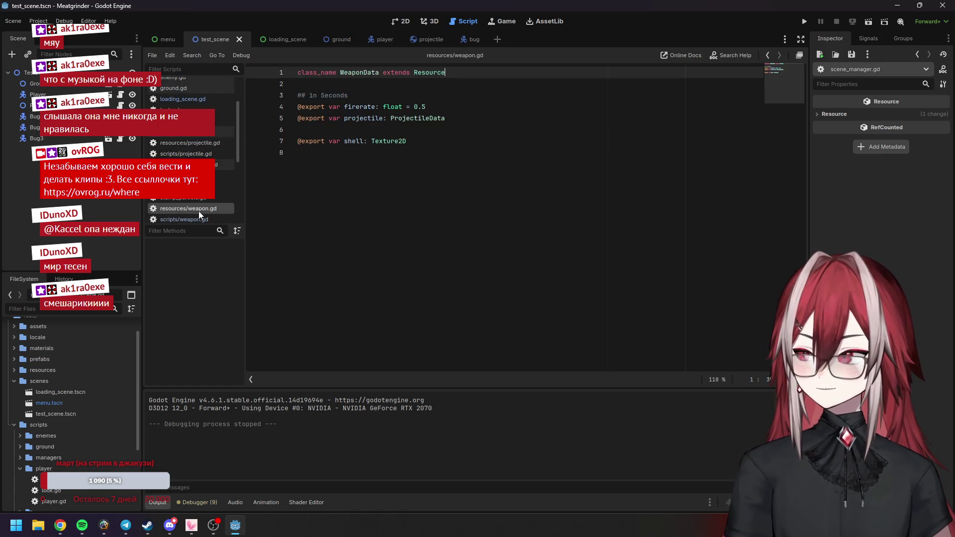
click(196, 219)
click(479, 257)
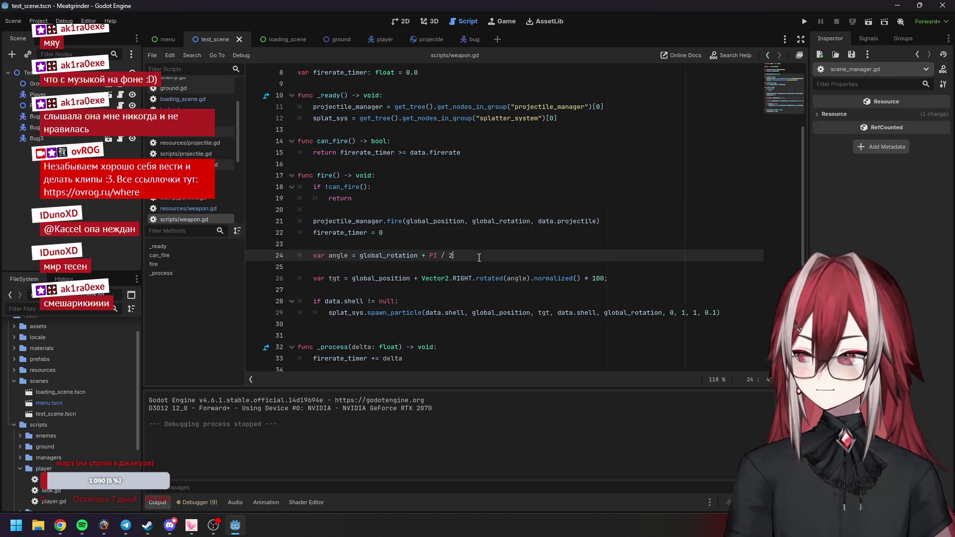
click(450, 301)
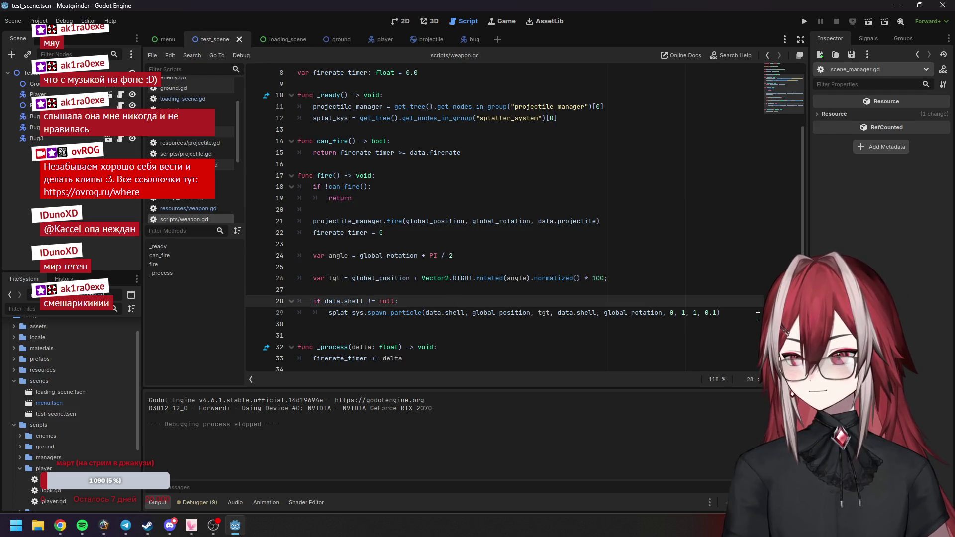
click(751, 312)
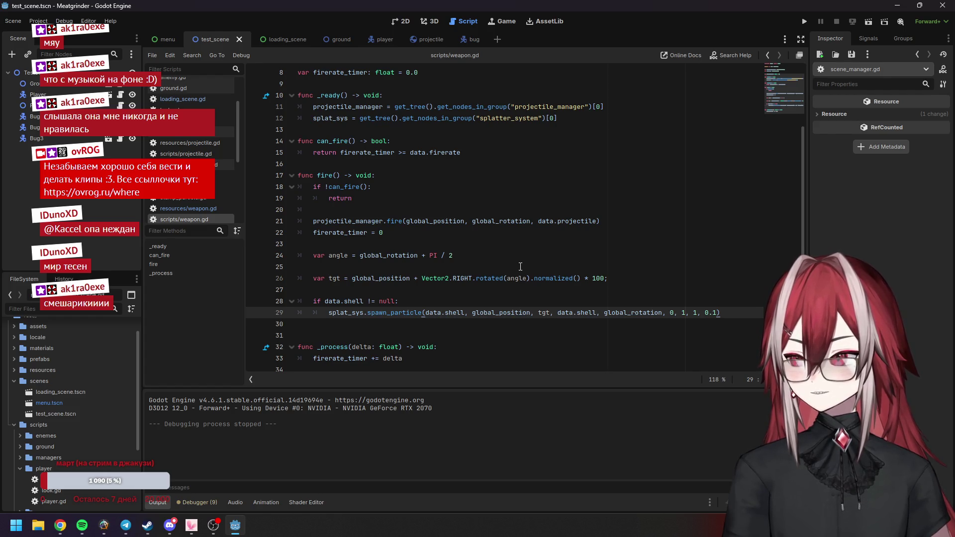
Open crosshair.gd, look at its _process code, and switch to the player scene
scroll(208, 141, up, 3)
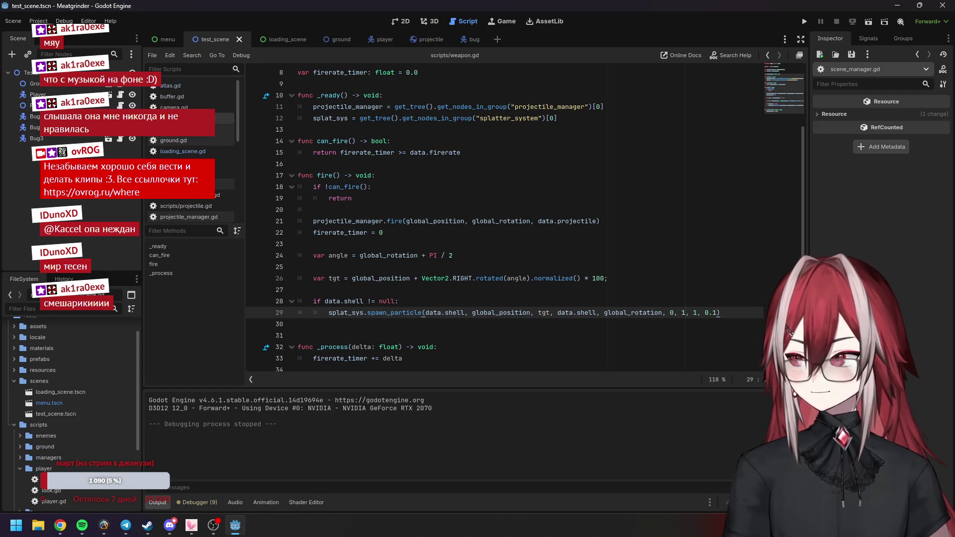
click(224, 118)
click(488, 176)
click(508, 183)
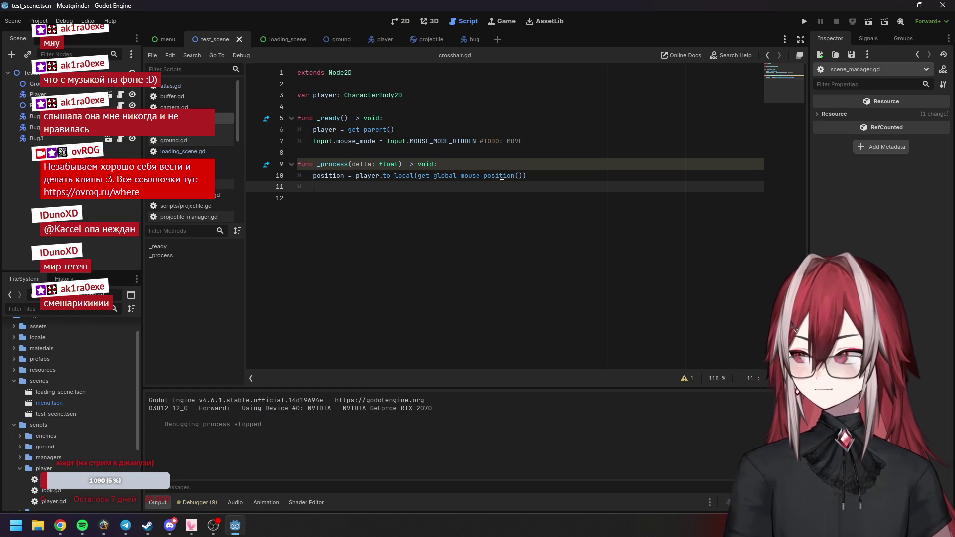
click(382, 39)
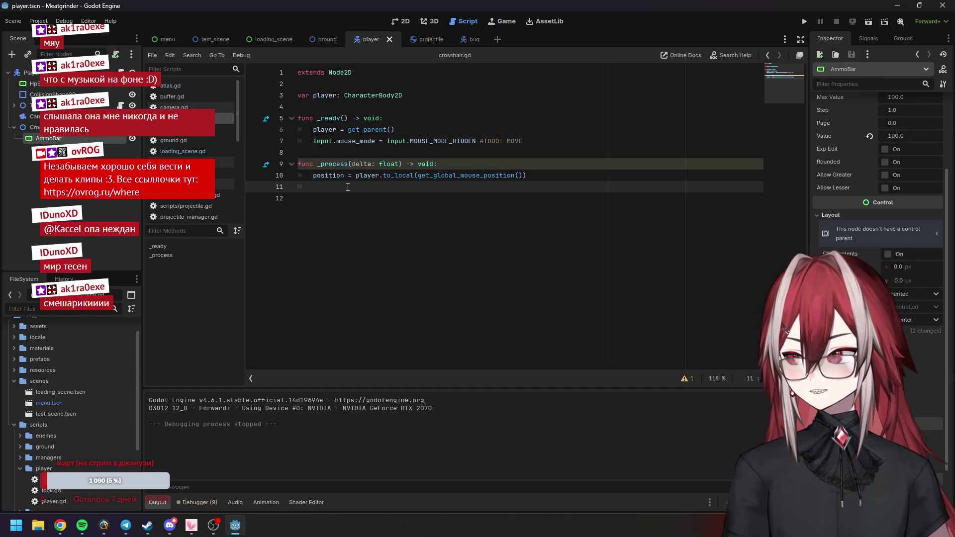
Below the player variable, add 'var ammo_bar: TextureProgressBar = $AmmoBar' using autocomplete
click(425, 97)
key(Return)
key(Return)
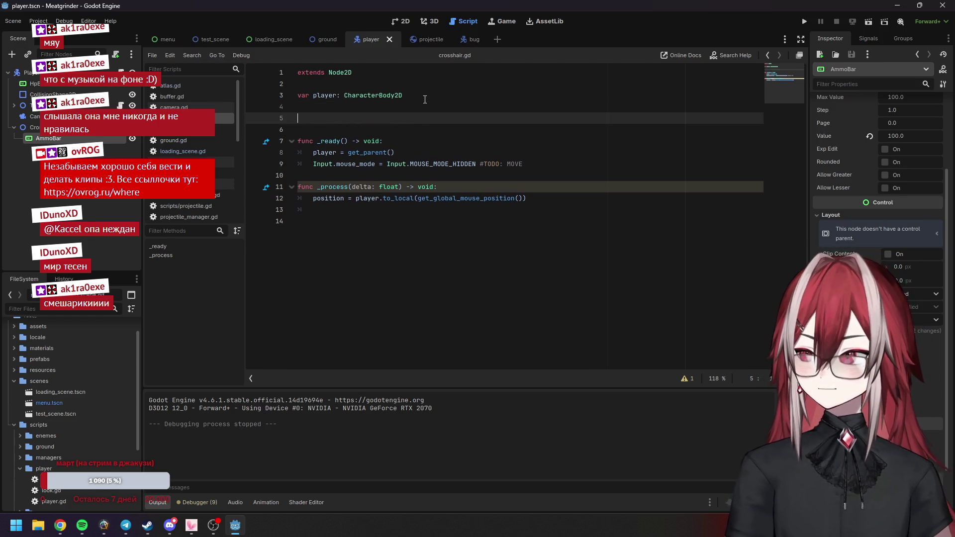
text(var)
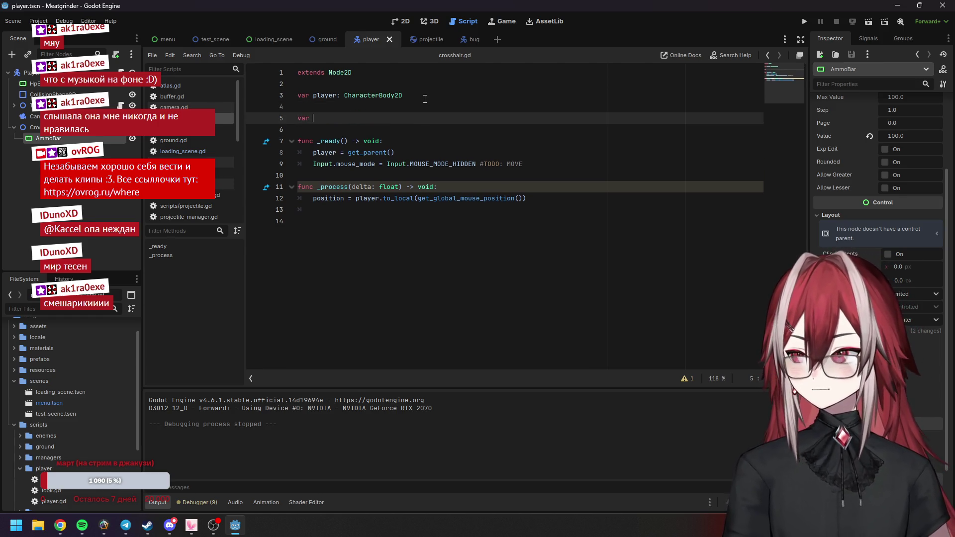
text(A)
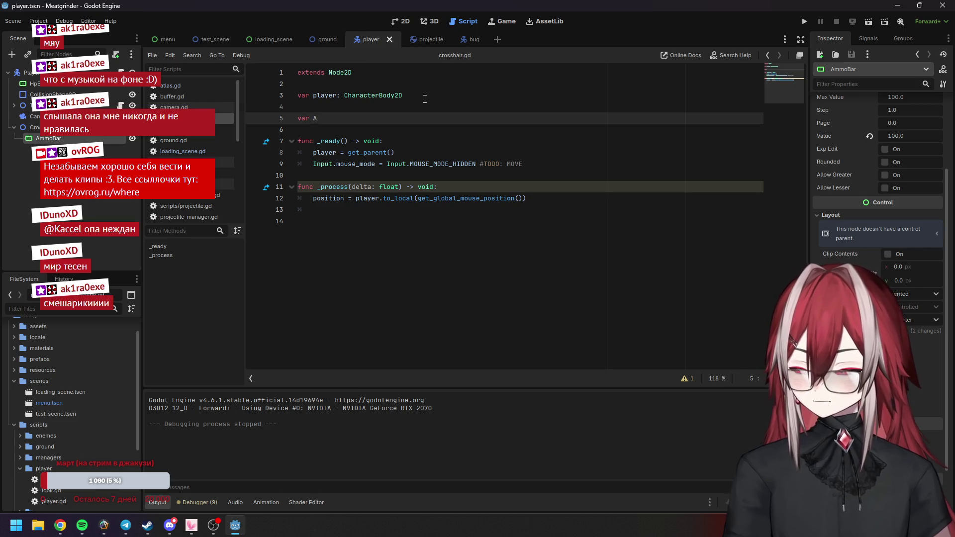
text(mmo_ba)
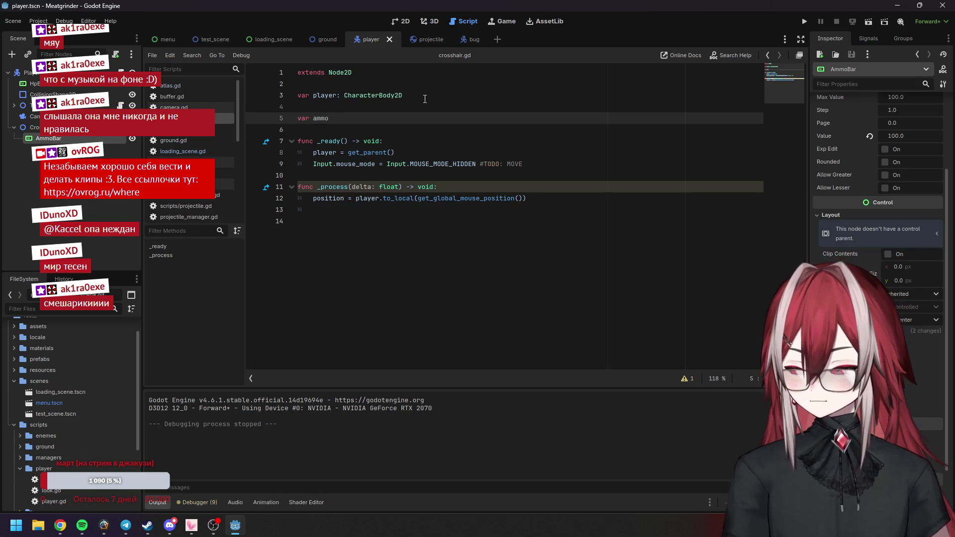
text(r = )
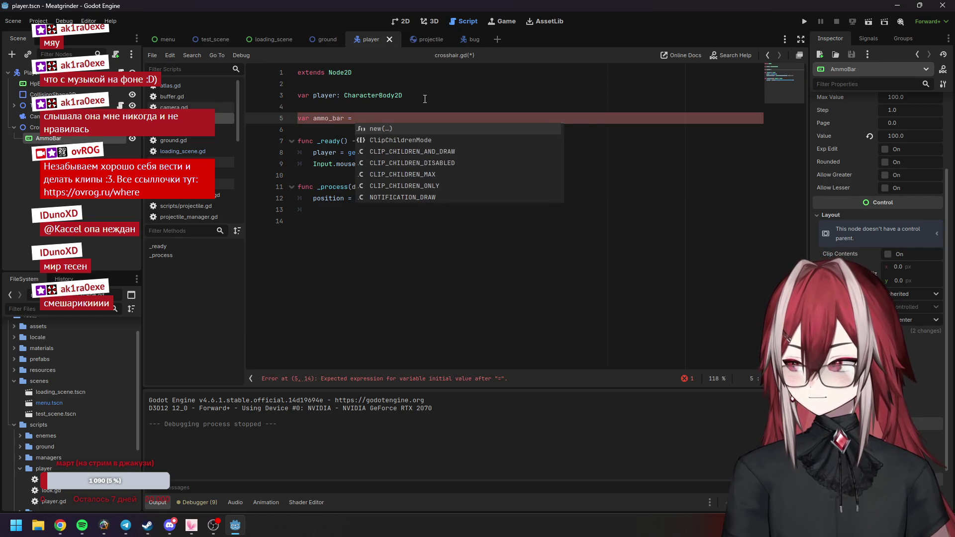
text( $)
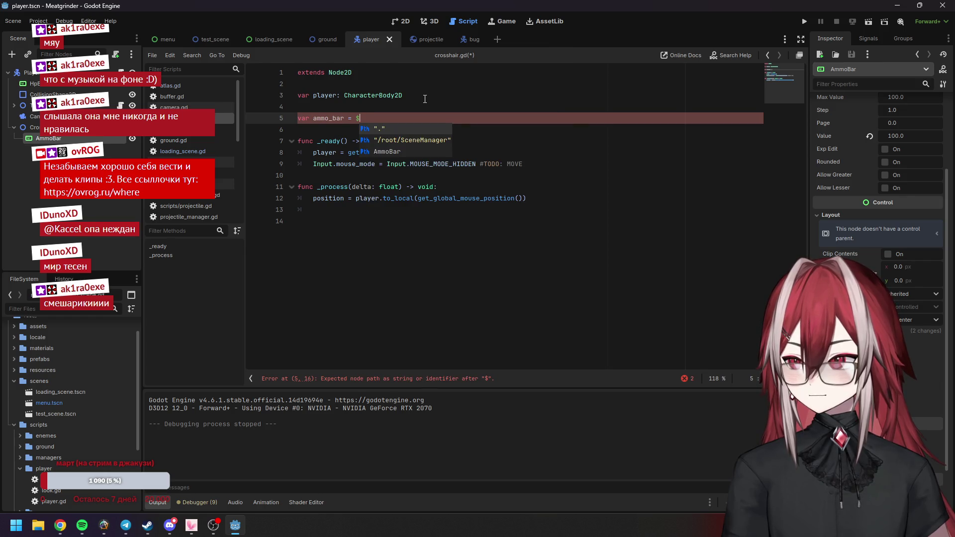
key(Down)
key(Down)
key(Return)
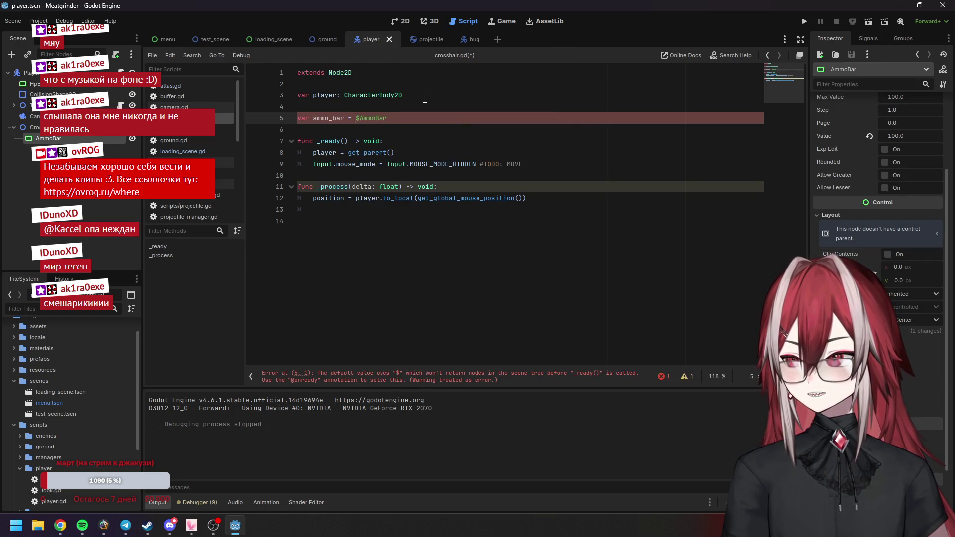
text(:Text)
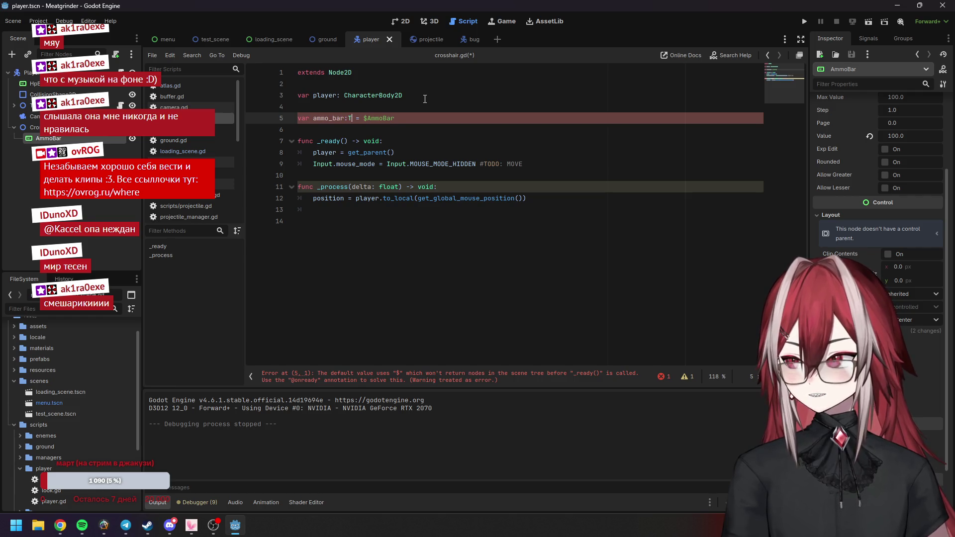
text(ure2)
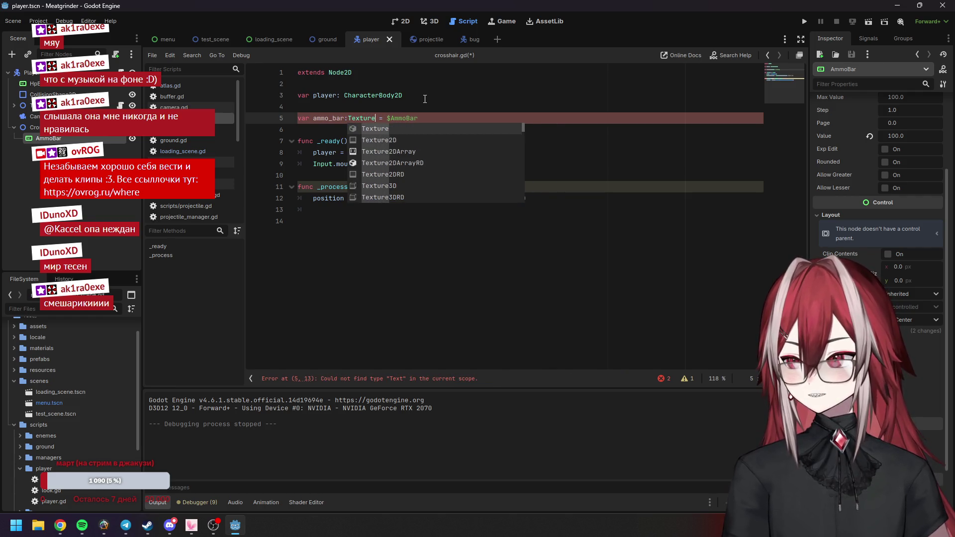
key(BackSpace)
text(b)
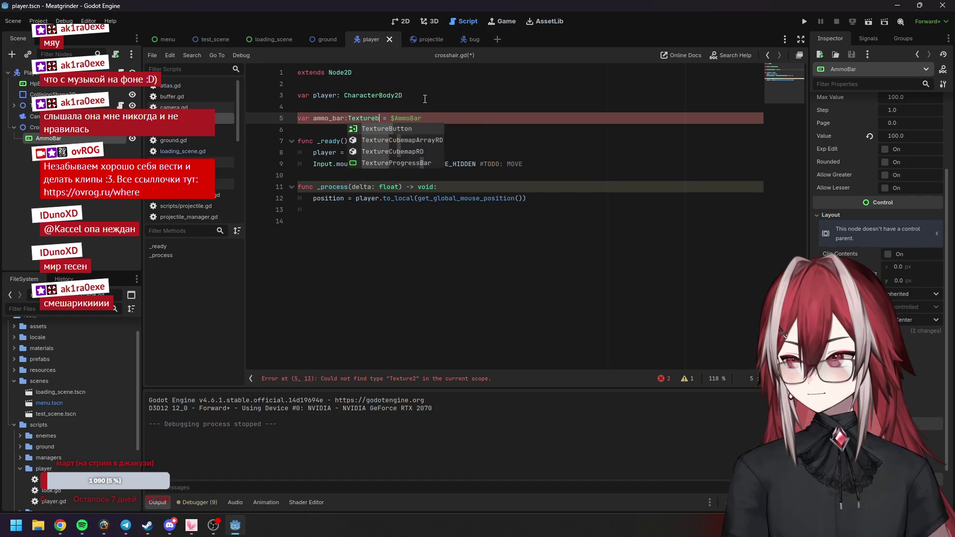
text(pro)
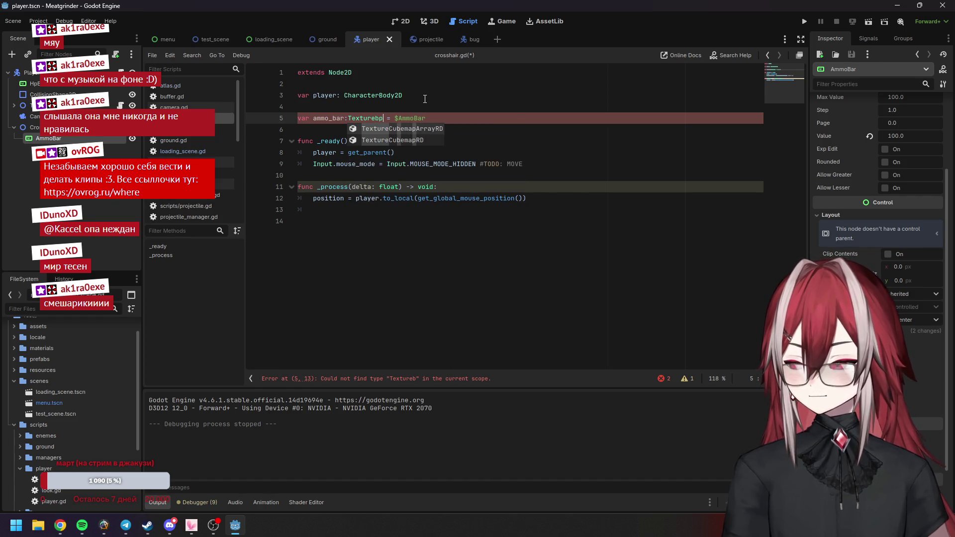
key(BackSpace)
key(BackSpace)
key(BackSpace)
key(BackSpace)
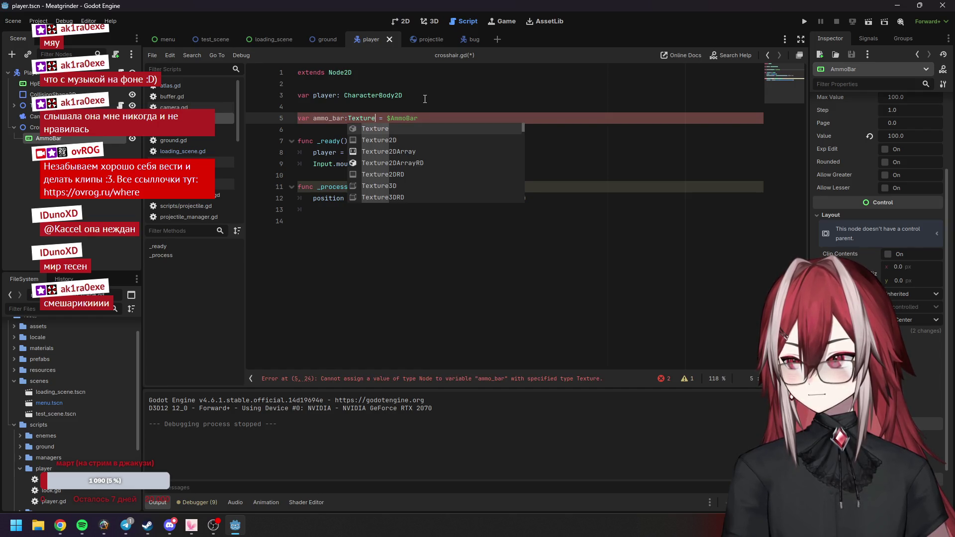
text(d)
key(BackSpace)
text(Pr)
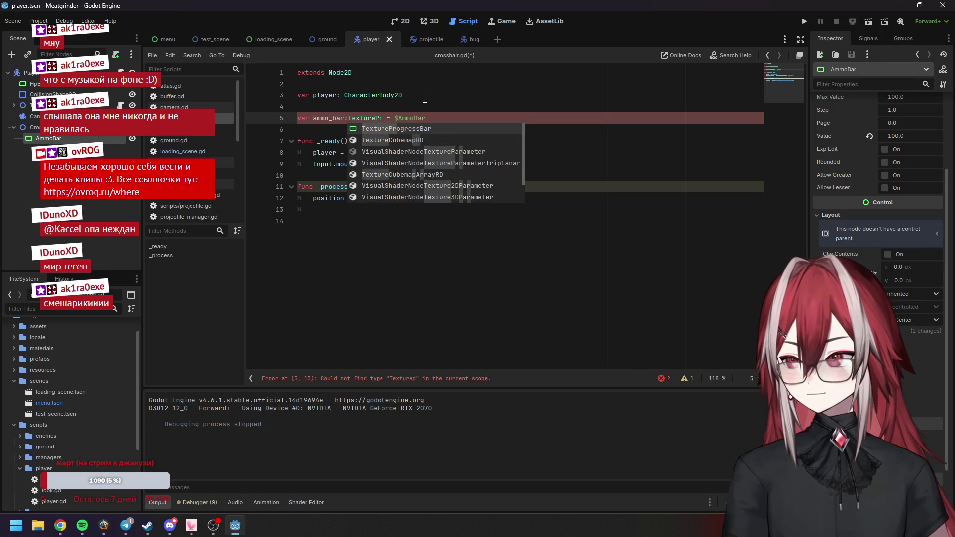
key(Return)
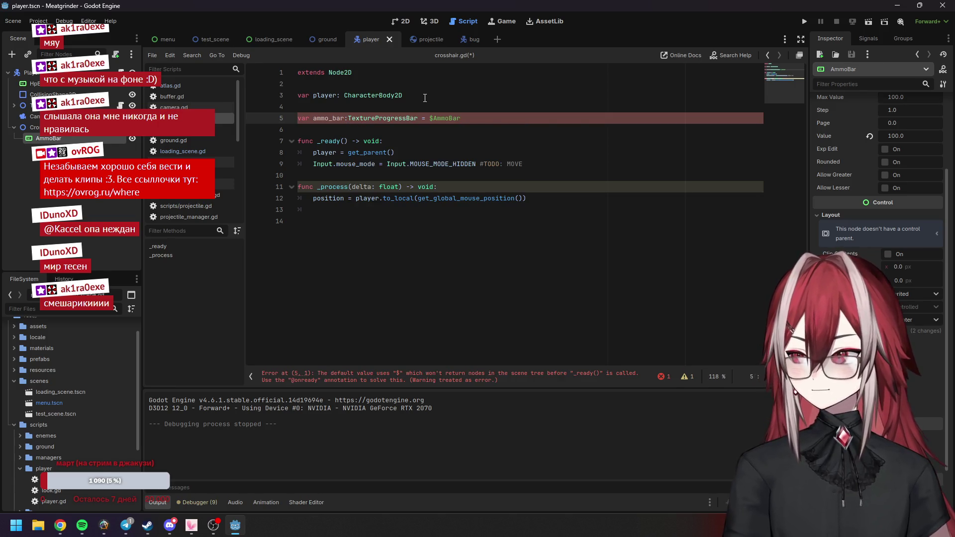
click(425, 98)
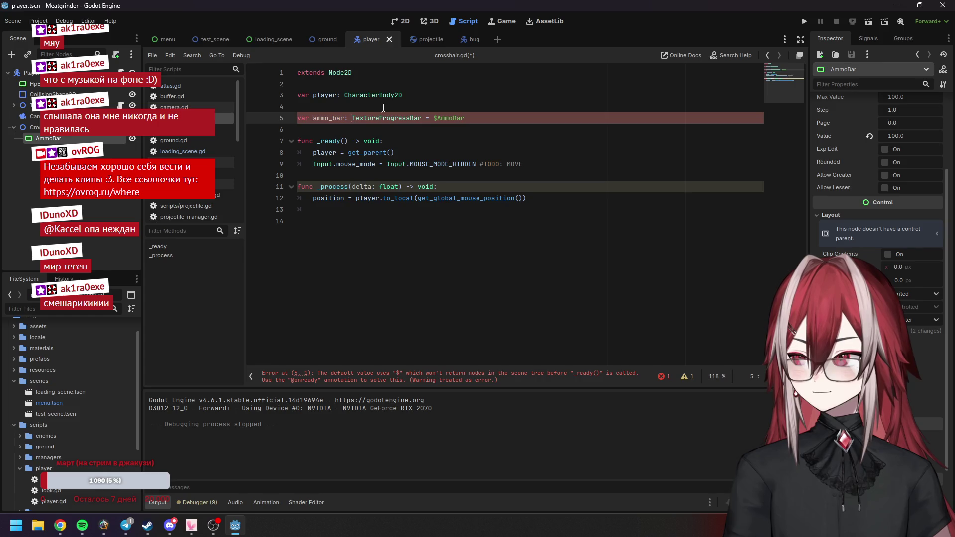
click(412, 111)
mouse_move(374, 120)
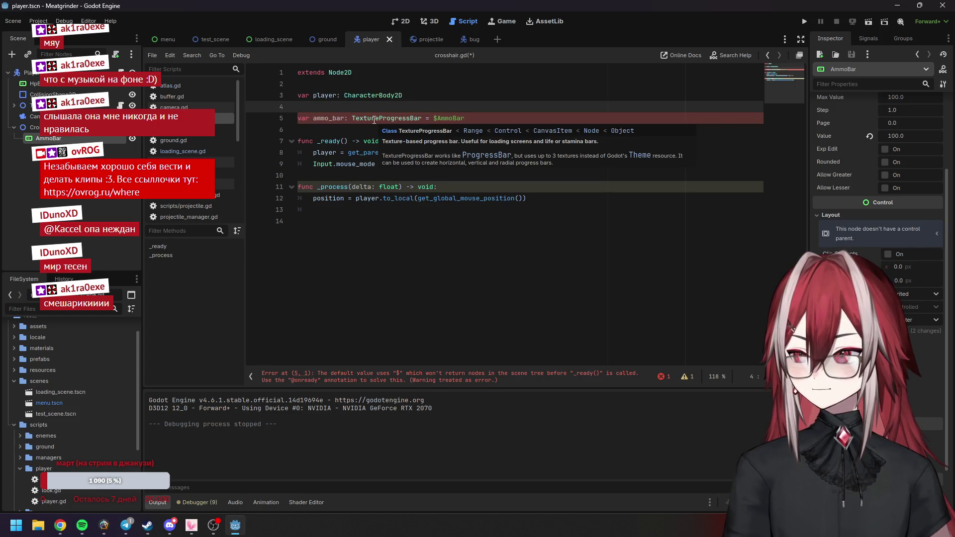
click(297, 118)
text(@onready)
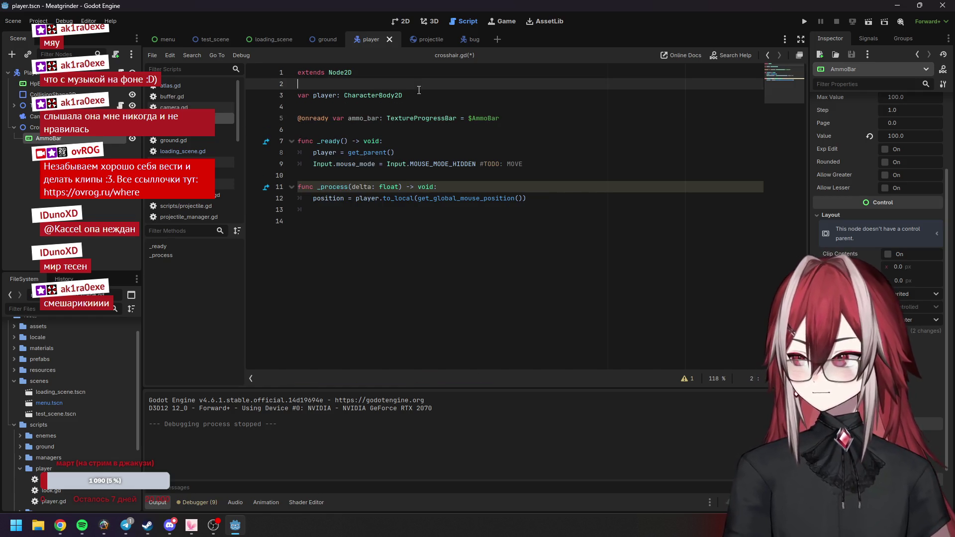
click(479, 143)
click(492, 164)
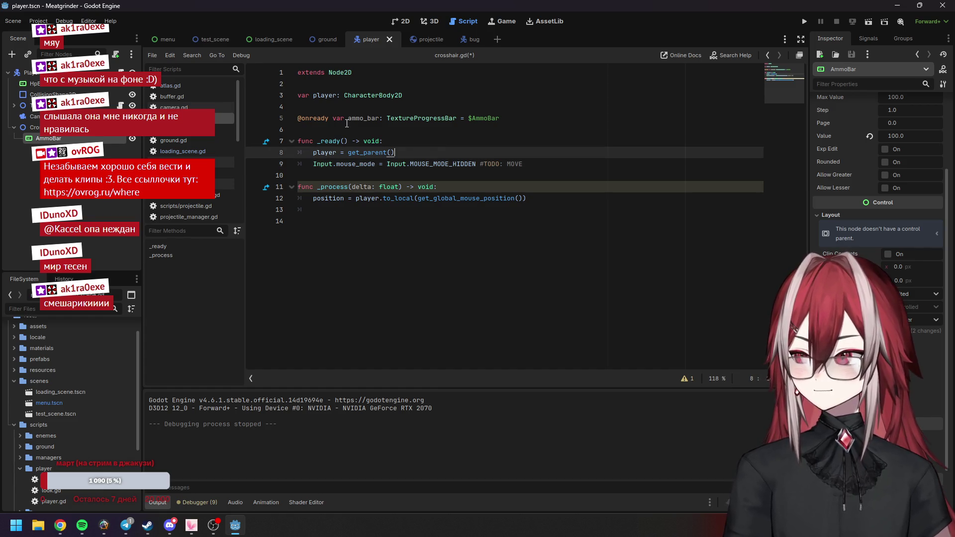
Check the ammo_bar variable name on line 5 and save crosshair.gd
drag(348, 120, 379, 121)
click(453, 137)
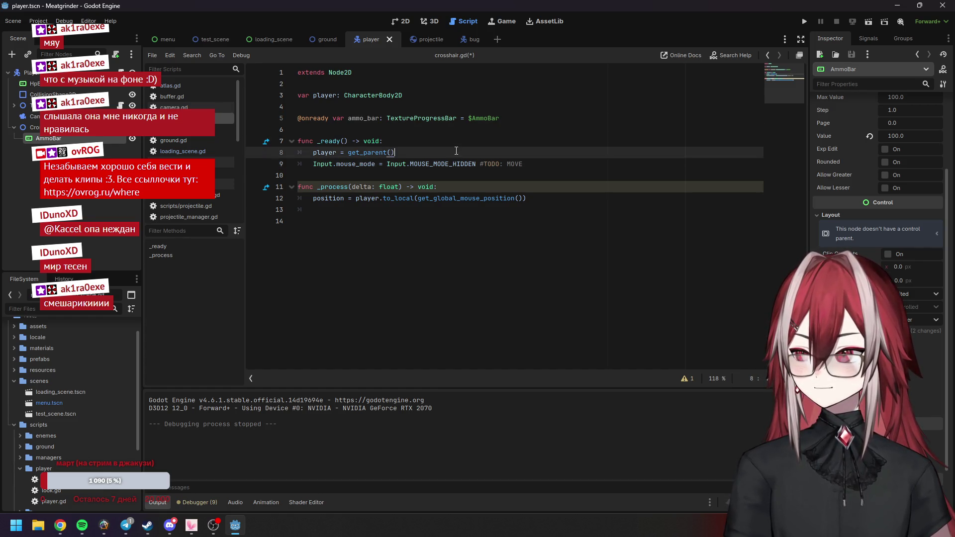
click(575, 171)
click(545, 200)
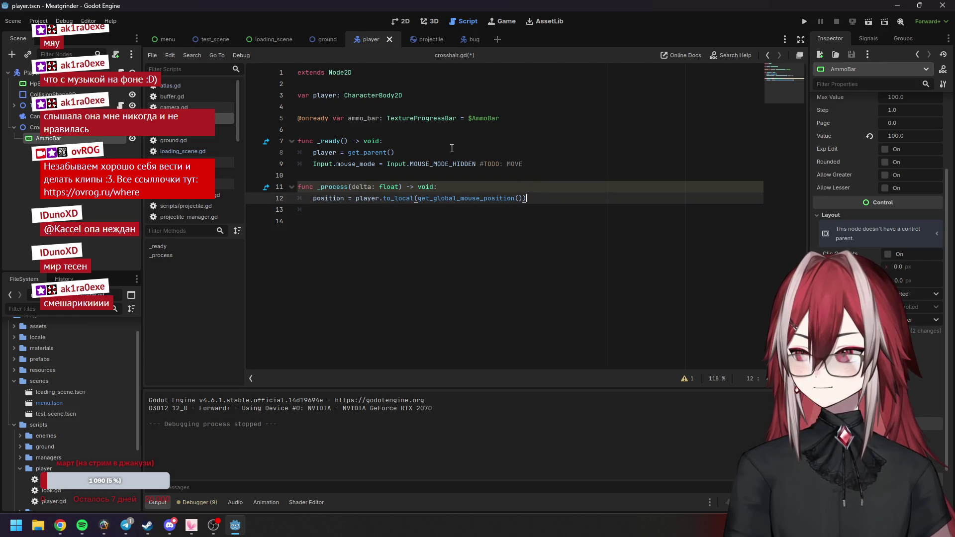
double_click(348, 118)
key(Down)
key(Down)
key(Down)
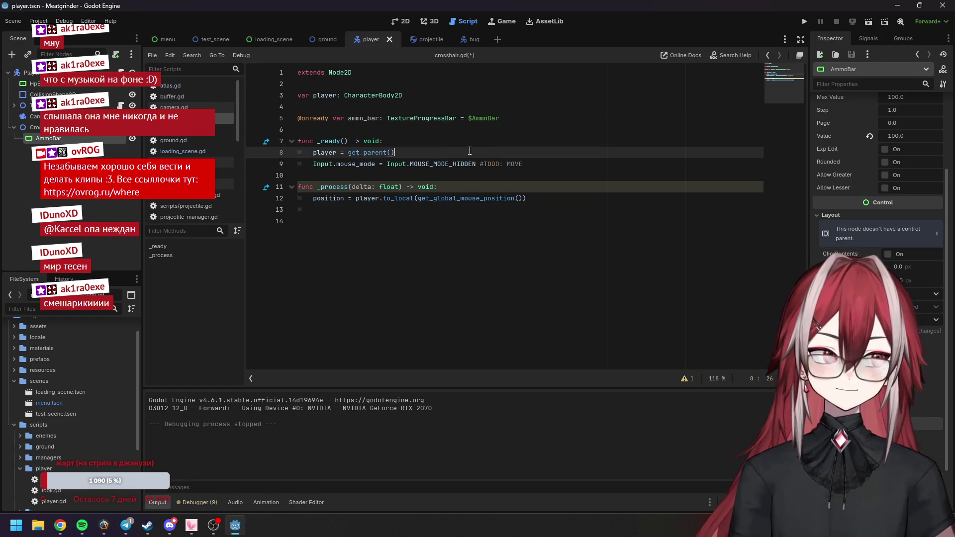
double_click(363, 118)
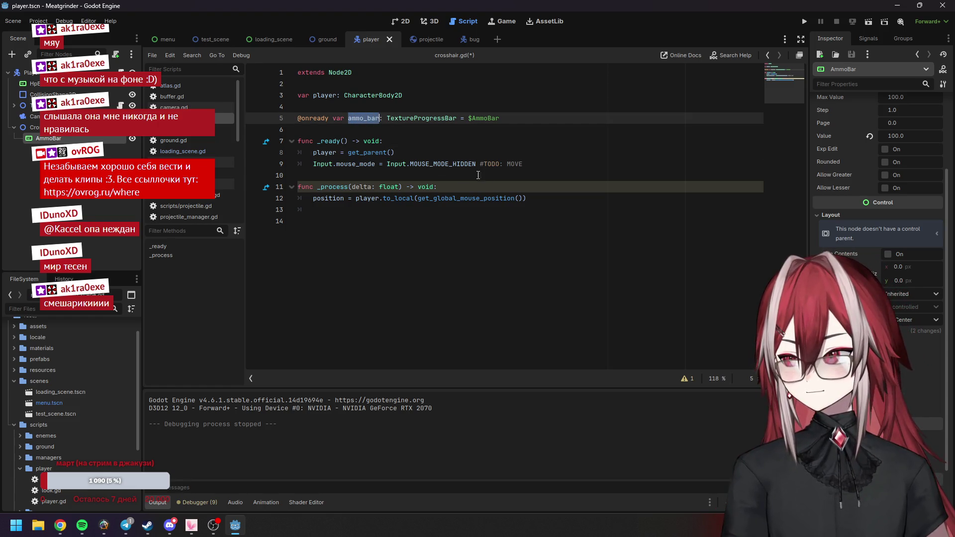
click(498, 187)
click(540, 199)
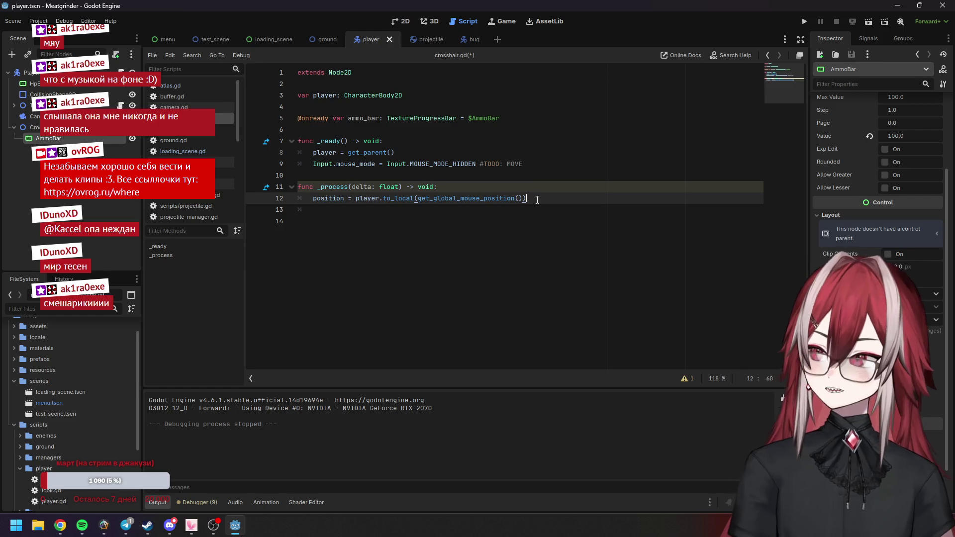
click(385, 141)
key(ctrl+s)
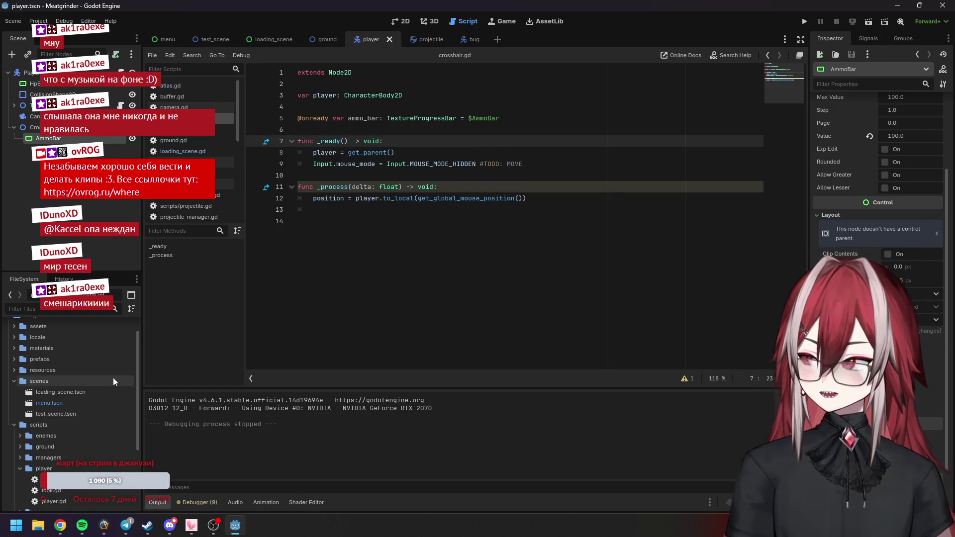
Open the WeaponData resource script (resources/weapon.gd)
scroll(201, 203, down, 5)
click(204, 202)
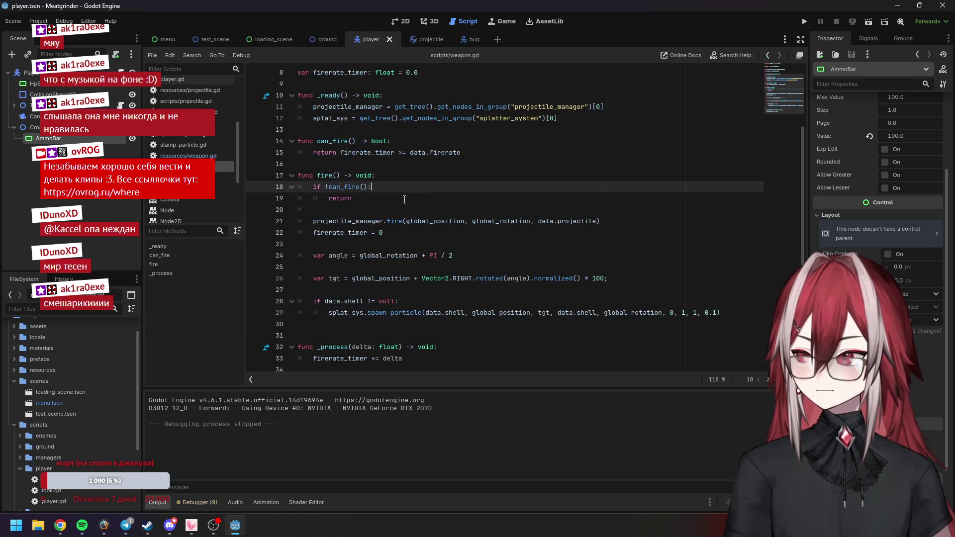
click(506, 255)
scroll(506, 240, up, 3)
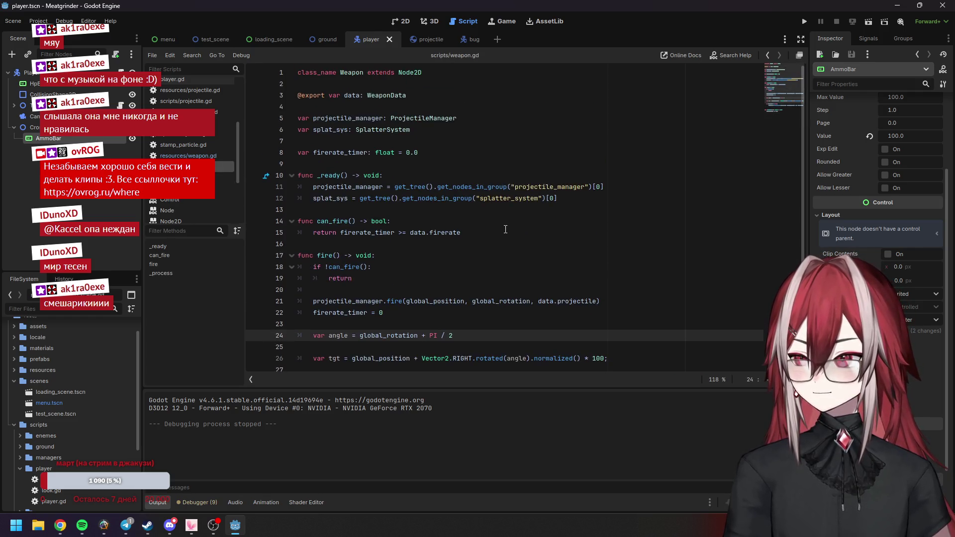
scroll(504, 227, down, 3)
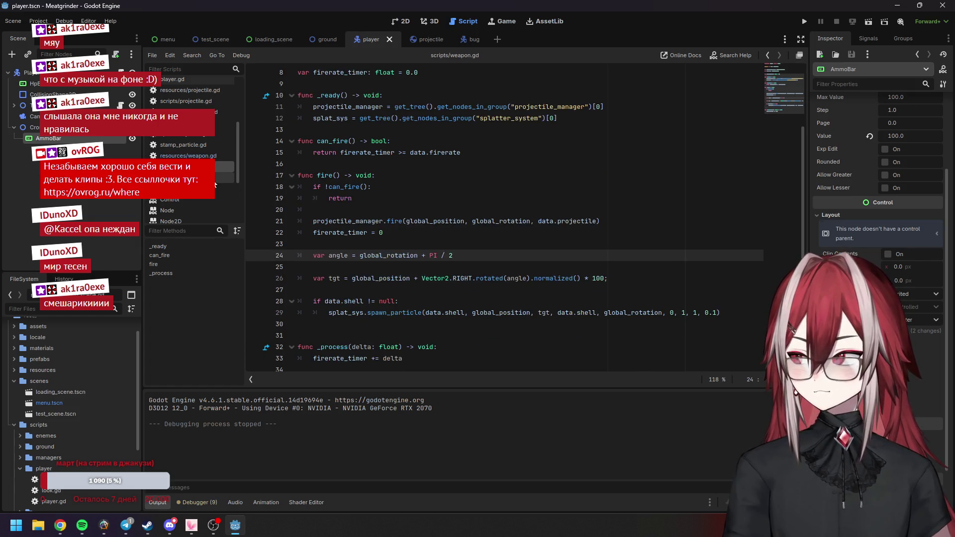
click(188, 156)
click(416, 130)
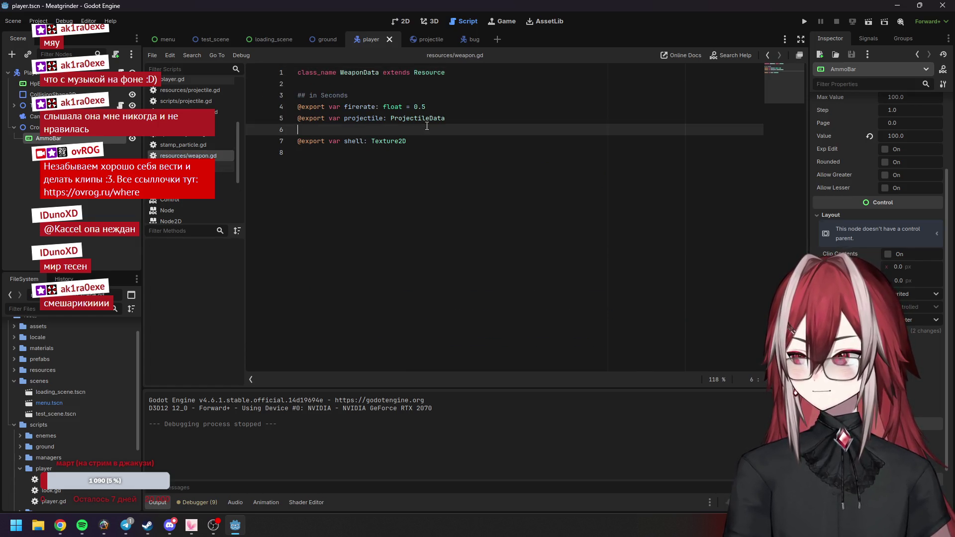
click(416, 152)
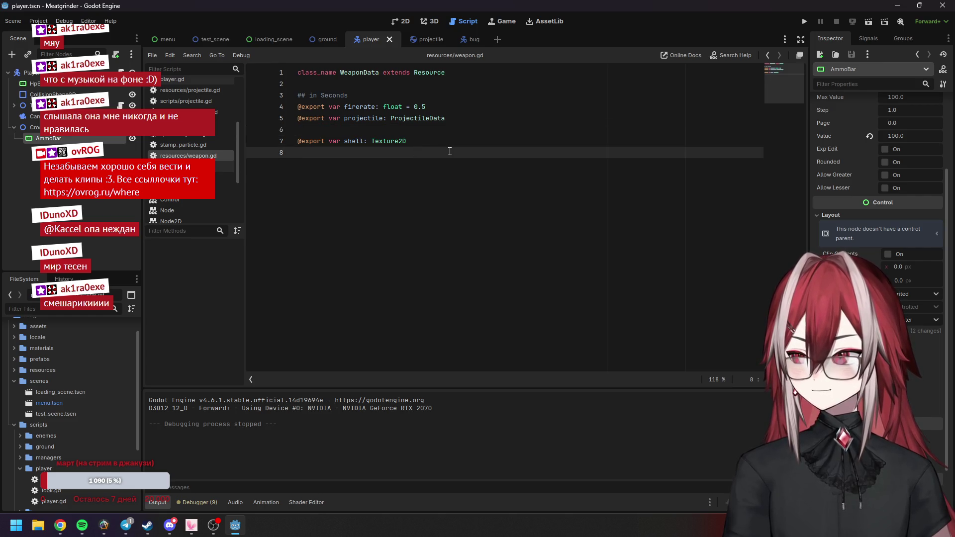
key(Return)
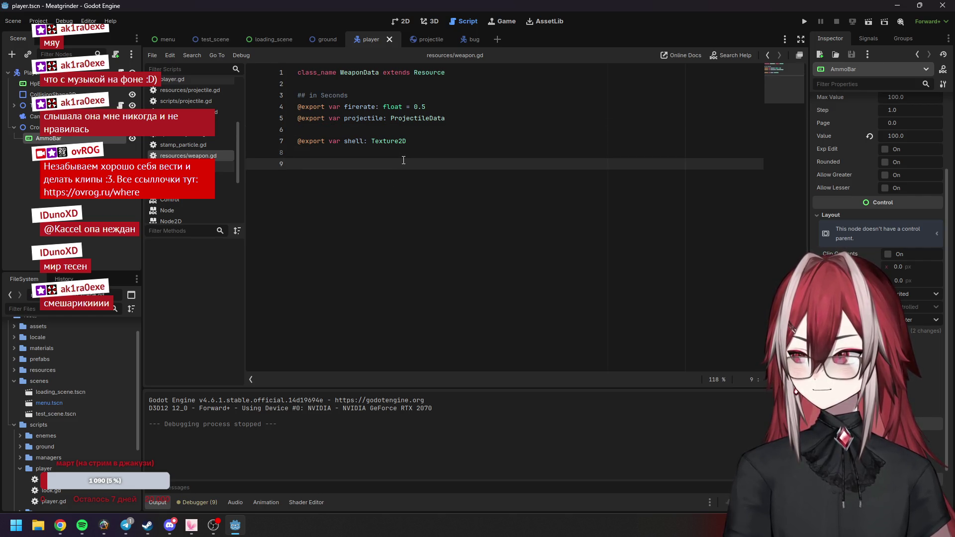
text(@e)
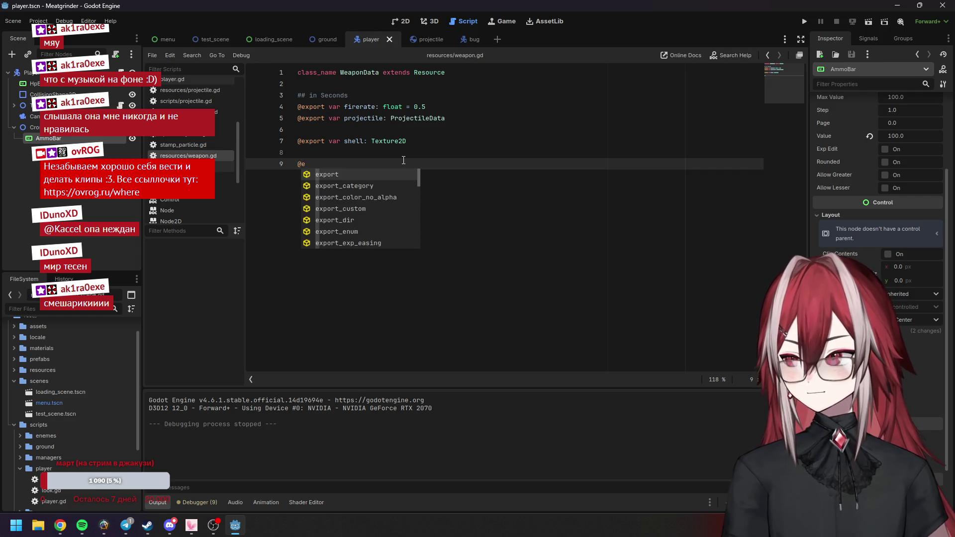
key(Return)
text(var )
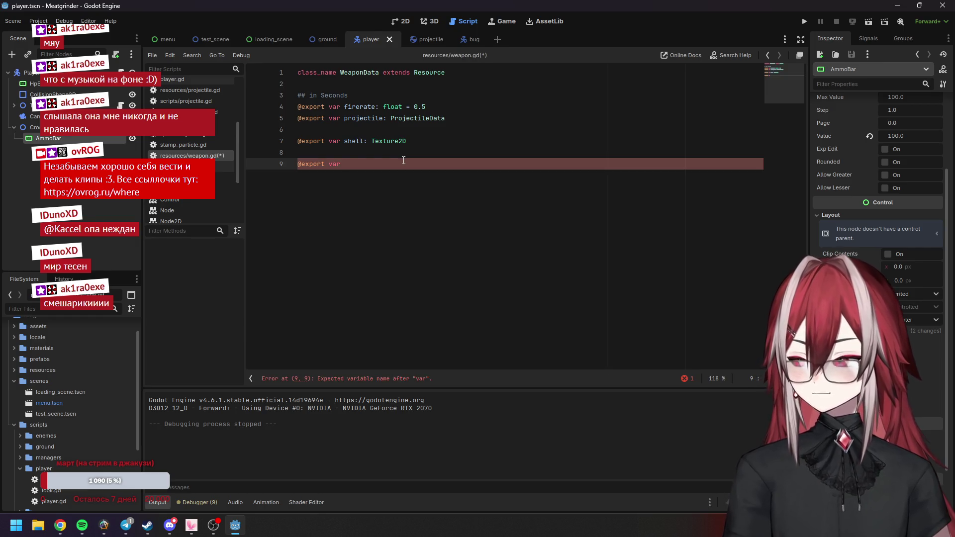
text(clip)
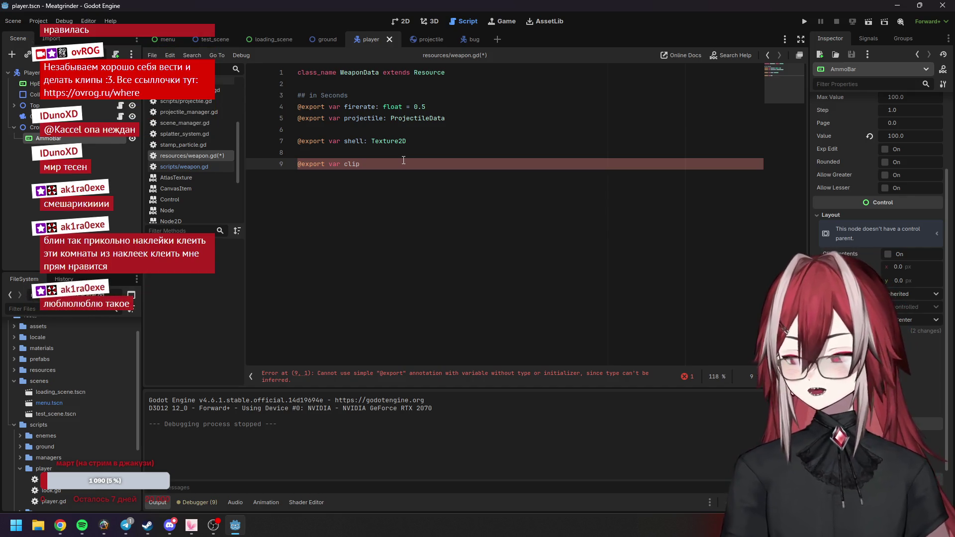
key(BackSpace)
key(BackSpace)
key(BackSpace)
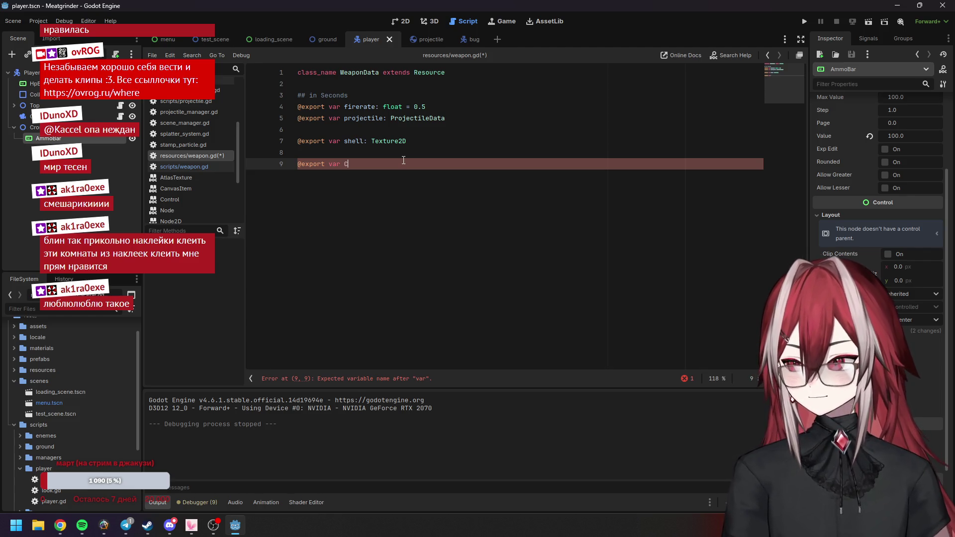
text(c)
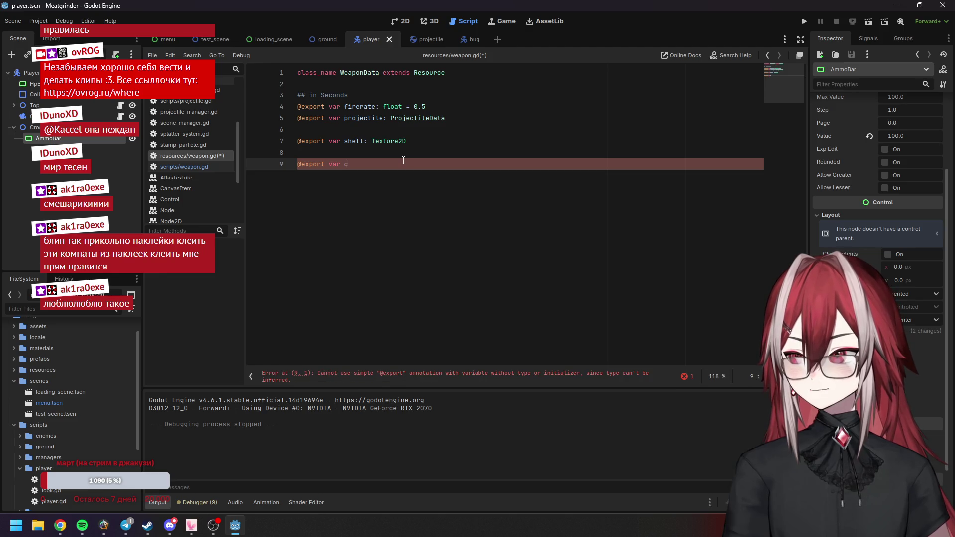
key(BackSpace)
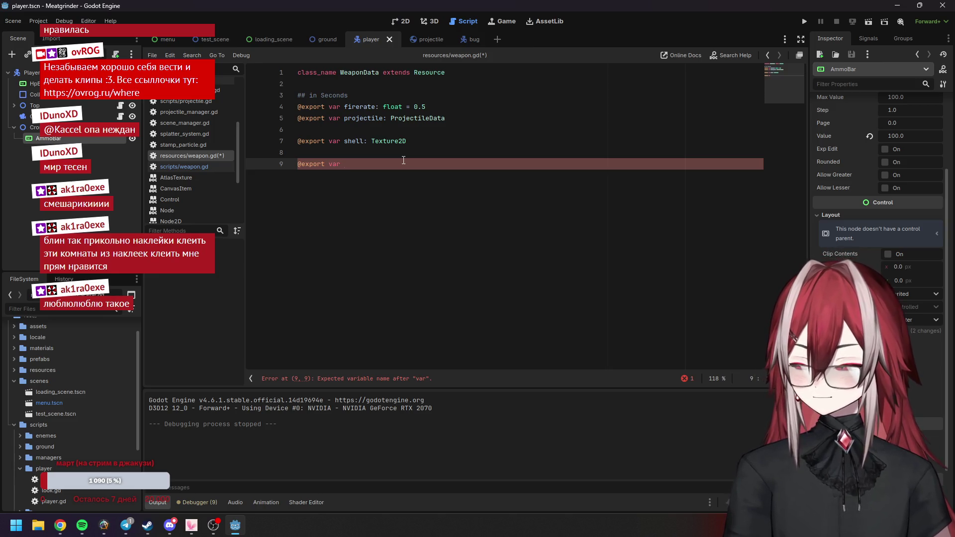
text(lip_)
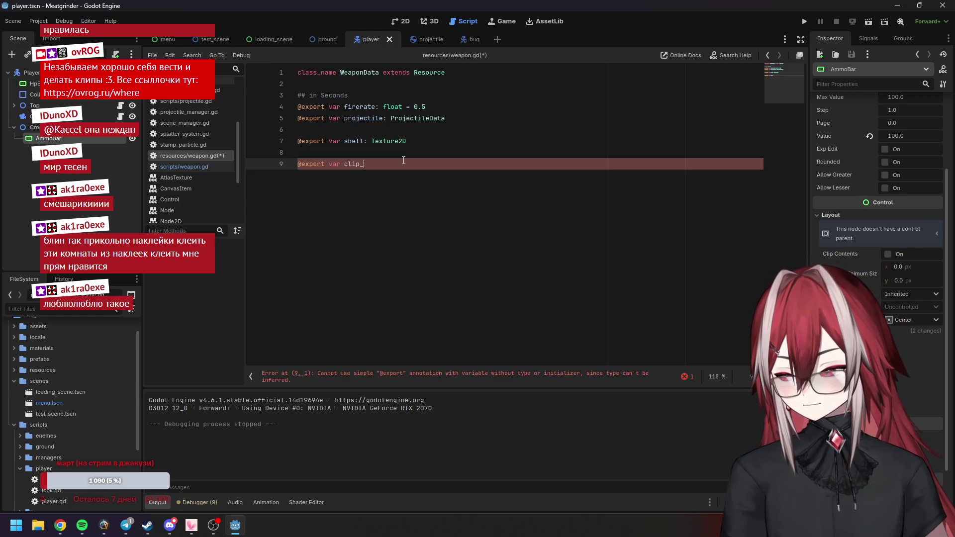
text(size:)
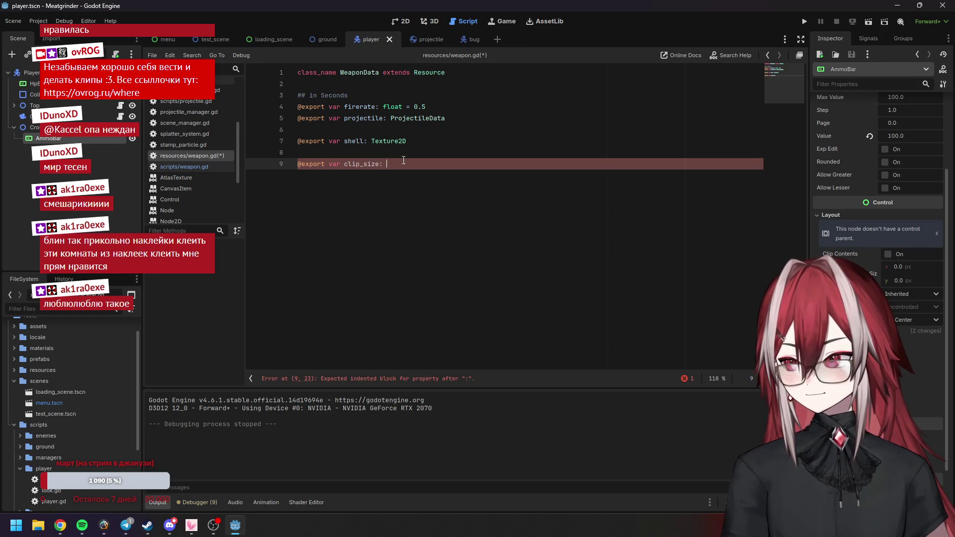
text( int)
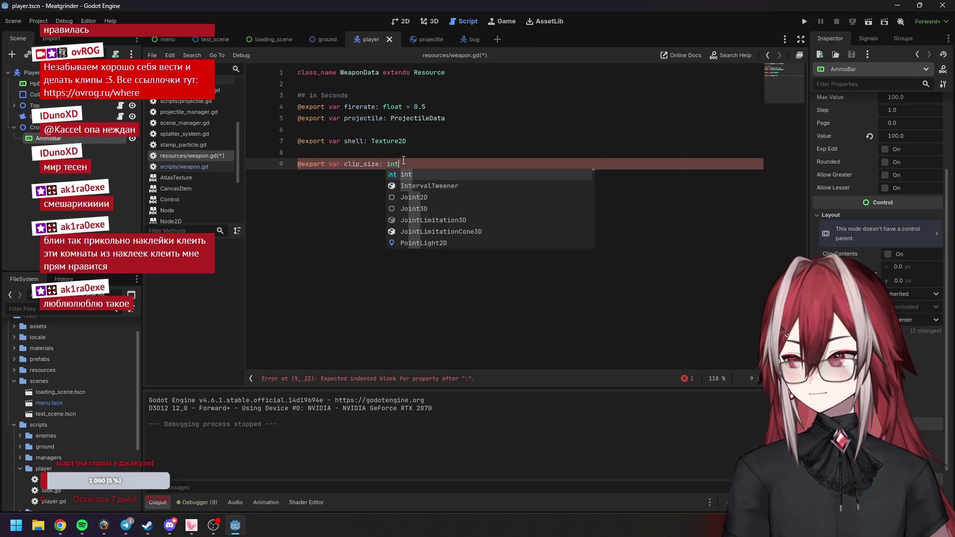
key(Escape)
key(Up)
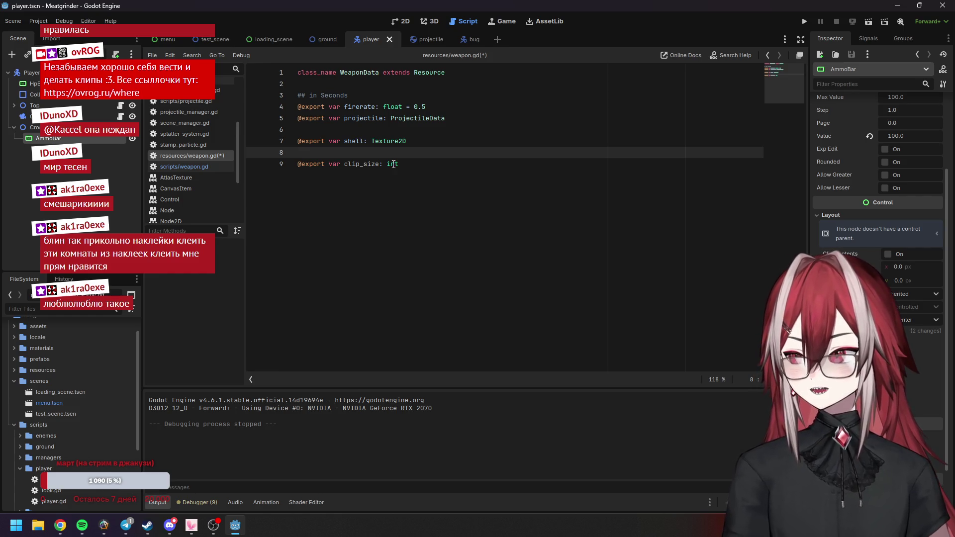
Recheck the clip_size line and start a blank line 10 below it
mouse_move(393, 164)
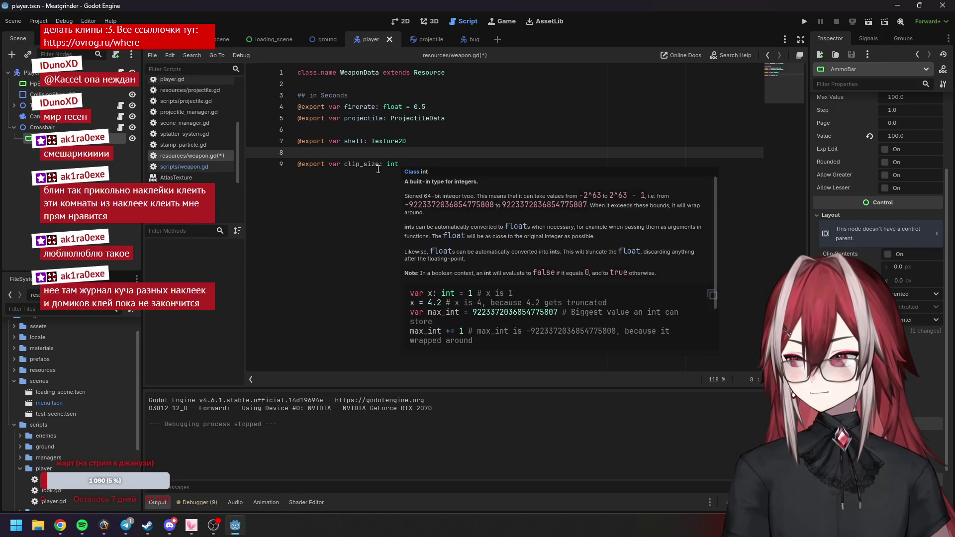
click(397, 162)
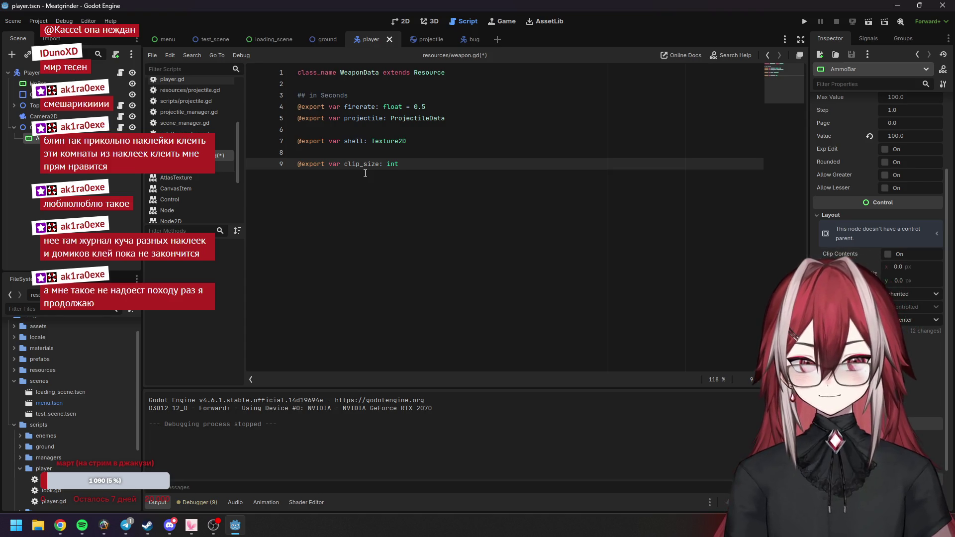
triple_click(407, 164)
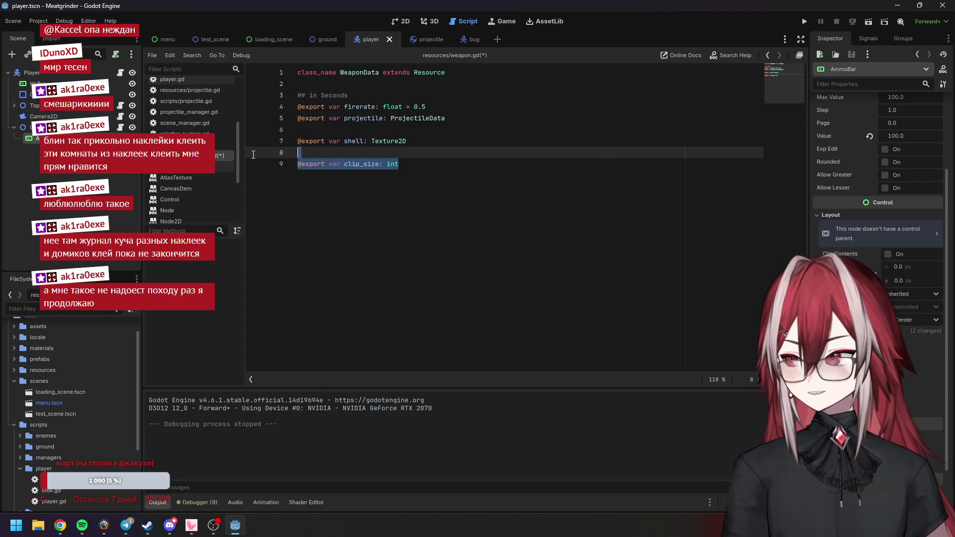
click(387, 191)
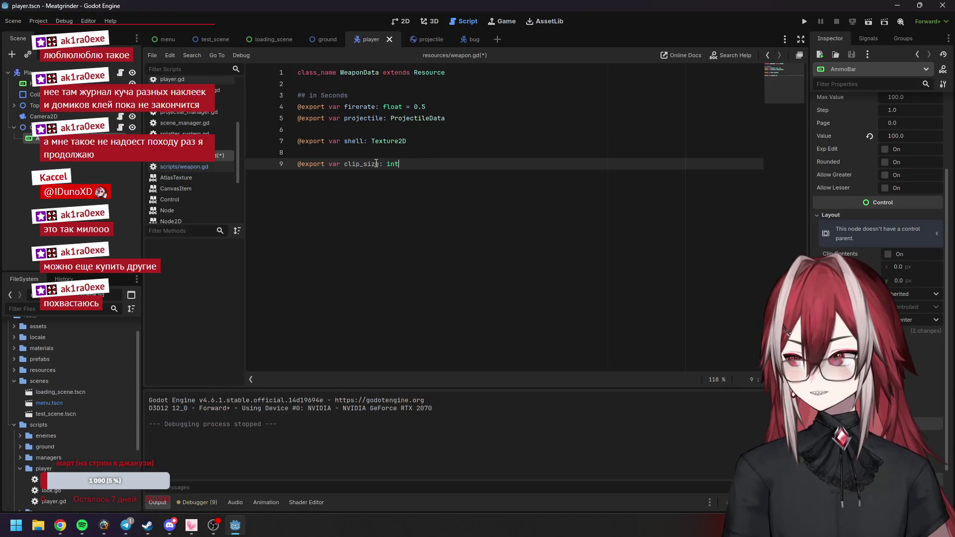
click(430, 166)
key(Return)
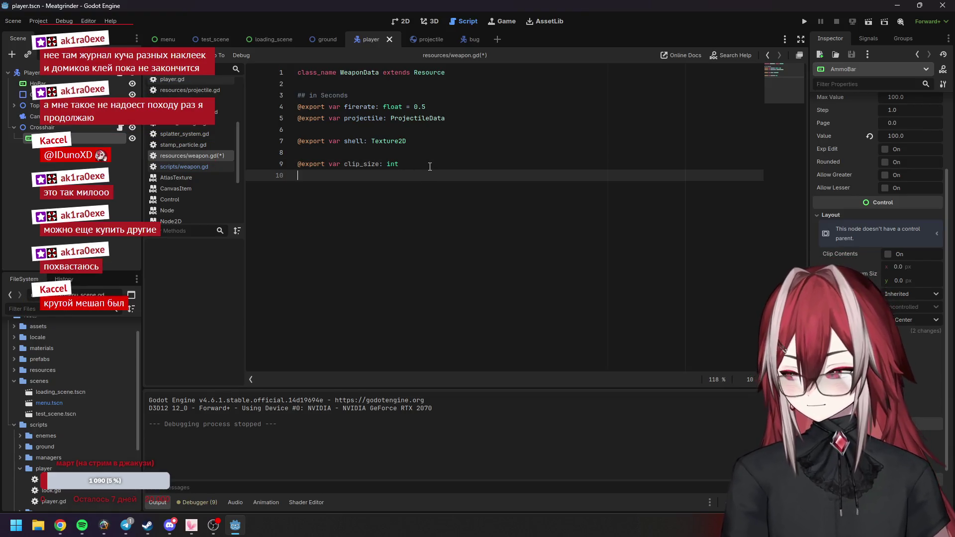
text(@ex)
key(Return)
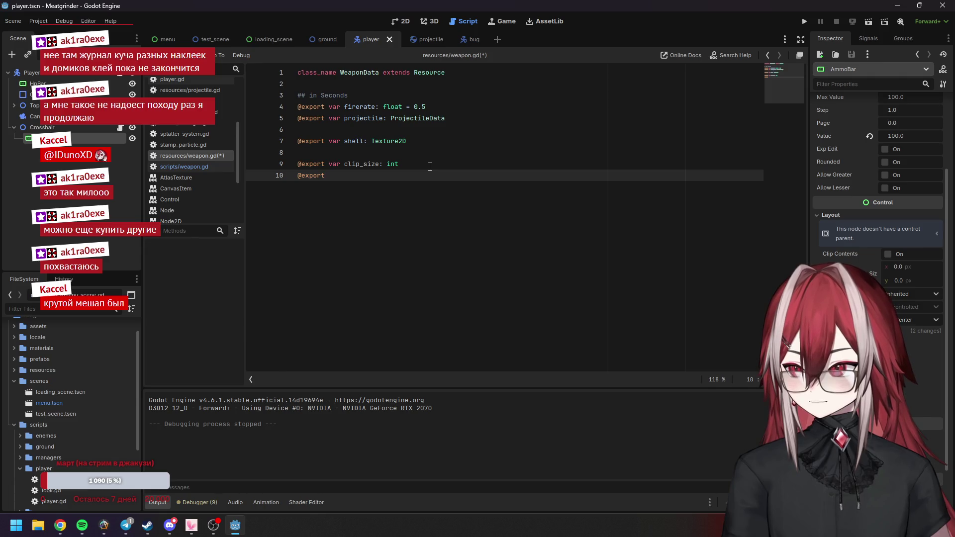
text(ar re)
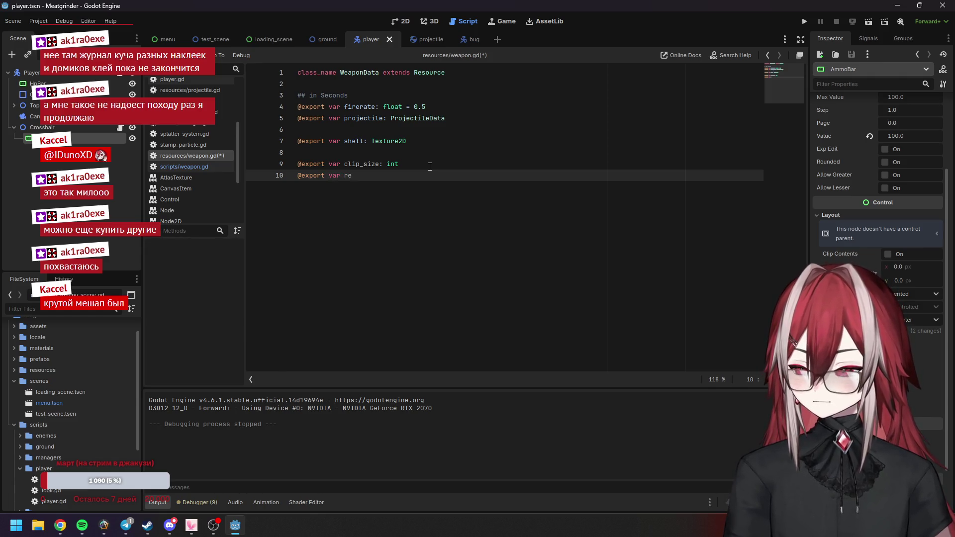
text(load)
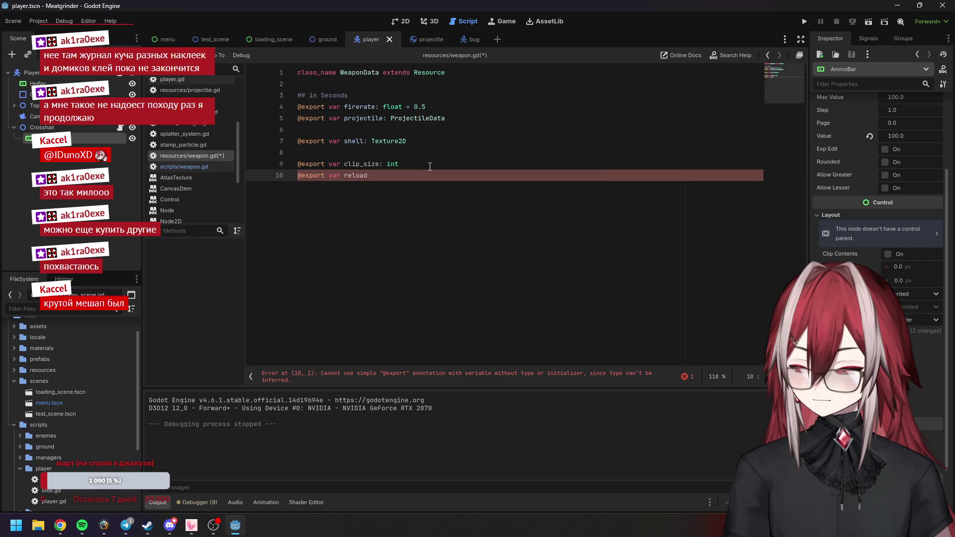
text(_tim)
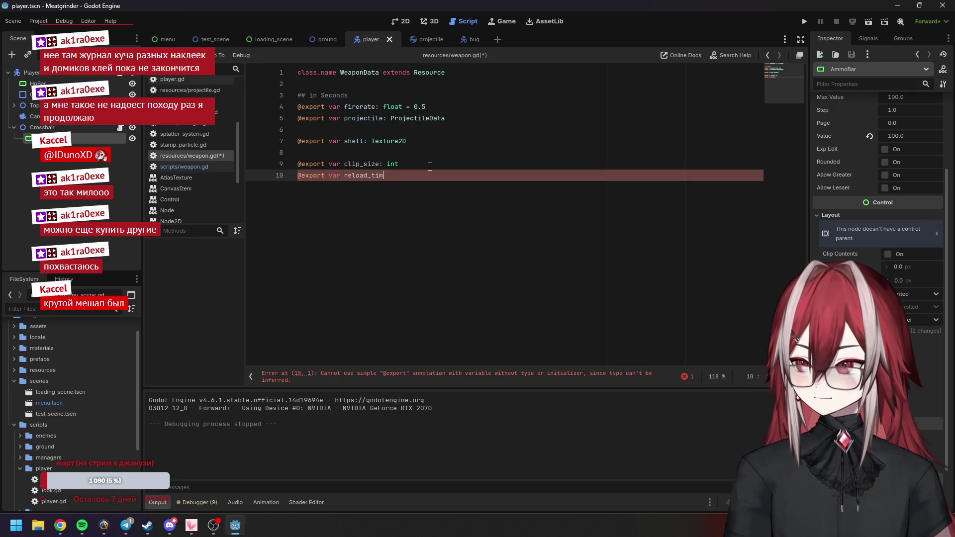
text(e:)
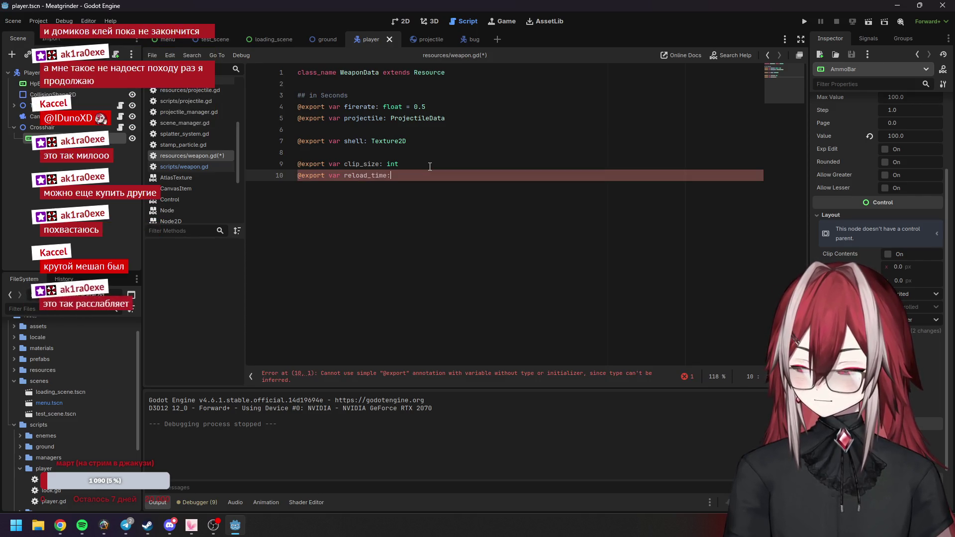
text( flaot)
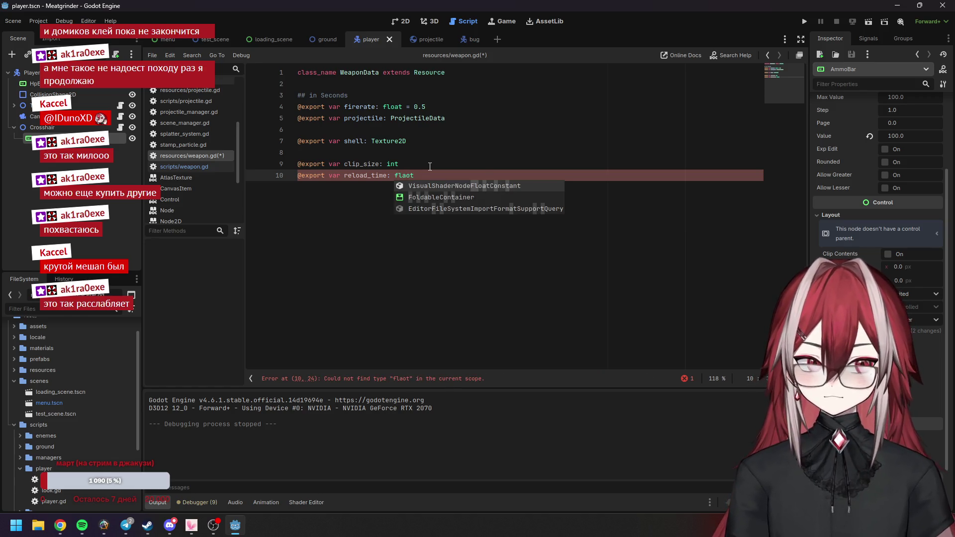
key(Escape)
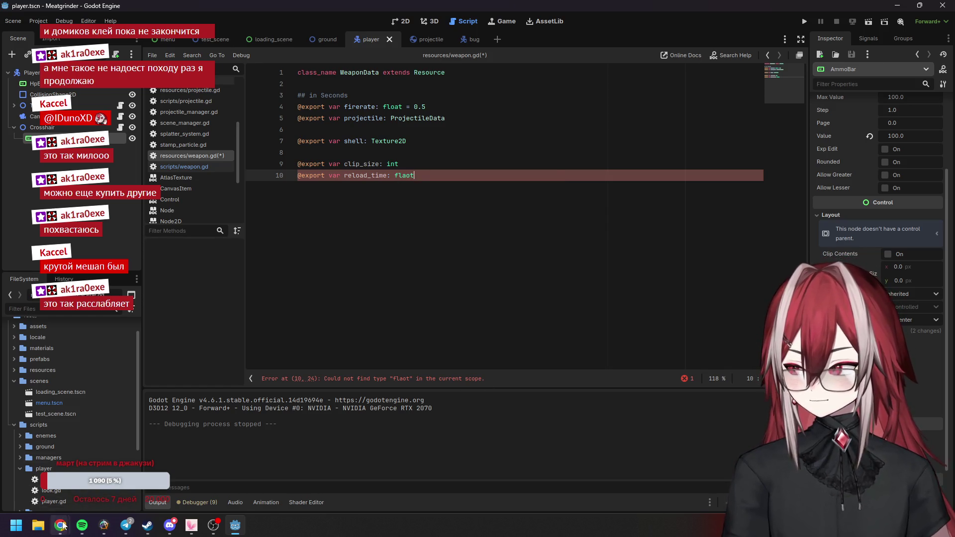
click(60, 524)
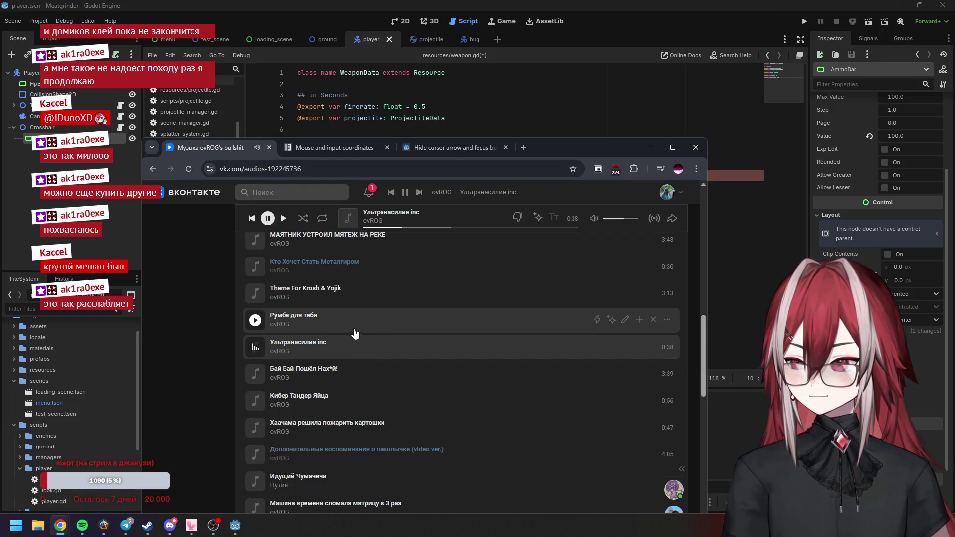
click(720, 324)
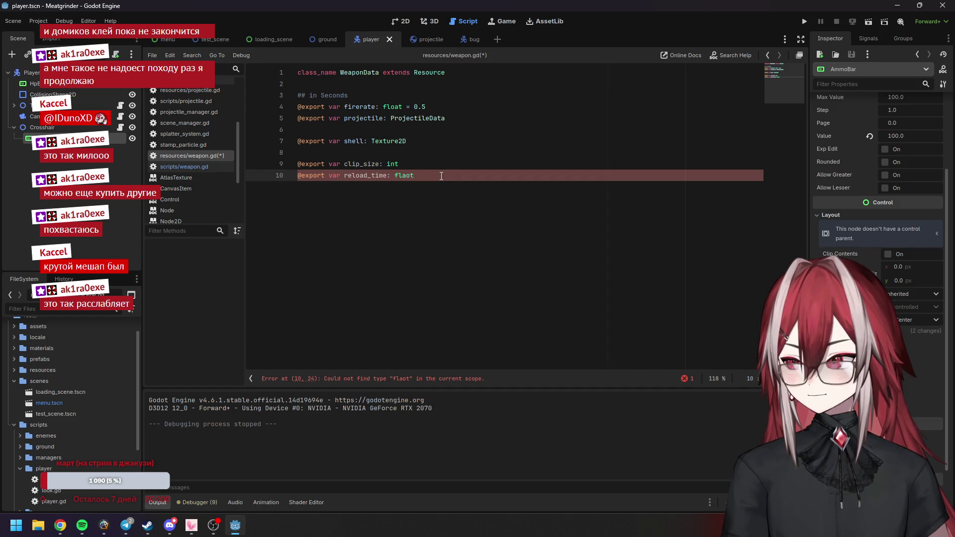
key(BackSpace)
key(BackSpace)
key(BackSpace)
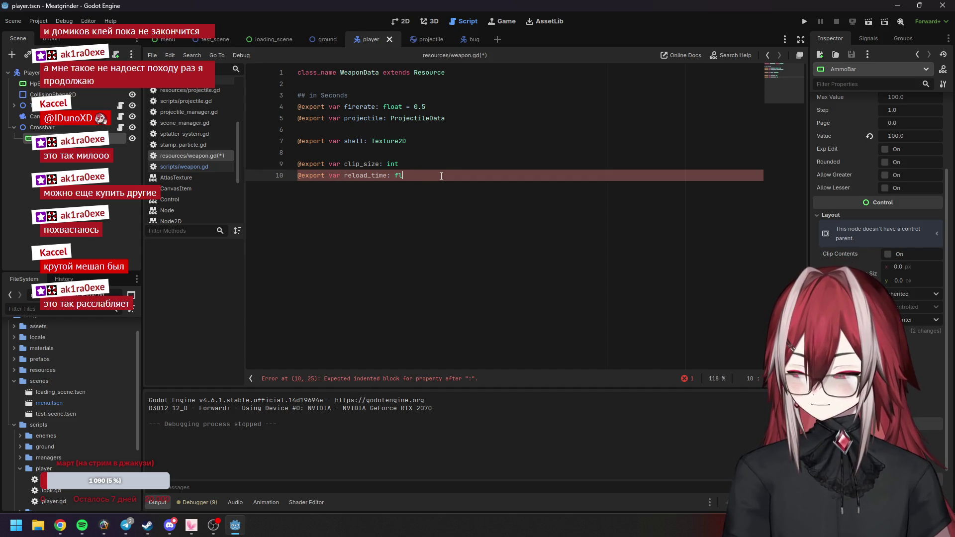
text(oat)
key(Escape)
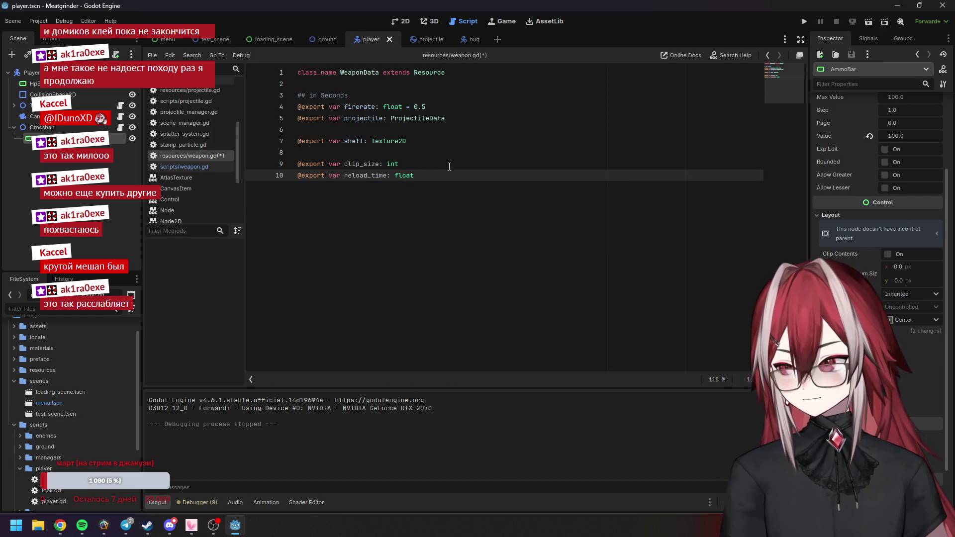
key(Up)
key(Down)
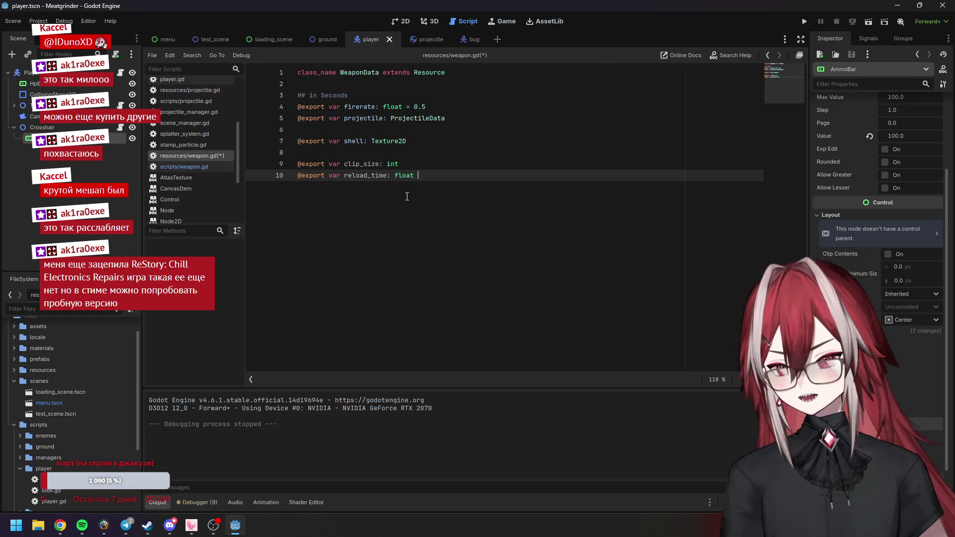
Switch from Godot to the Chrome VK music window with Alt+Tab
key(alt+Tab)
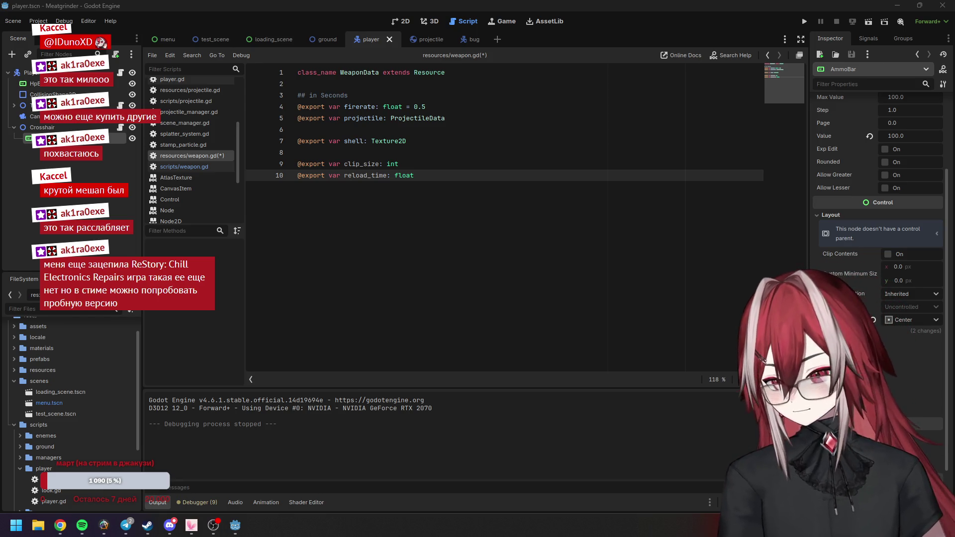
key(alt+Tab)
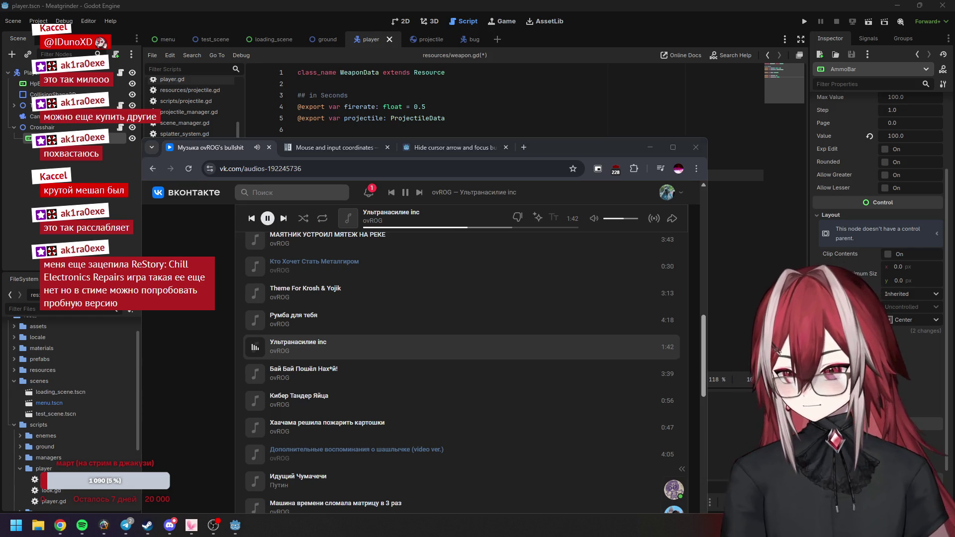
Search for ReStory: Chill Electronics Repairs in a new tab and open its Steam store page
click(523, 148)
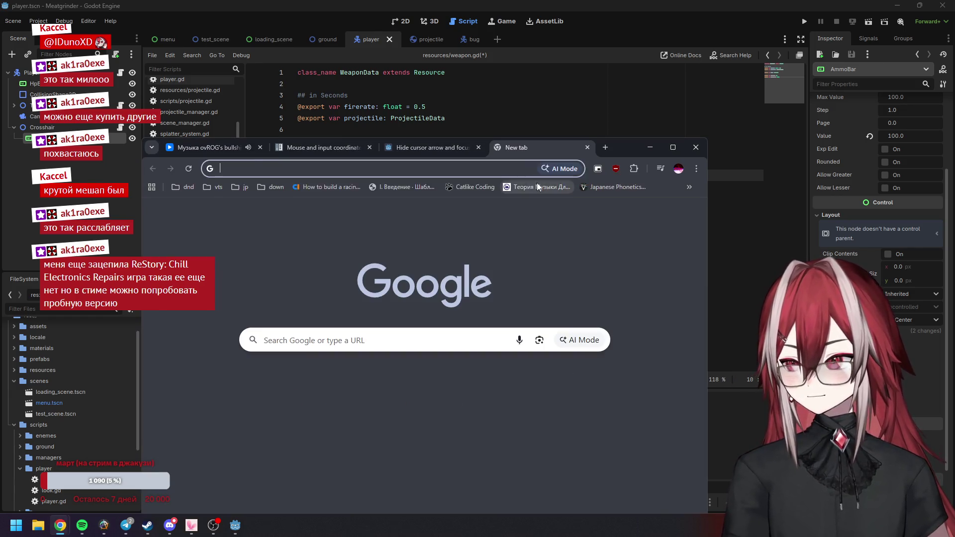
text(ReStory: Chill Electronics Repairs)
click(537, 184)
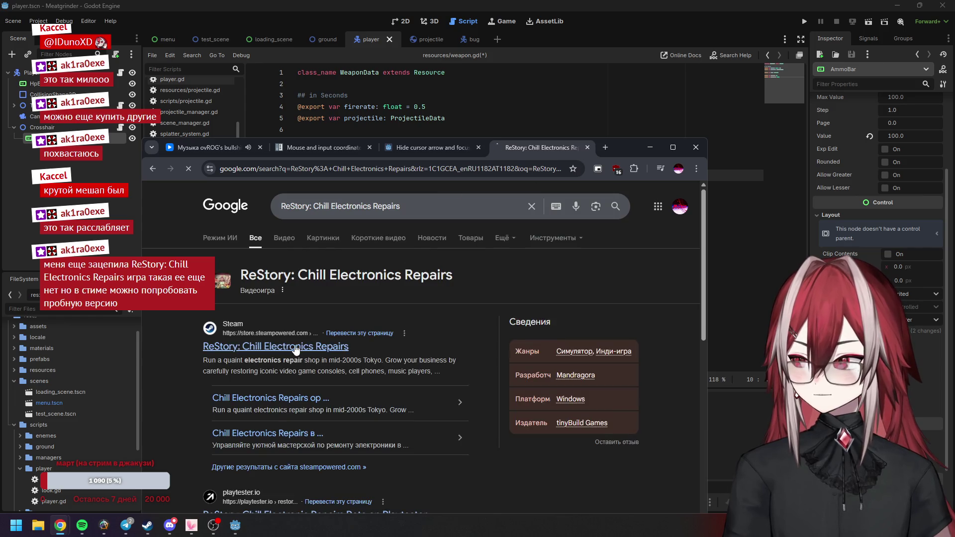
click(275, 346)
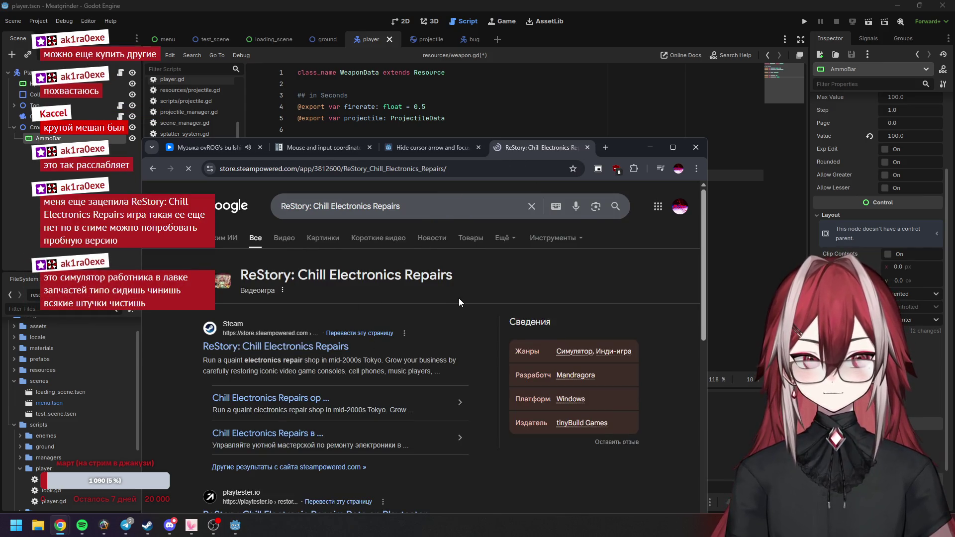
Browse the ReStory screenshots, including the workbench, shop-girl and PMP handheld shots
scroll(398, 288, down, 3)
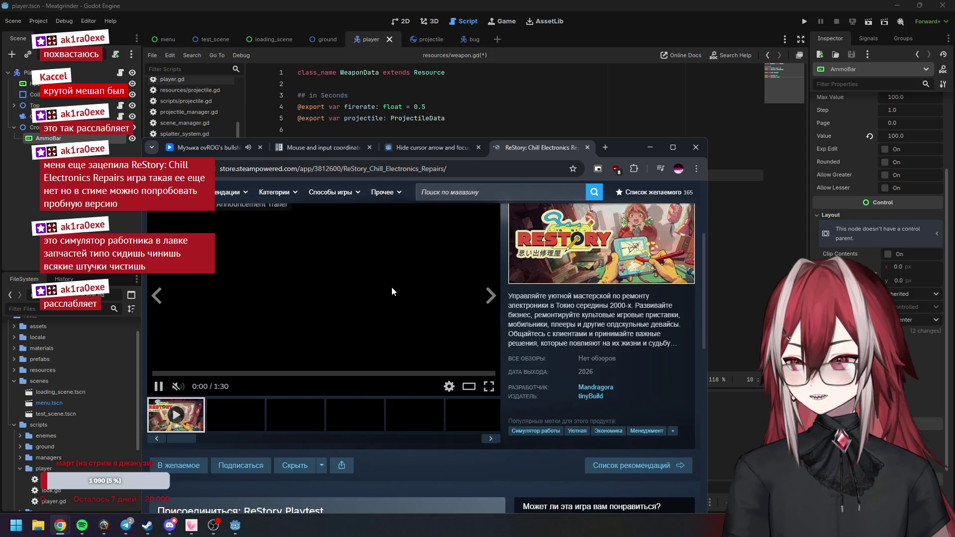
click(235, 456)
click(296, 456)
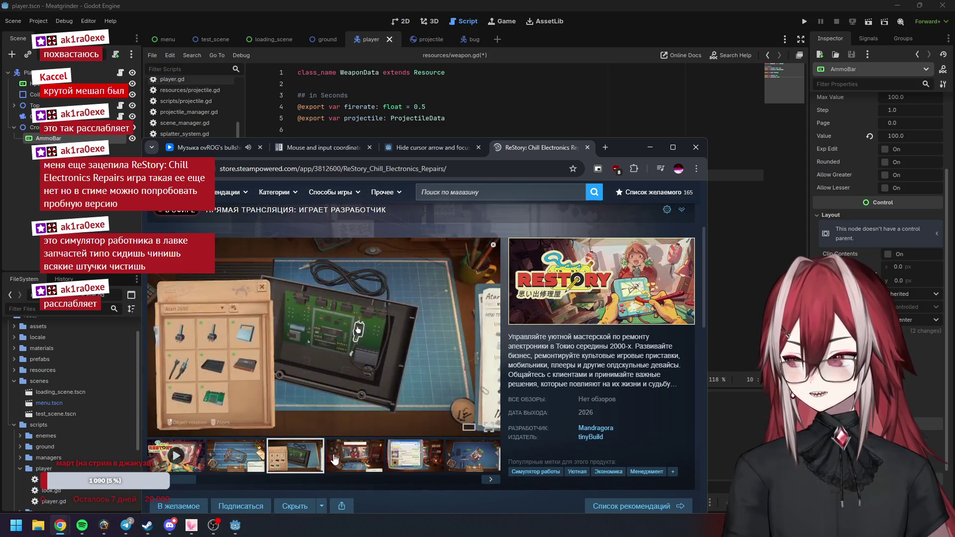
click(355, 456)
scroll(374, 389, down, 1)
click(414, 406)
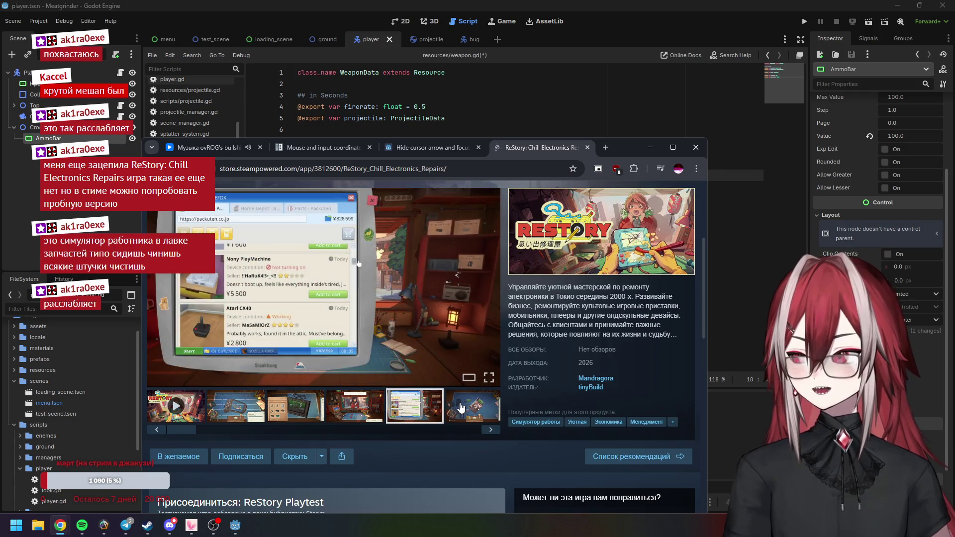
click(460, 409)
mouse_move(370, 429)
mouse_down()
mouse_move(437, 434)
mouse_move(276, 429)
mouse_up()
click(458, 414)
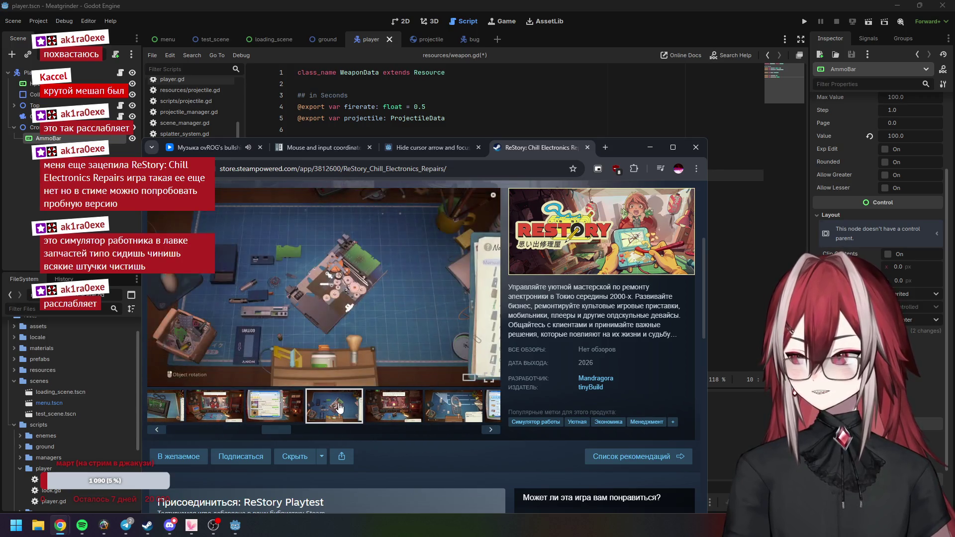
click(281, 411)
click(229, 405)
scroll(253, 381, down, 1)
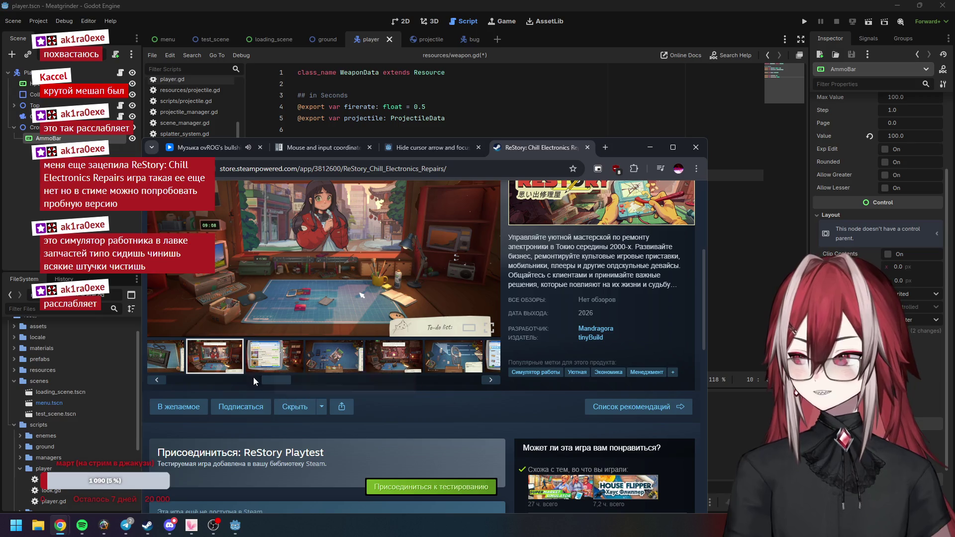
drag(280, 388, 180, 380)
click(197, 357)
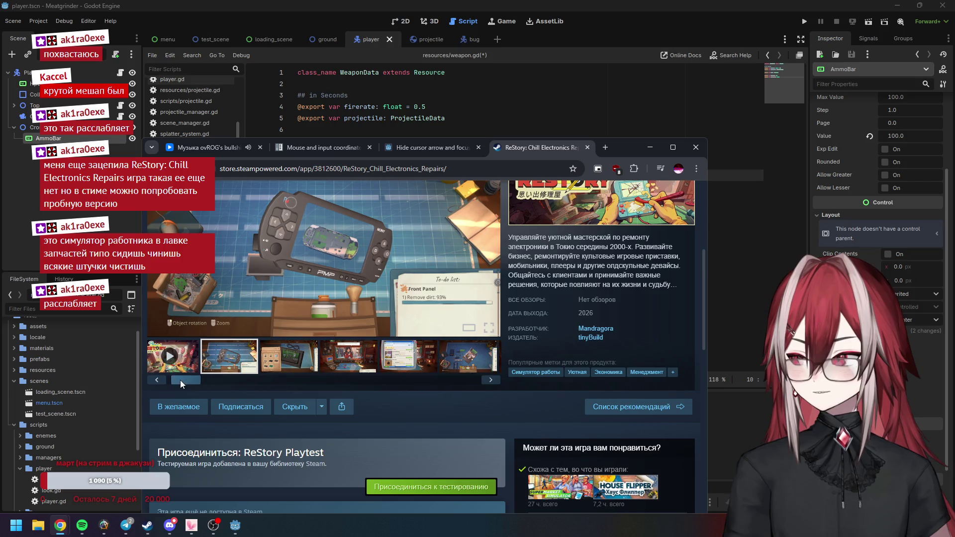
Continue through the shop listing, notebook and Atari console screenshots, scrolling the store page
click(281, 368)
click(354, 362)
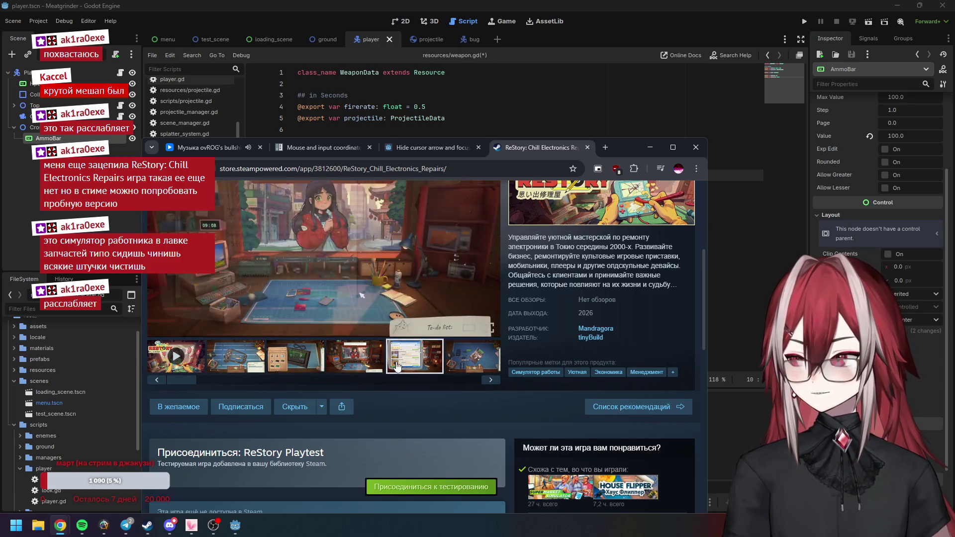
click(397, 366)
scroll(397, 366, up, 1)
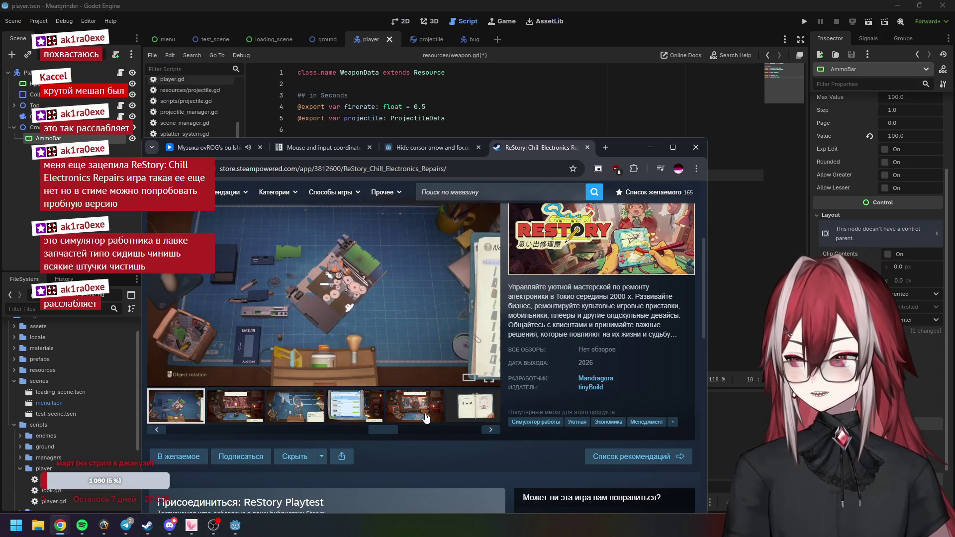
click(452, 411)
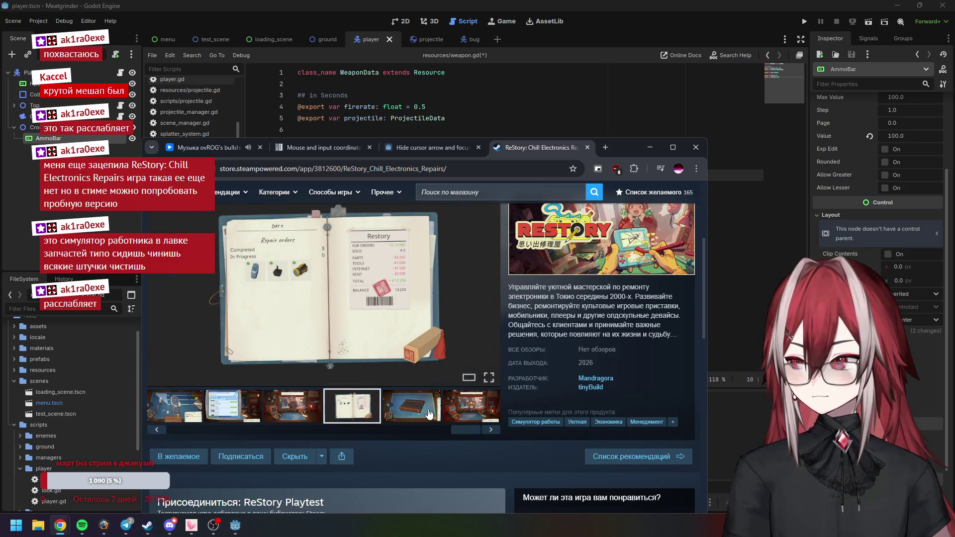
click(453, 411)
scroll(395, 399, down, 4)
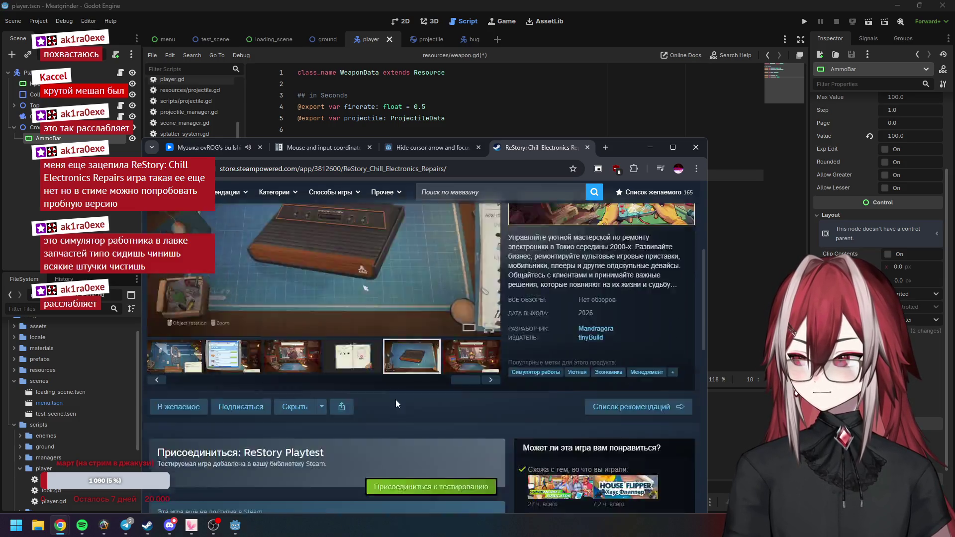
scroll(383, 359, up, 4)
scroll(362, 342, down, 2)
scroll(363, 342, up, 2)
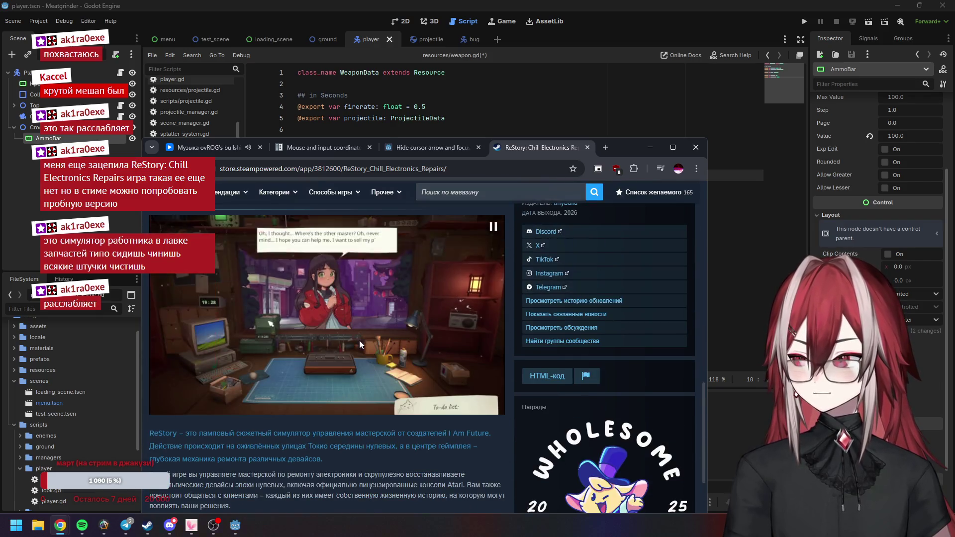
scroll(359, 340, down, 4)
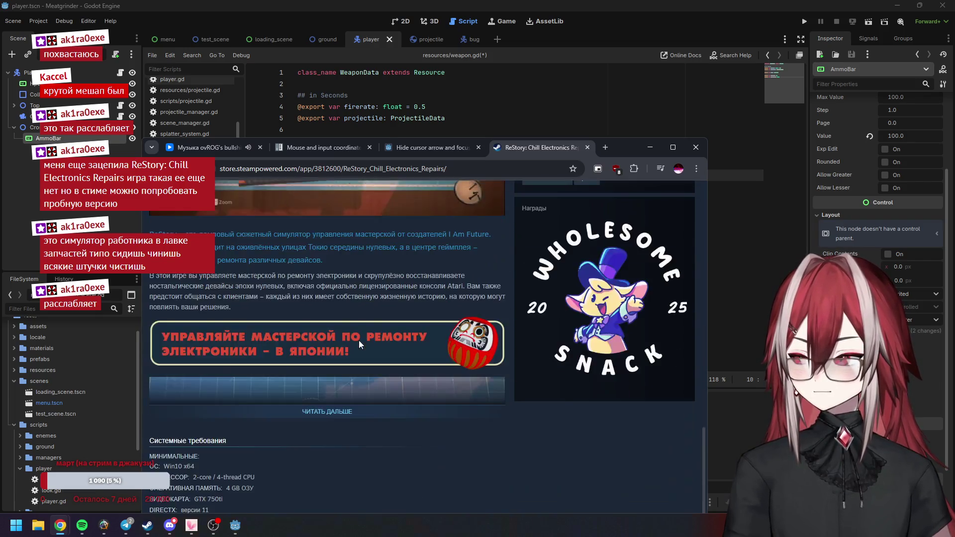
scroll(359, 340, up, 3)
scroll(359, 340, down, 5)
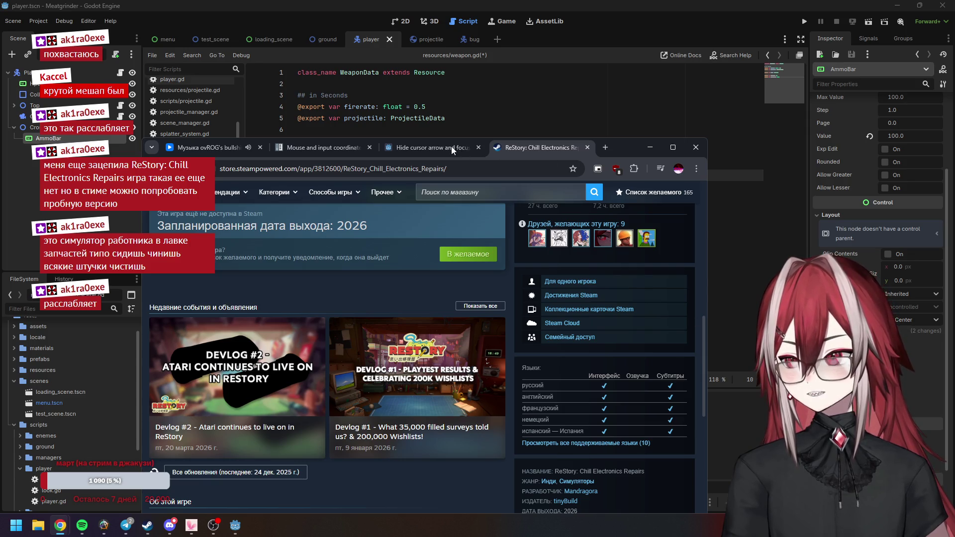
Return to the ReStory store page and add the game to the Steam wishlist
click(63, 527)
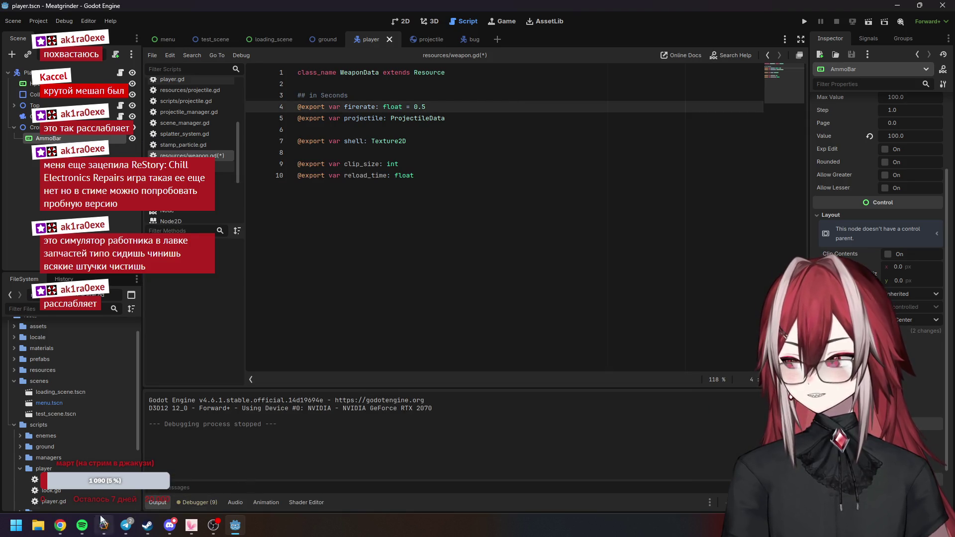
click(68, 530)
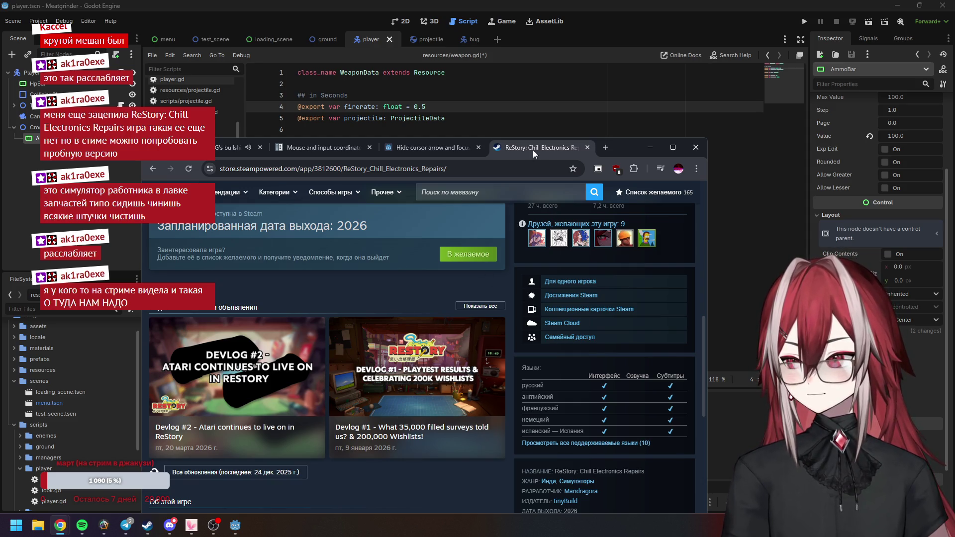
mouse_move(532, 150)
mouse_down()
mouse_move(630, 135)
mouse_move(620, 139)
mouse_up()
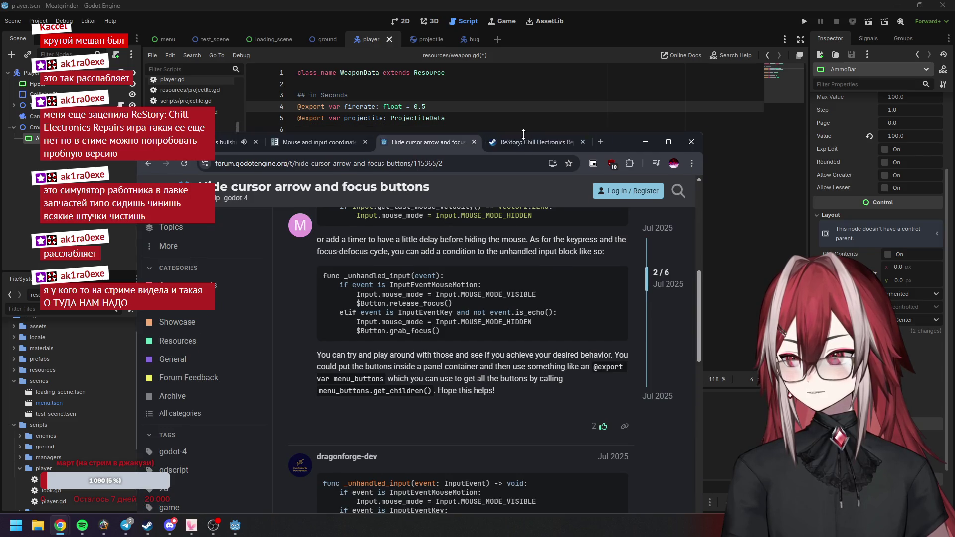
click(507, 143)
scroll(273, 281, down, 10)
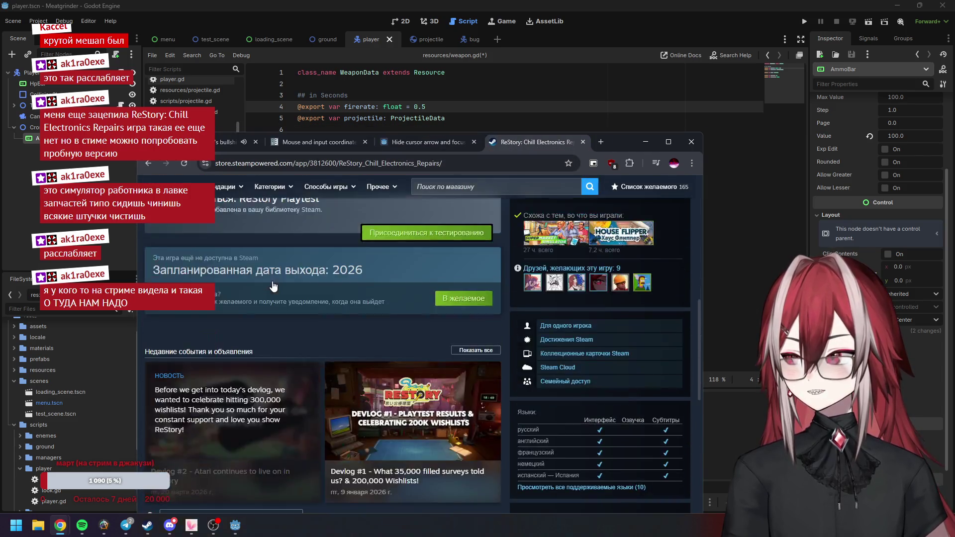
scroll(273, 286, up, 4)
click(194, 351)
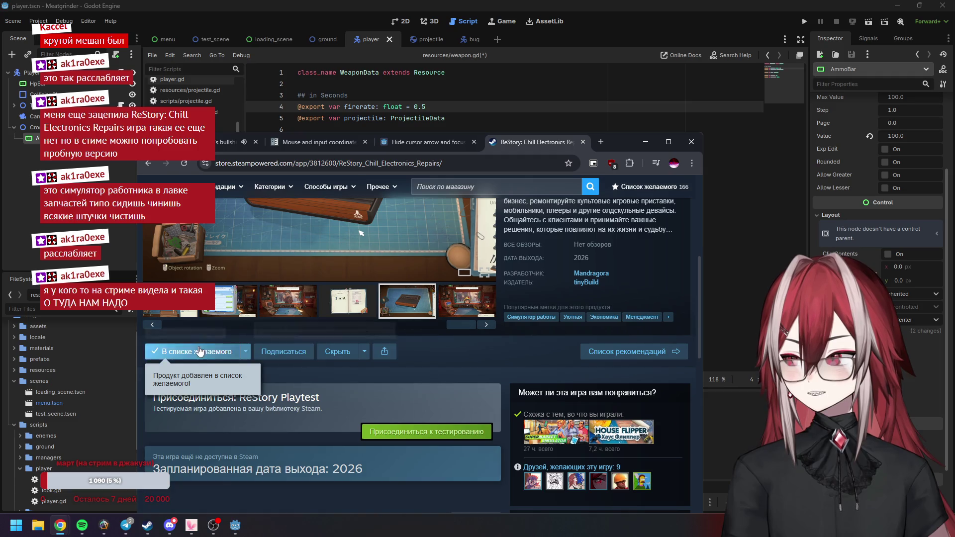
Close the ReStory store page and go back to the weapon script in Godot
click(583, 141)
click(646, 141)
click(405, 188)
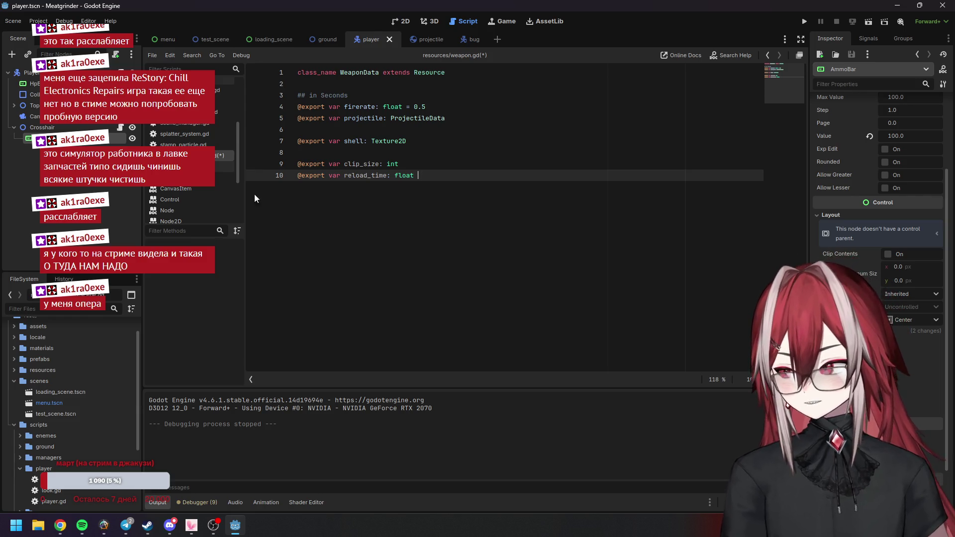
Open the Windows Start menu and dismiss it again with Escape
key(super)
key(Escape)
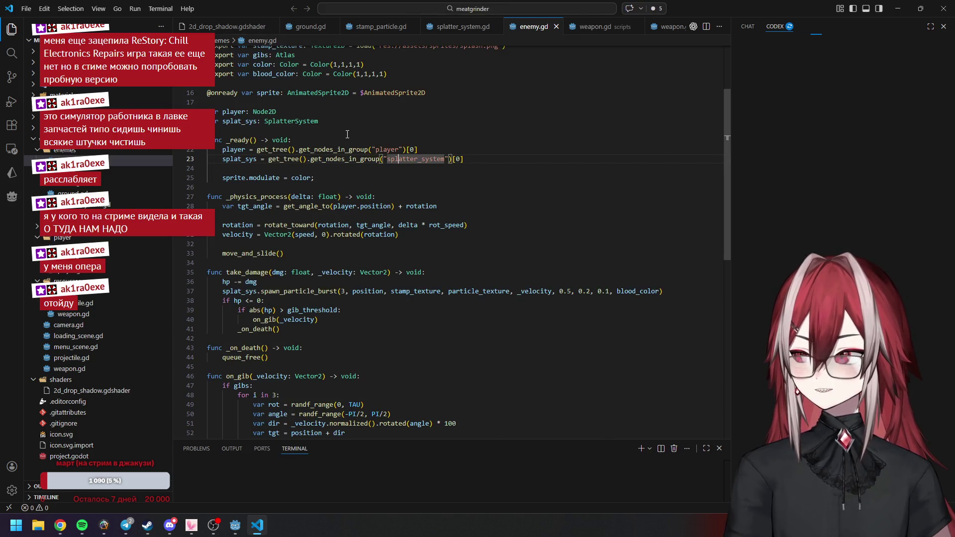
Open Meatgrinder [WSL: Ubuntu] from File > Open Recent in a new window
click(26, 9)
mouse_move(100, 112)
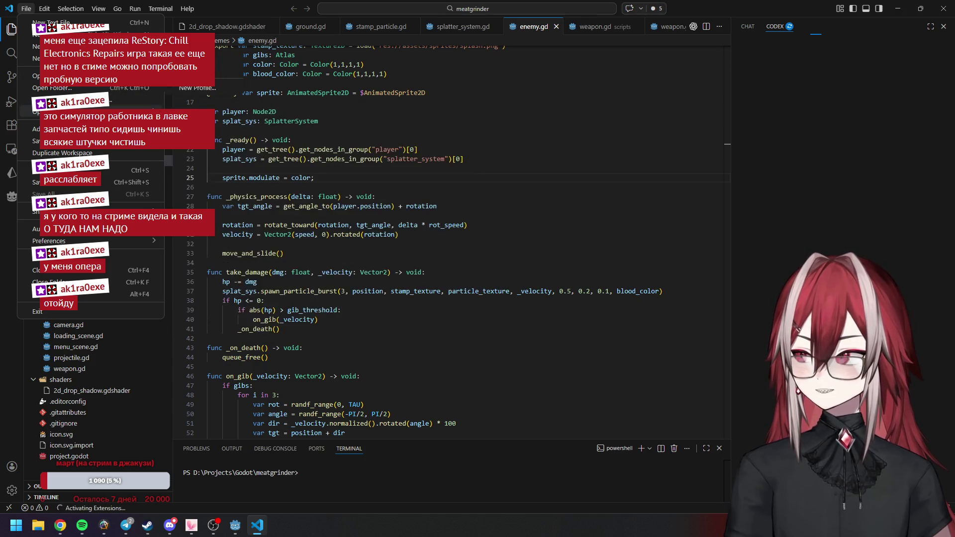
click(248, 141)
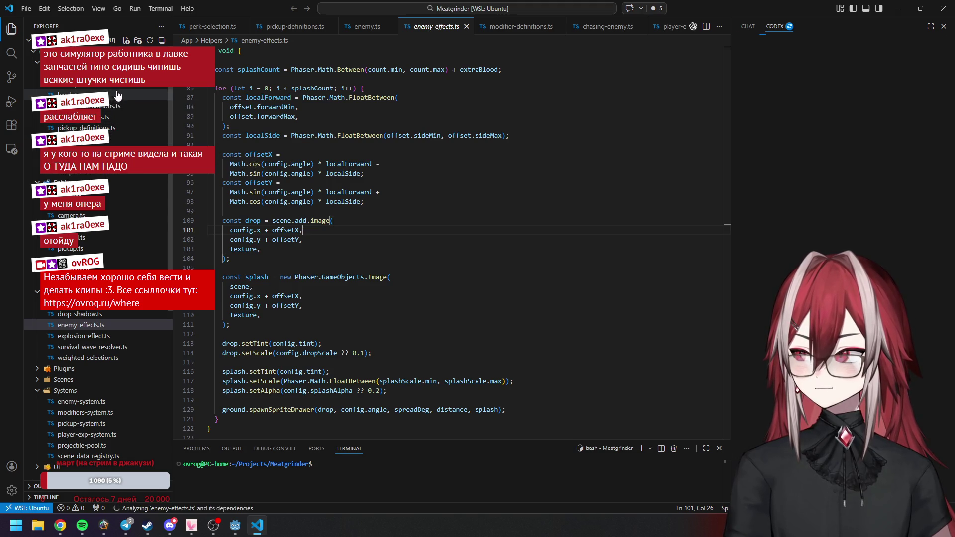
Look over the WEAPON_DEFINITIONS declaration and its Pistol entry in weapon-definitions.ts
click(84, 171)
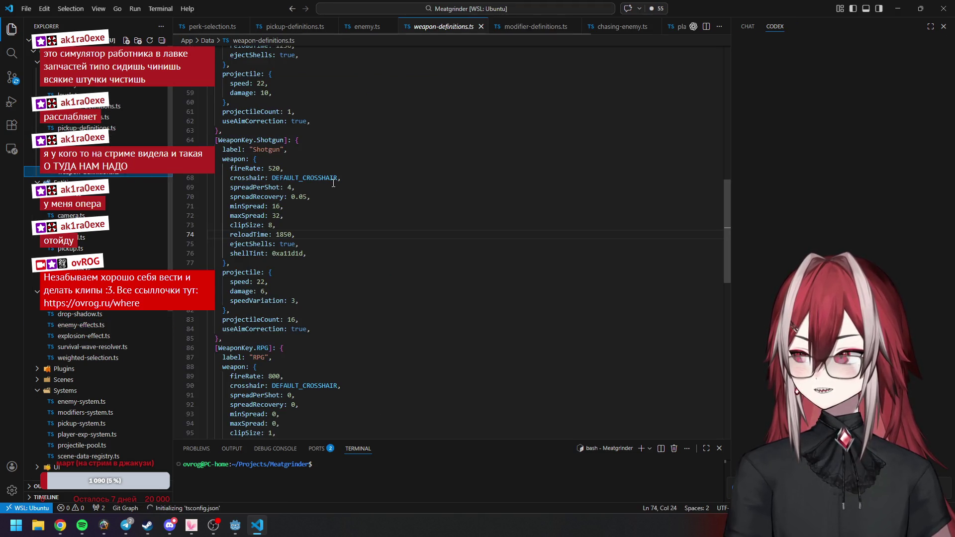
scroll(99, 239, down, 2)
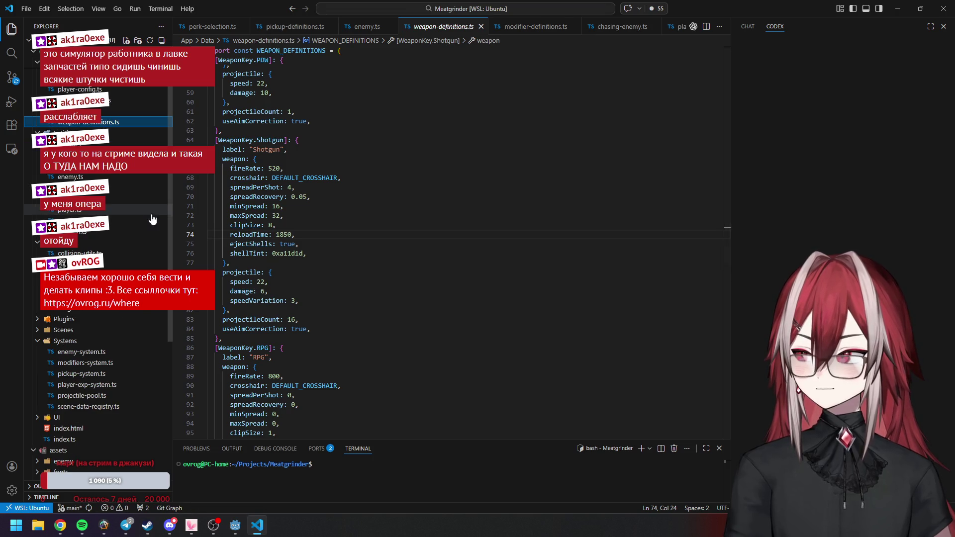
scroll(310, 230, up, 4)
scroll(308, 239, up, 15)
click(301, 277)
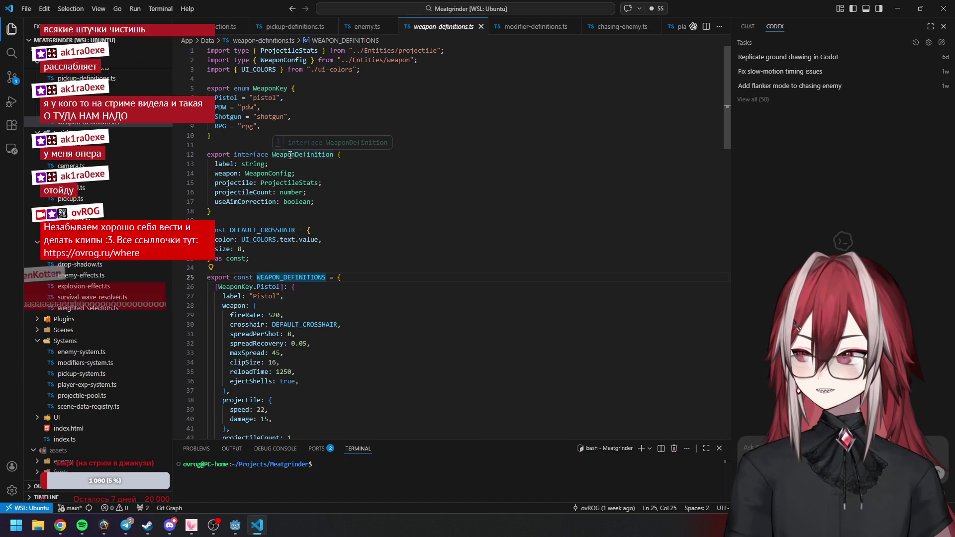
scroll(305, 231, down, 3)
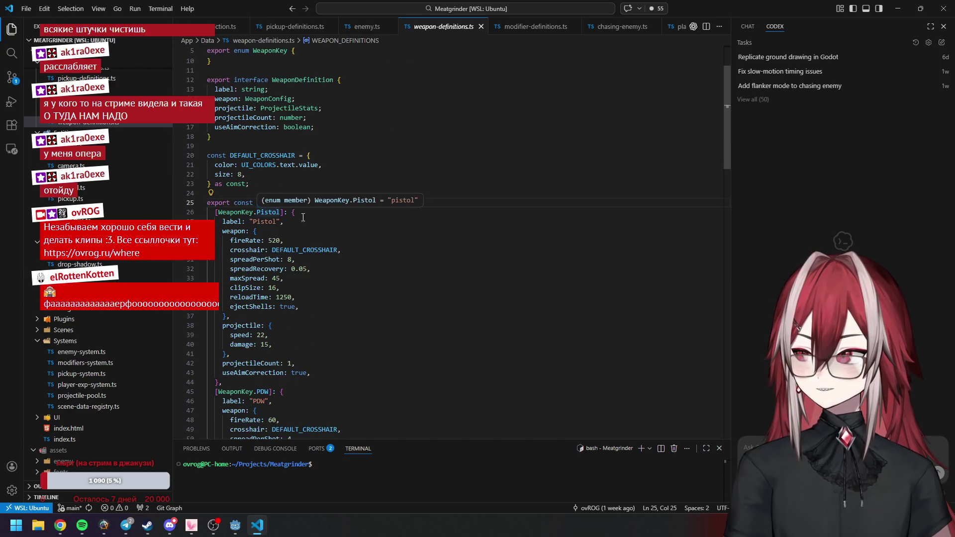
key(Down)
key(Down)
click(313, 202)
drag(724, 150, 723, 385)
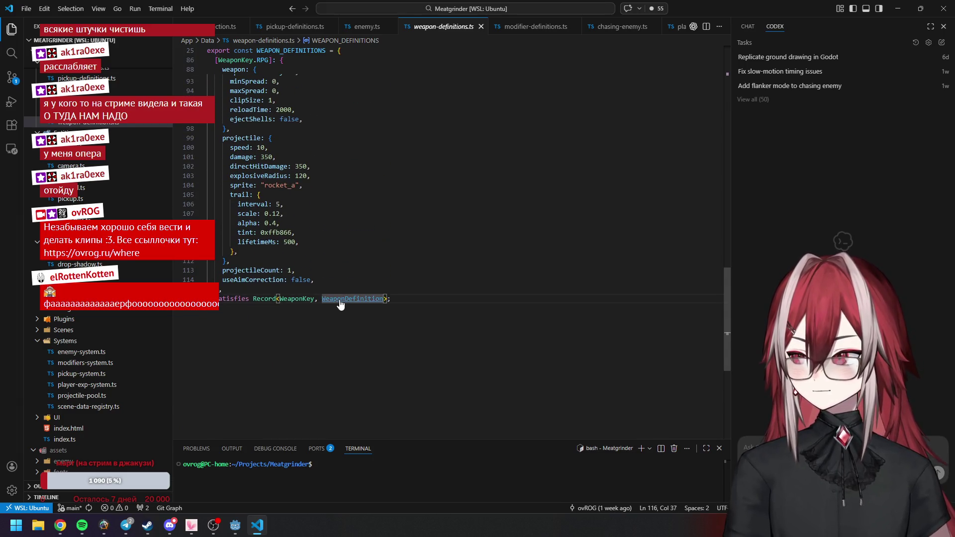
Follow the WeaponDefinition type to the WeaponConfig interface in weapon.ts, near ejectShells
ctrl+click(351, 293)
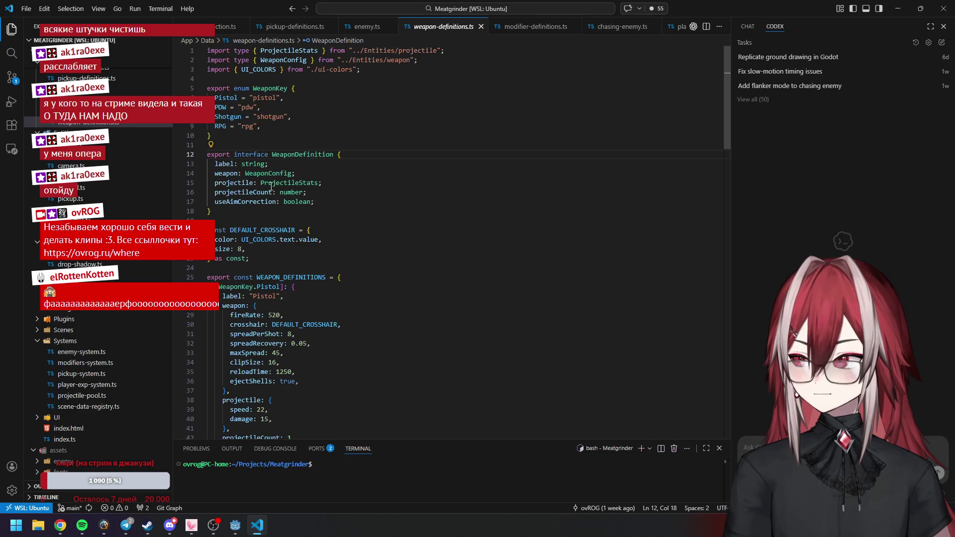
click(253, 174)
scroll(258, 149, down, 2)
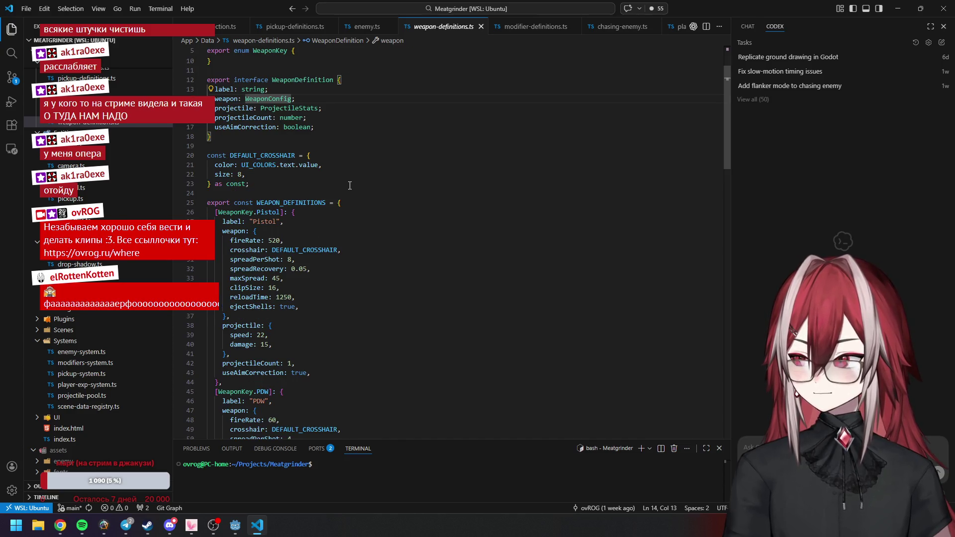
ctrl+click(276, 103)
click(382, 163)
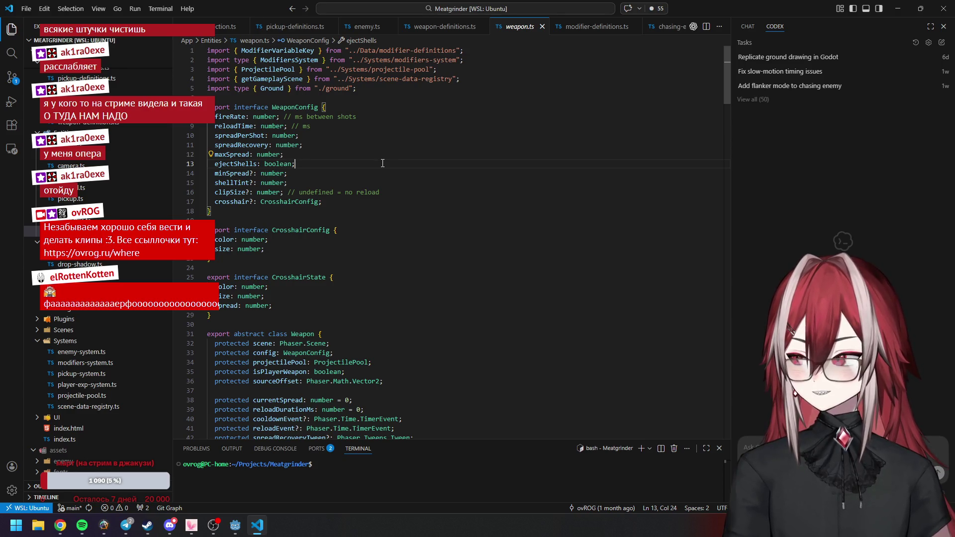
Bring Chrome to the front on the VK music tab
mouse_move(60, 525)
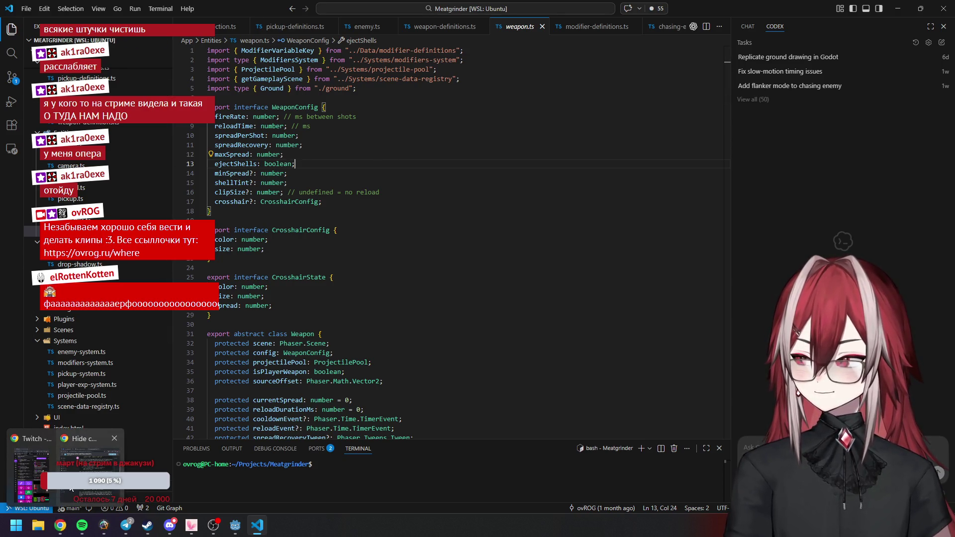
click(34, 463)
click(209, 142)
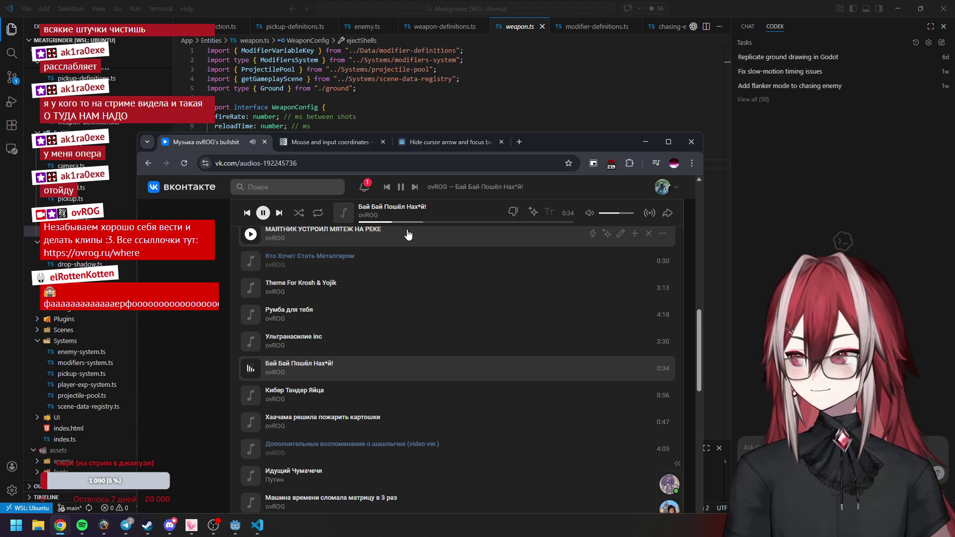
Play the track Кибер Тандер Яйца in VK and minimize the Chrome window
click(252, 395)
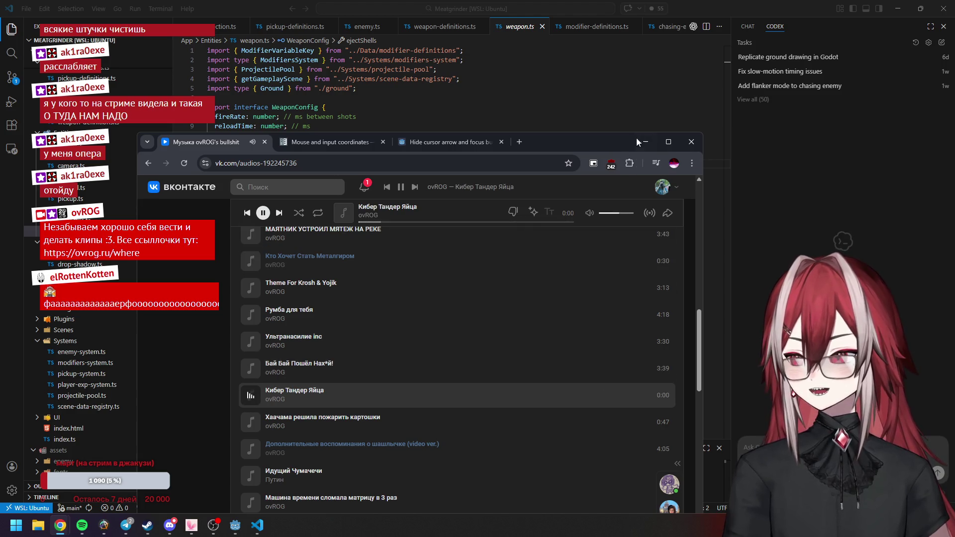
click(649, 141)
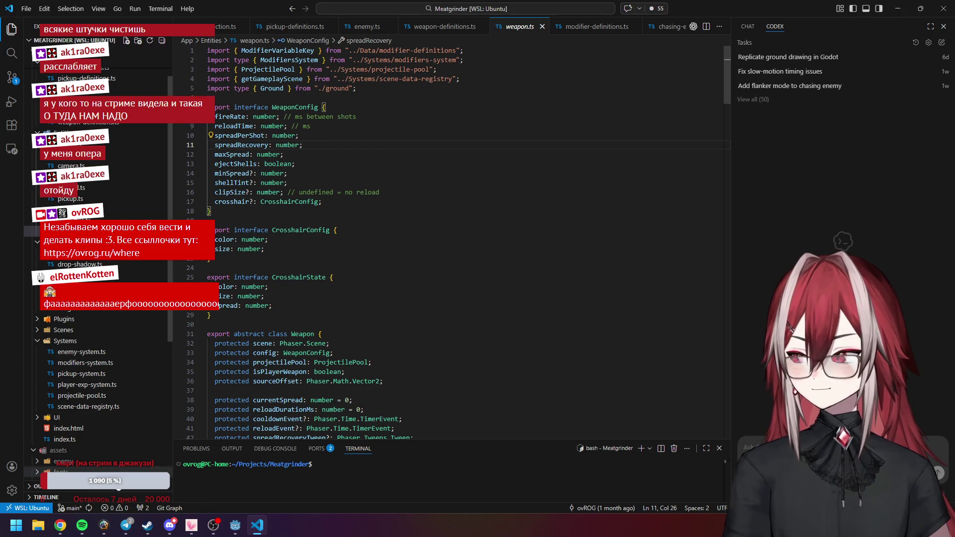
click(60, 525)
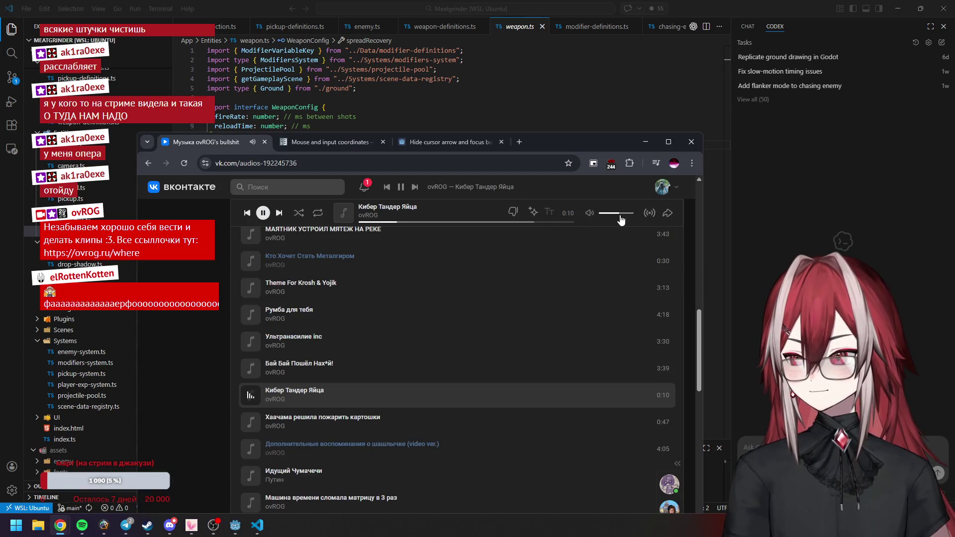
mouse_move(619, 218)
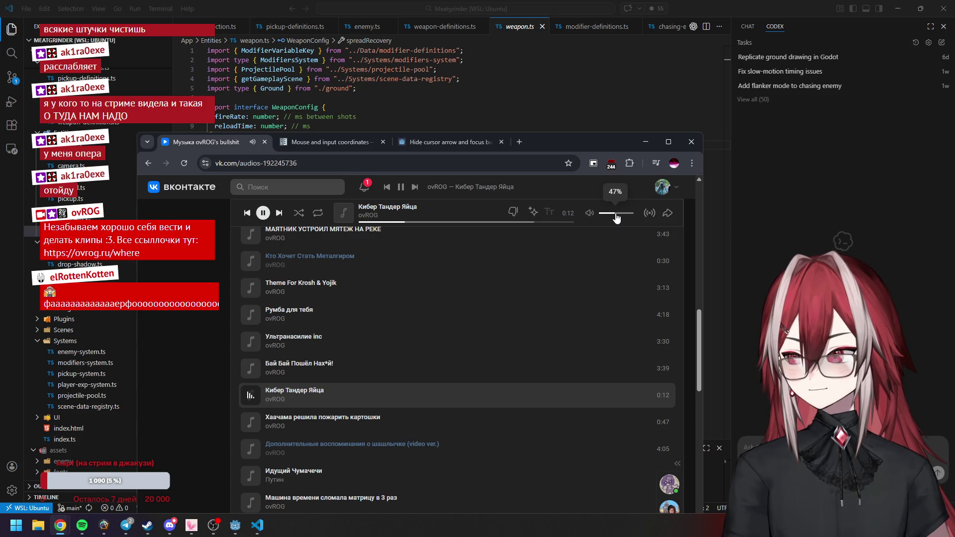
click(646, 141)
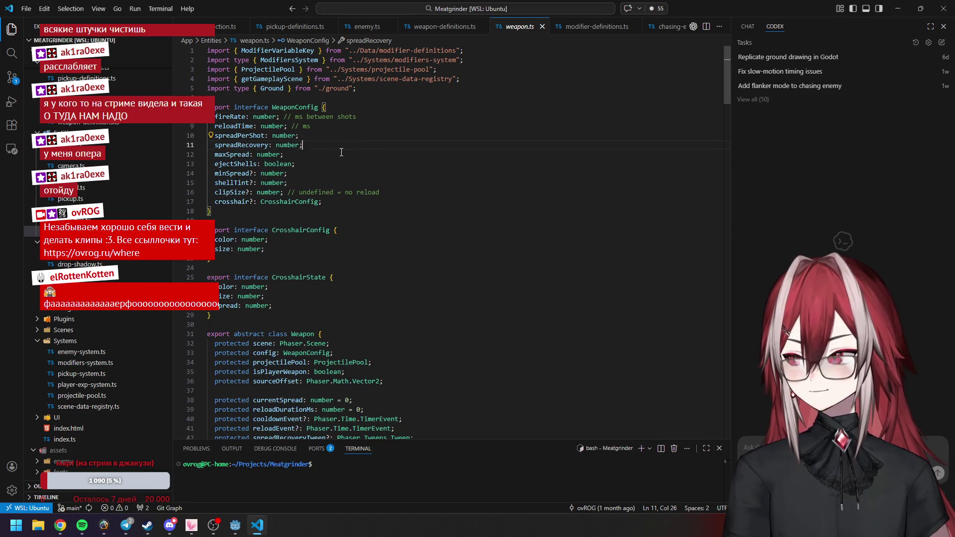
Compare weapon.ts's fireRate field with the firerate export in Godot's WeaponData script
click(241, 116)
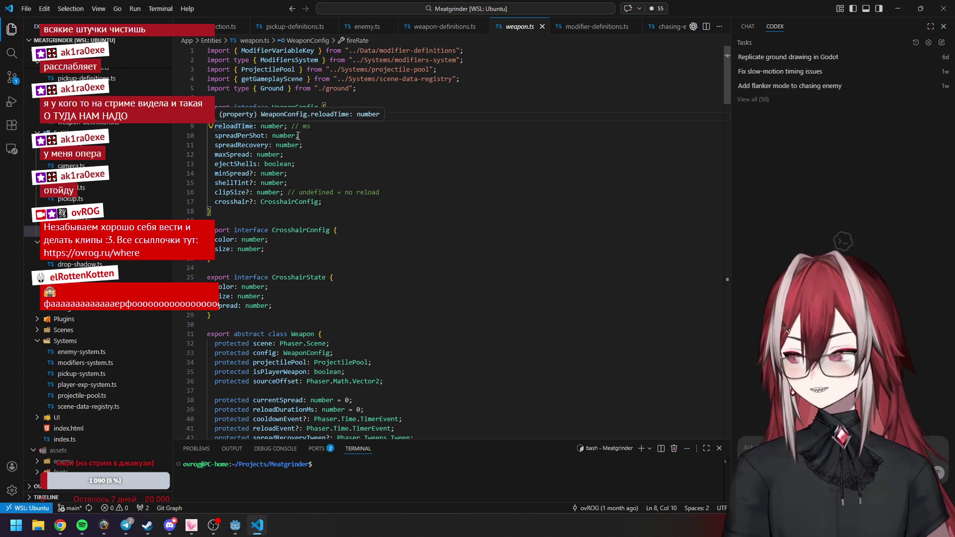
click(243, 528)
click(368, 107)
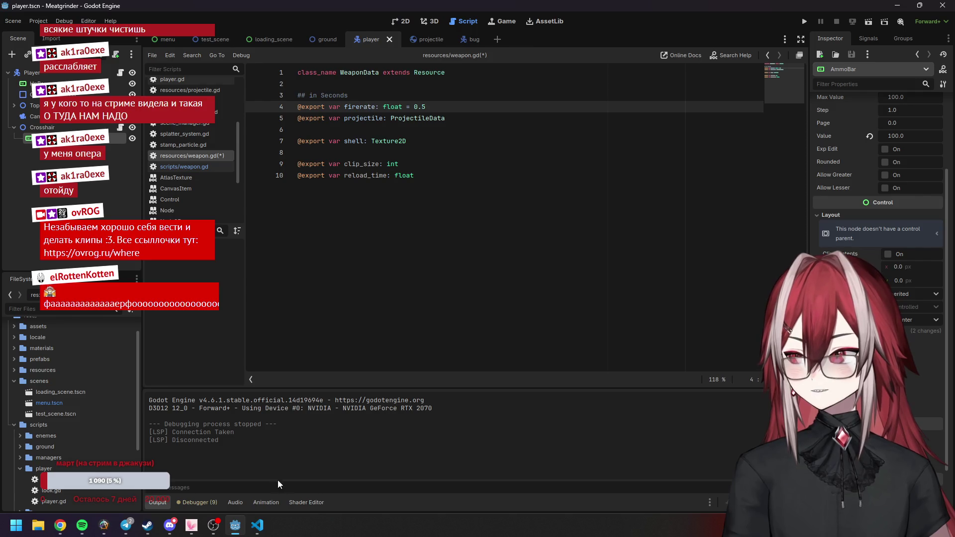
key(alt+Tab)
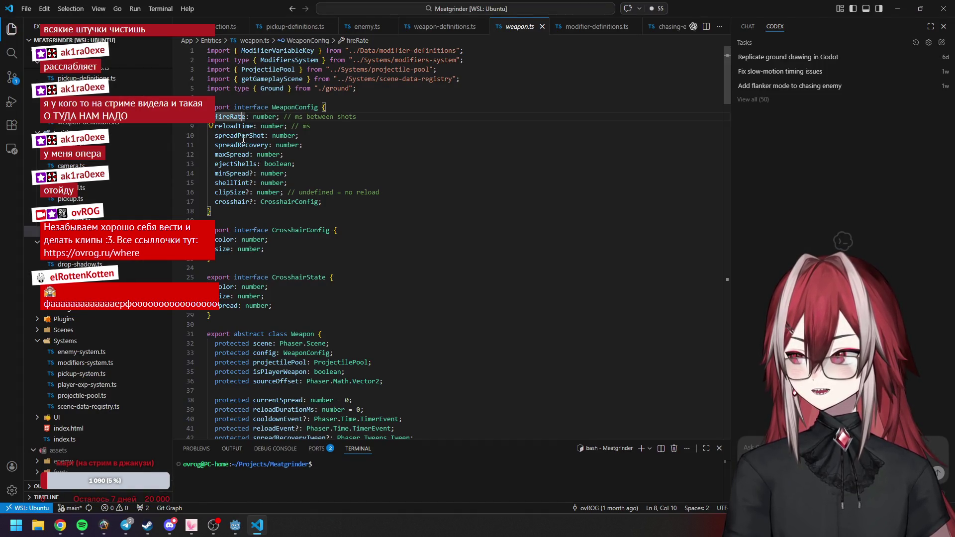
click(242, 535)
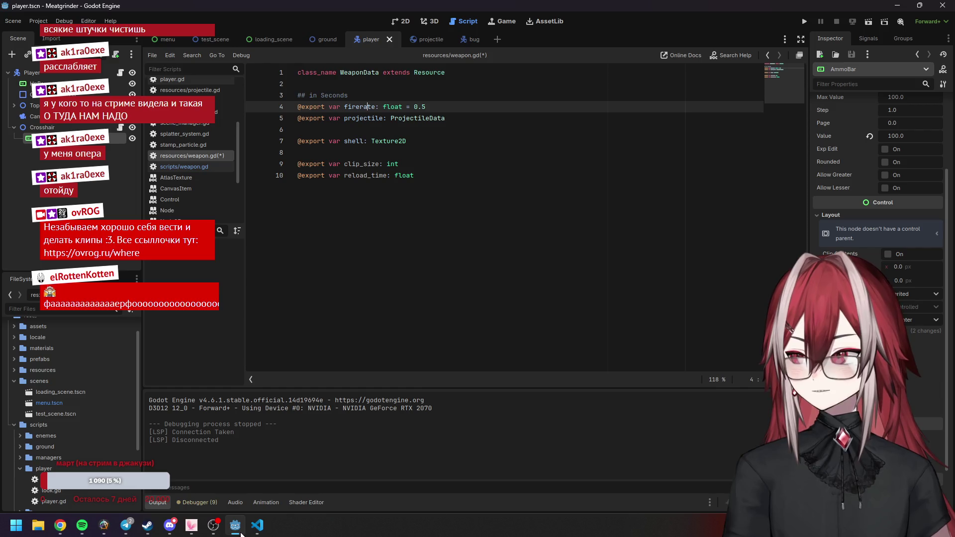
click(242, 534)
Review the spreadRecovery, maxSpread, ejectShells, clipSize and crosshair fields, ending in Godot
key(Down)
key(Down)
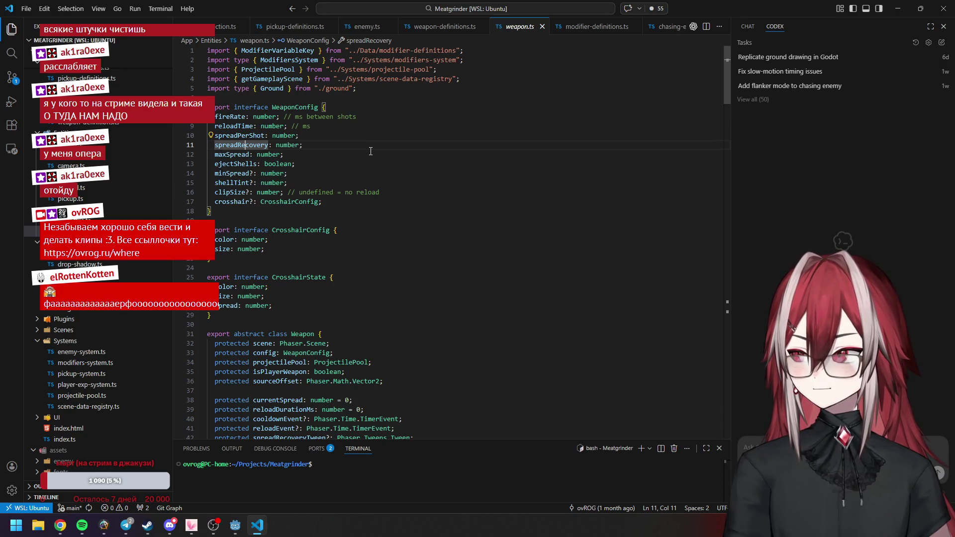
click(248, 156)
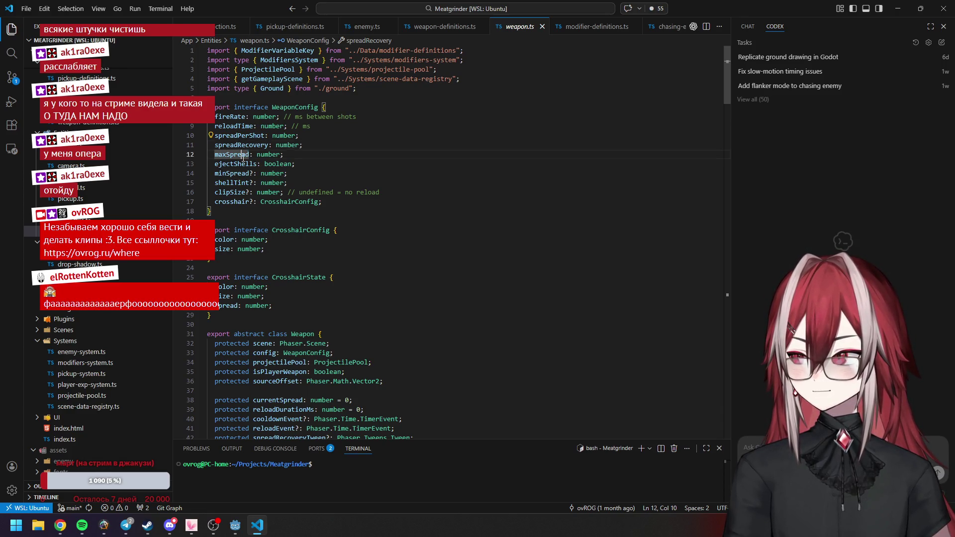
click(245, 165)
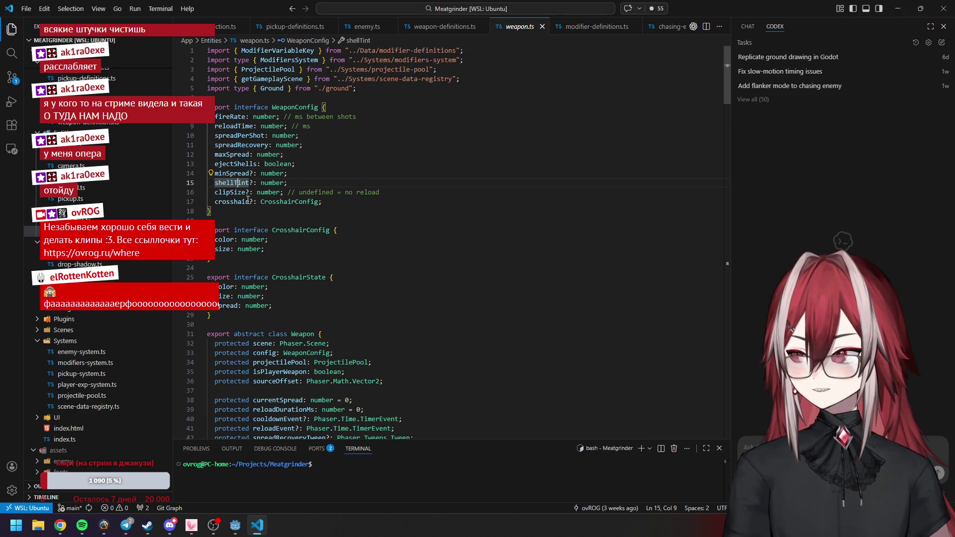
click(242, 194)
key(Down)
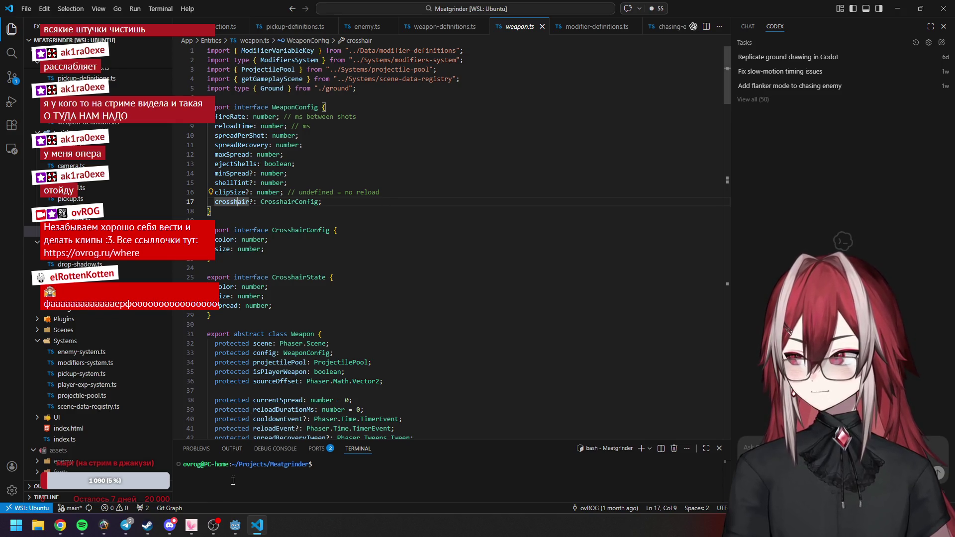
click(230, 532)
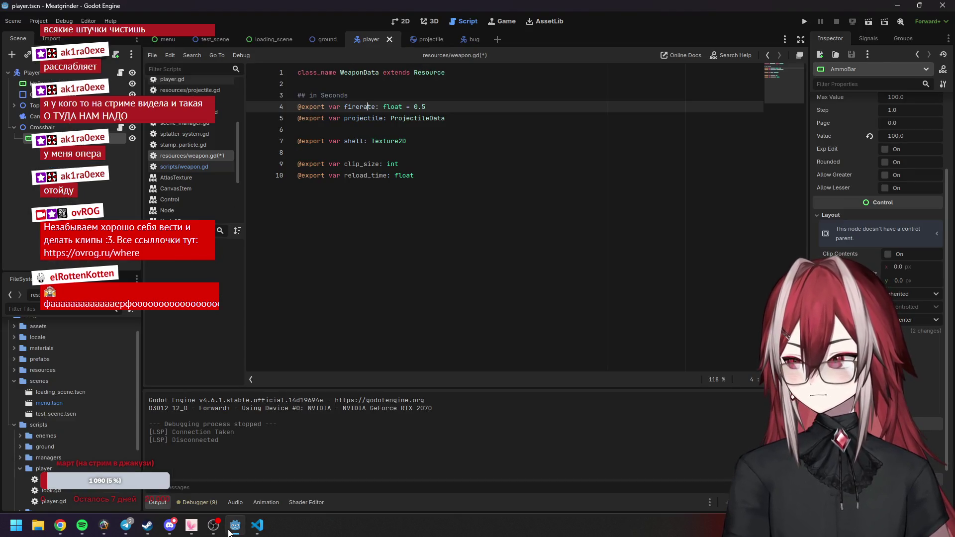
Add an empty line after reload_time and save resources/weapon.gd
click(376, 164)
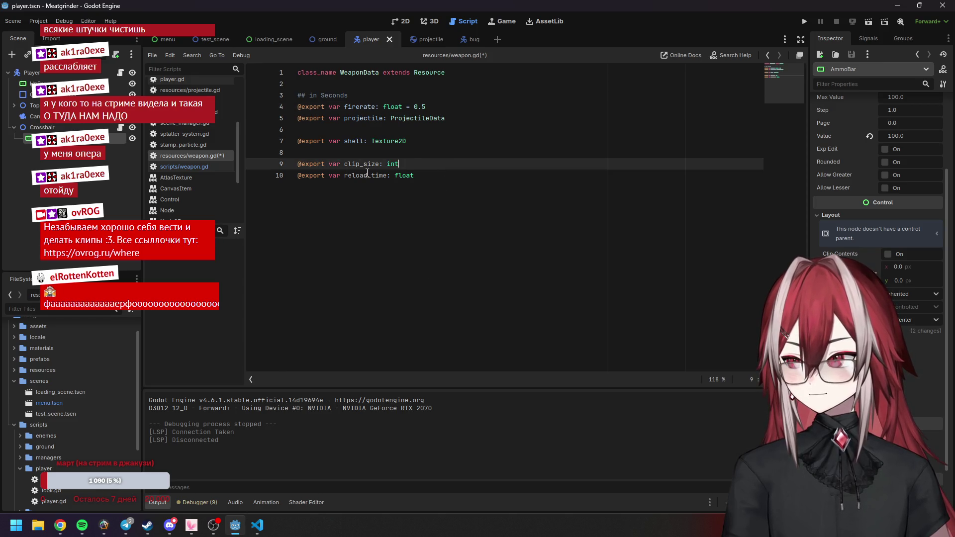
click(374, 175)
click(376, 164)
click(373, 173)
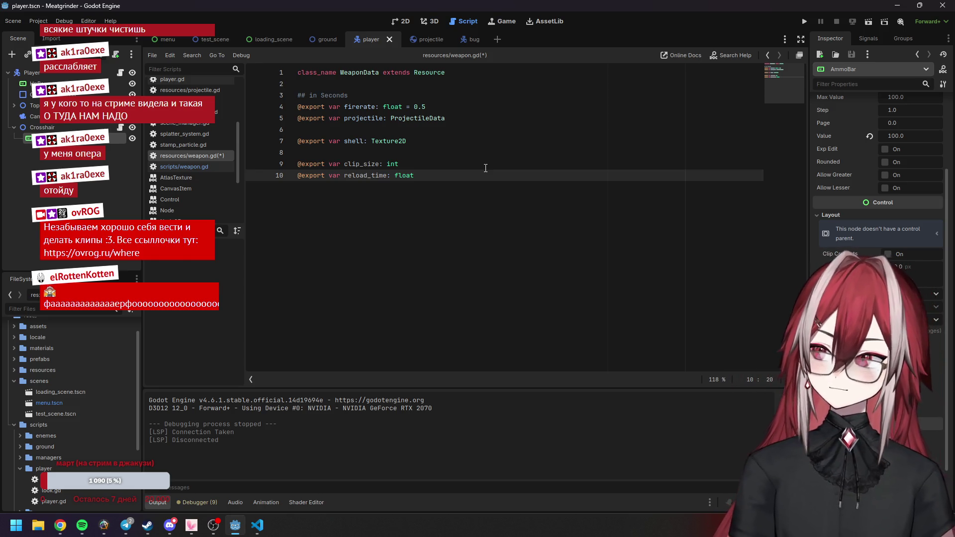
click(455, 175)
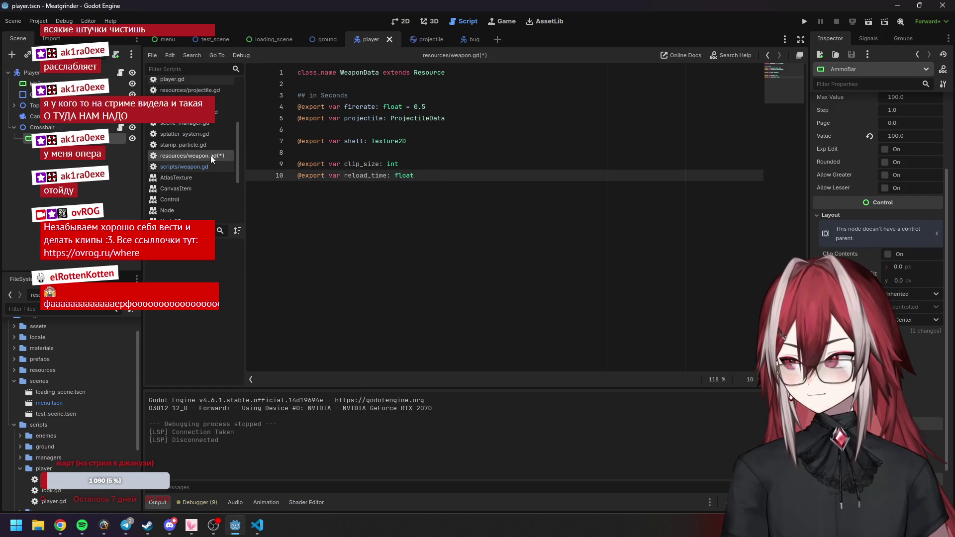
key(Up)
key(ctrl+s)
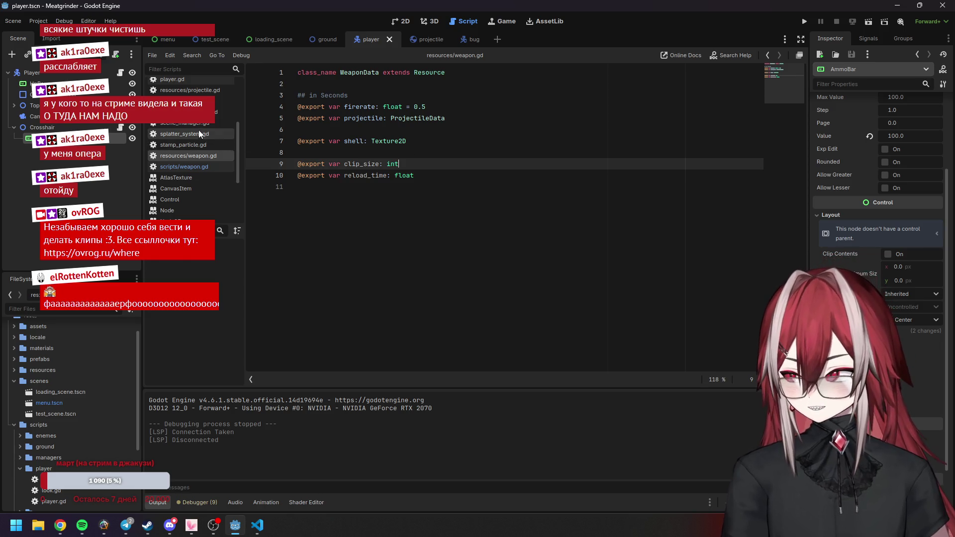
Recheck the saved clip_size and reload_time export lines in the WeaponData script
scroll(198, 132, up, 5)
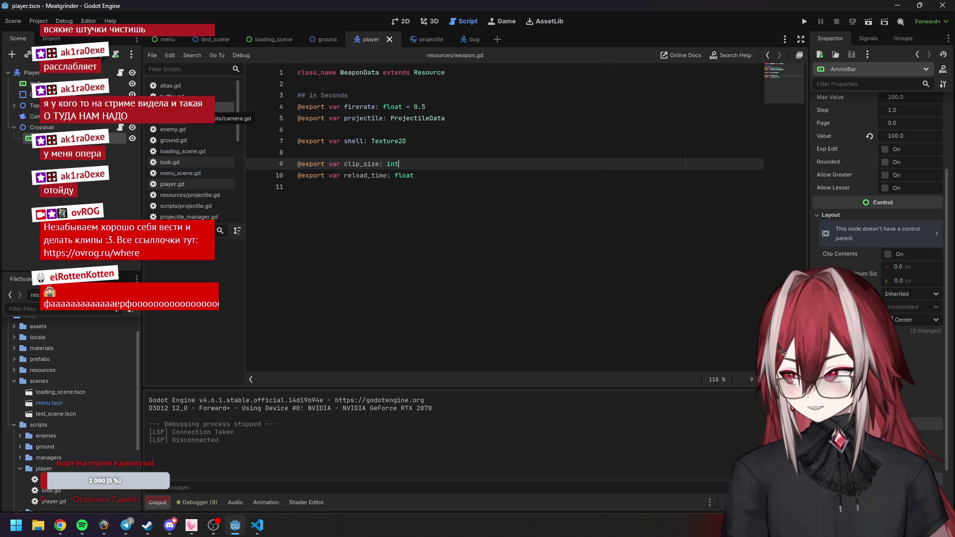
click(431, 176)
click(429, 163)
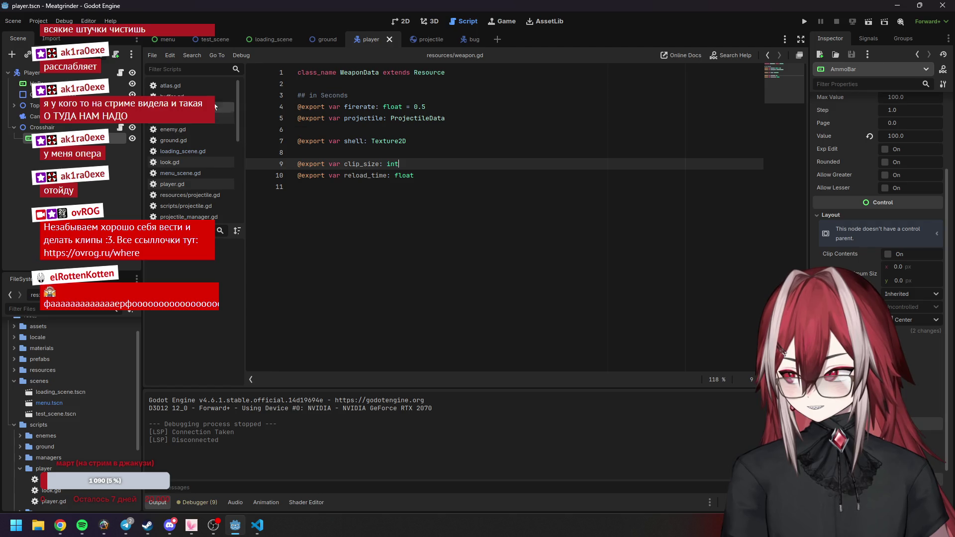
scroll(221, 143, down, 2)
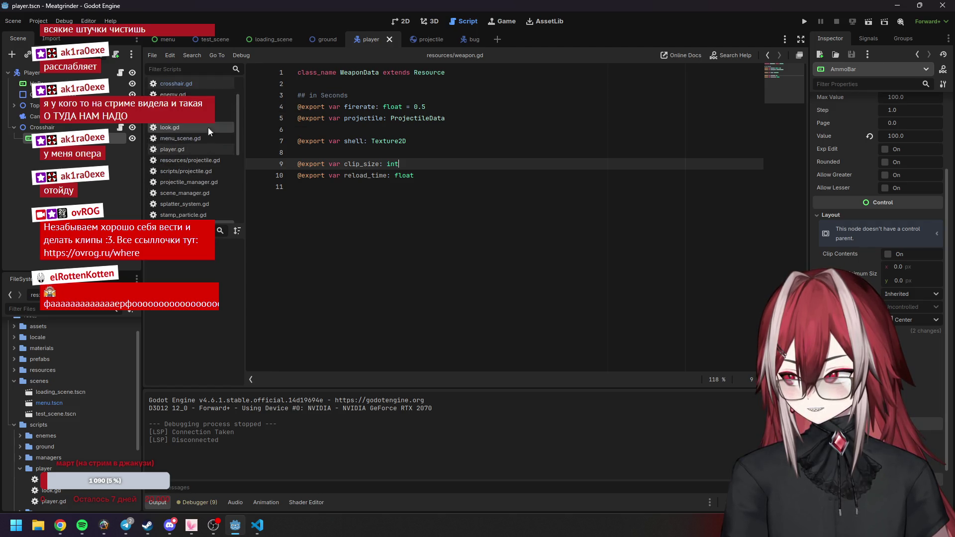
click(432, 175)
scroll(197, 132, up, 2)
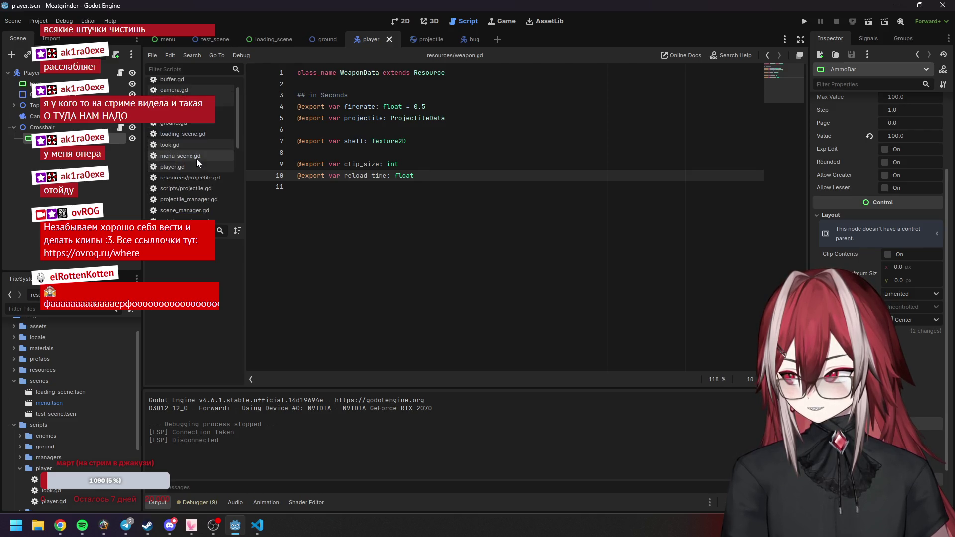
scroll(196, 159, down, 3)
scroll(194, 124, down, 2)
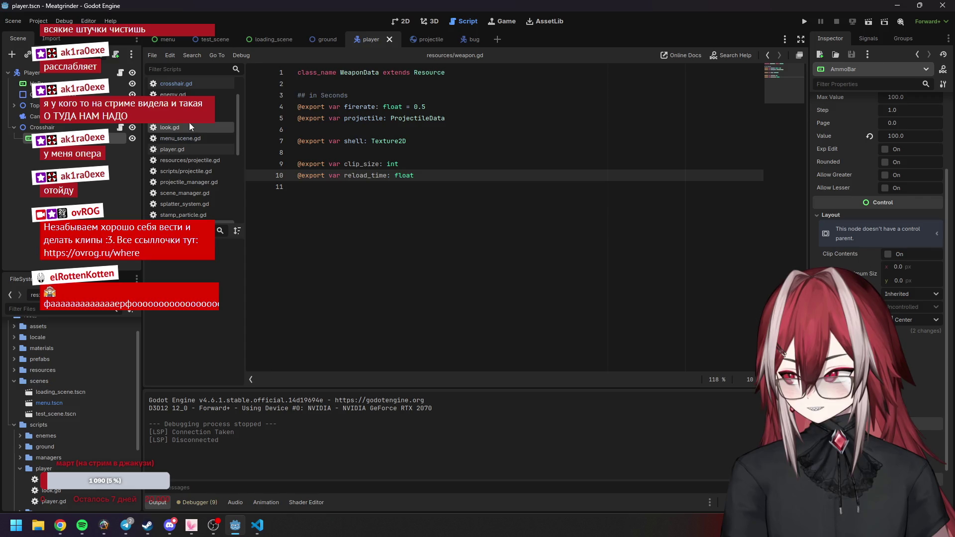
scroll(195, 164, down, 1)
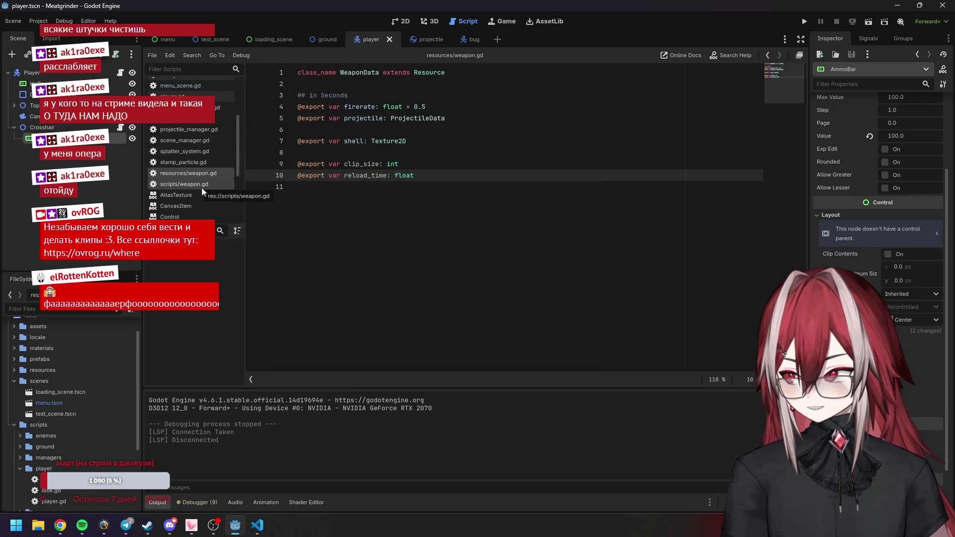
click(201, 185)
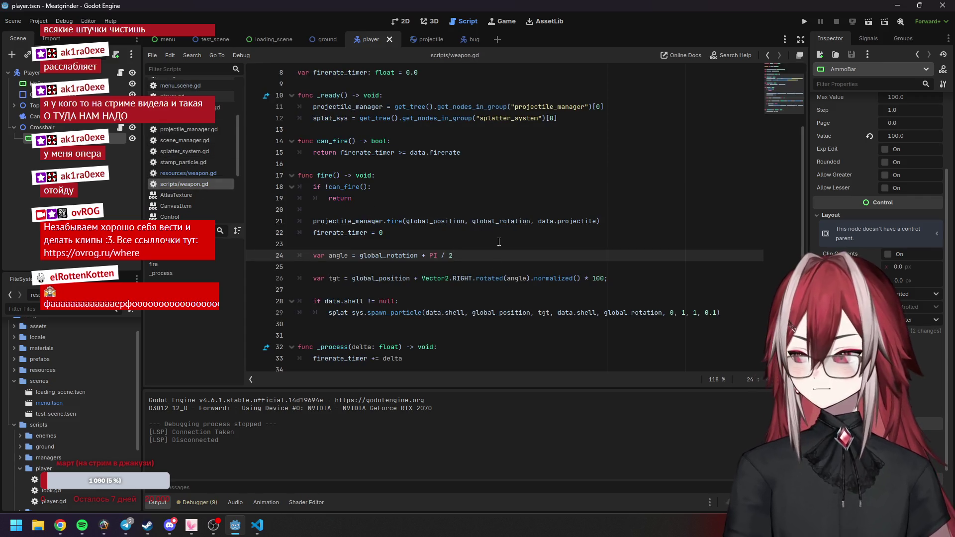
click(465, 297)
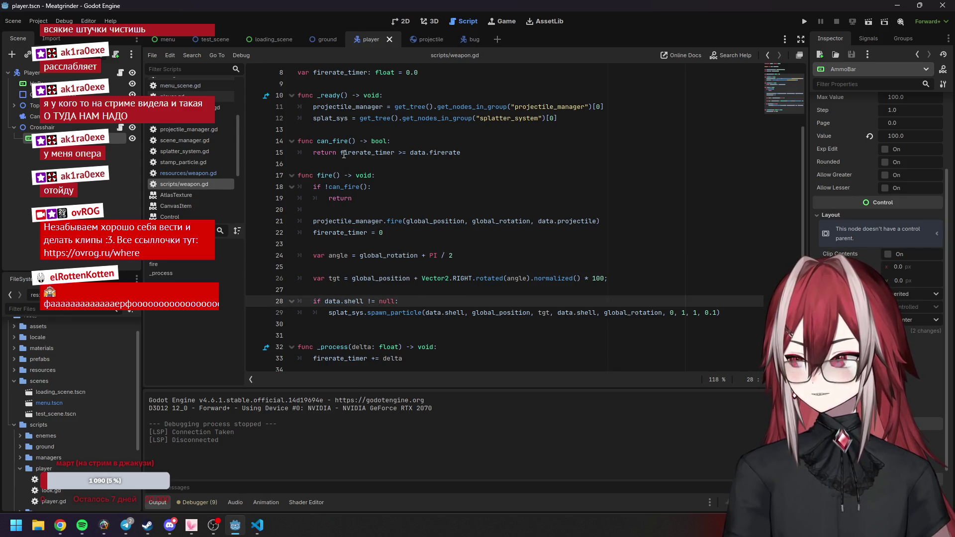
scroll(343, 154, up, 2)
click(340, 106)
click(344, 141)
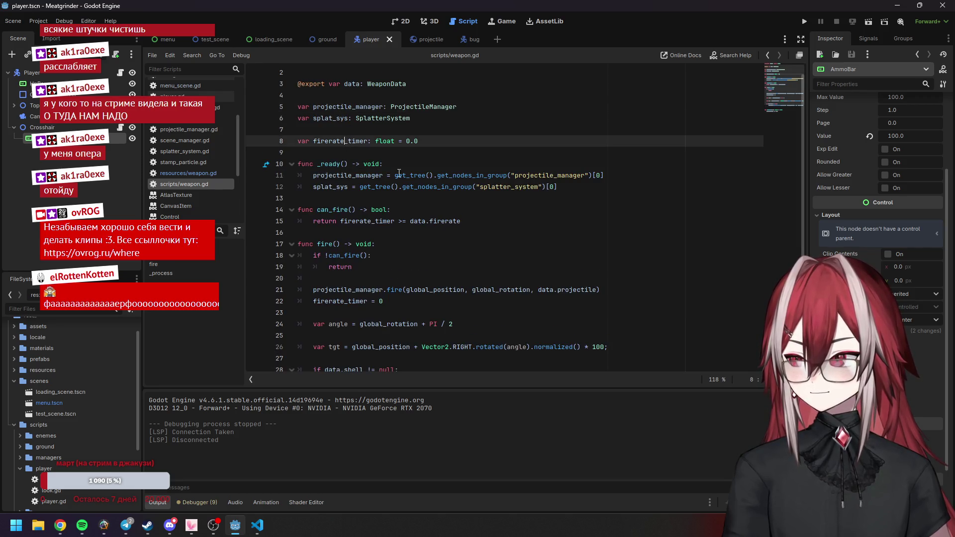
click(336, 164)
click(349, 209)
scroll(348, 210, down, 2)
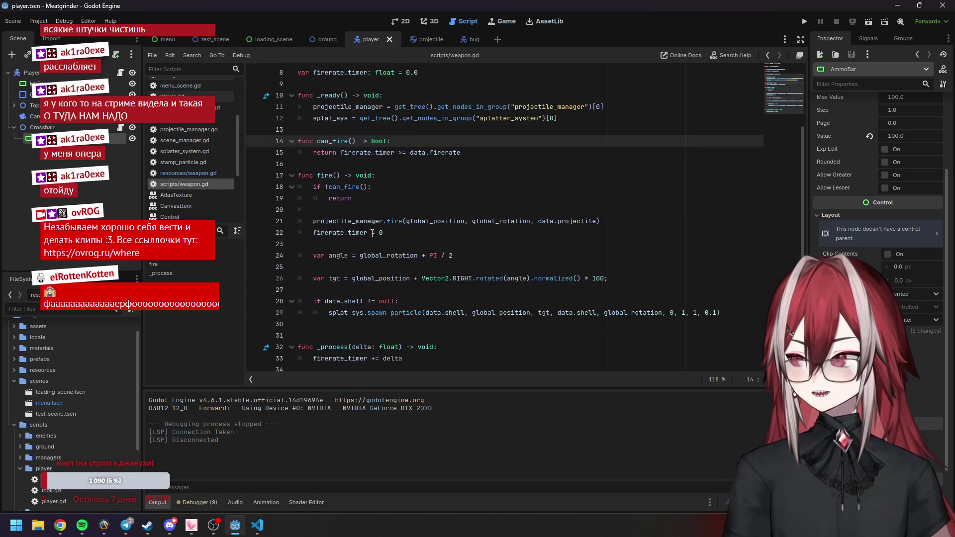
scroll(349, 210, up, 2)
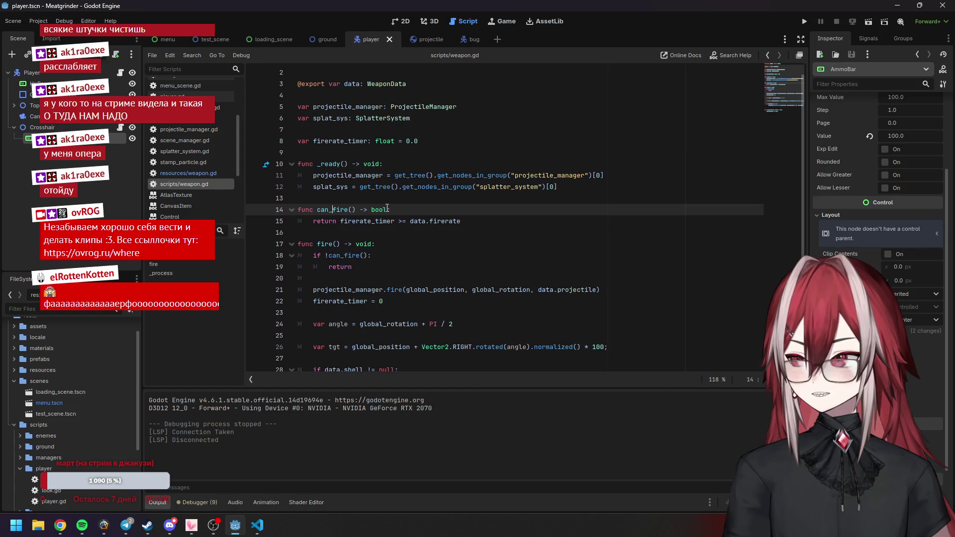
click(362, 174)
click(332, 107)
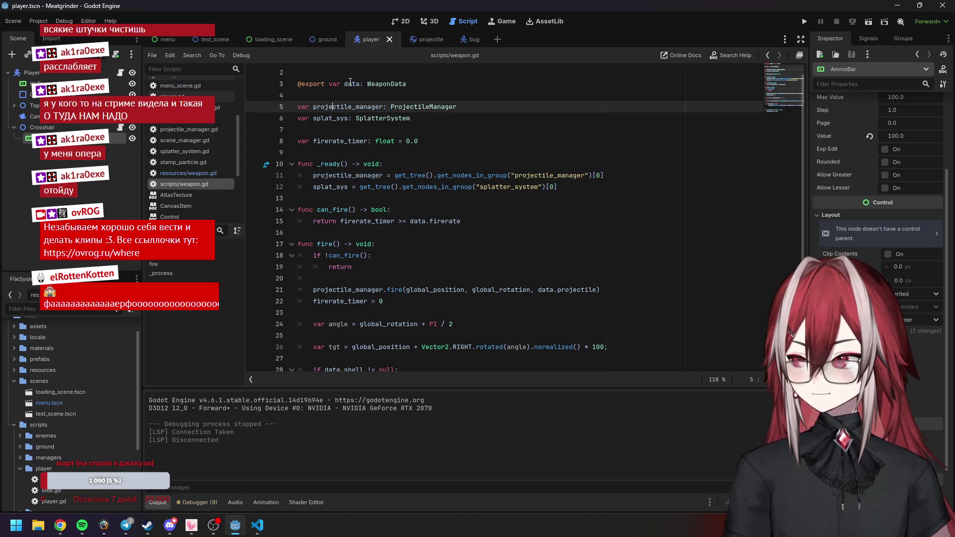
click(350, 84)
scroll(409, 185, down, 2)
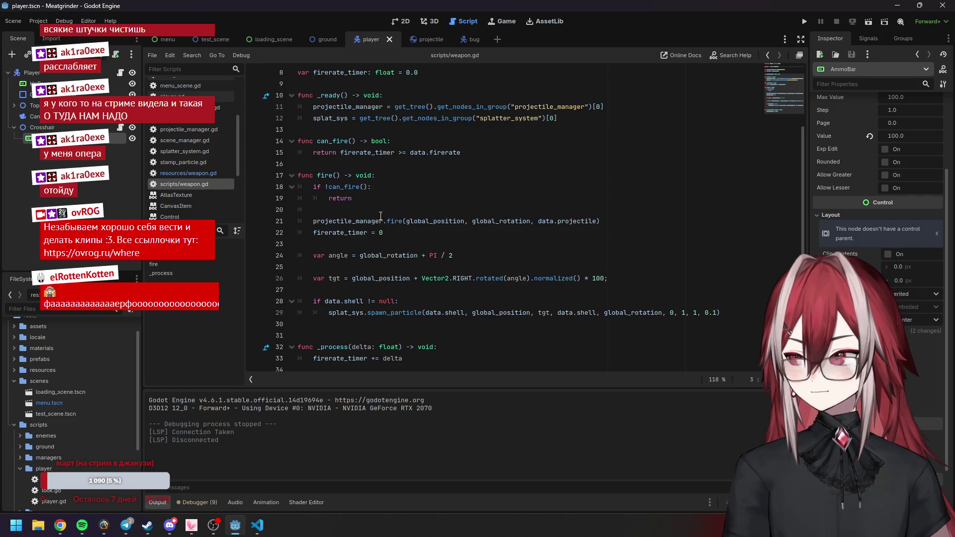
click(346, 188)
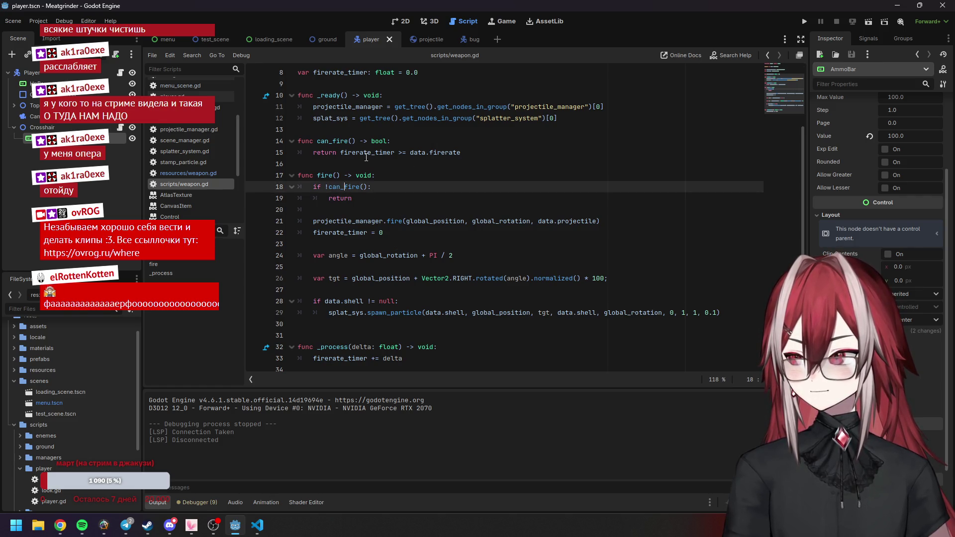
click(470, 155)
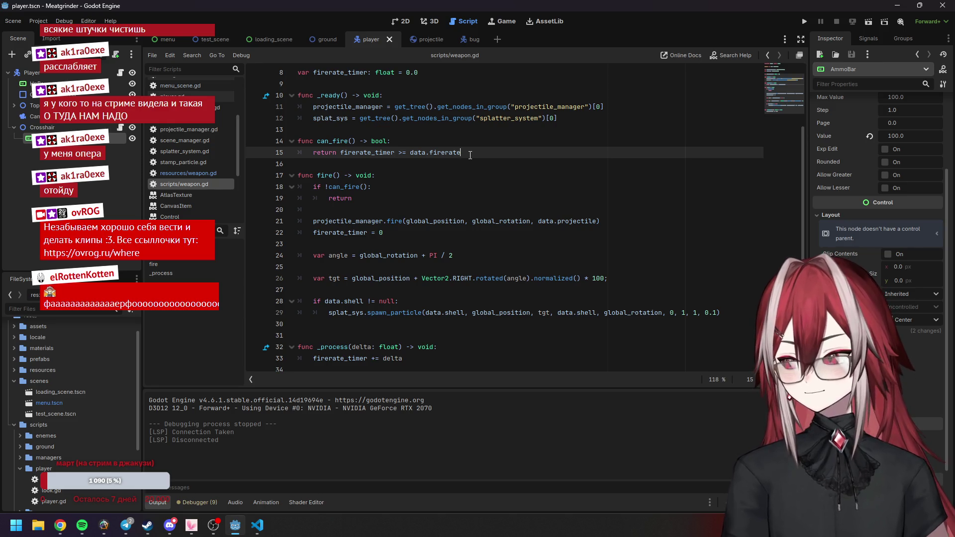
scroll(470, 156, up, 3)
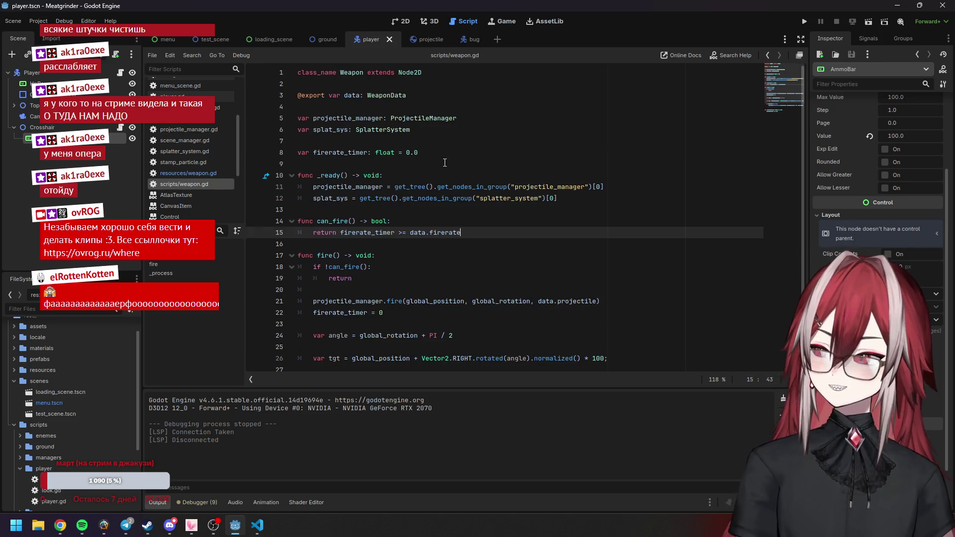
scroll(438, 153, down, 3)
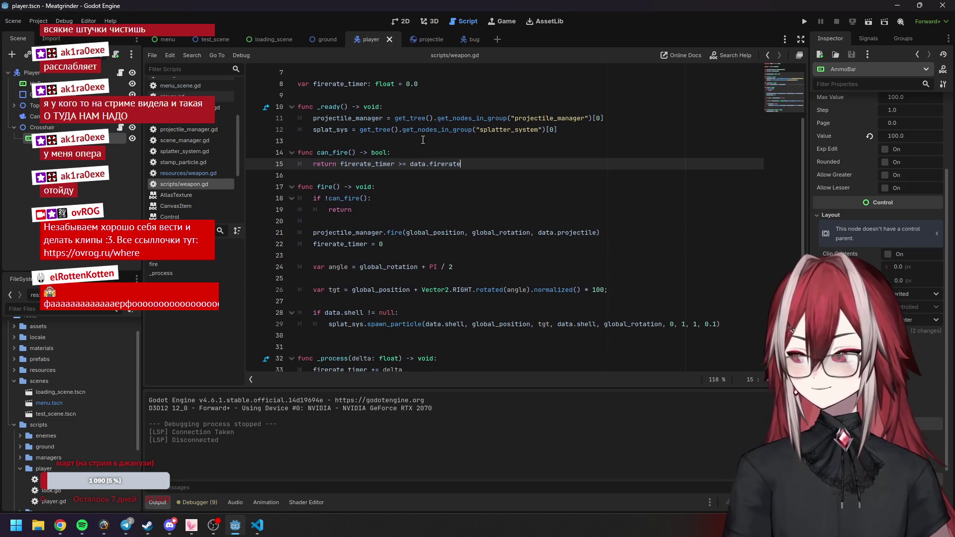
scroll(438, 115, up, 3)
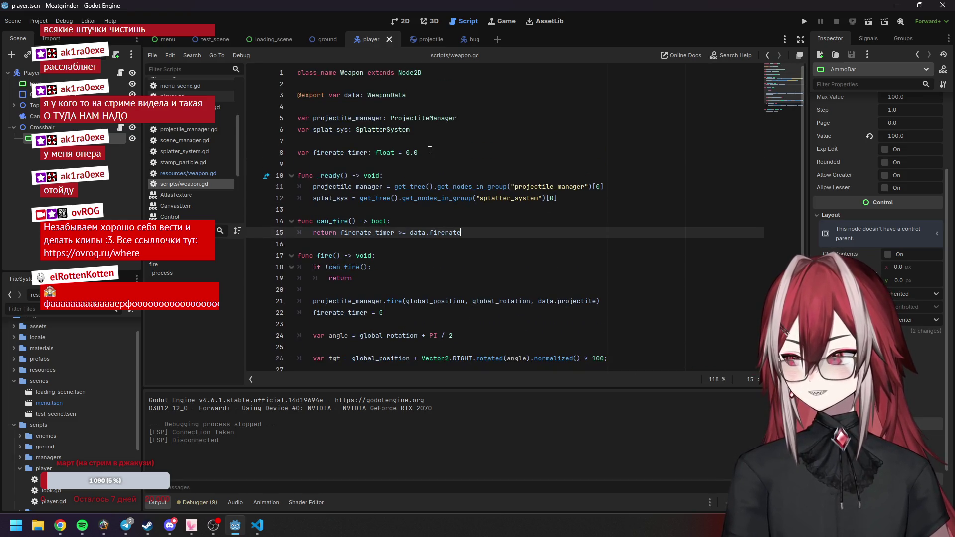
click(414, 152)
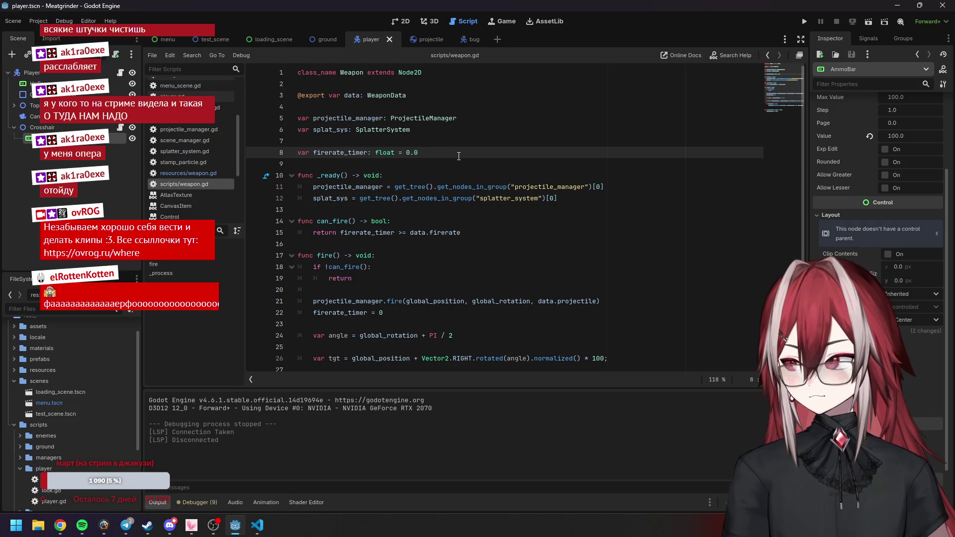
key(Return)
Type var state: String = "" on the new line, fixing typos and autocompleting String
text(var)
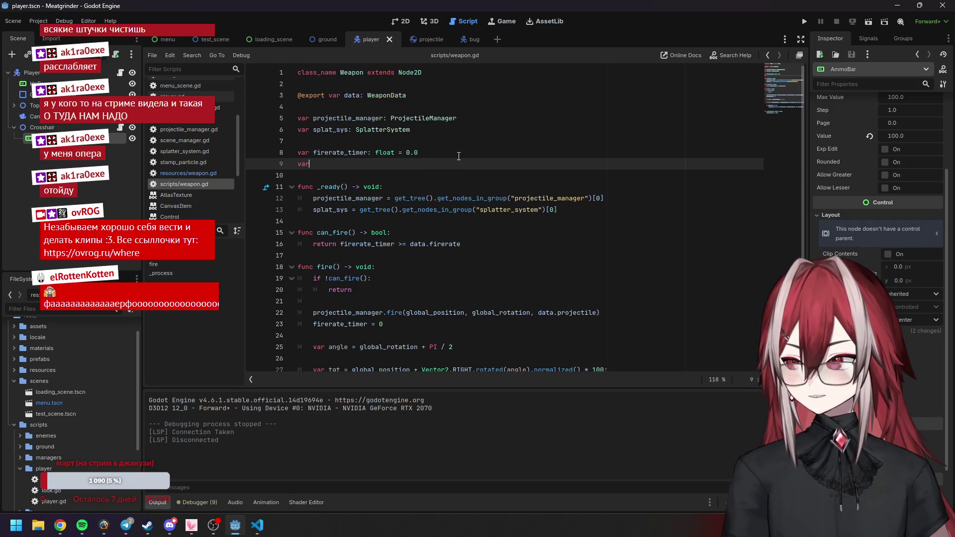
text( state)
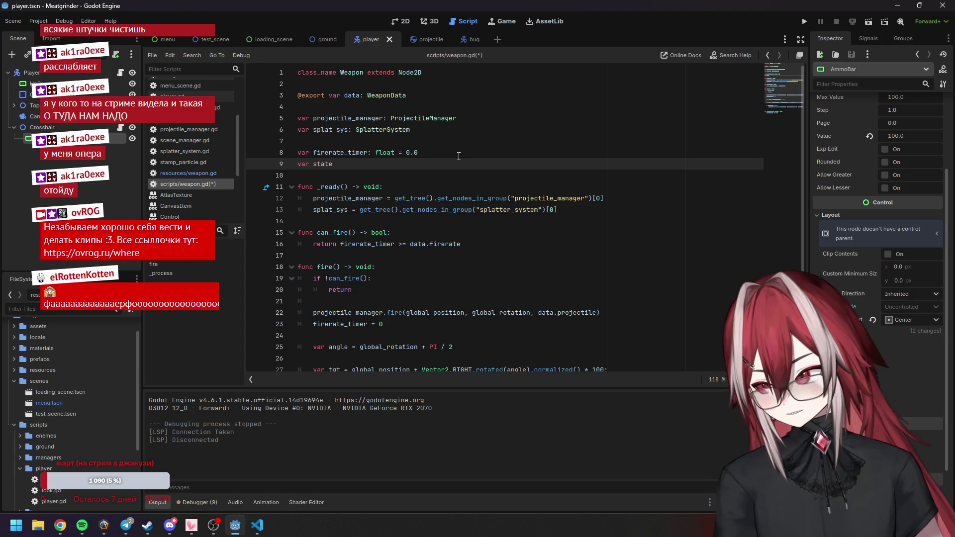
key(BackSpace)
key(BackSpace)
key(BackSpace)
key(BackSpace)
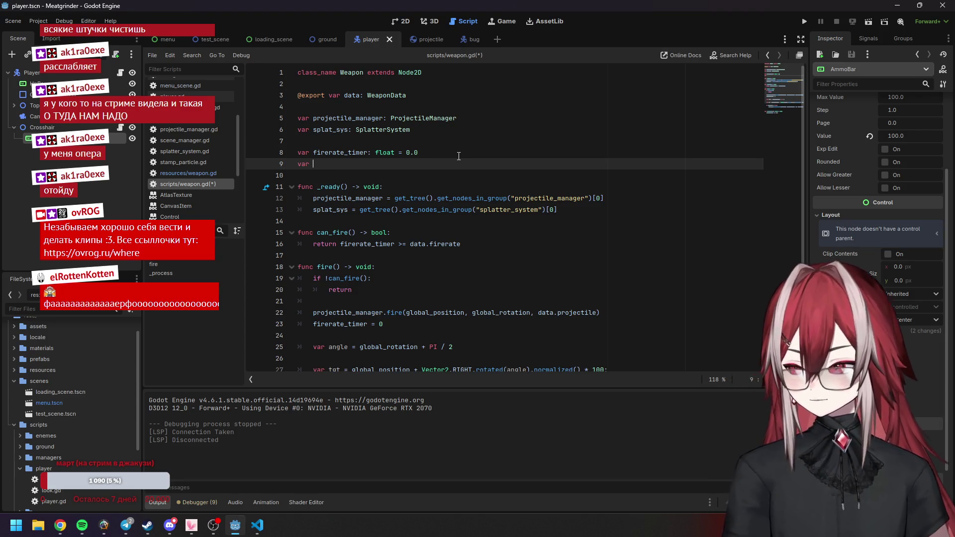
text(is)
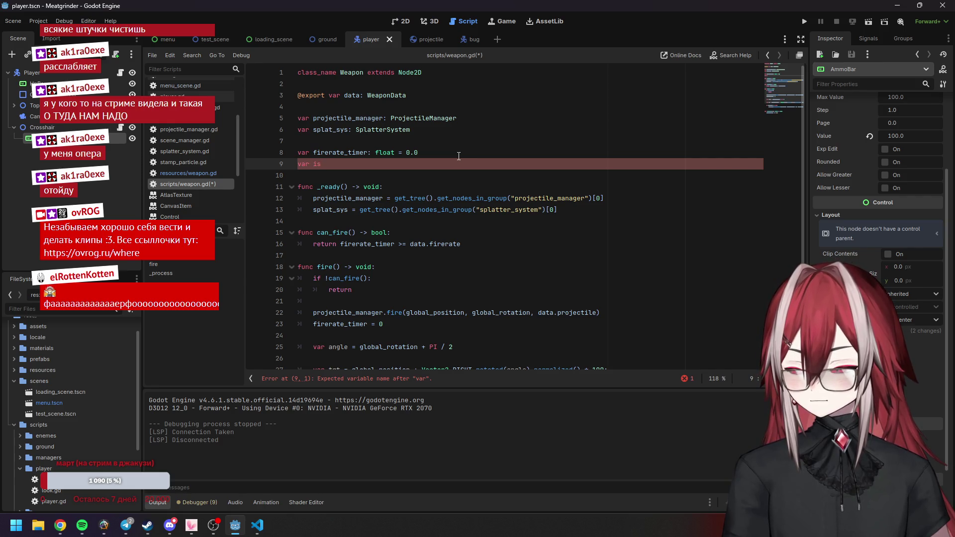
text(oad)
key(BackSpace)
key(BackSpace)
key(BackSpace)
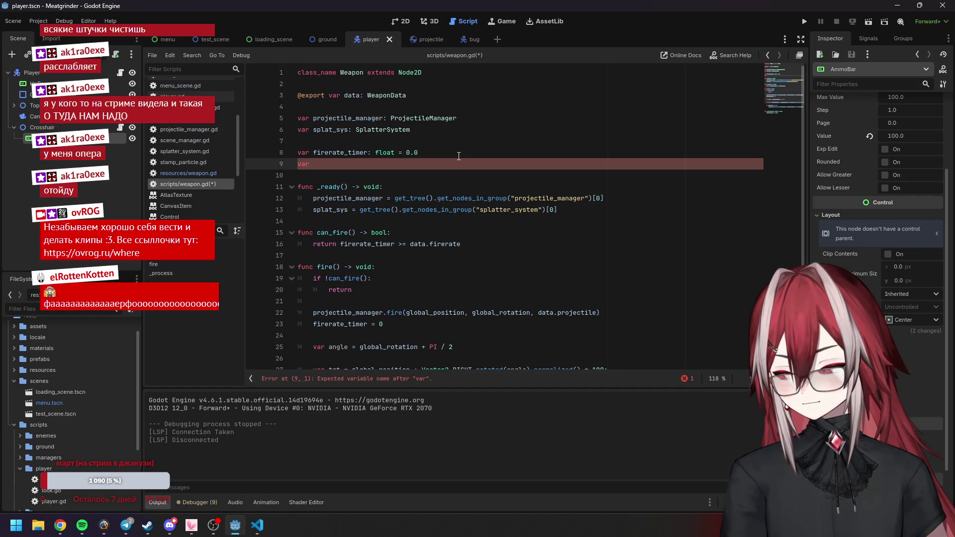
text(tate)
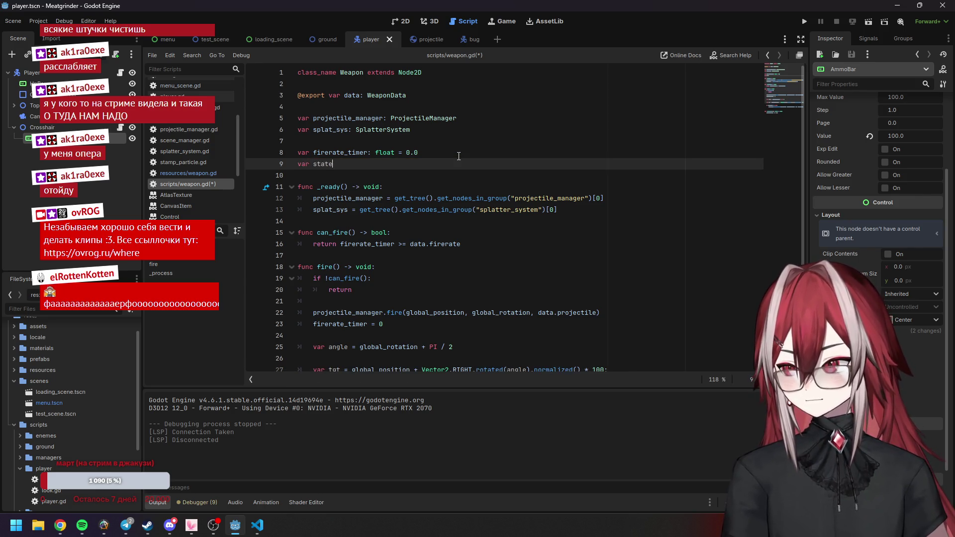
text(: strinm)
key(BackSpace)
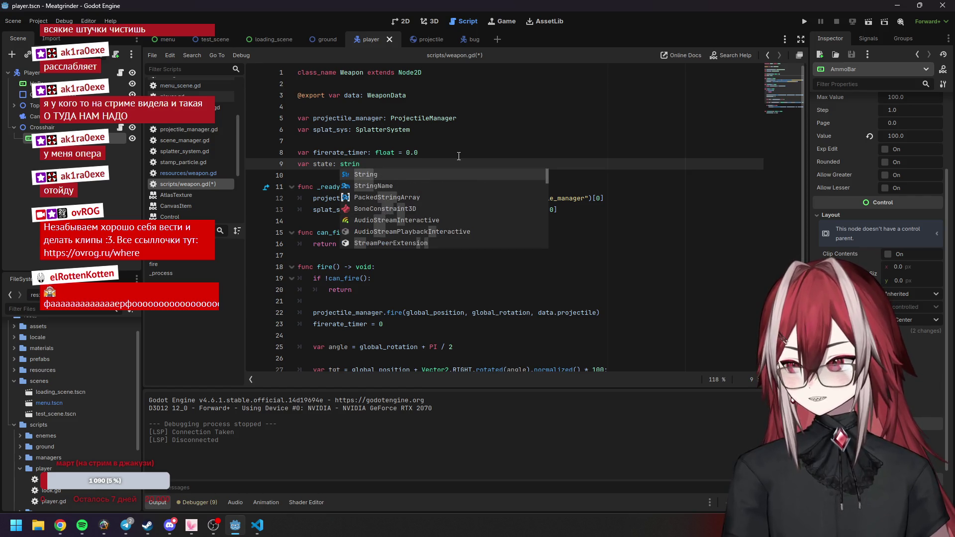
key(Return)
text(= ?)
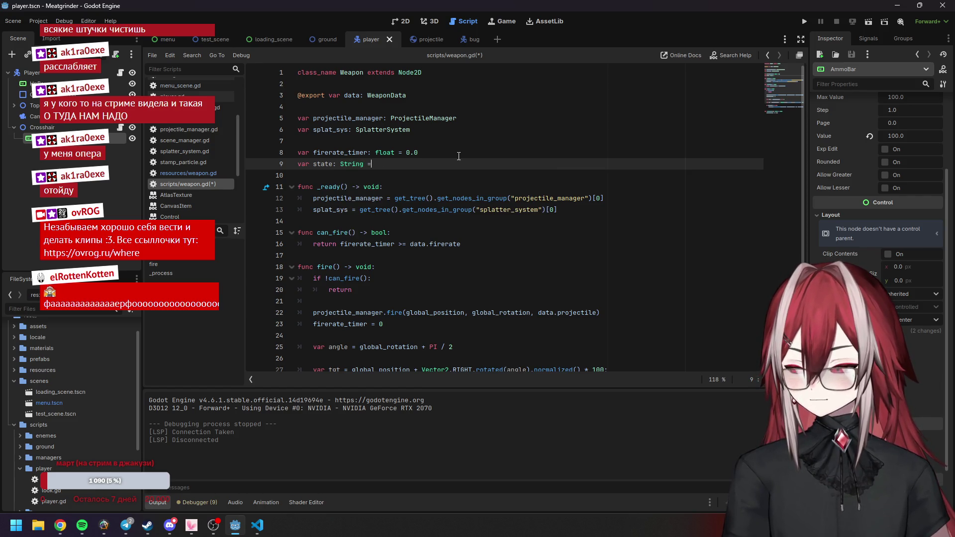
key(BackSpace)
text(_)
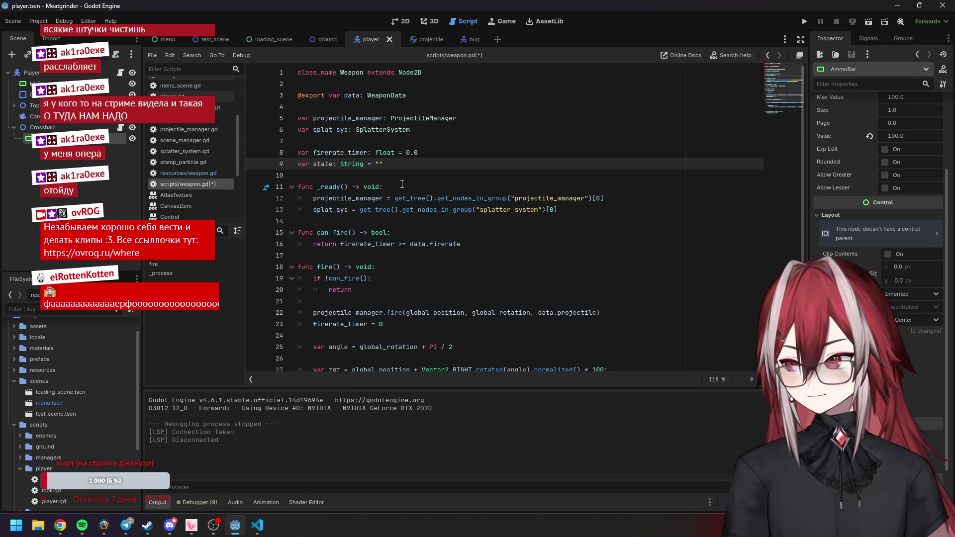
Bring the VK music player window forward
scroll(423, 181, down, 1)
scroll(441, 178, up, 1)
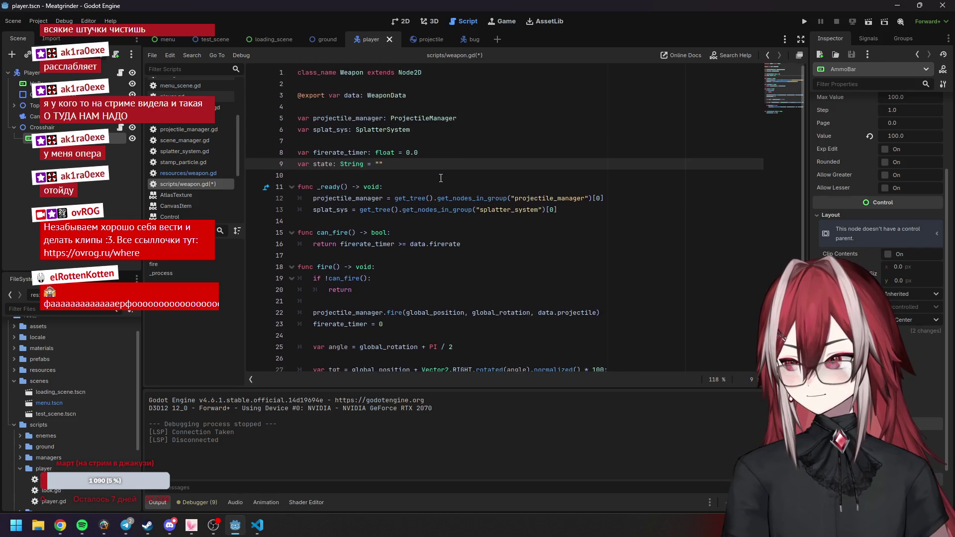
scroll(441, 178, down, 1)
scroll(441, 178, up, 1)
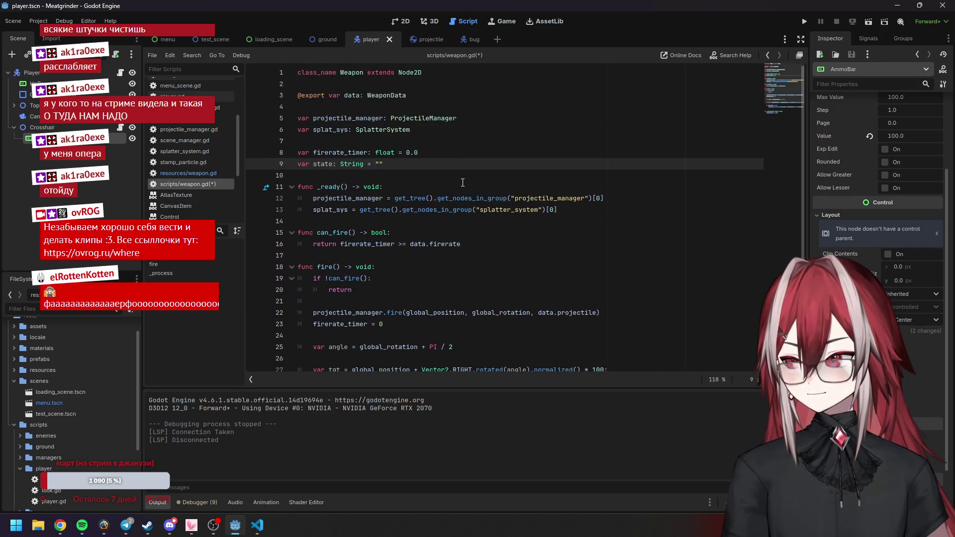
scroll(462, 183, down, 1)
scroll(463, 183, up, 1)
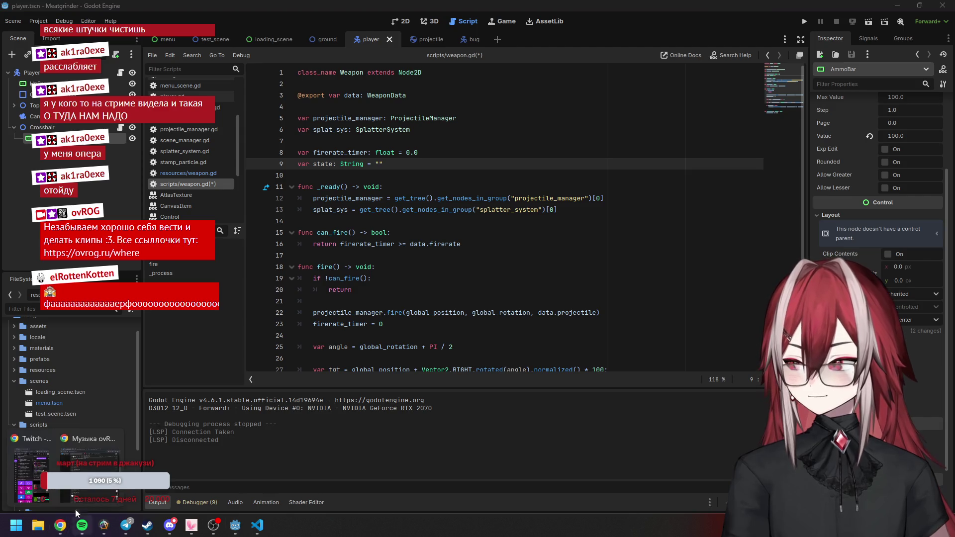
click(60, 525)
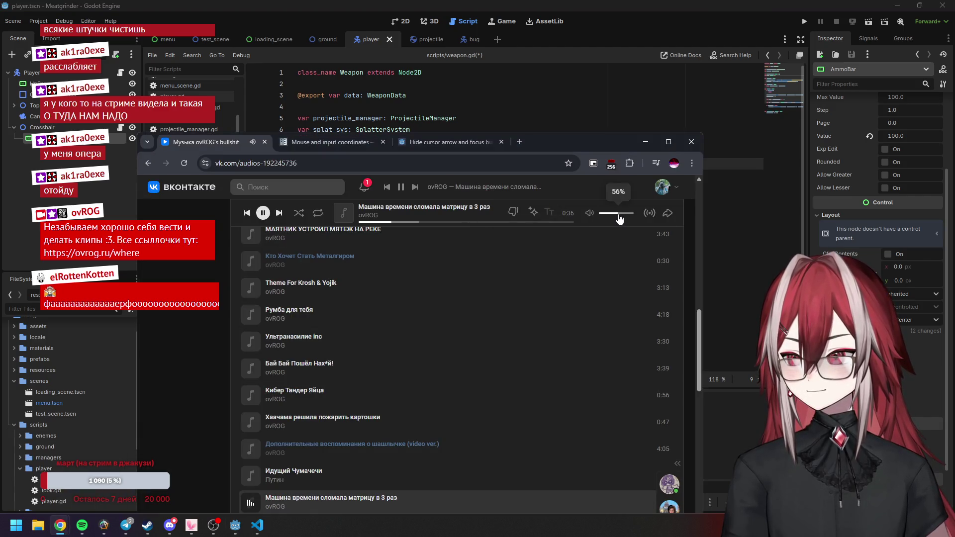
click(645, 142)
click(388, 166)
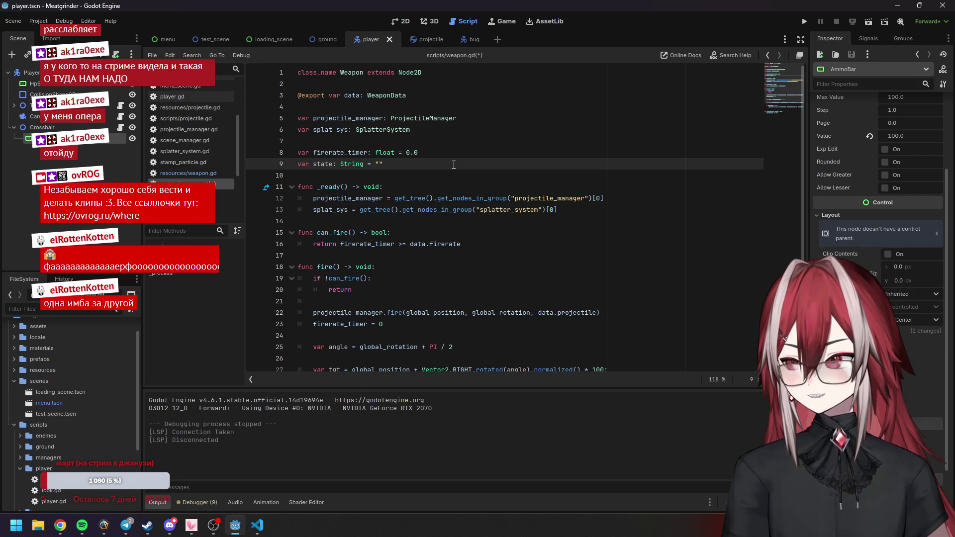
key(Left)
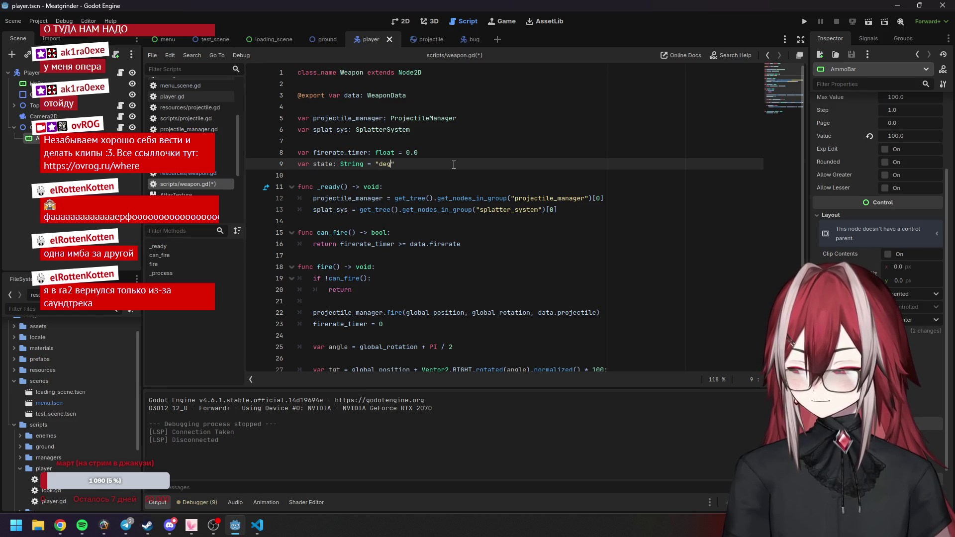
Strip the String type and empty default from line 9, then Alt+Tab to VS Code
key(BackSpace)
key(BackSpace)
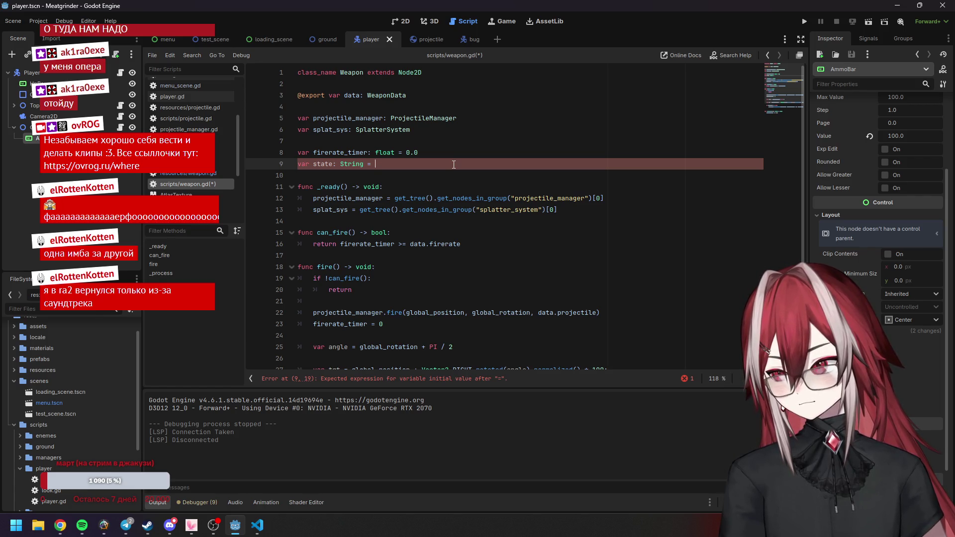
key(BackSpace)
key(BackSpace)
key(BackSpace)
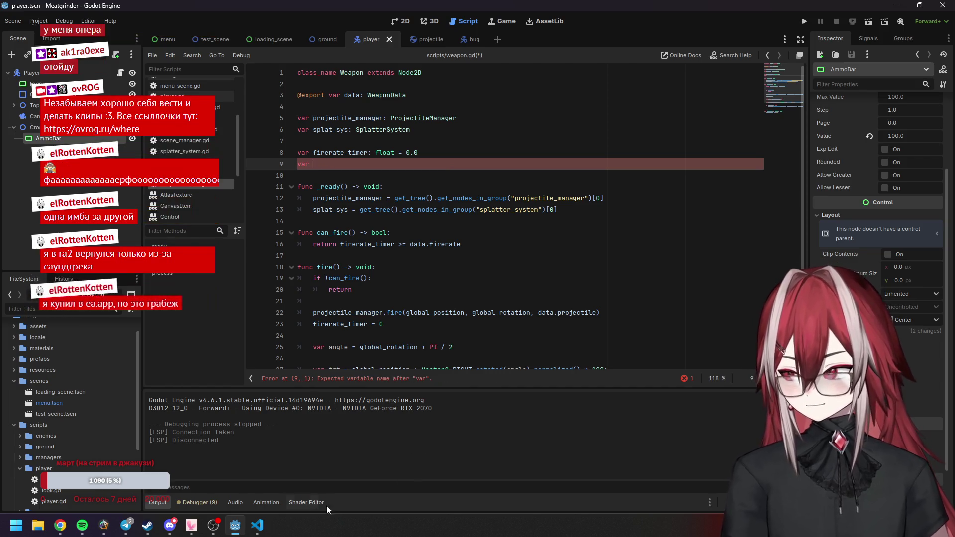
key(alt+Tab)
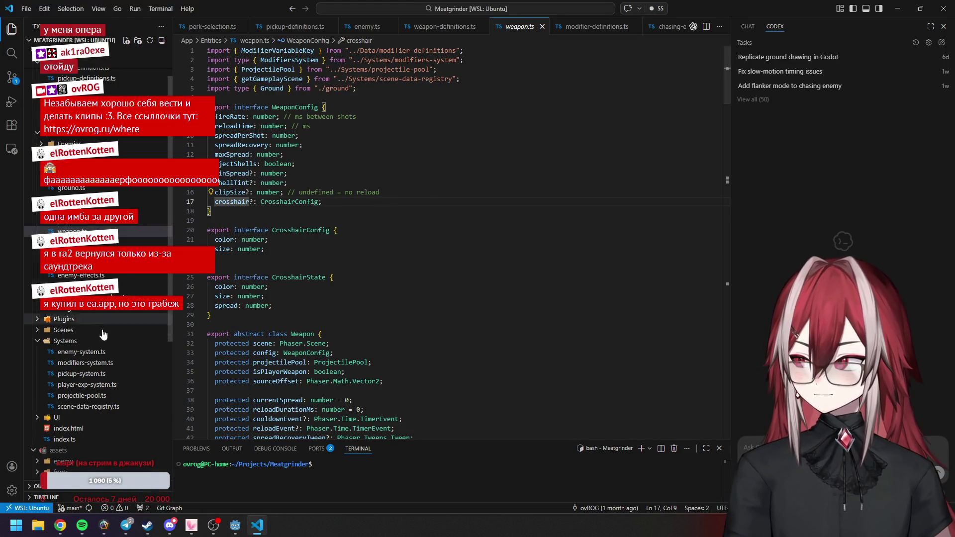
Inspect the state field's type union on line 44 of weapon.ts, then return to Godot
click(99, 231)
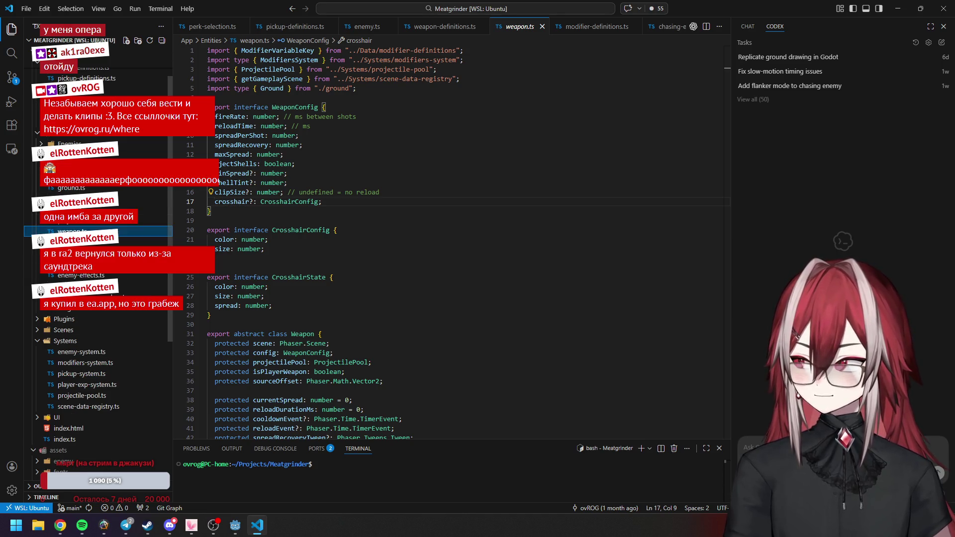
scroll(302, 190, down, 7)
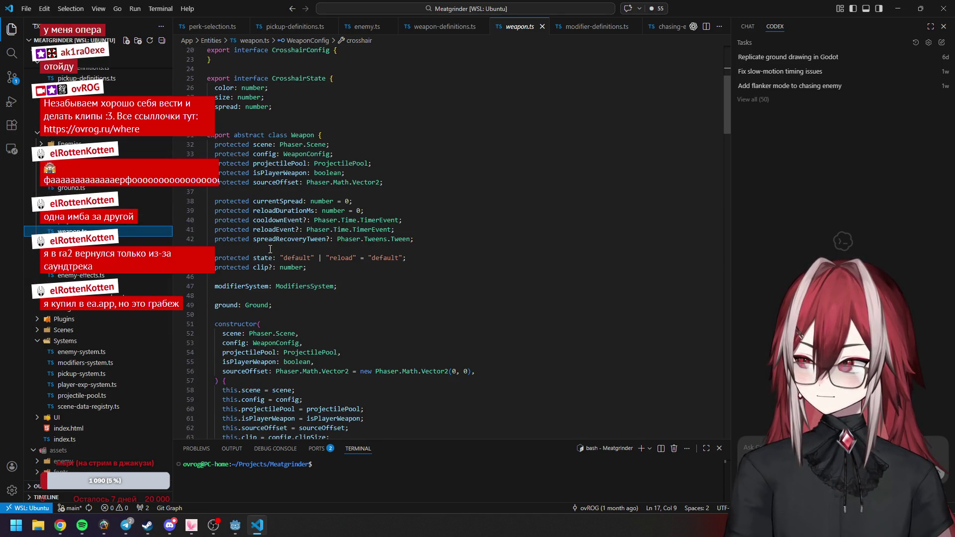
click(314, 267)
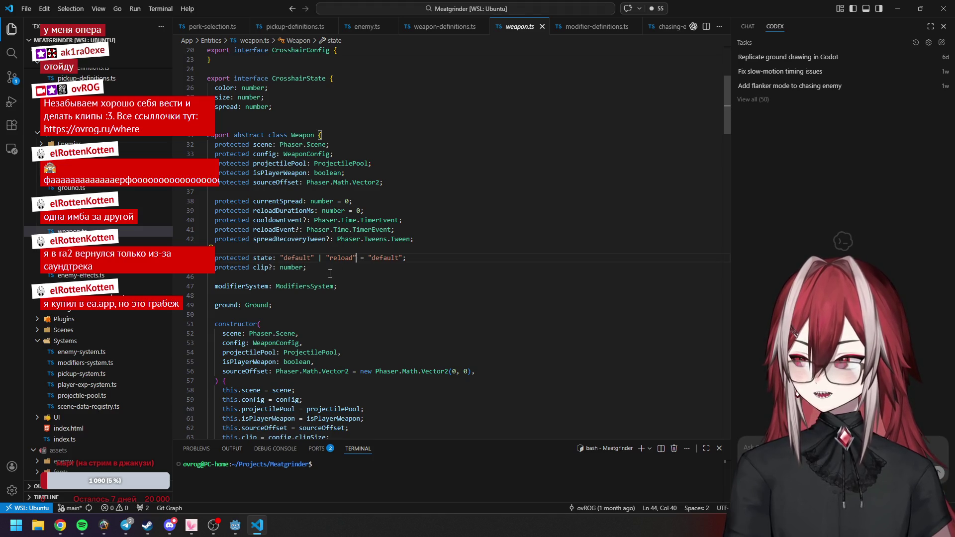
click(399, 258)
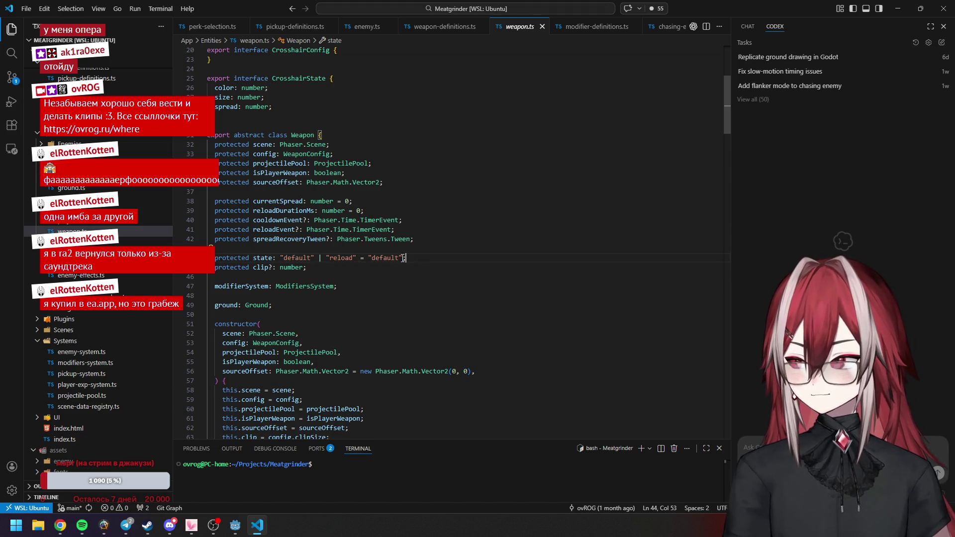
shift+click(277, 259)
drag(269, 259, 360, 257)
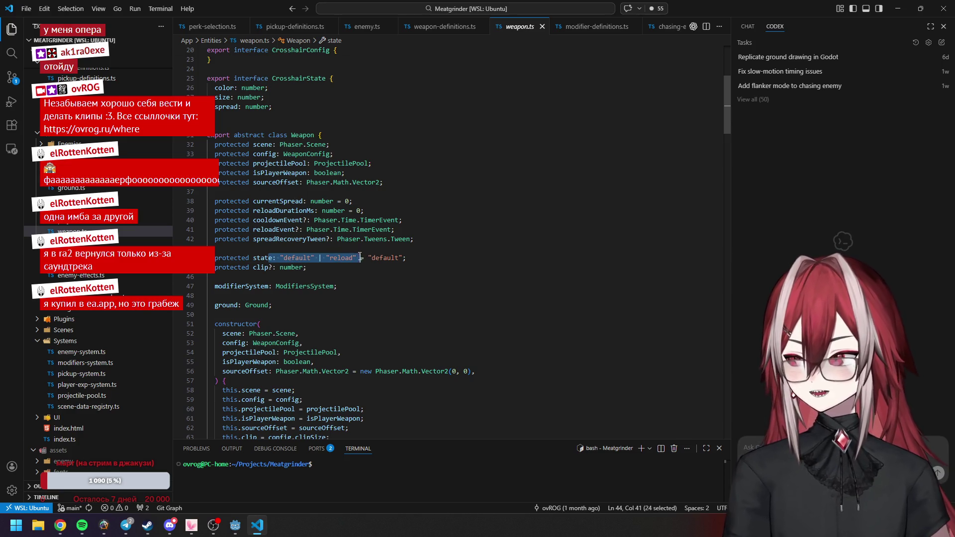
click(446, 261)
click(898, 9)
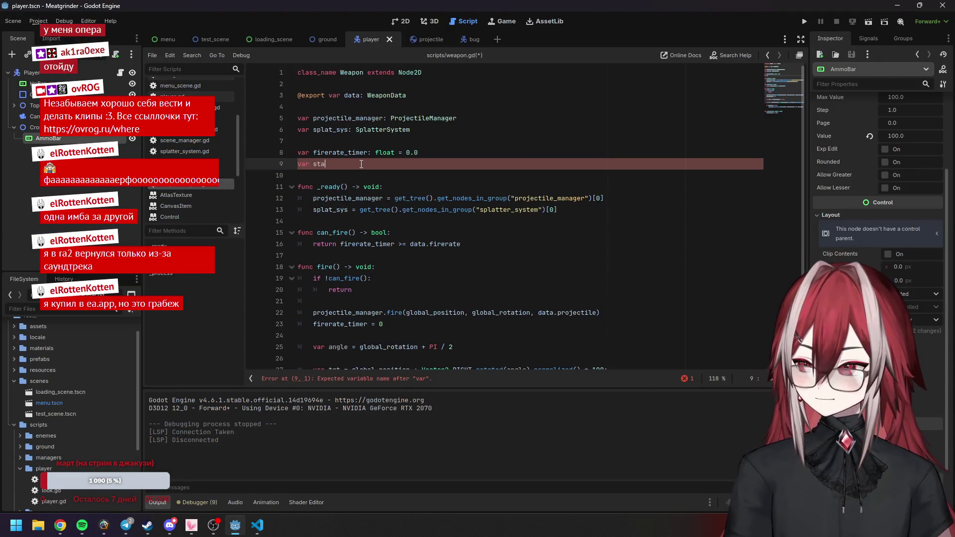
Try a 'reload' type on line 9 of weapon.gd, then delete the broken annotation, leaving 'var state'
key(BackSpace)
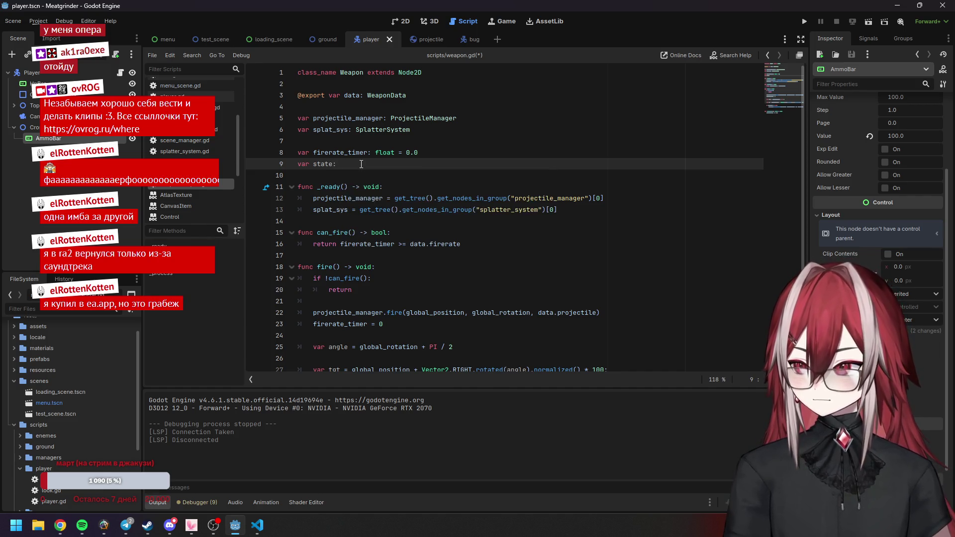
text(reload)
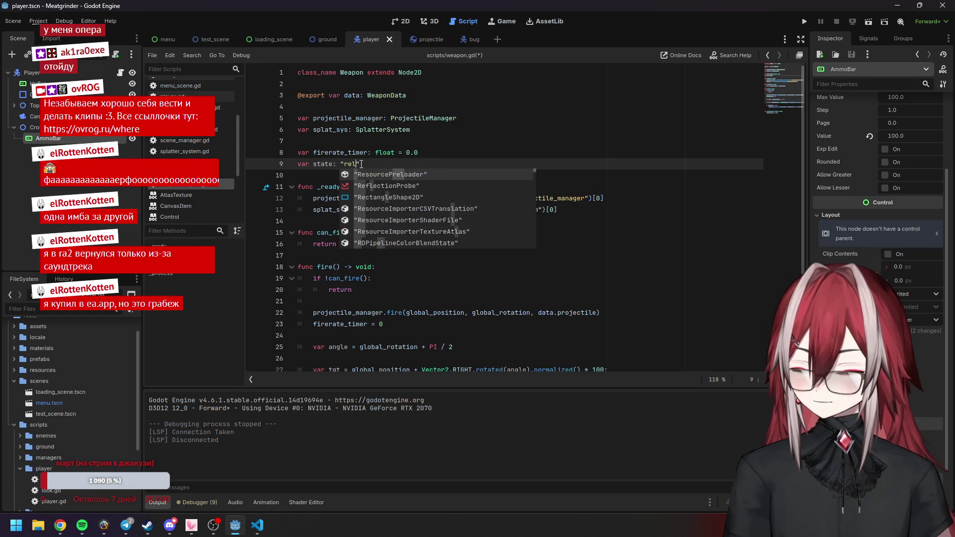
text(":"Default" =)
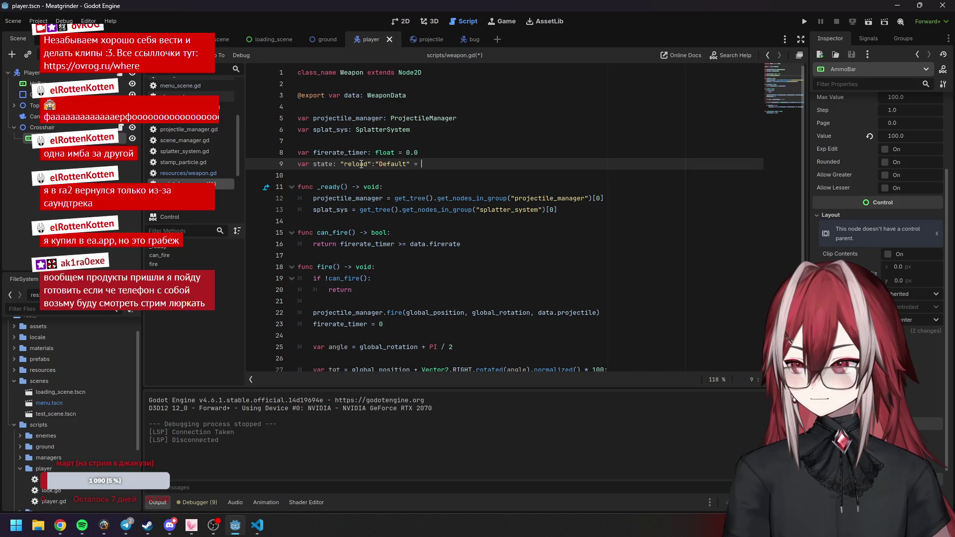
key(Up)
key(Up)
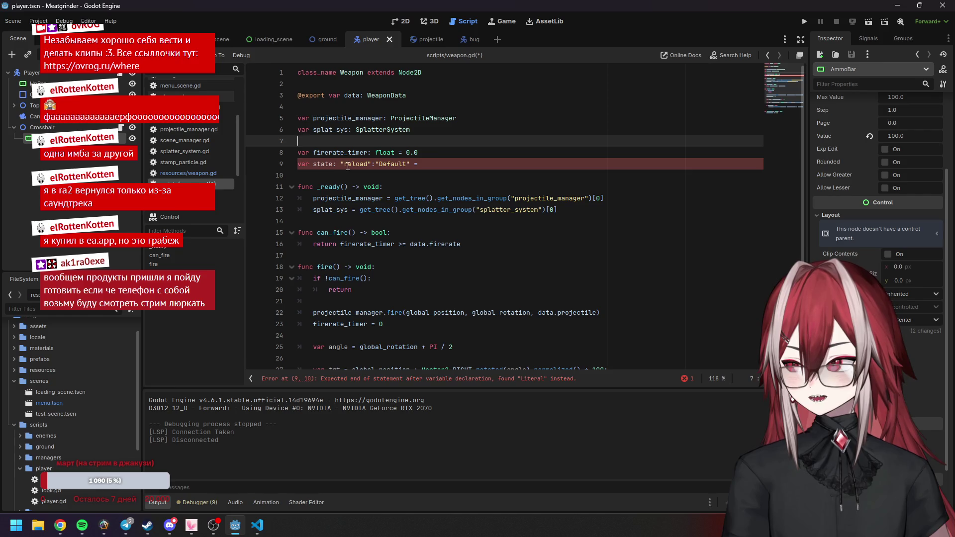
drag(341, 164, 499, 163)
key(BackSpace)
key(BackSpace)
key(BackSpace)
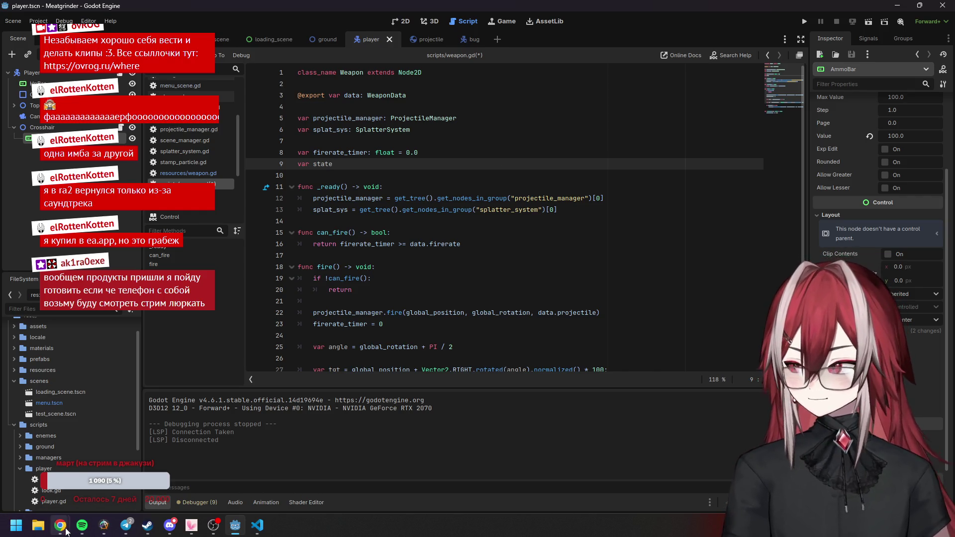
In a new Chrome tab, run a Google search for 'godot inline enum'
mouse_move(61, 526)
click(89, 475)
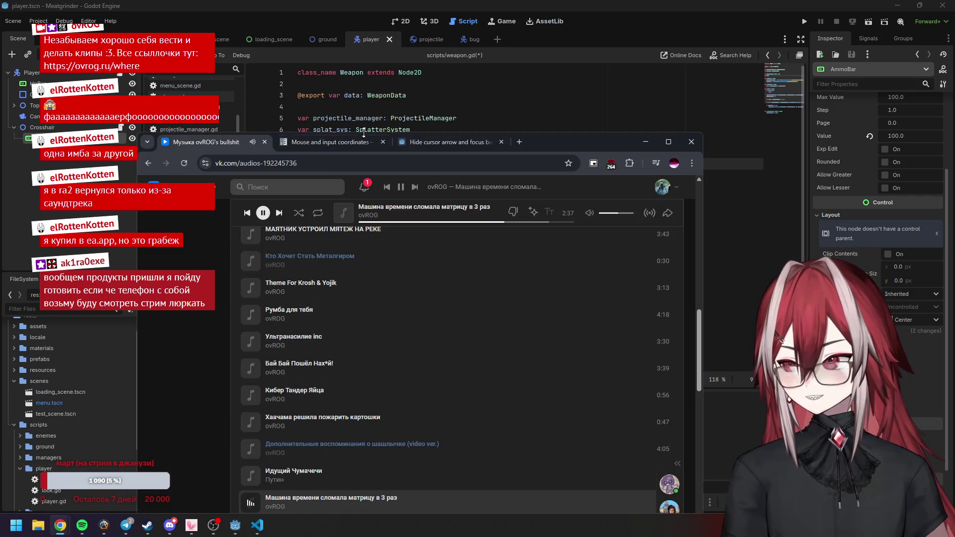
click(518, 142)
click(428, 164)
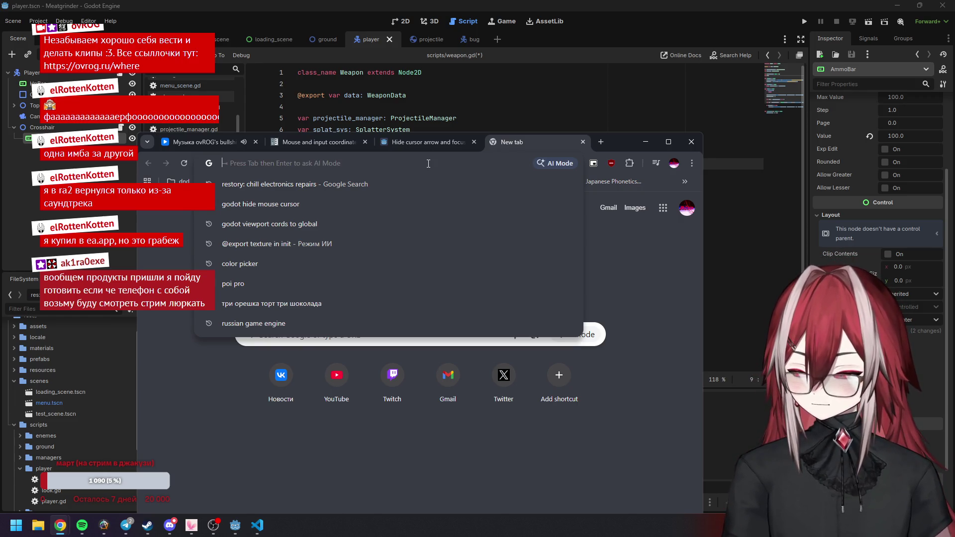
text(godot )
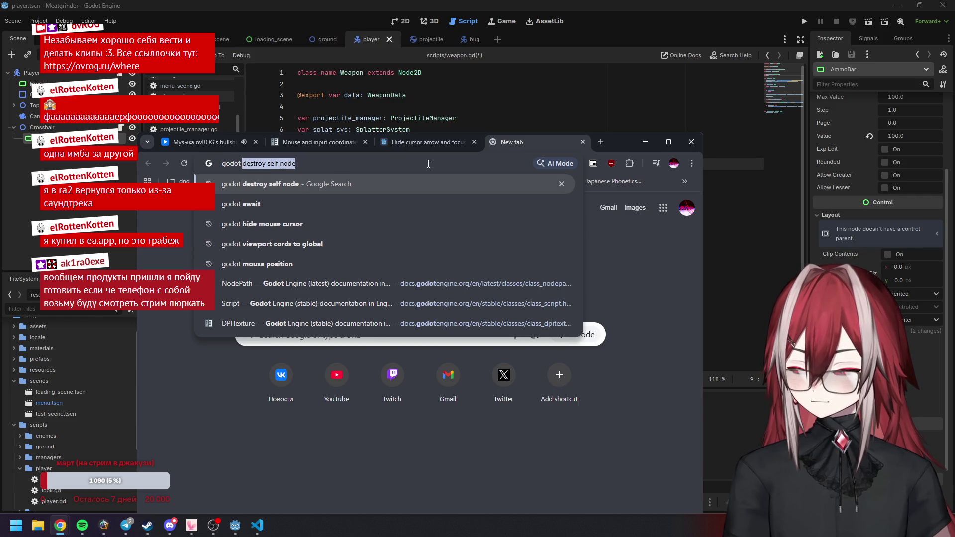
text(inl)
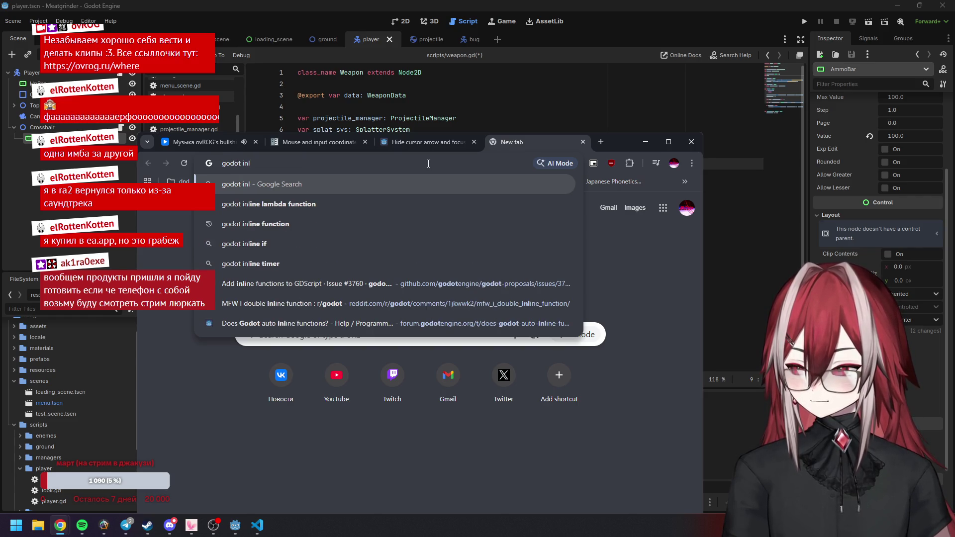
key(BackSpace)
key(BackSpace)
key(BackSpace)
text(in)
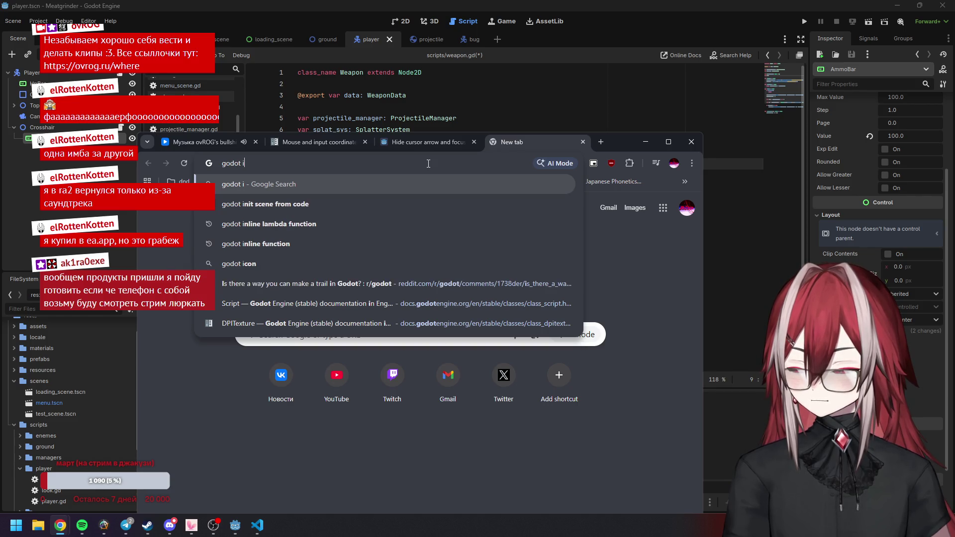
text(line e)
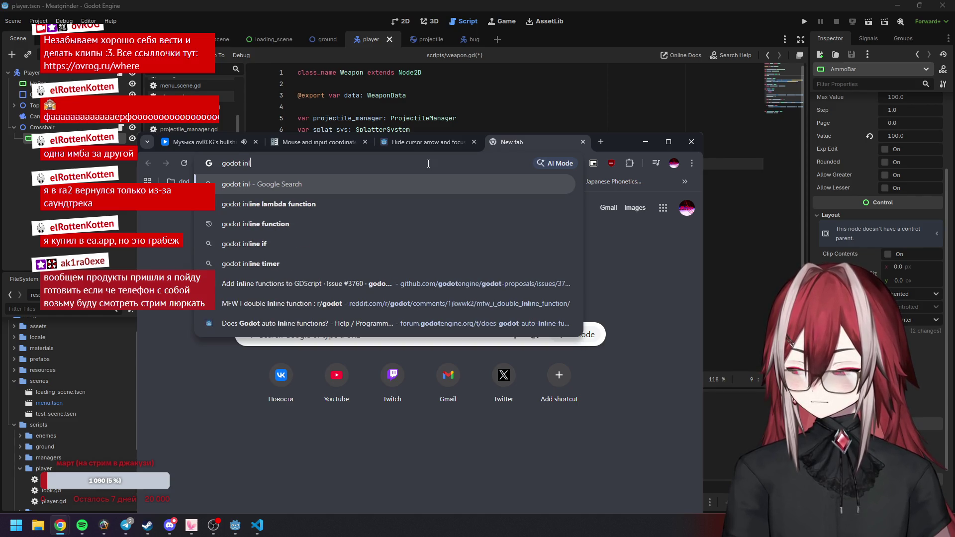
text(num)
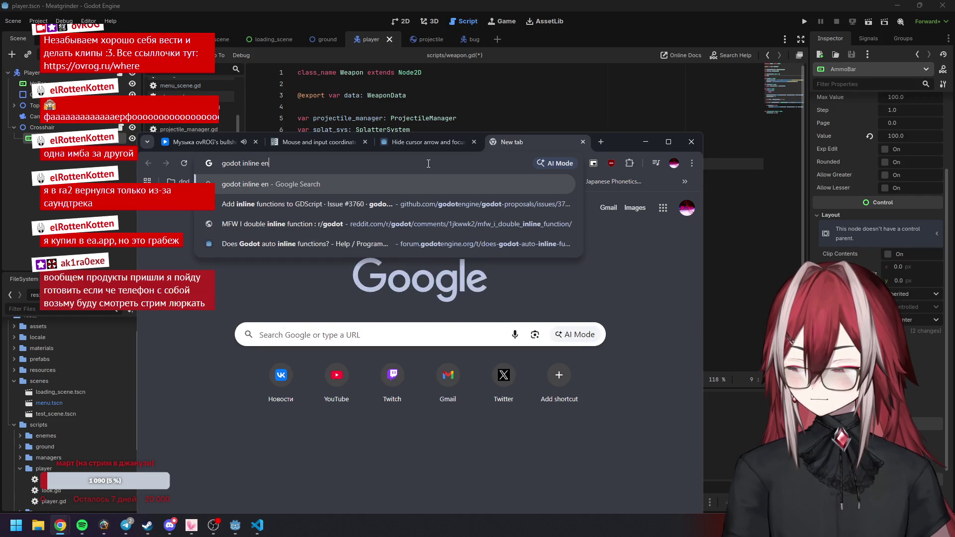
key(Return)
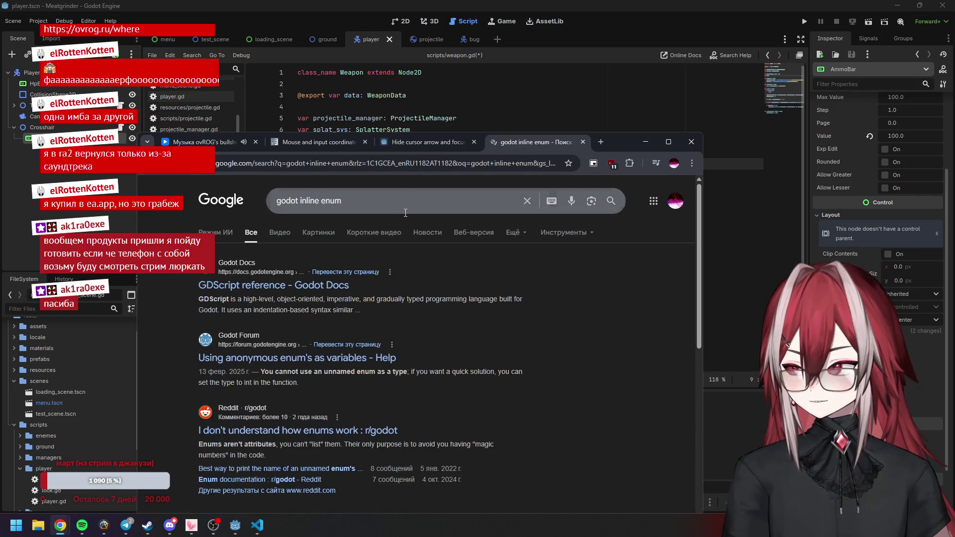
Visit the GDScript reference result, dismiss the Translate prompt, and return to the search results
click(320, 287)
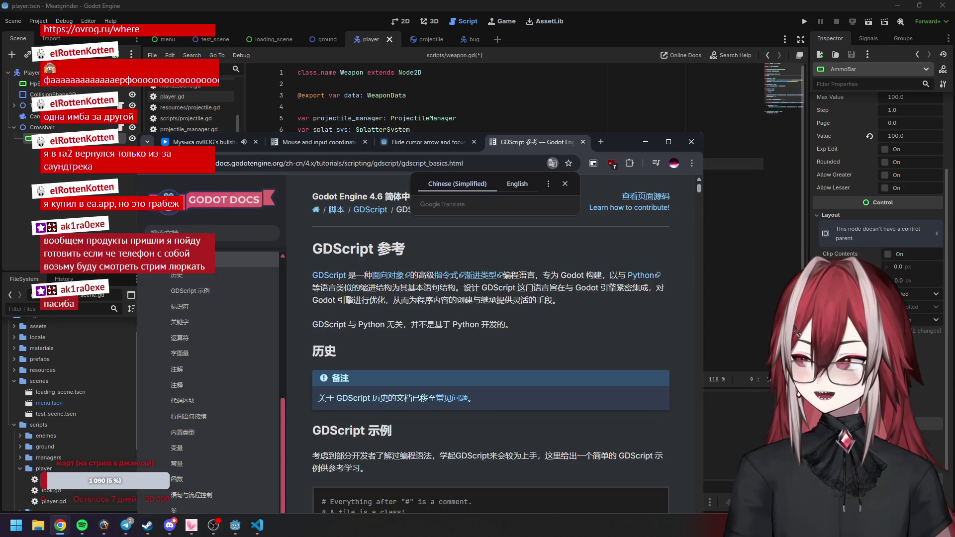
click(565, 184)
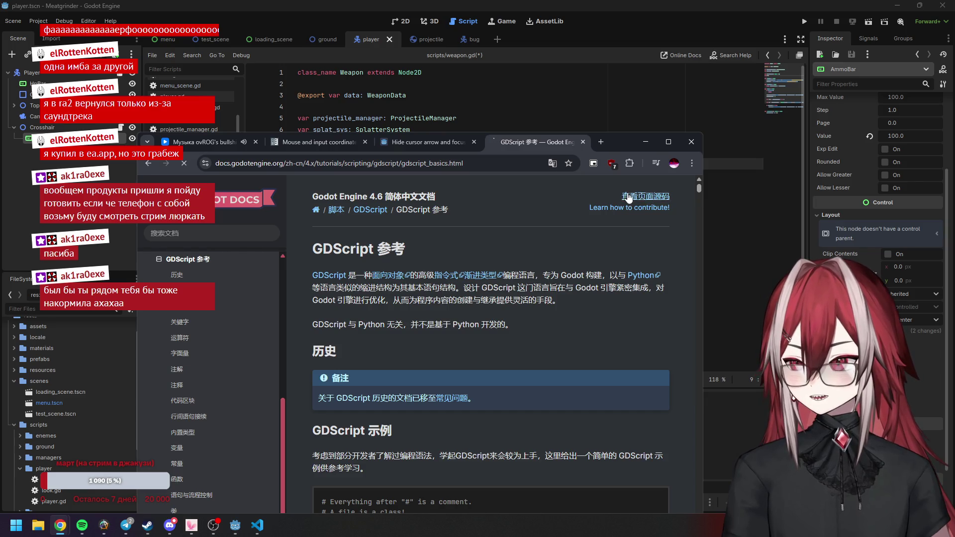
key(alt+Left)
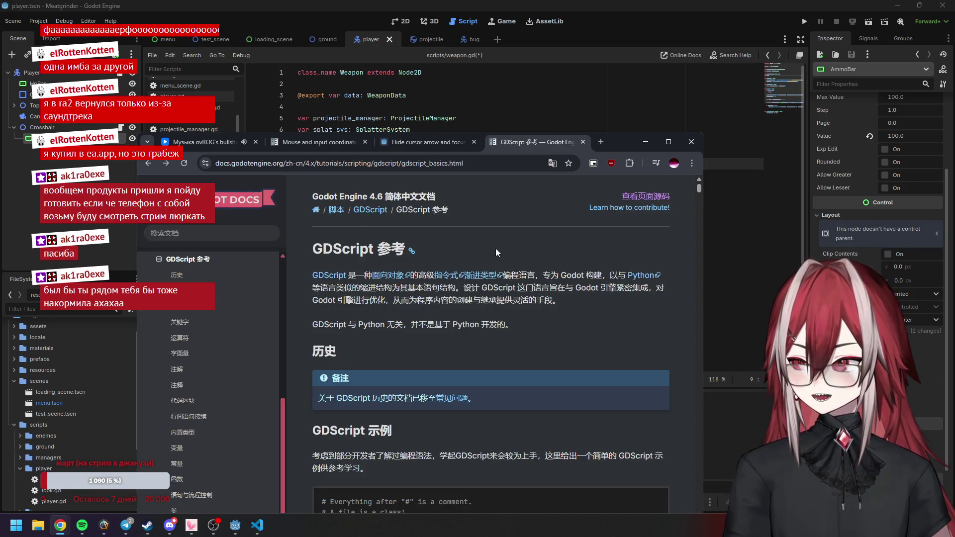
scroll(495, 249, down, 5)
key(alt+Left)
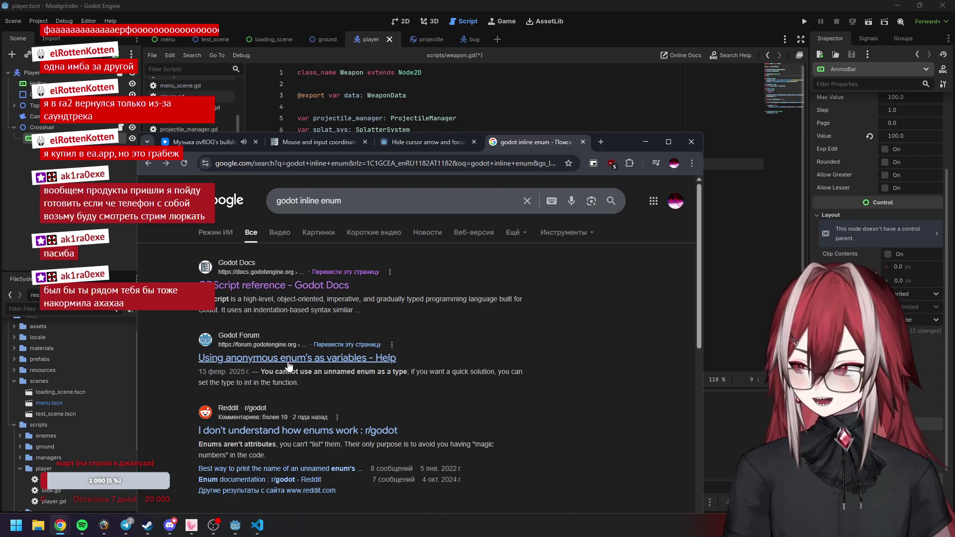
Open the GDScript reference result in a new tab and switch to that tab
middle_click(288, 286)
click(548, 130)
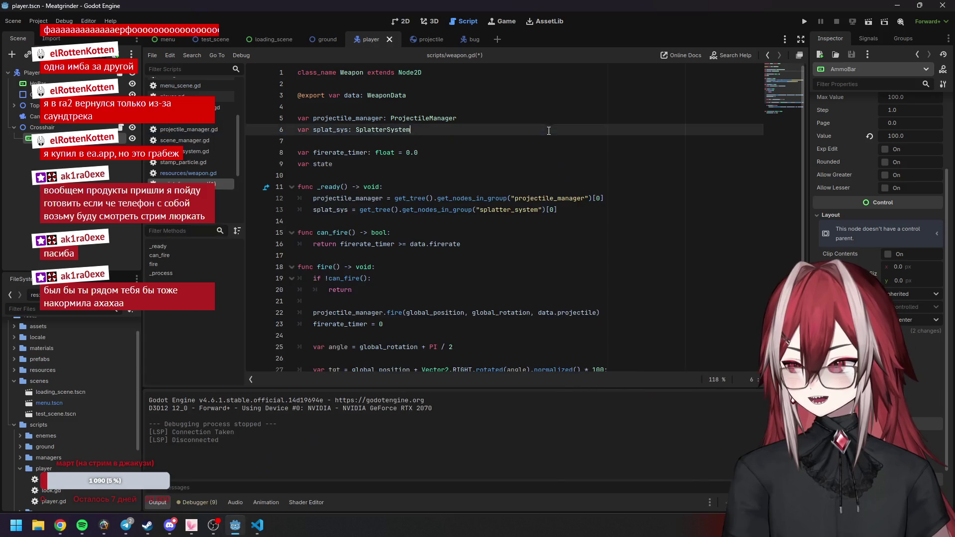
click(59, 526)
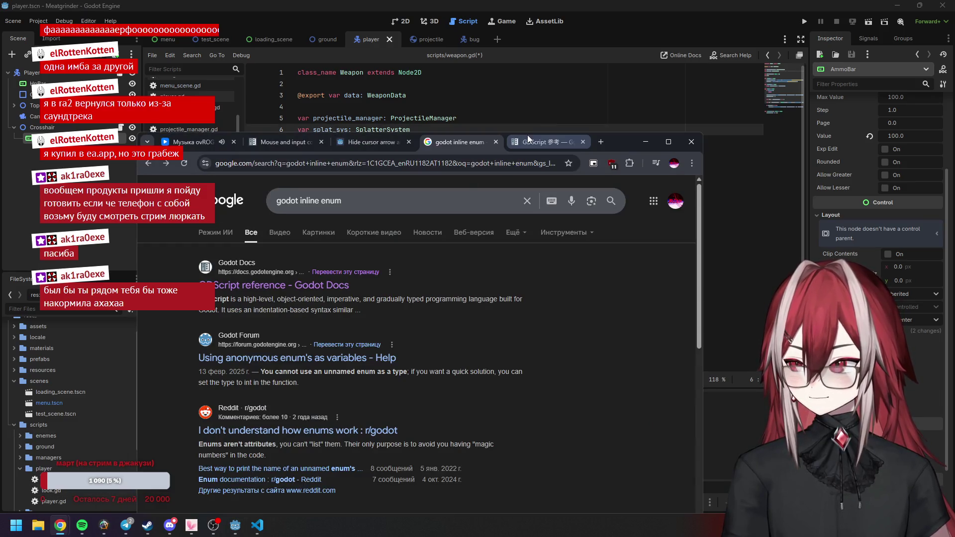
click(540, 142)
mouse_move(698, 184)
mouse_down()
mouse_move(669, 509)
mouse_move(692, 190)
mouse_move(550, 186)
mouse_up()
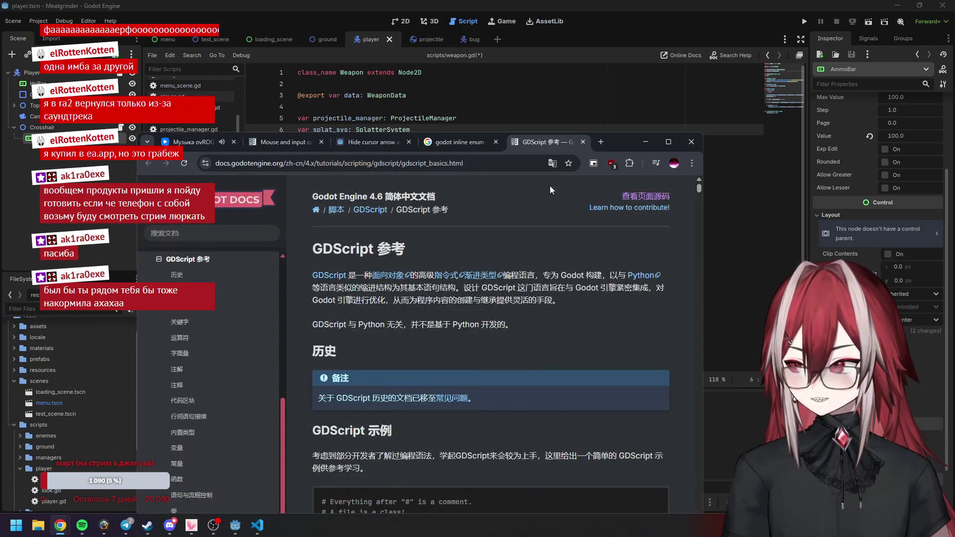
click(301, 164)
Edit the docs address's zh-cn language code toward English (en-us) and reload the page
click(318, 164)
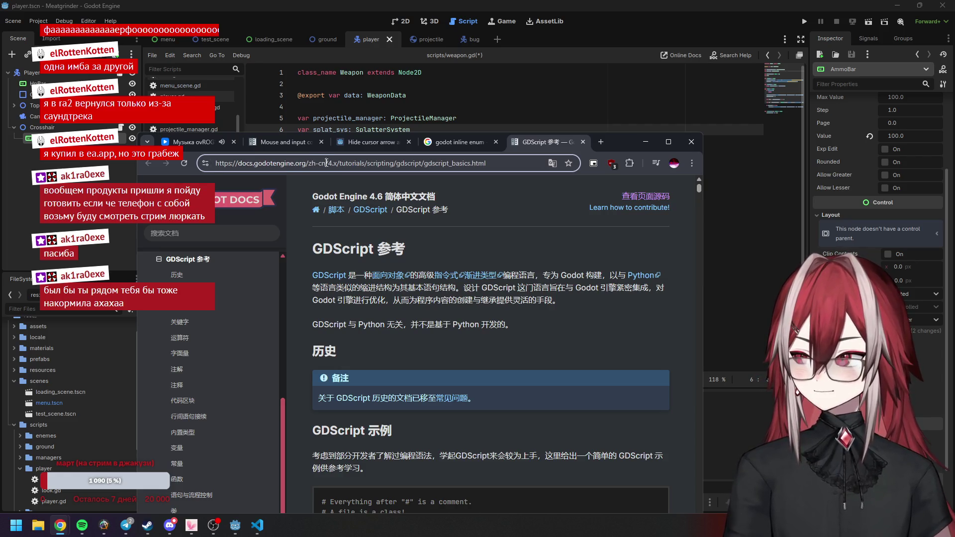
click(319, 163)
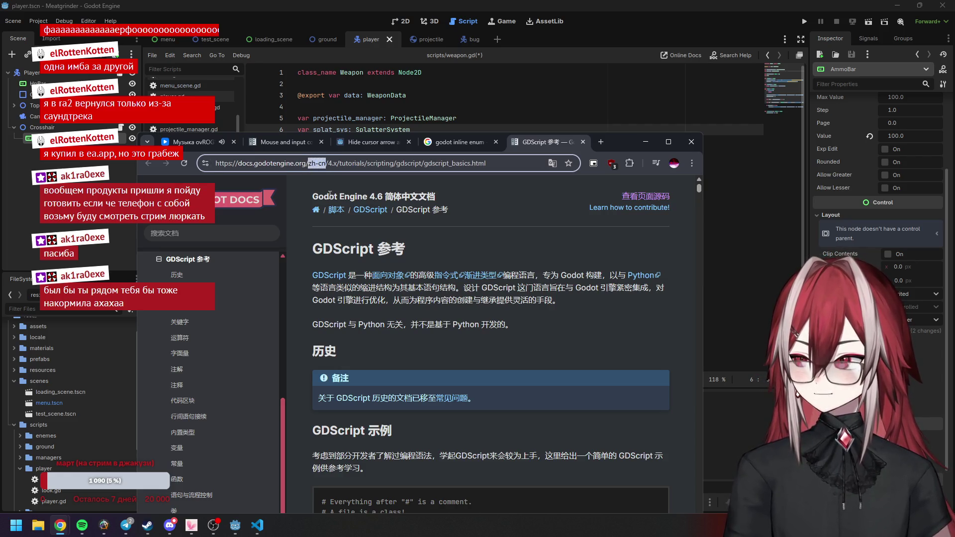
text(en-)
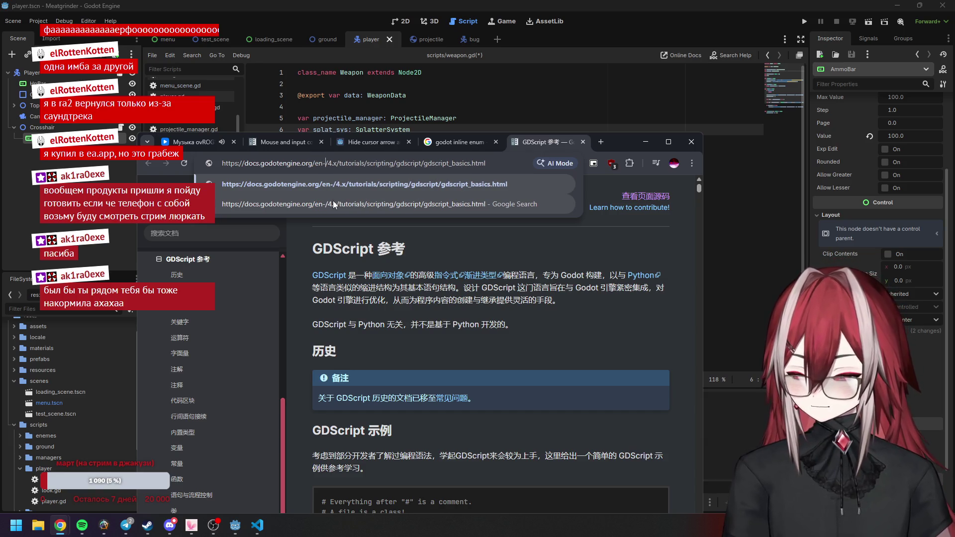
text(en)
key(Return)
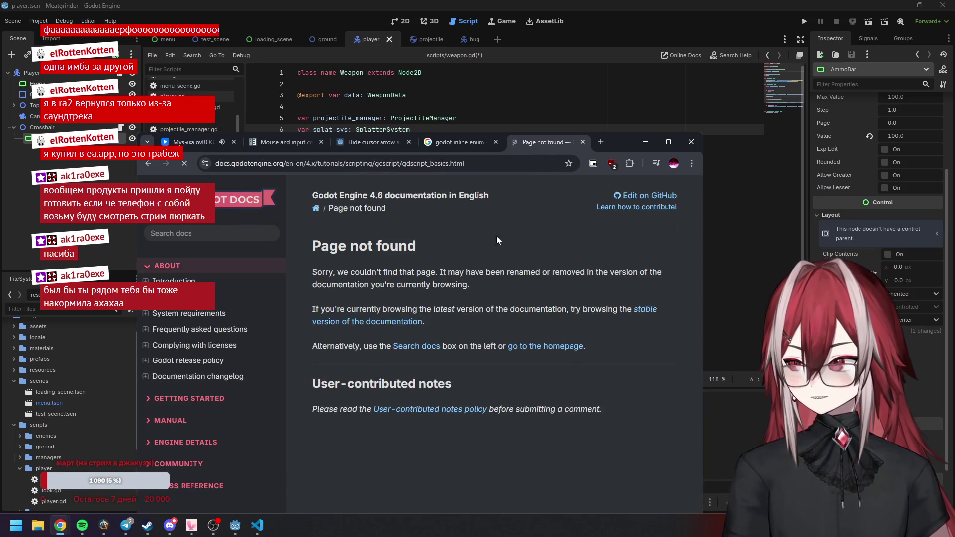
double_click(303, 164)
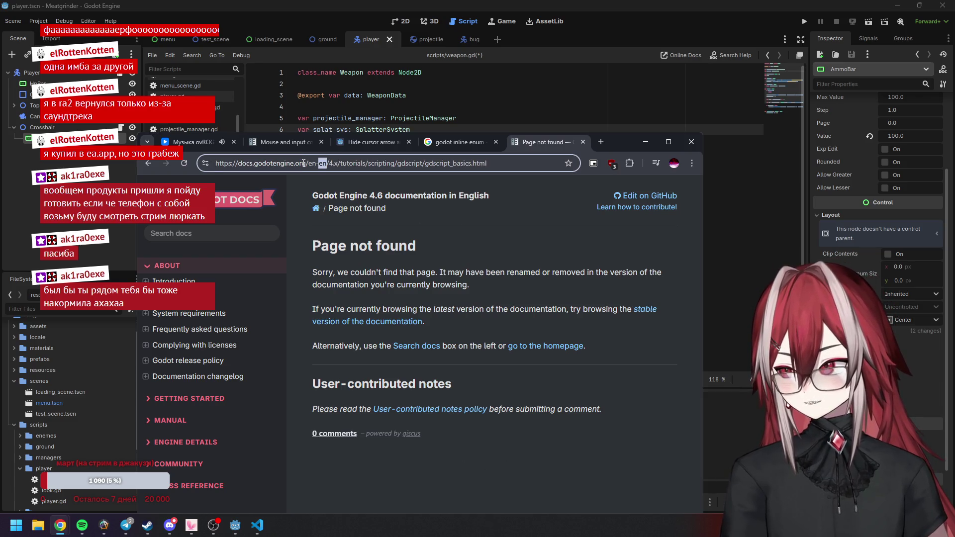
key(BackSpace)
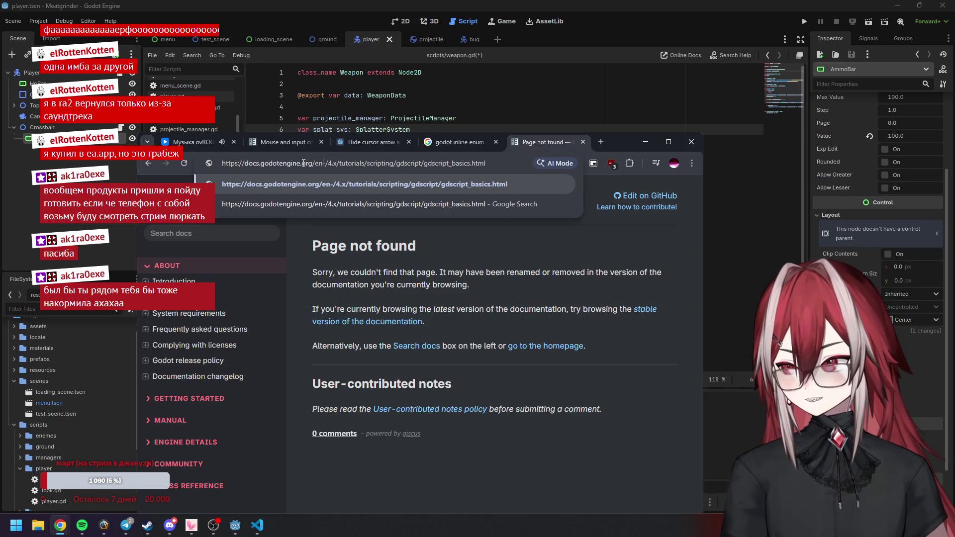
key(BackSpace)
key(BackSpace)
text(us-)
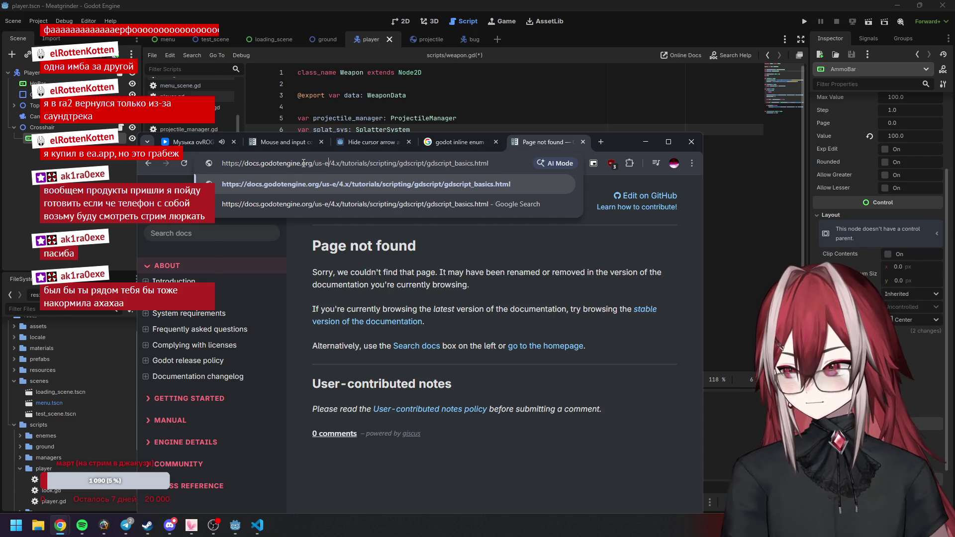
key(Return)
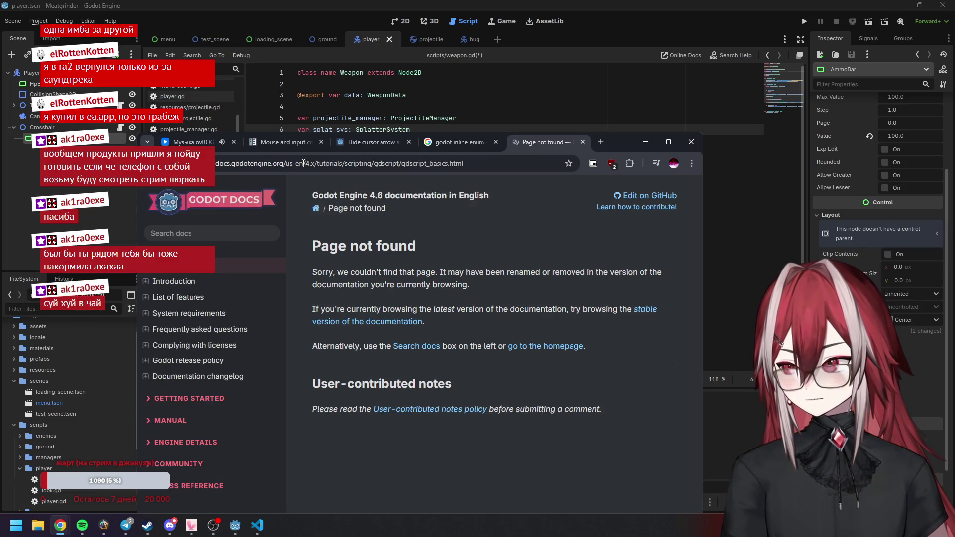
click(304, 163)
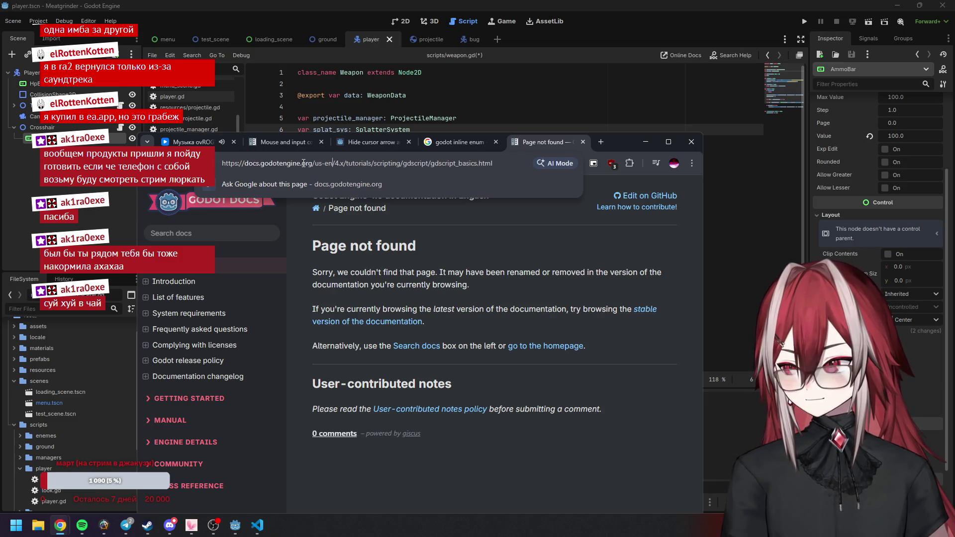
key(BackSpace)
key(BackSpace)
key(BackSpace)
key(Return)
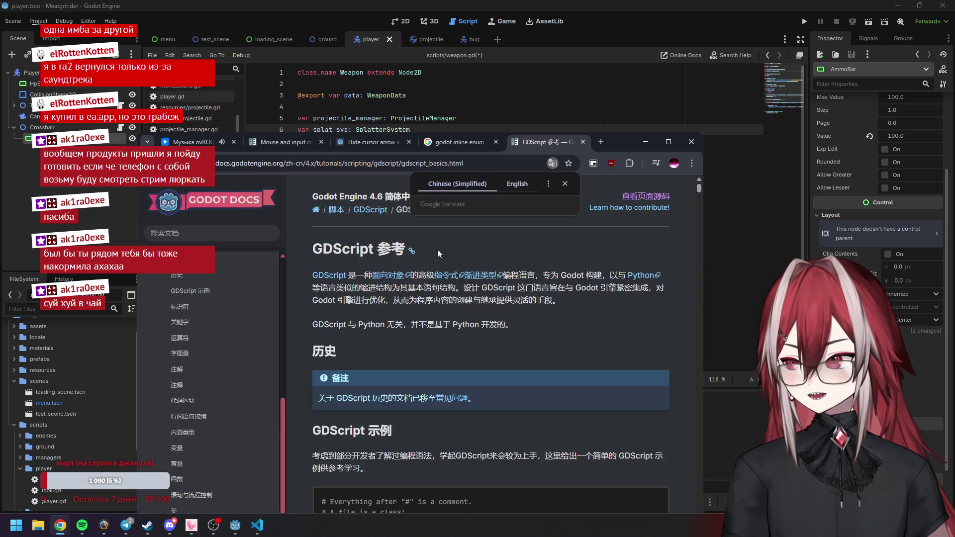
Take 'gdscript_basics' from the address, close the tab, and search Google for it
scroll(463, 232, down, 6)
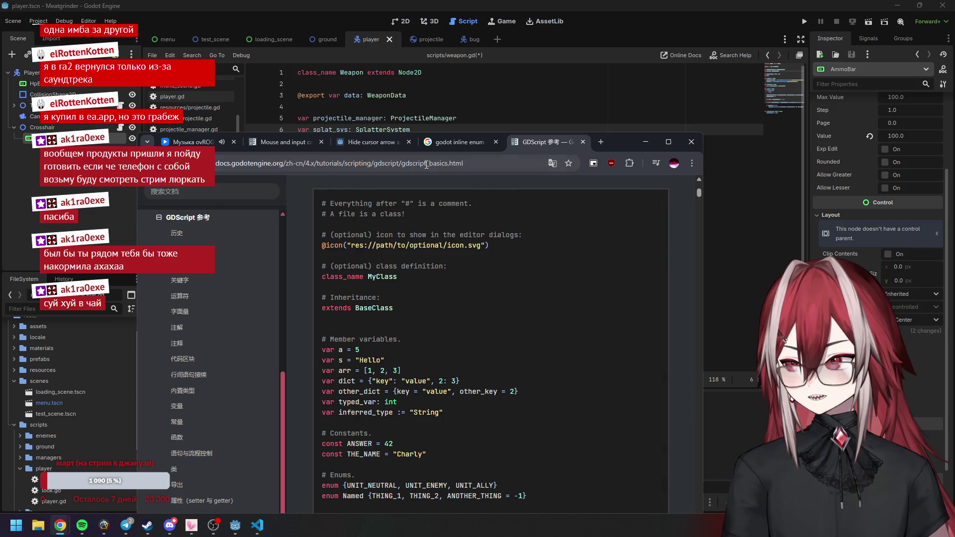
double_click(402, 163)
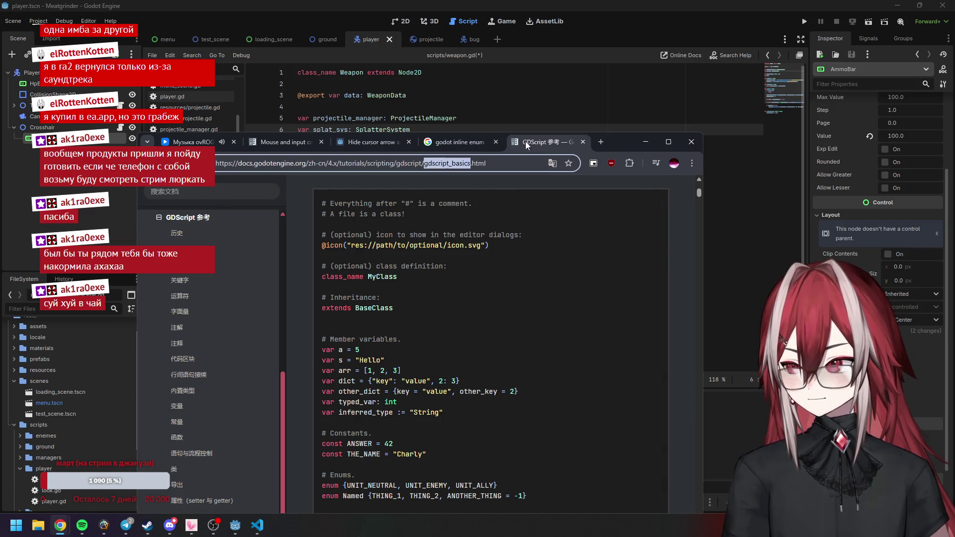
click(584, 142)
text(gdscript_basics)
key(Return)
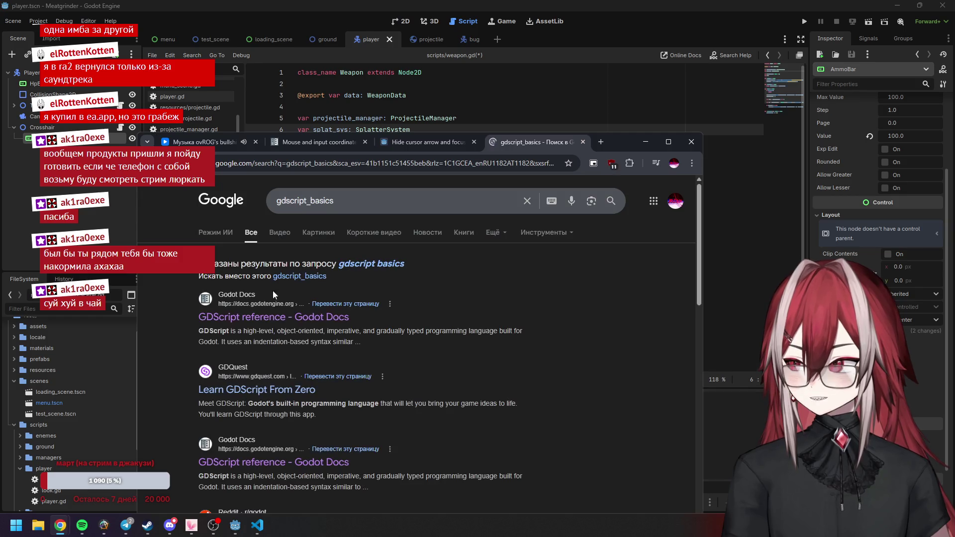
Accept 'gdscript basics', open the GDScript reference result in a new tab, and close the results tab
click(357, 265)
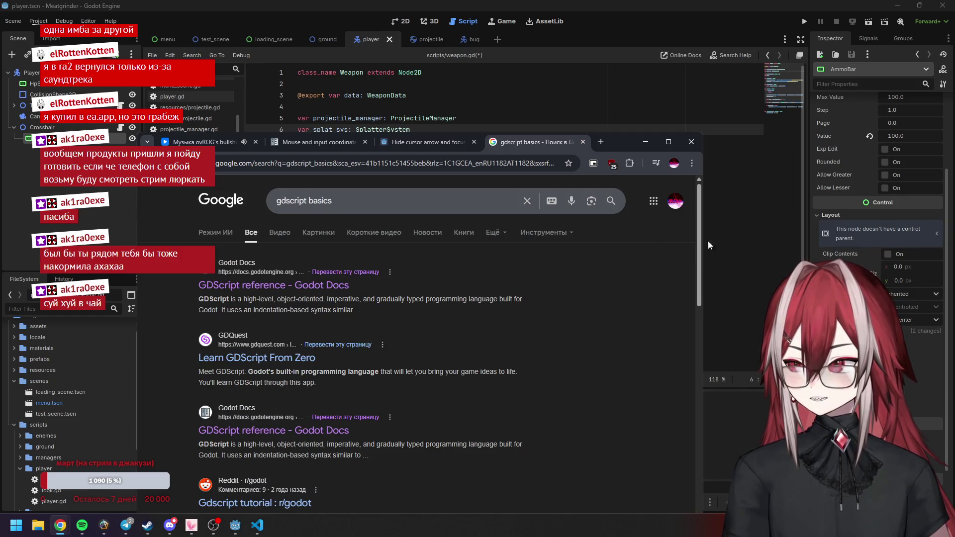
drag(704, 237, 799, 236)
middle_click(282, 430)
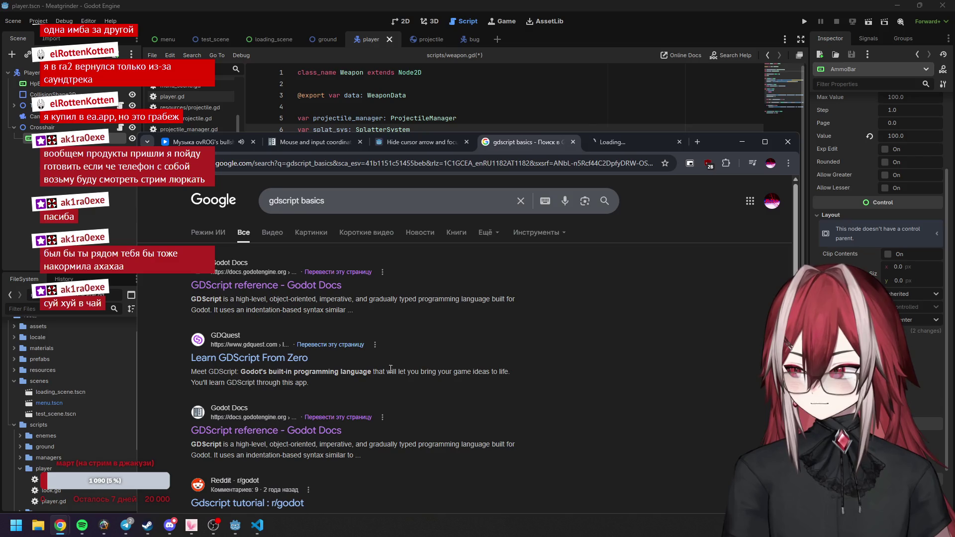
click(625, 146)
click(572, 142)
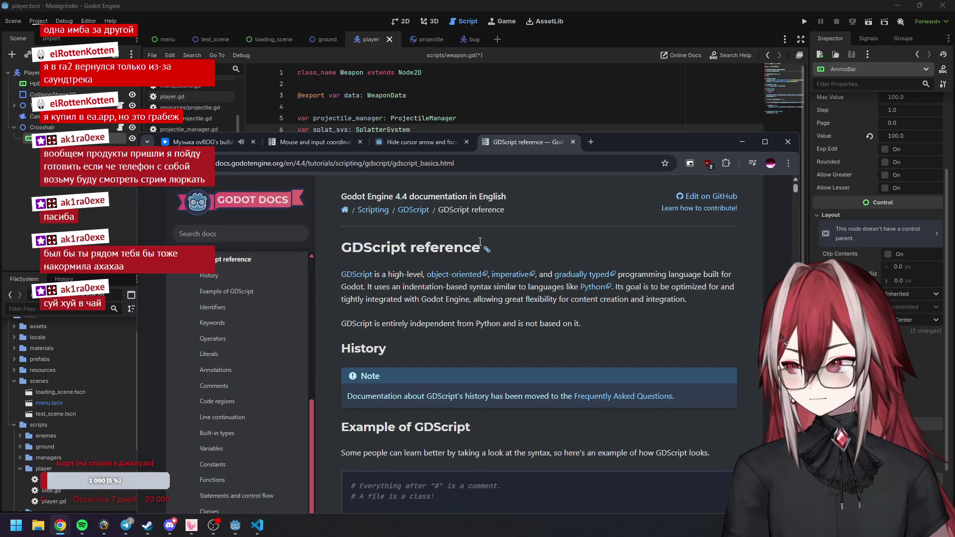
Read down the GDScript reference past Variables to the static variables section
scroll(506, 258, down, 2)
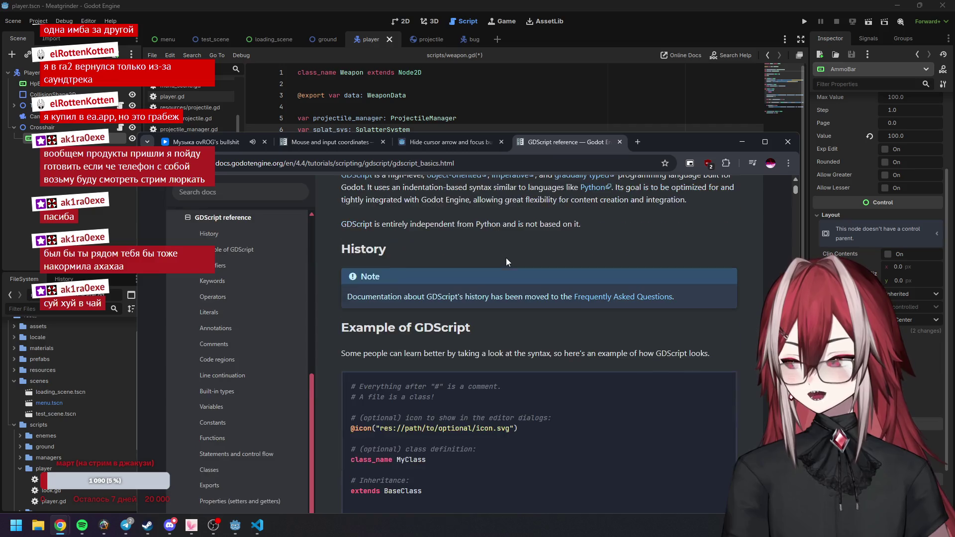
scroll(505, 258, up, 2)
scroll(484, 255, down, 1)
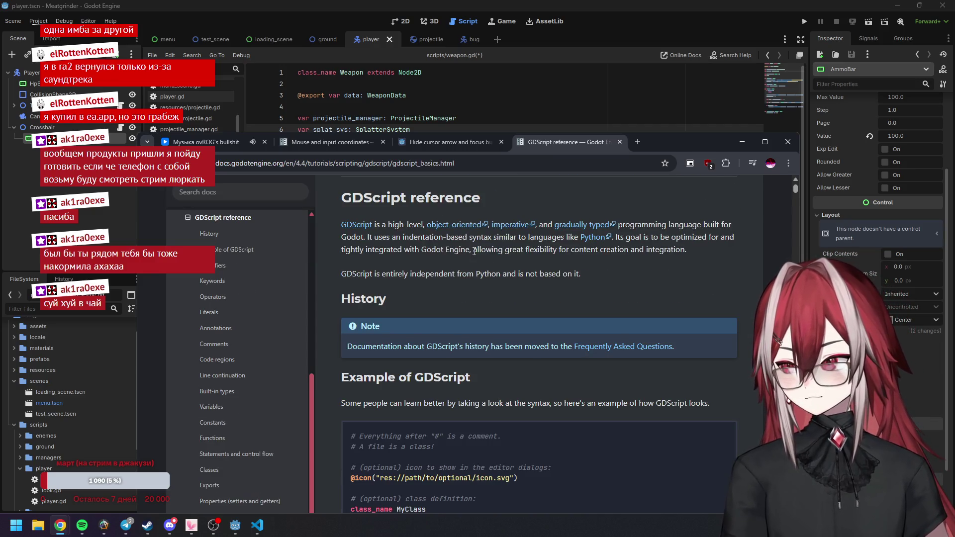
scroll(474, 252, down, 15)
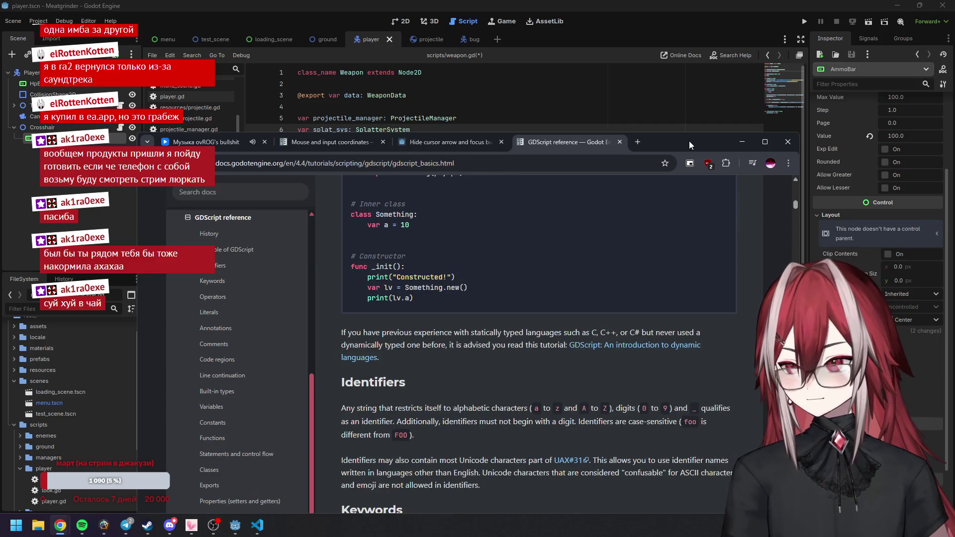
mouse_move(689, 142)
mouse_down()
mouse_move(658, 60)
mouse_move(675, 15)
mouse_up()
scroll(515, 294, down, 6)
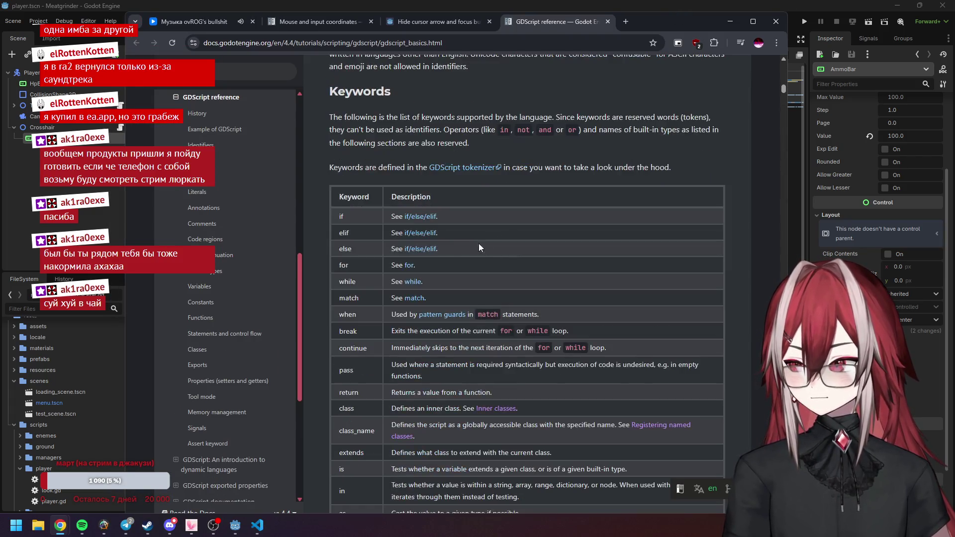
scroll(479, 244, down, 9)
scroll(408, 218, up, 10)
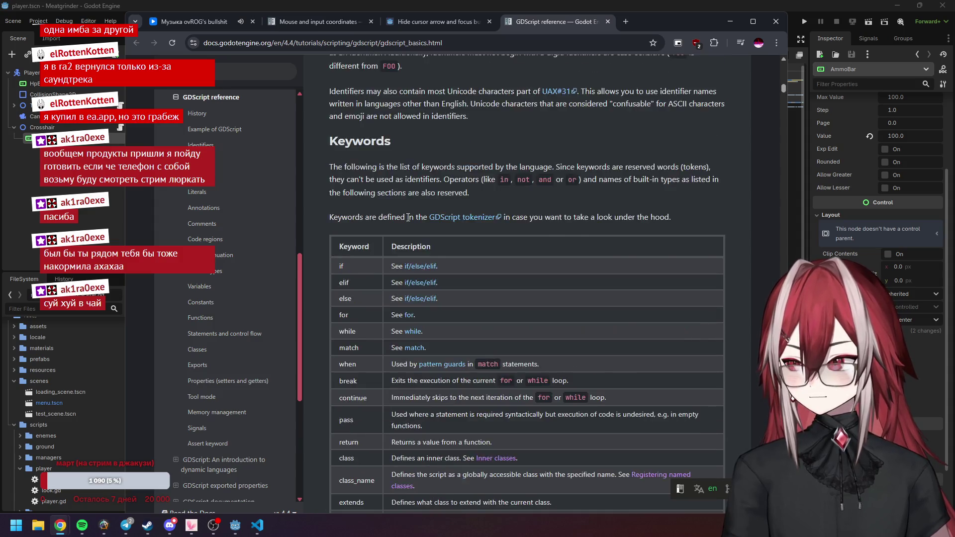
scroll(411, 224, up, 10)
scroll(440, 208, down, 11)
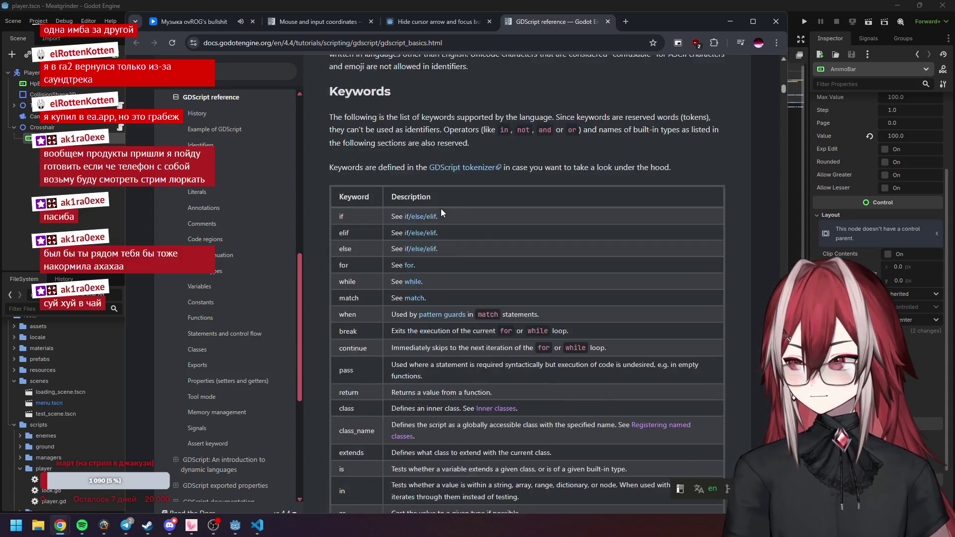
scroll(441, 208, down, 20)
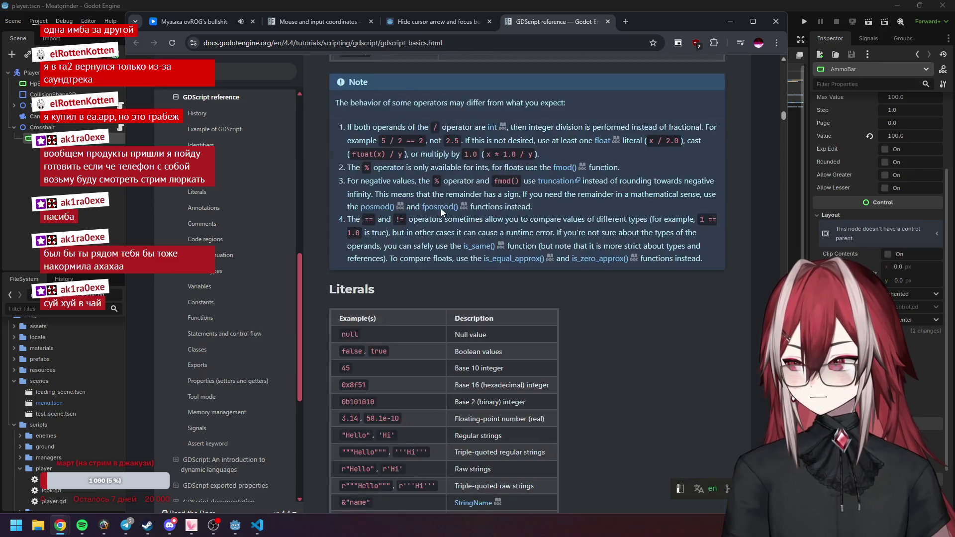
scroll(440, 208, down, 10)
scroll(440, 208, up, 15)
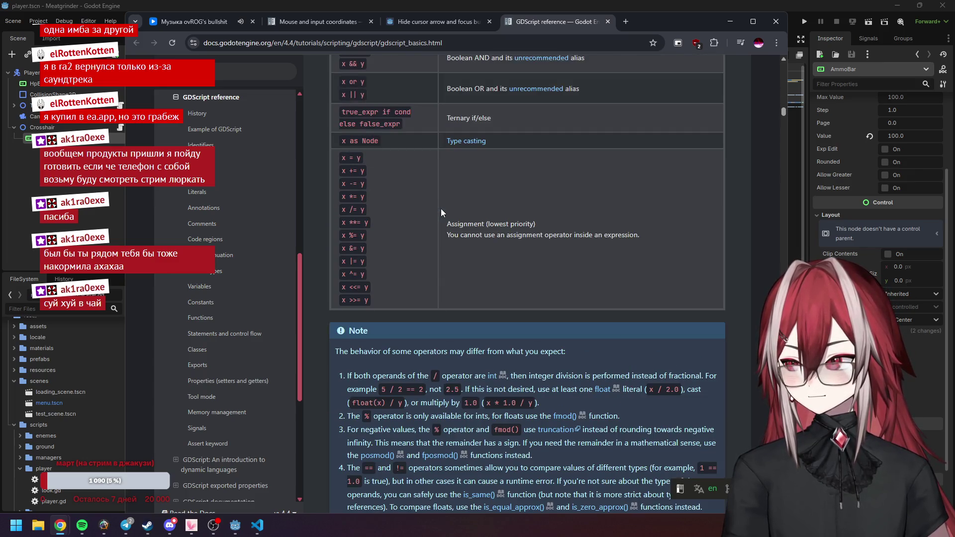
scroll(437, 209, down, 15)
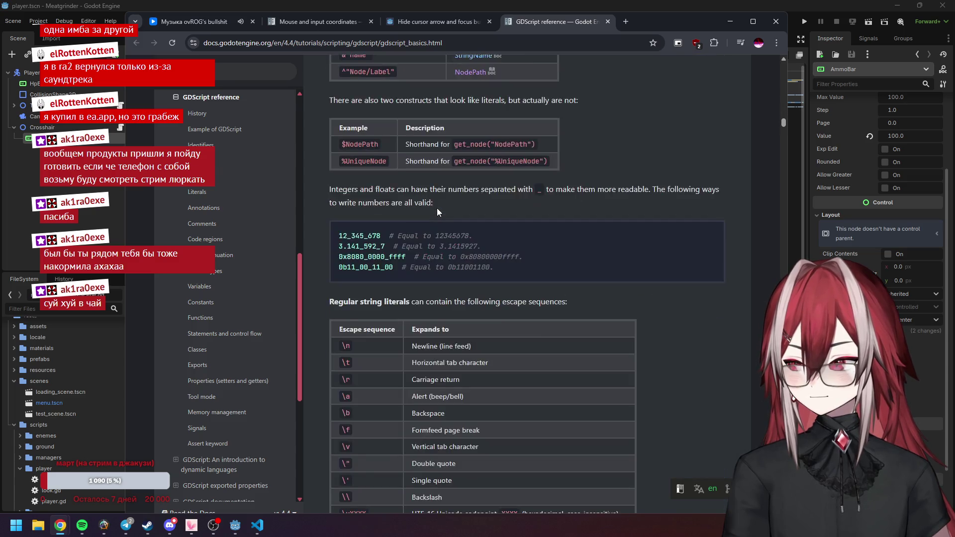
scroll(438, 211, down, 15)
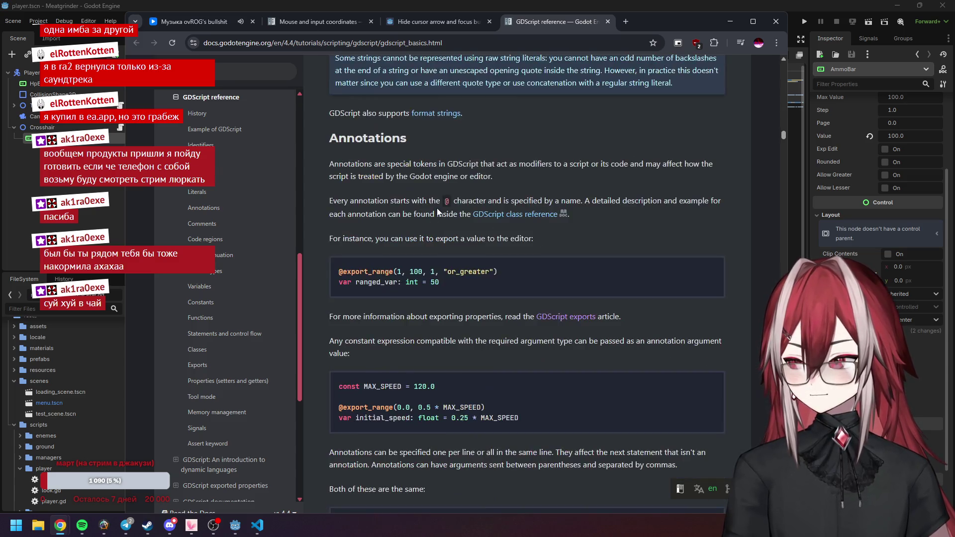
scroll(437, 208, down, 12)
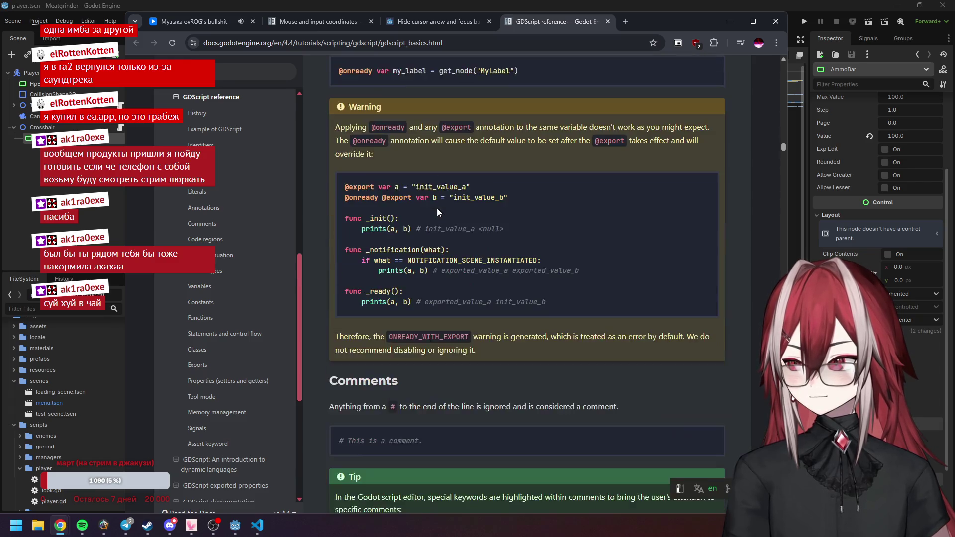
scroll(437, 208, down, 15)
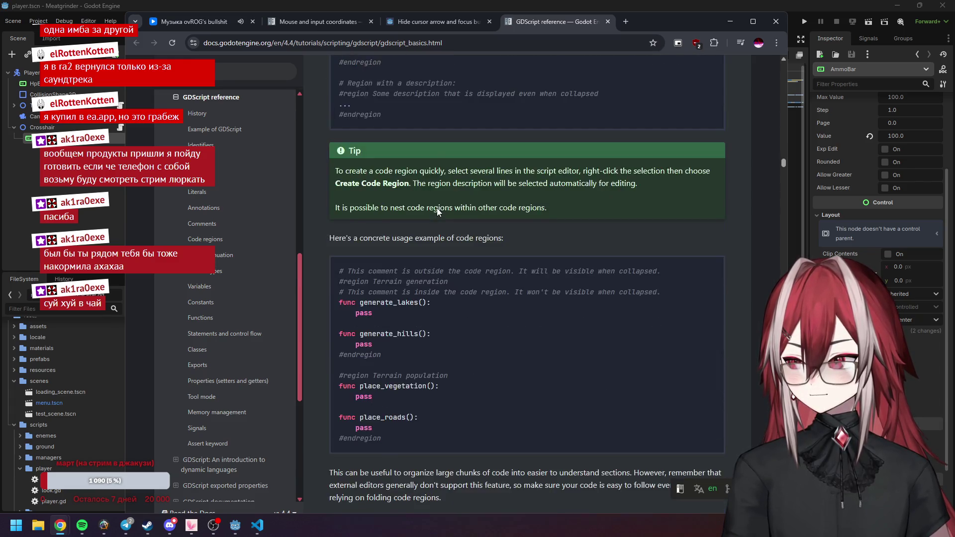
scroll(437, 208, down, 15)
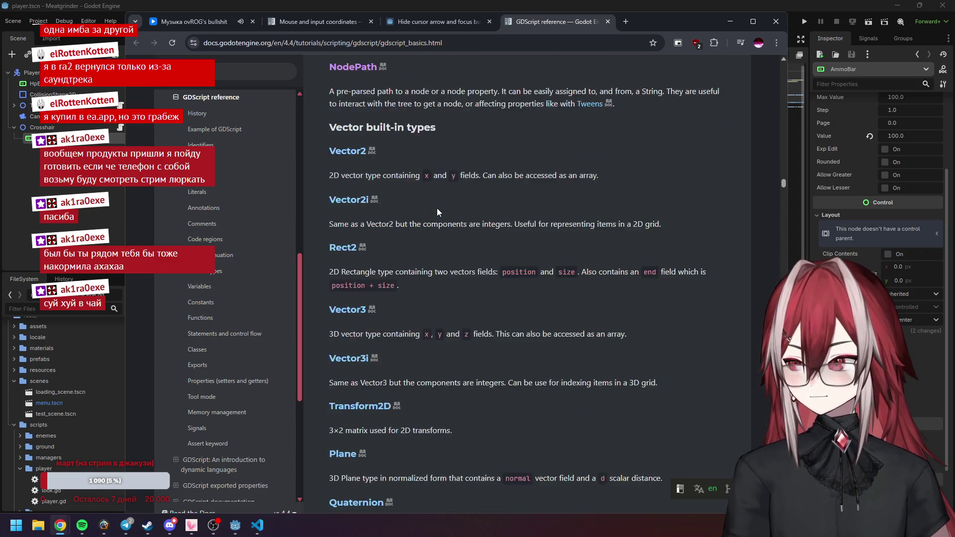
scroll(436, 212, down, 20)
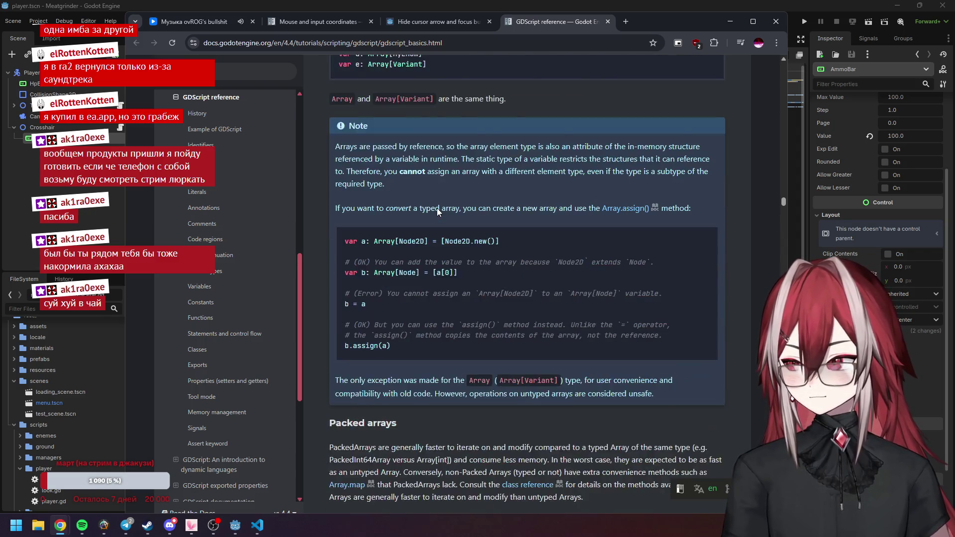
scroll(437, 208, down, 15)
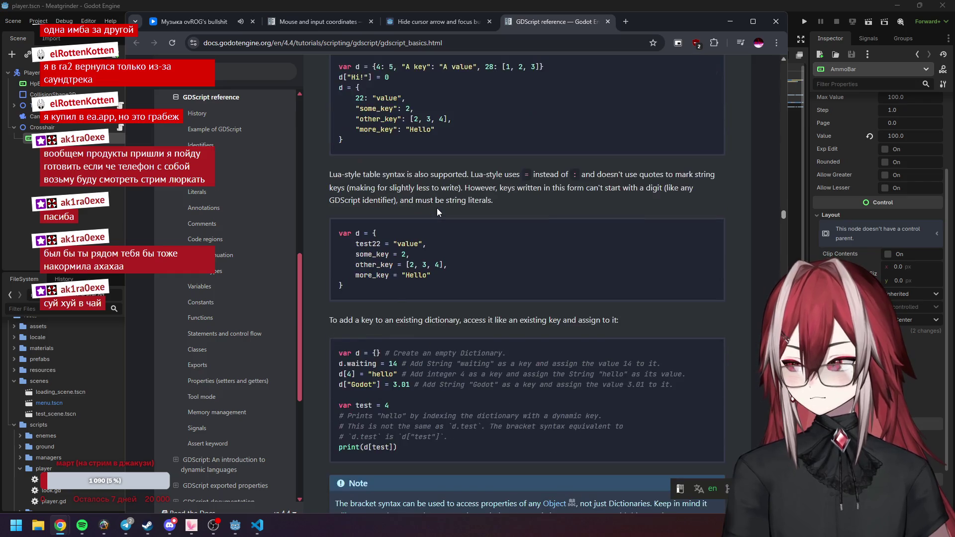
scroll(426, 203, down, 3)
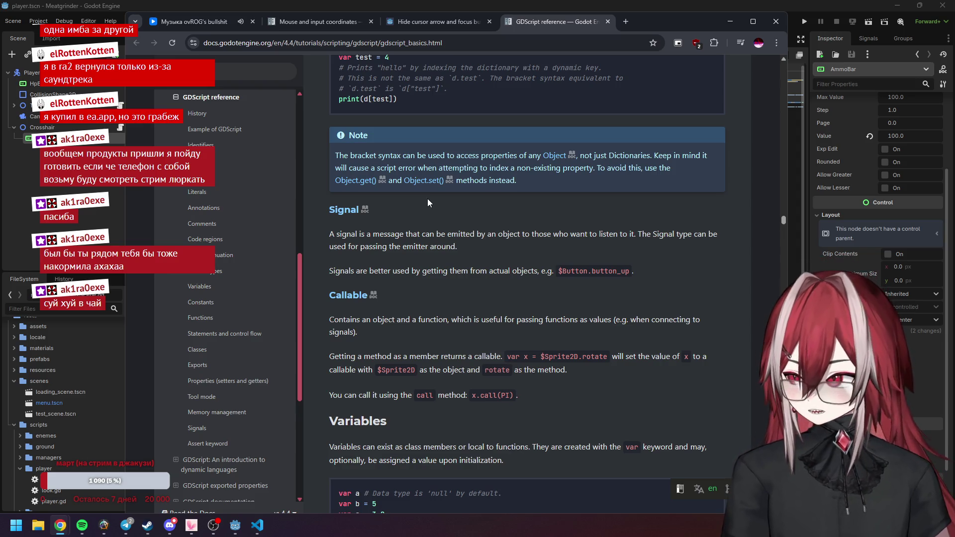
scroll(428, 203, down, 10)
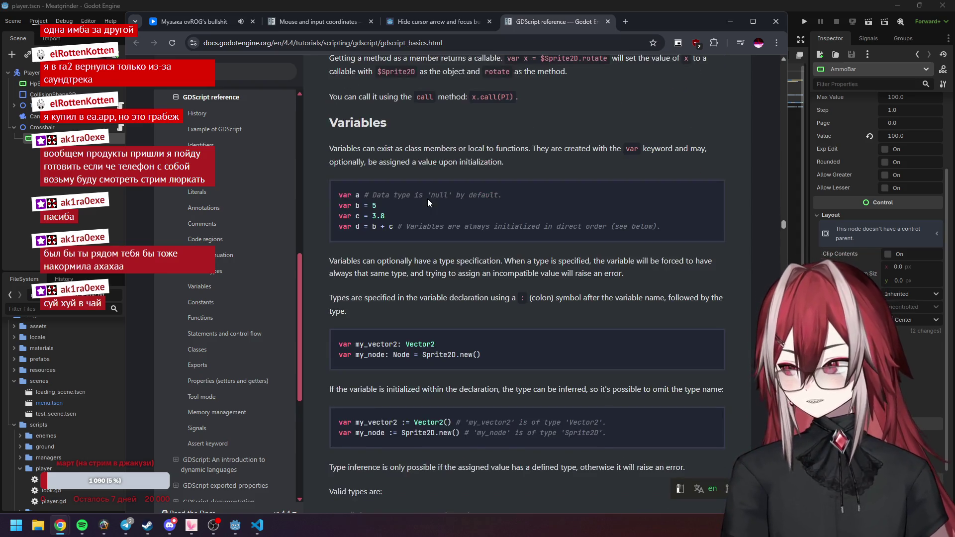
scroll(428, 198, down, 15)
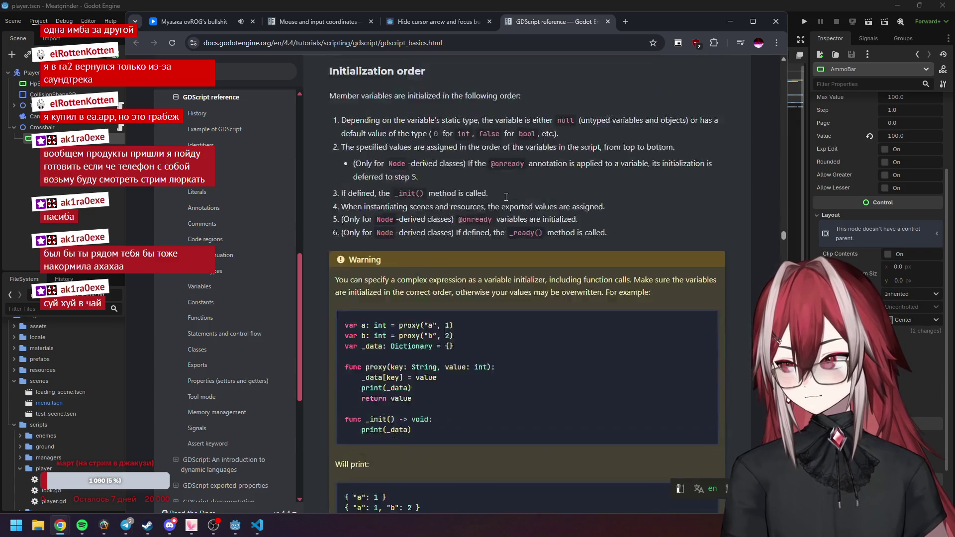
scroll(506, 197, down, 15)
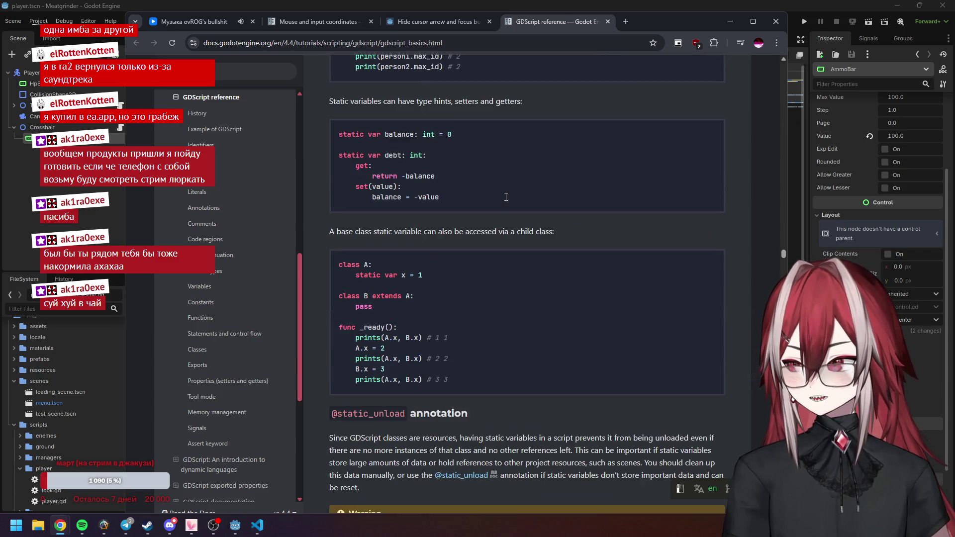
Jump to the Variables section of the reference and scroll through it
click(228, 256)
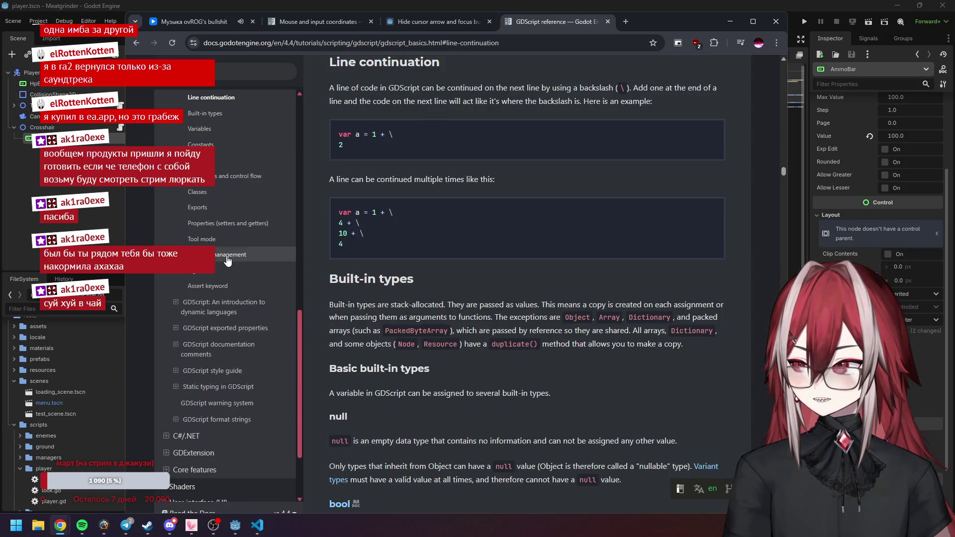
scroll(234, 209, up, 1)
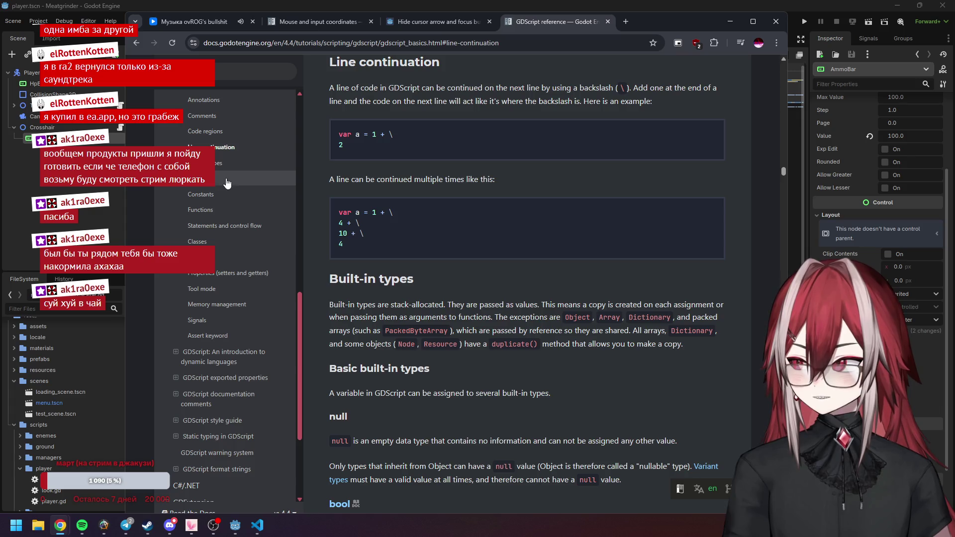
click(227, 181)
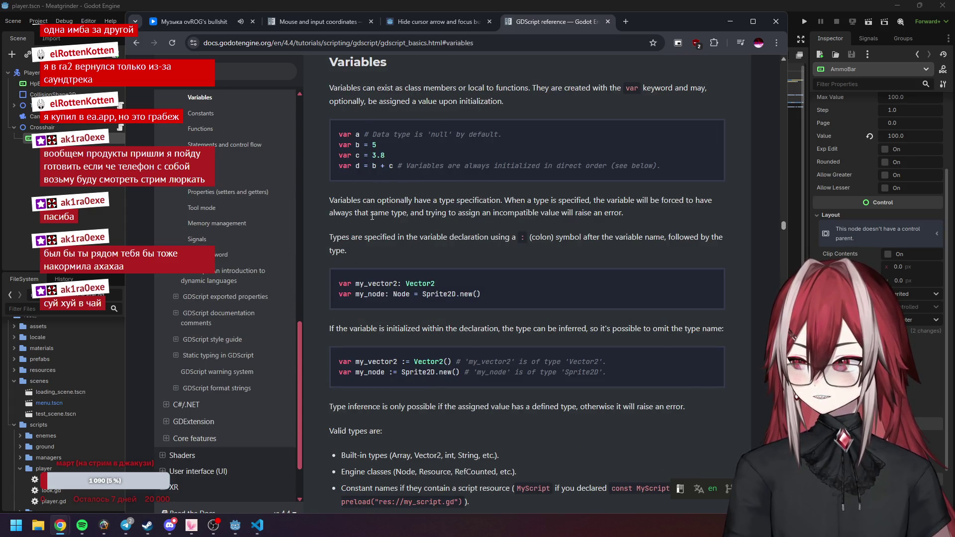
scroll(370, 280, down, 2)
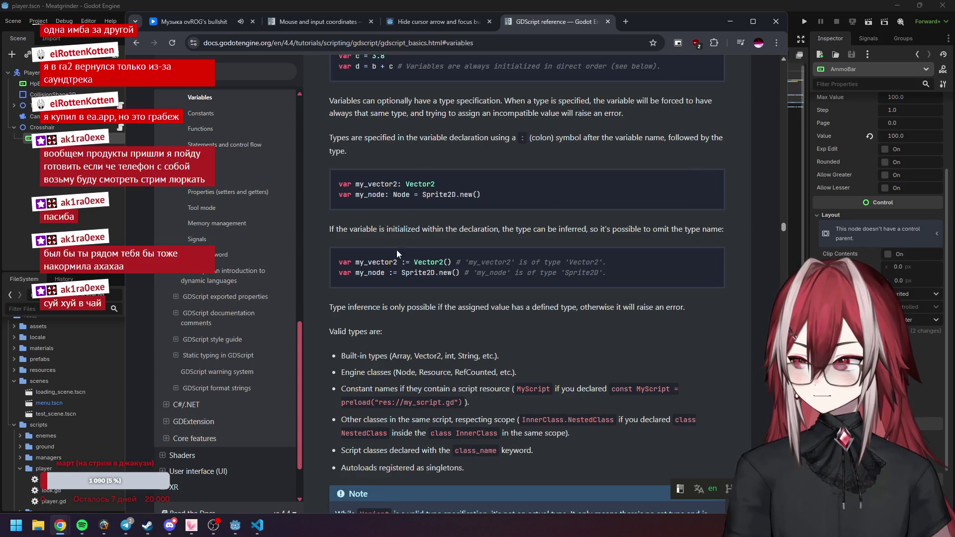
scroll(437, 245, down, 6)
scroll(437, 246, down, 3)
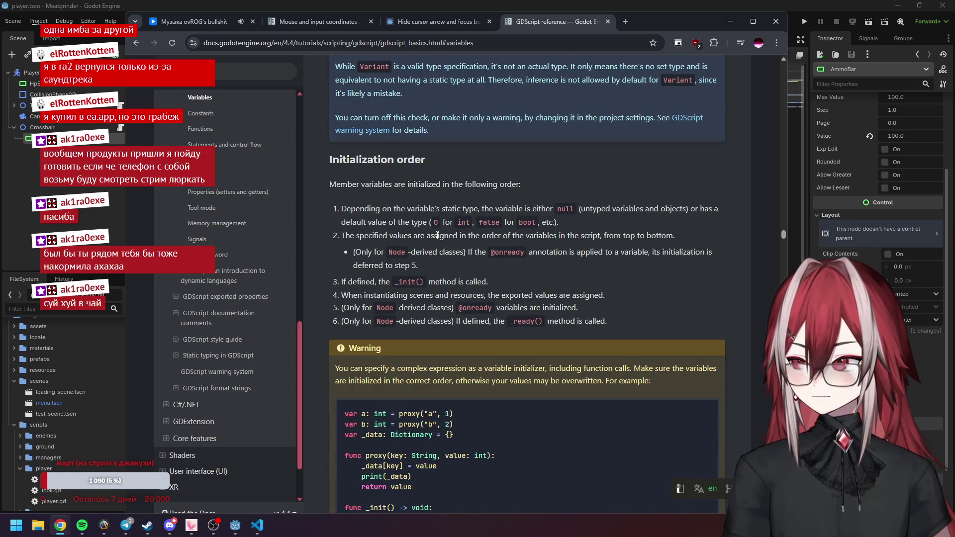
scroll(437, 235, down, 4)
scroll(420, 214, down, 3)
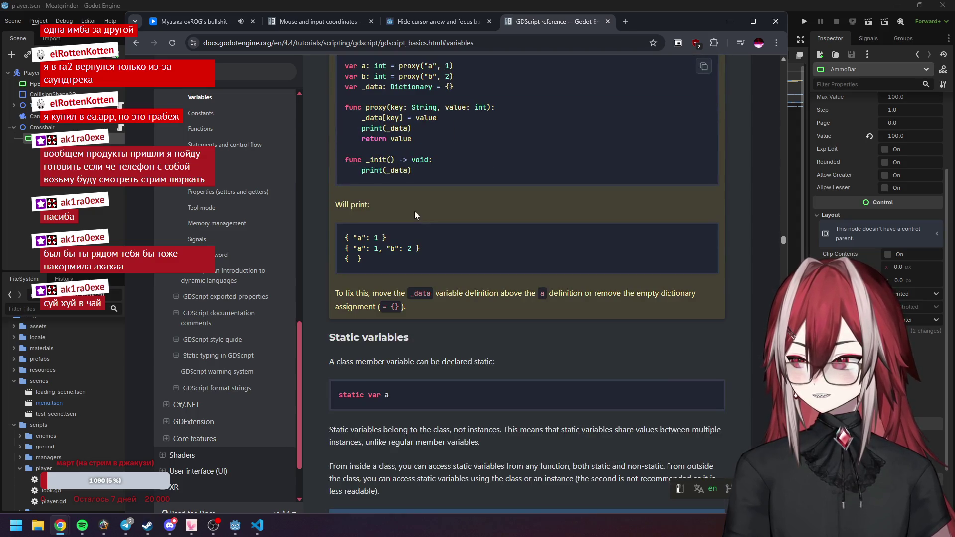
Go via Statements and control flow to Properties (setters and getters), briefly visiting the VK tab
click(237, 145)
scroll(445, 229, down, 1)
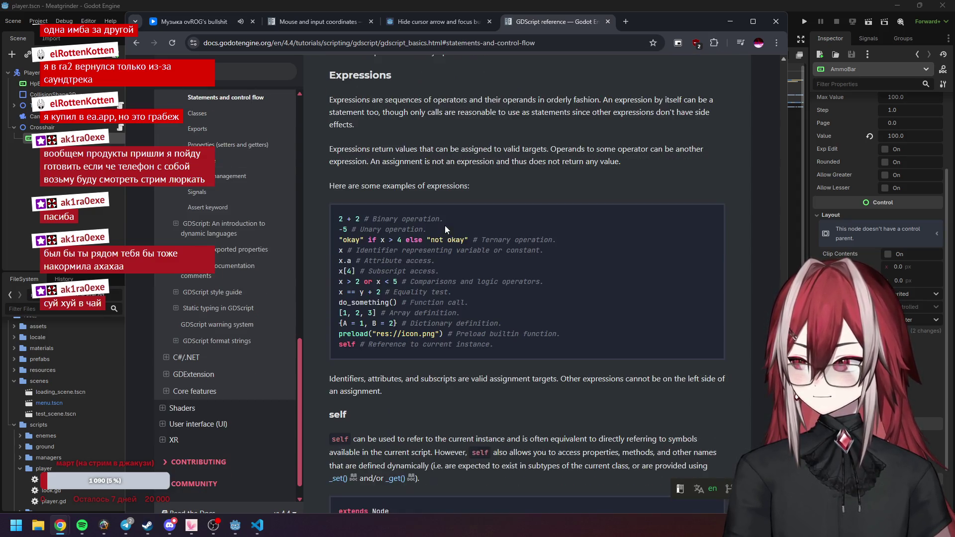
click(223, 148)
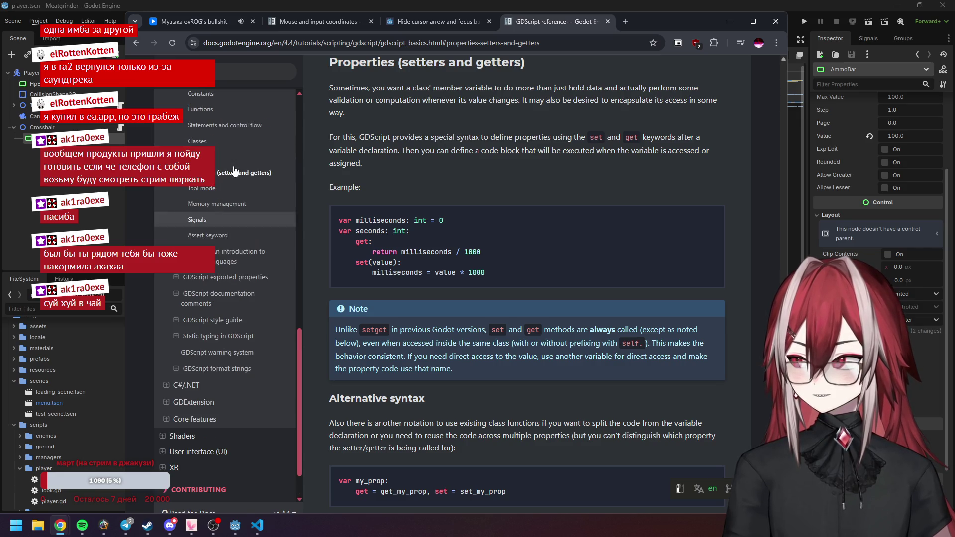
click(179, 22)
scroll(385, 267, down, 1)
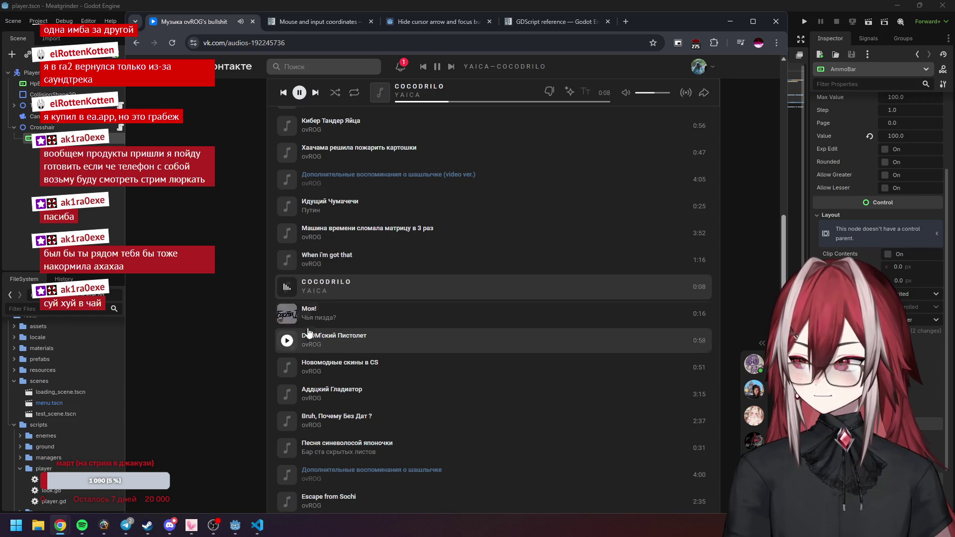
click(523, 23)
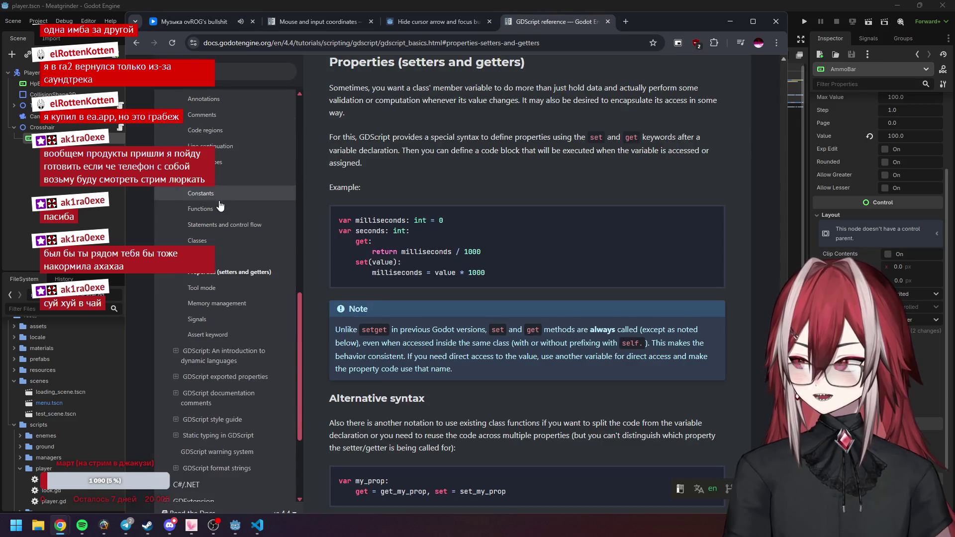
Browse the Annotations, Signals, Memory management and Functions sections from the reference sidebar
scroll(234, 194, up, 1)
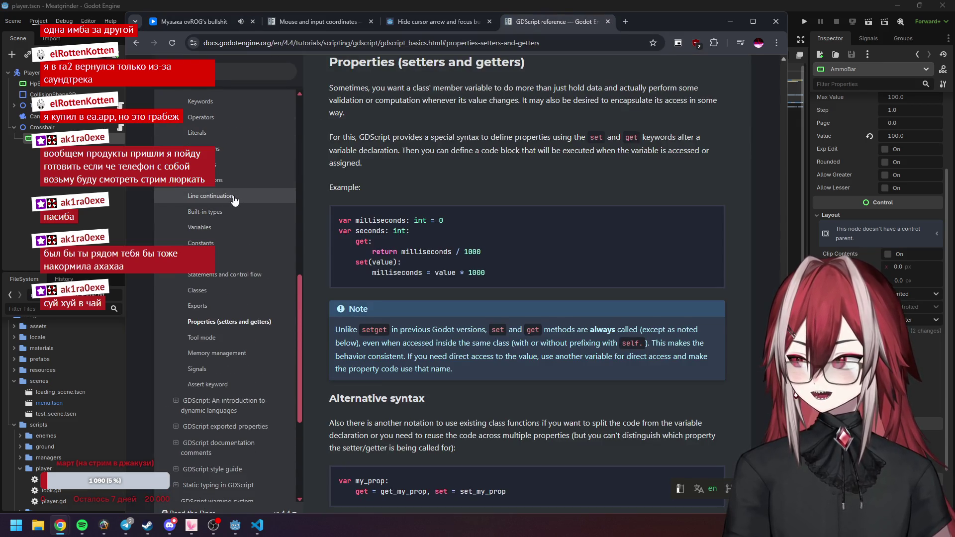
click(240, 149)
scroll(229, 162, up, 2)
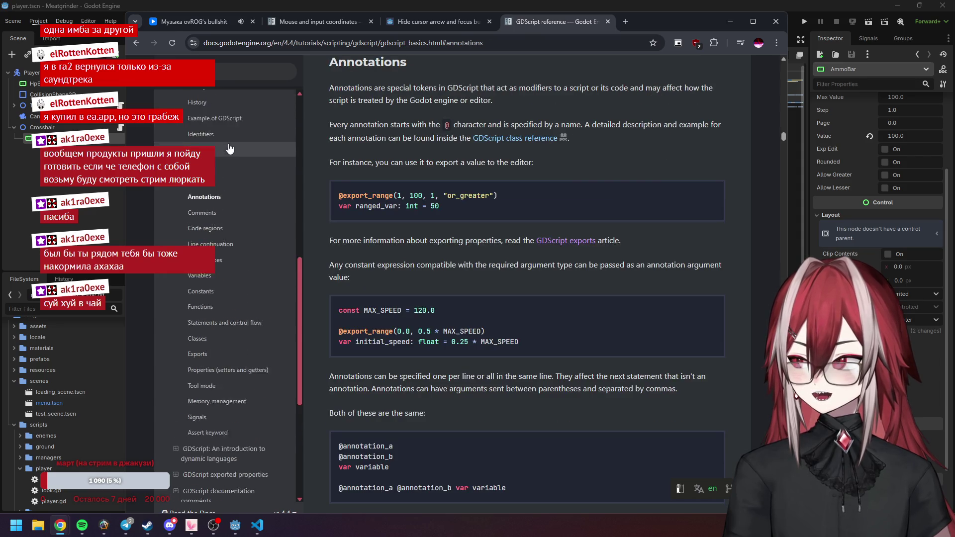
click(176, 137)
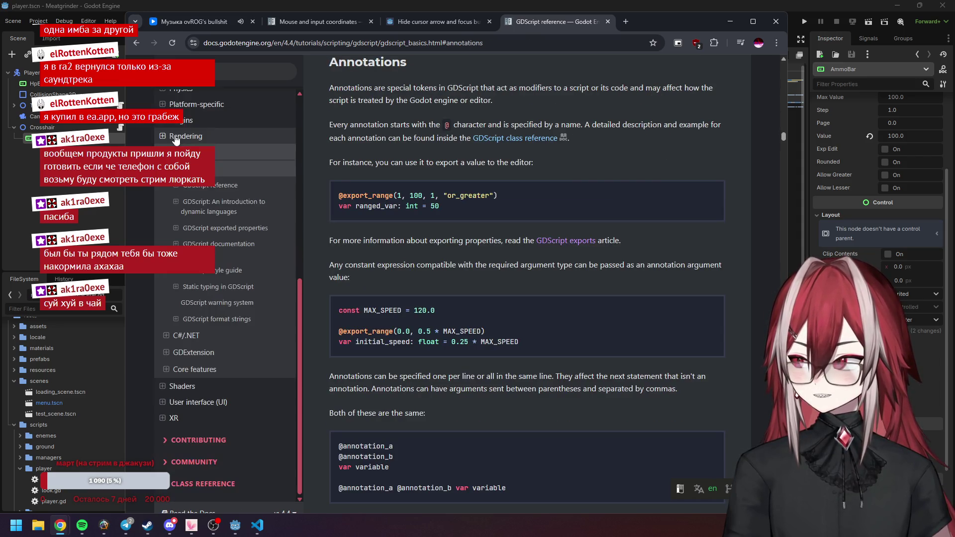
click(175, 186)
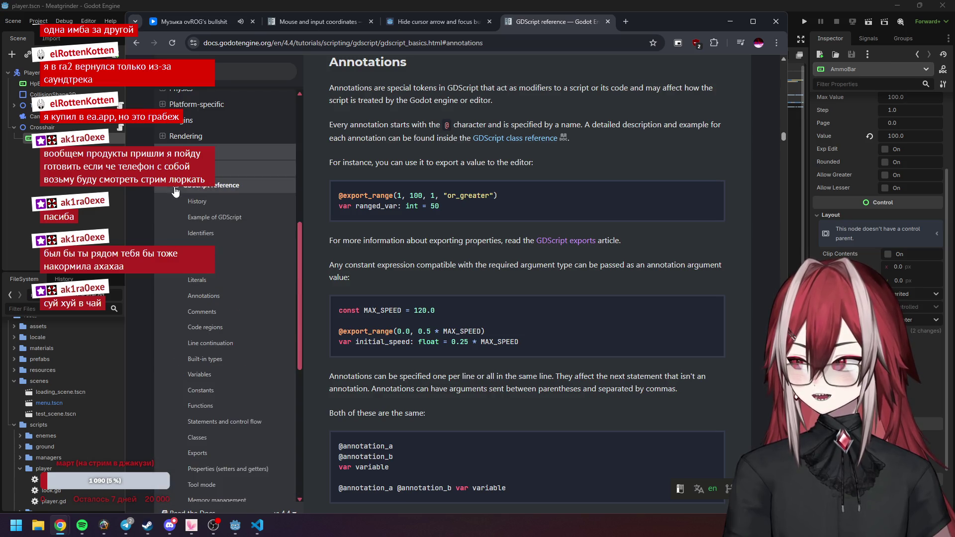
scroll(204, 324, down, 2)
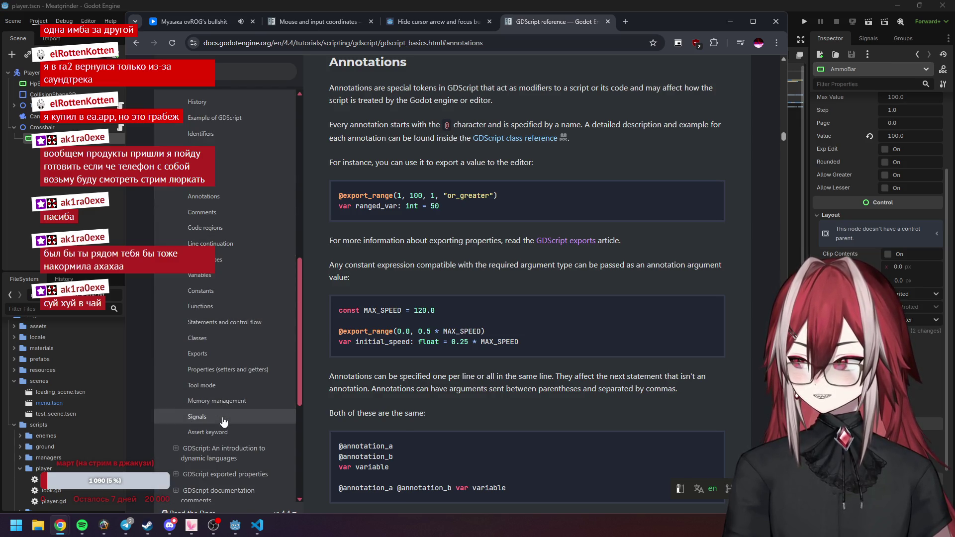
click(214, 417)
scroll(219, 418, down, 5)
click(218, 187)
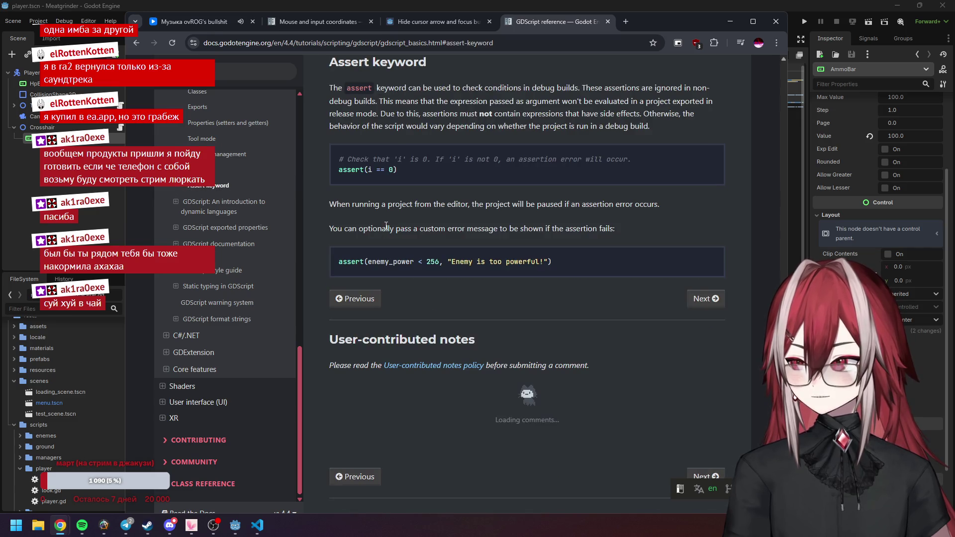
key(alt+Left)
click(202, 159)
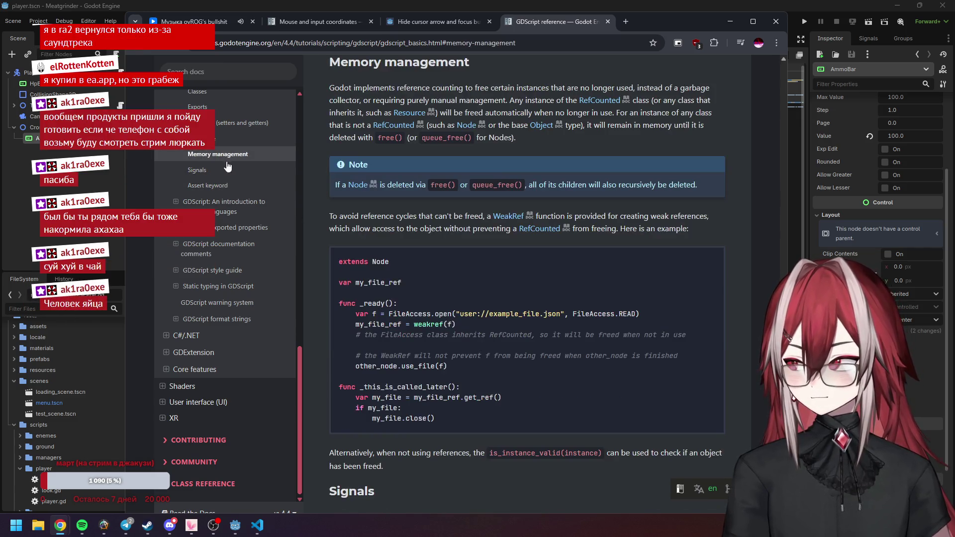
scroll(219, 169, up, 4)
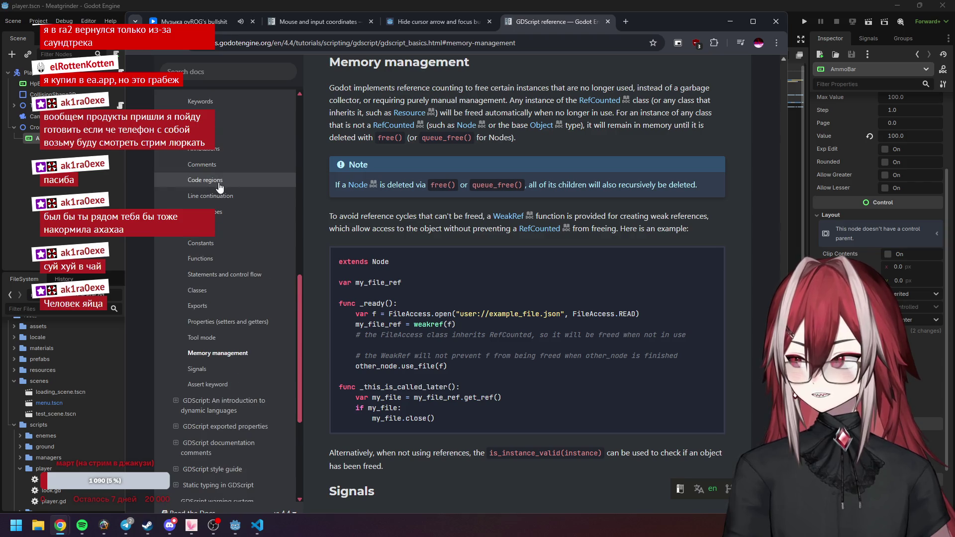
click(220, 181)
click(215, 181)
scroll(213, 184, up, 3)
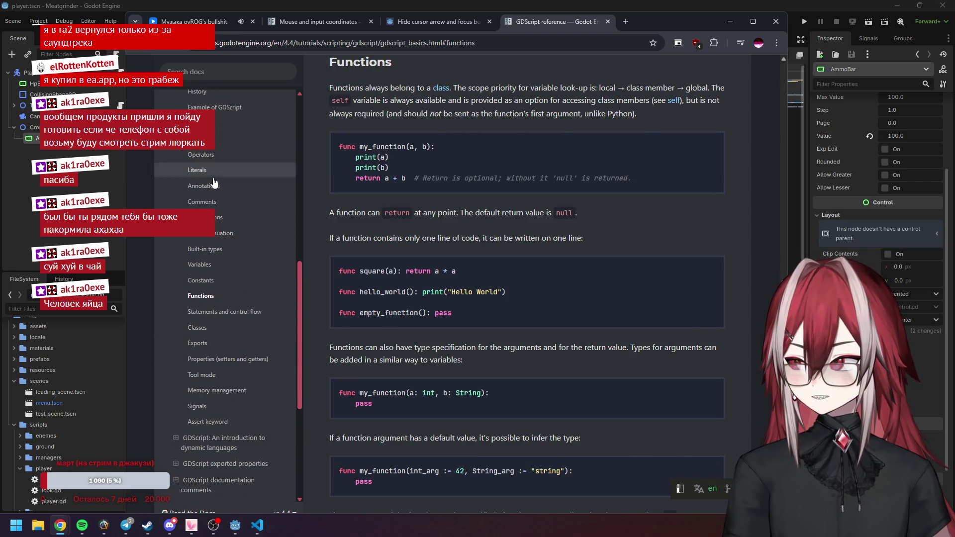
click(212, 196)
scroll(224, 152, up, 2)
Jump through Operators and Identifiers, then scroll down to the Literals tables
click(219, 265)
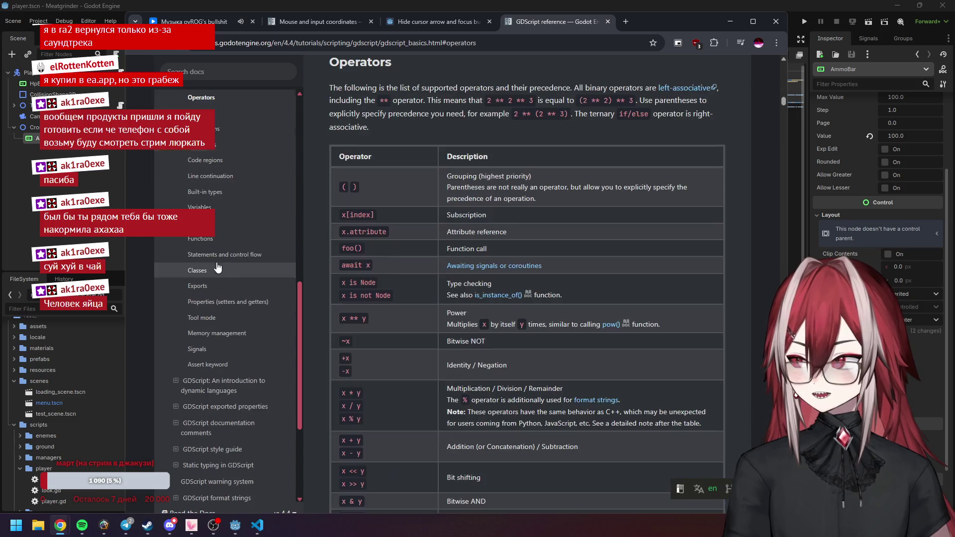
scroll(359, 222, down, 5)
scroll(360, 222, up, 15)
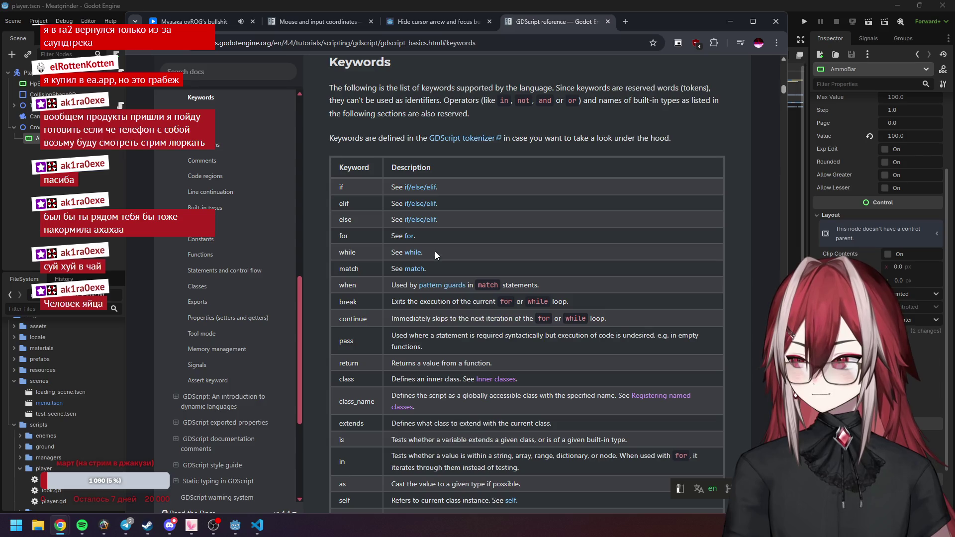
scroll(449, 245, down, 3)
scroll(221, 199, up, 3)
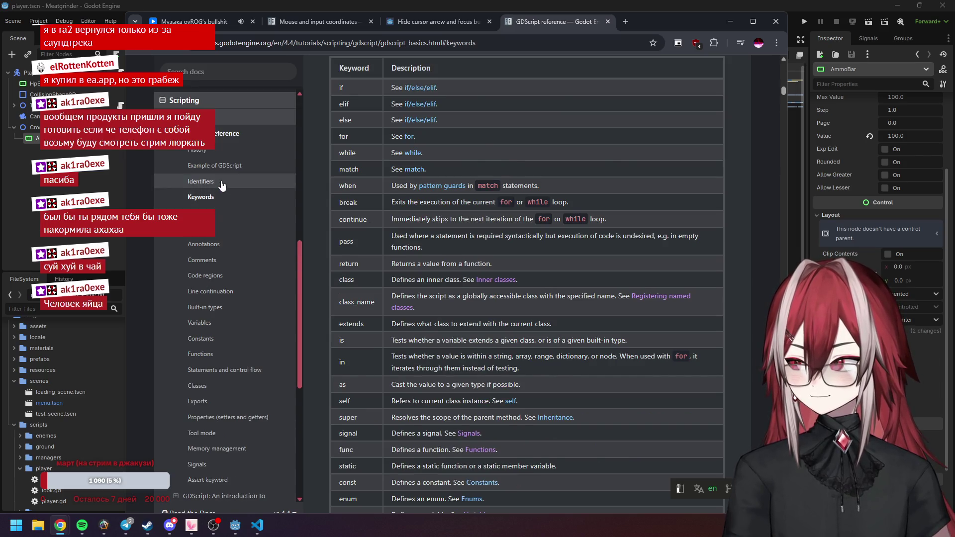
click(221, 194)
scroll(467, 268, down, 15)
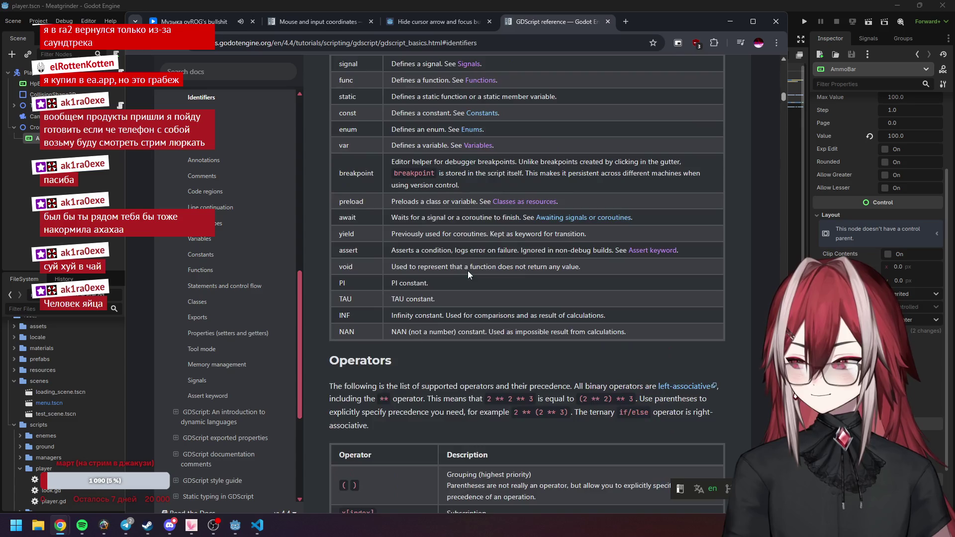
scroll(468, 275, down, 15)
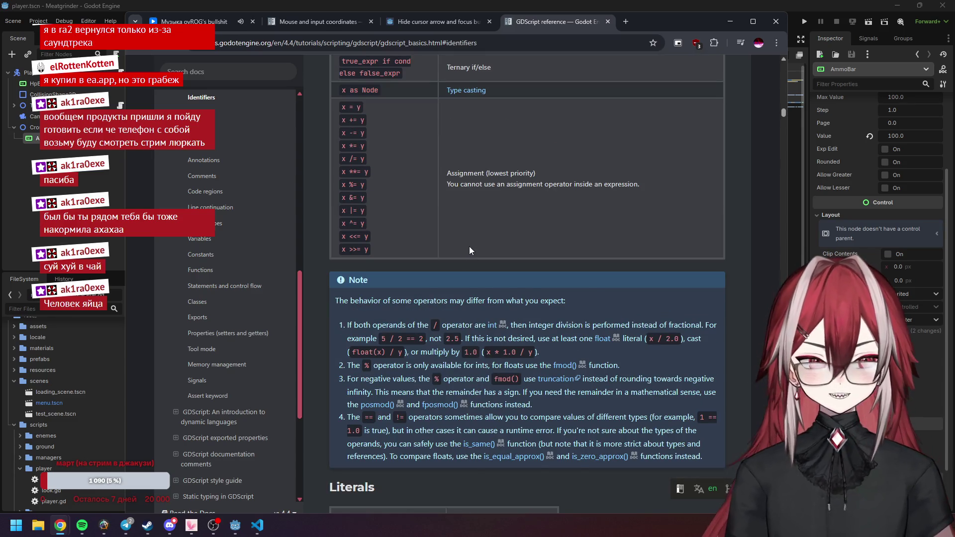
scroll(470, 246, down, 7)
scroll(470, 243, down, 2)
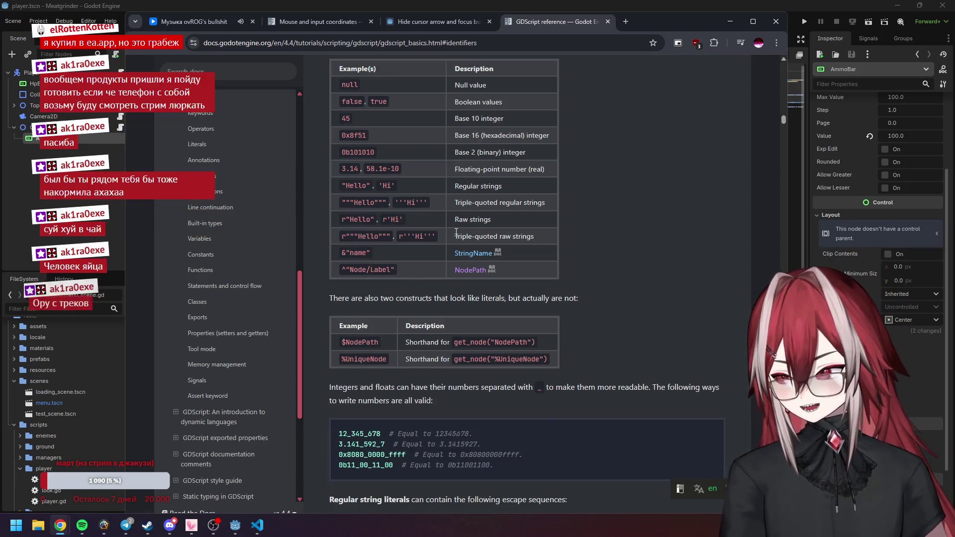
scroll(477, 231, down, 1)
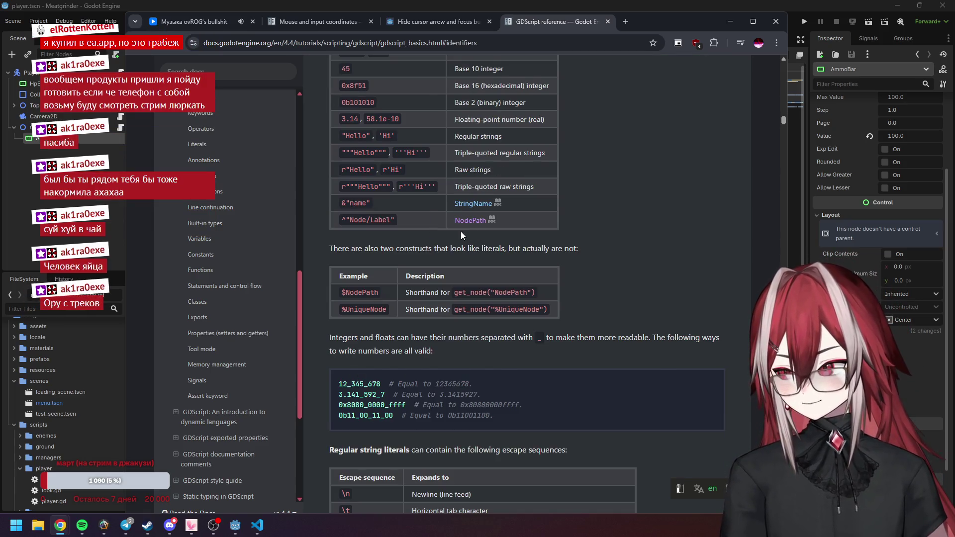
scroll(462, 231, down, 2)
scroll(467, 232, down, 2)
scroll(468, 232, up, 7)
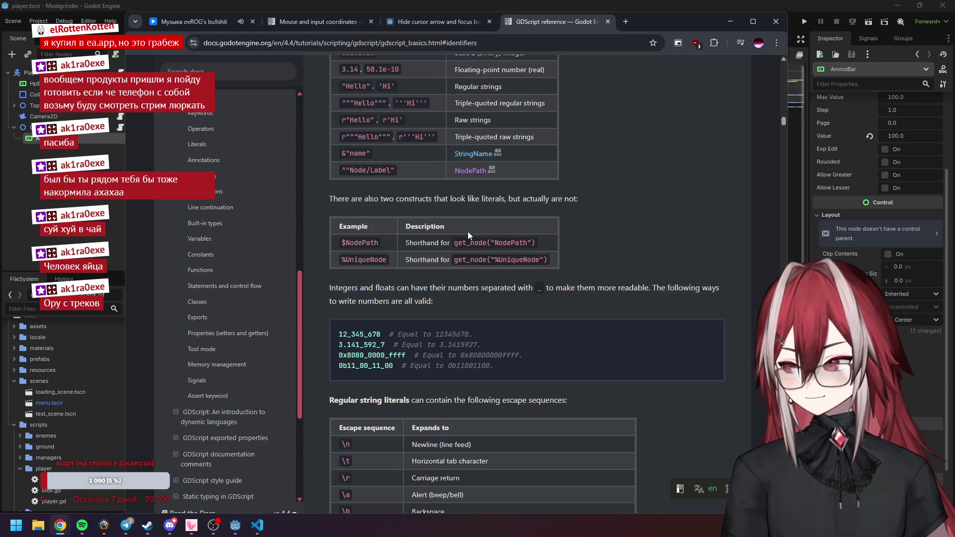
scroll(403, 226, down, 3)
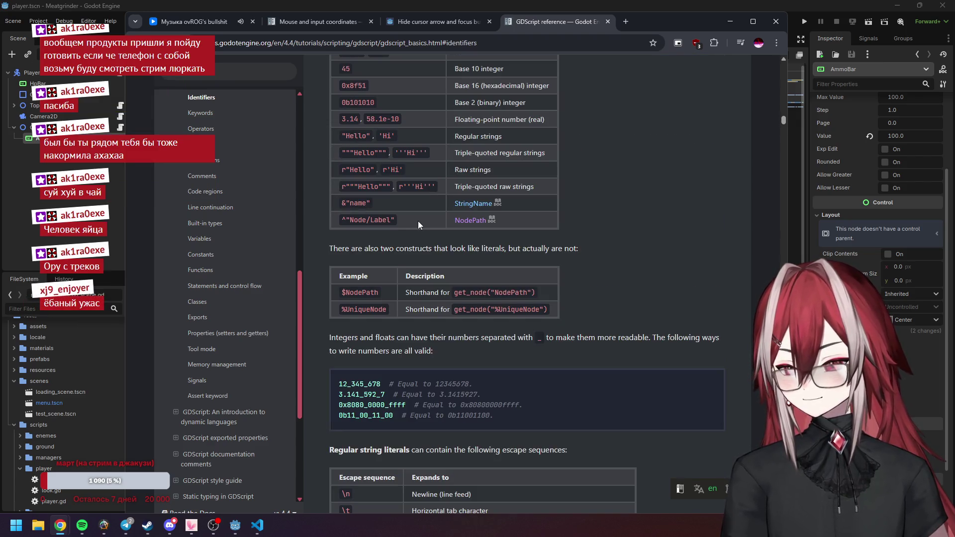